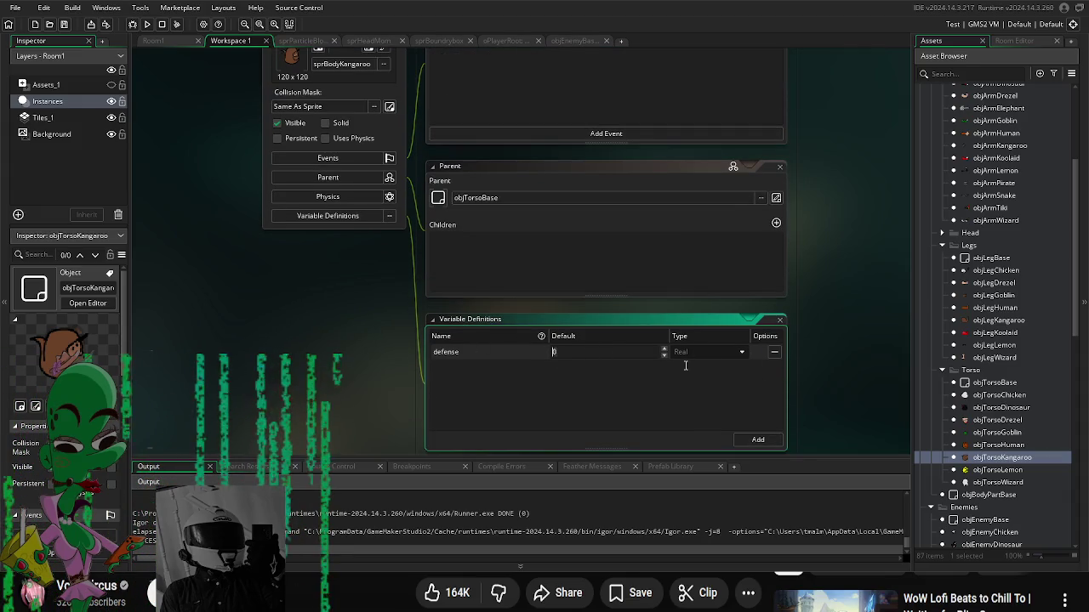
Step: Set objTorsoDinosaur's defense default to 6
{"action": "double_click", "coordinate": [998, 444]}
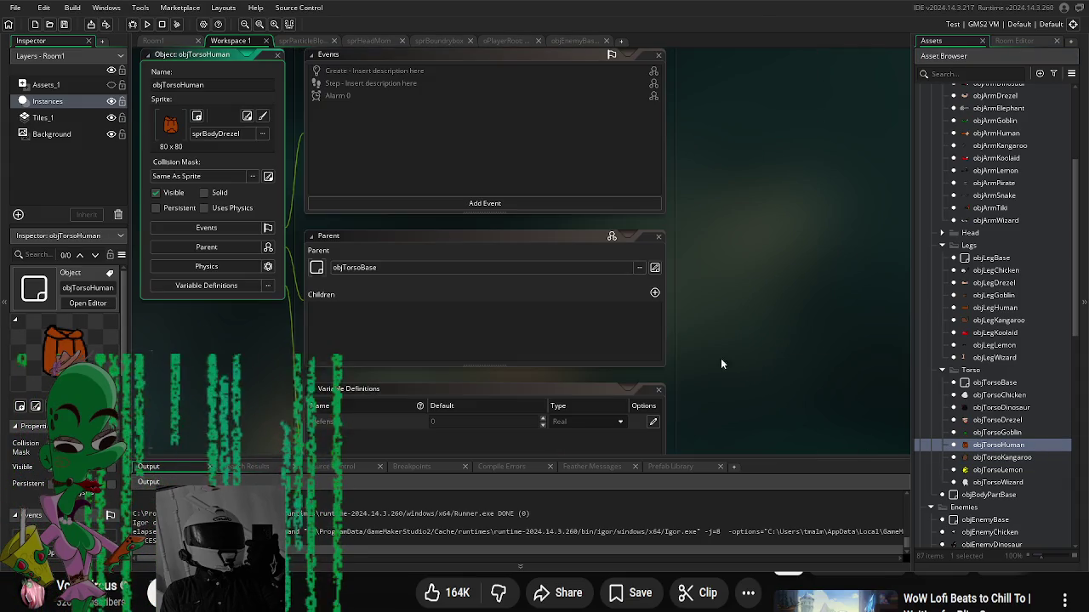
{"action": "double_click", "coordinate": [1008, 432]}
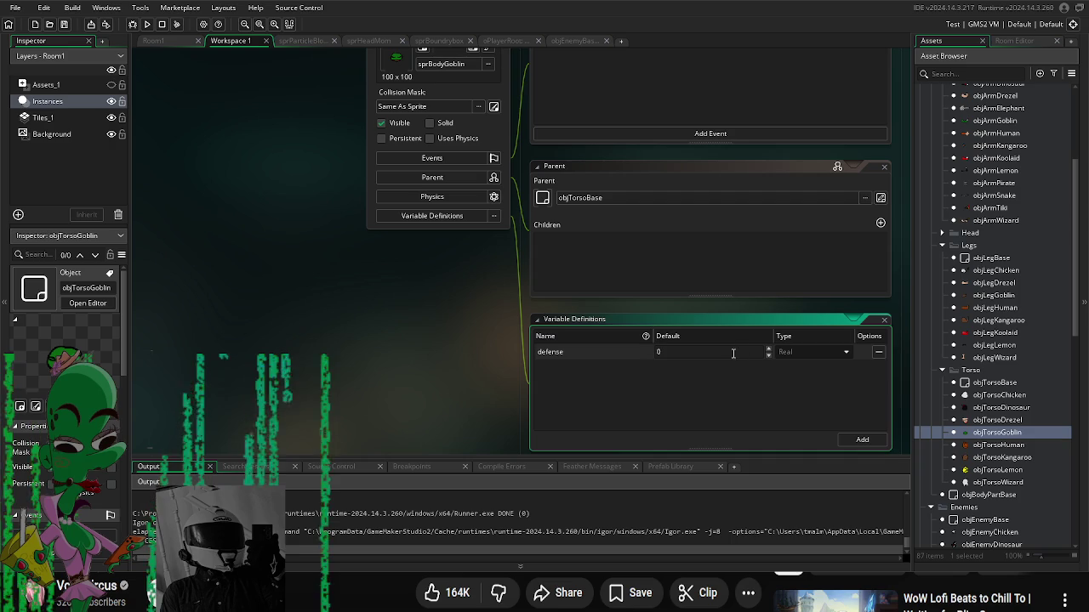
{"action": "double_click", "coordinate": [1002, 408]}
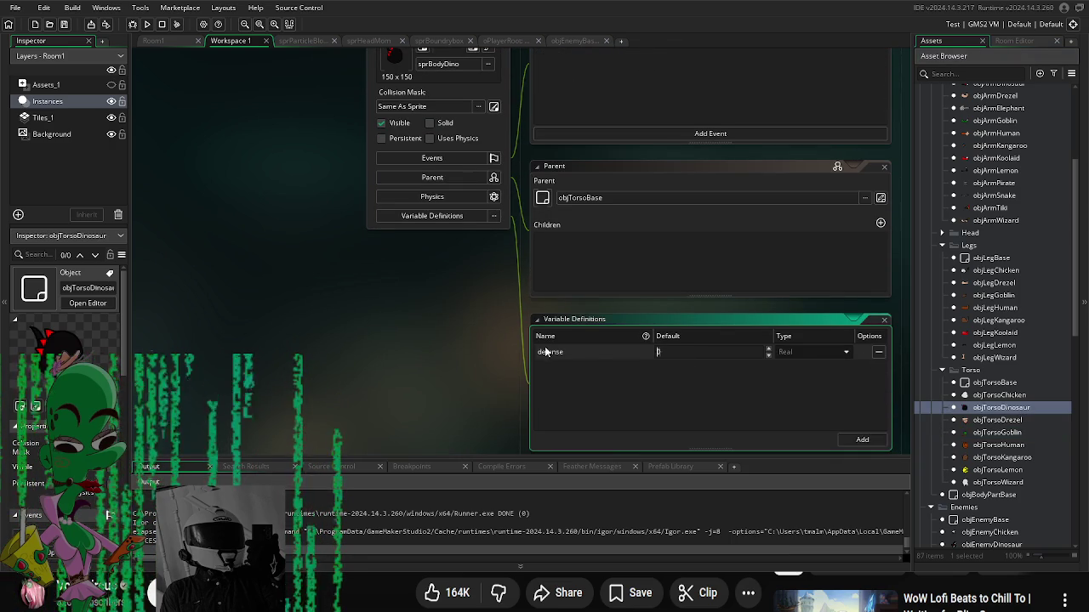
{"action": "type", "text": "6"}
{"action": "left_click", "coordinate": [970, 410]}
Step: Set objTorsoDrezel's defense default to 4
{"action": "double_click", "coordinate": [996, 395]}
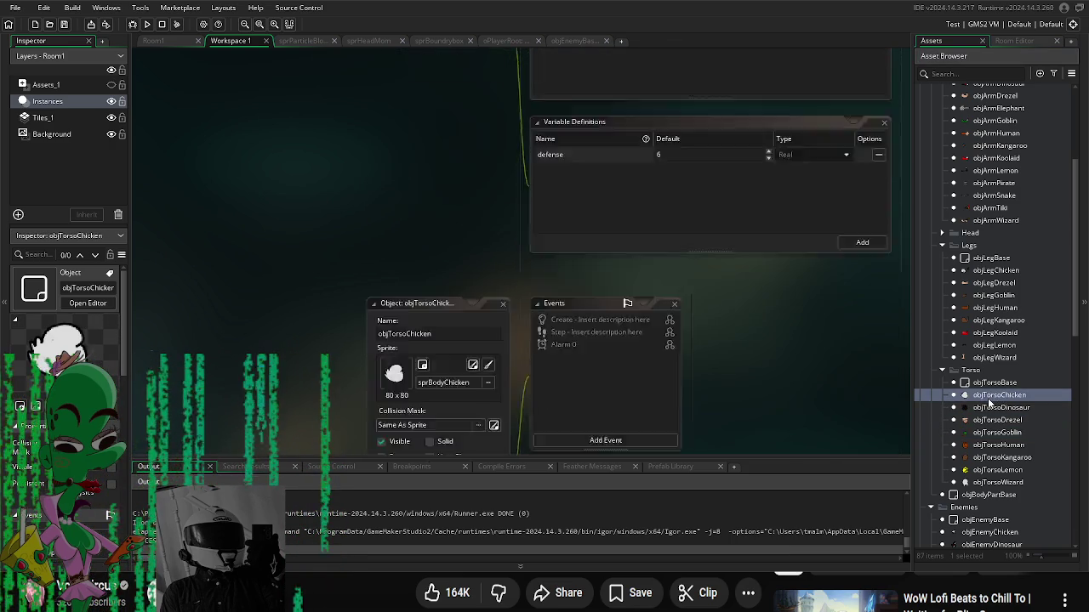
{"action": "left_click", "coordinate": [436, 322]}
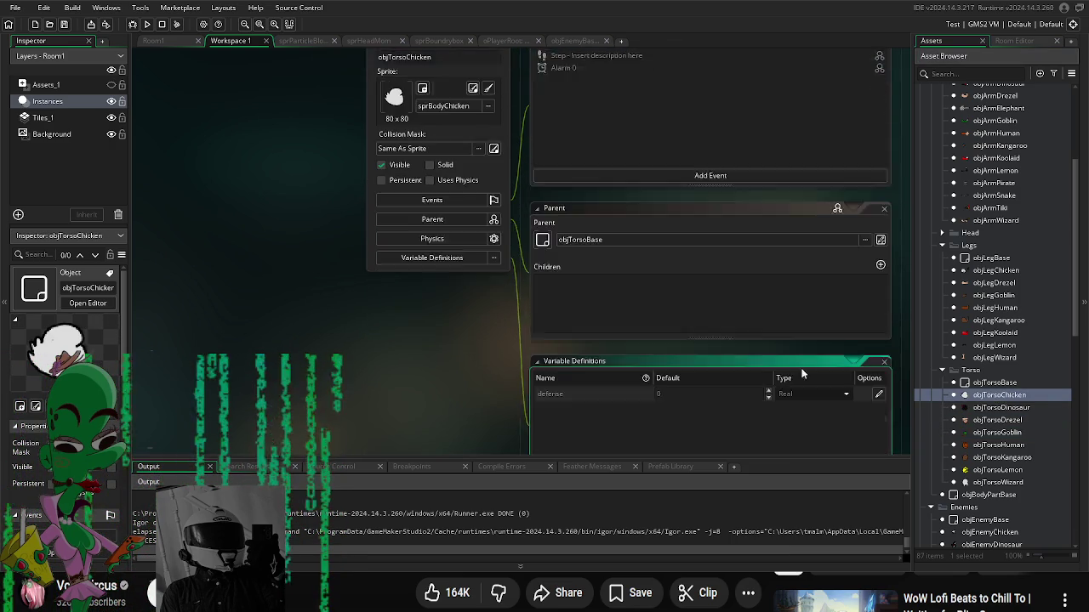
{"action": "left_click", "coordinate": [1024, 435]}
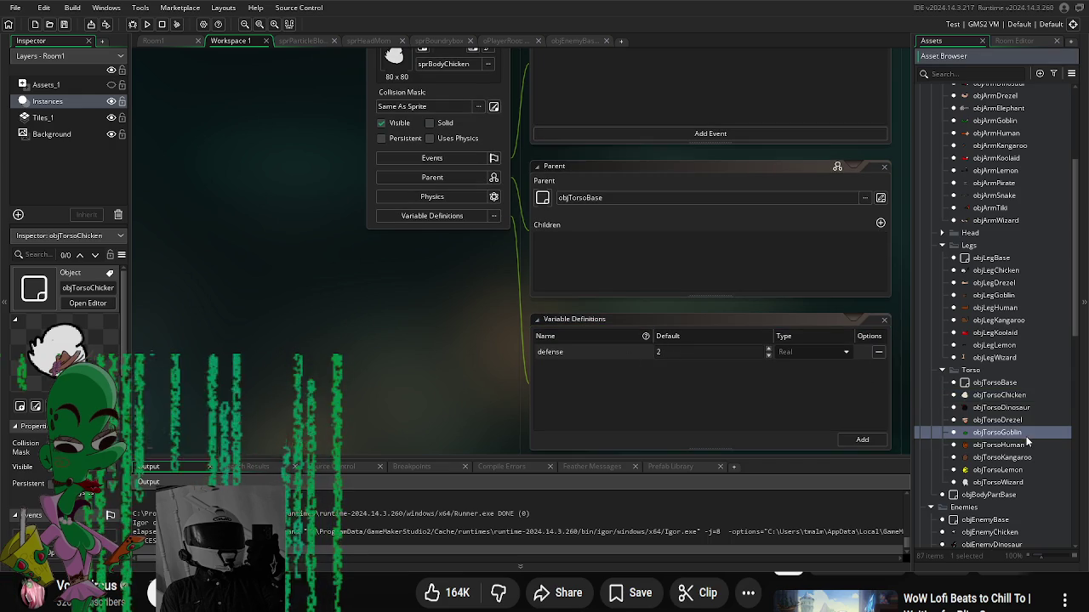
{"action": "double_click", "coordinate": [1024, 422]}
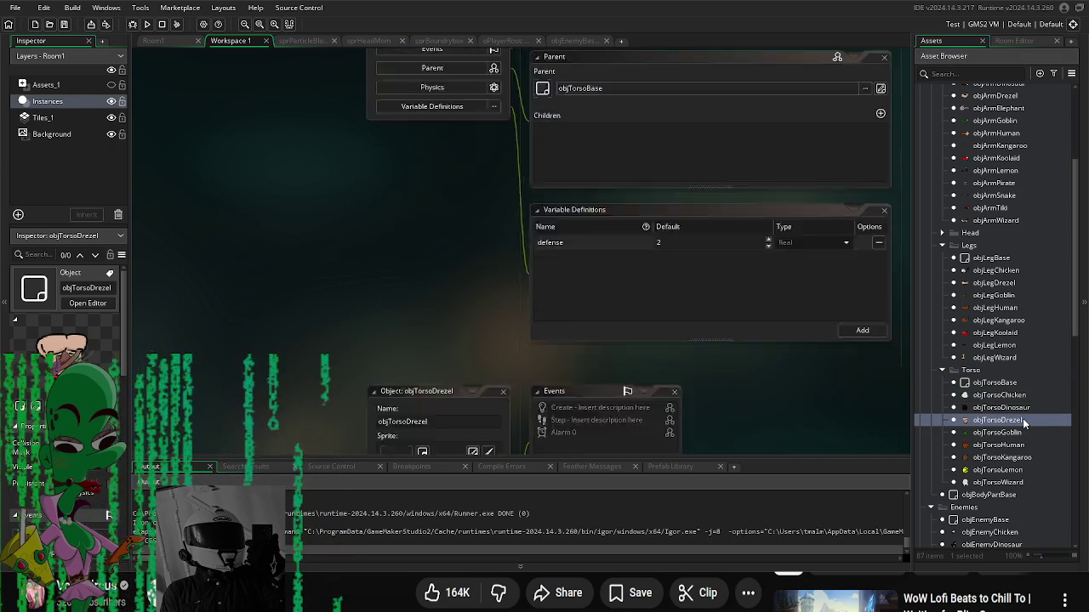
{"action": "left_click", "coordinate": [457, 324]}
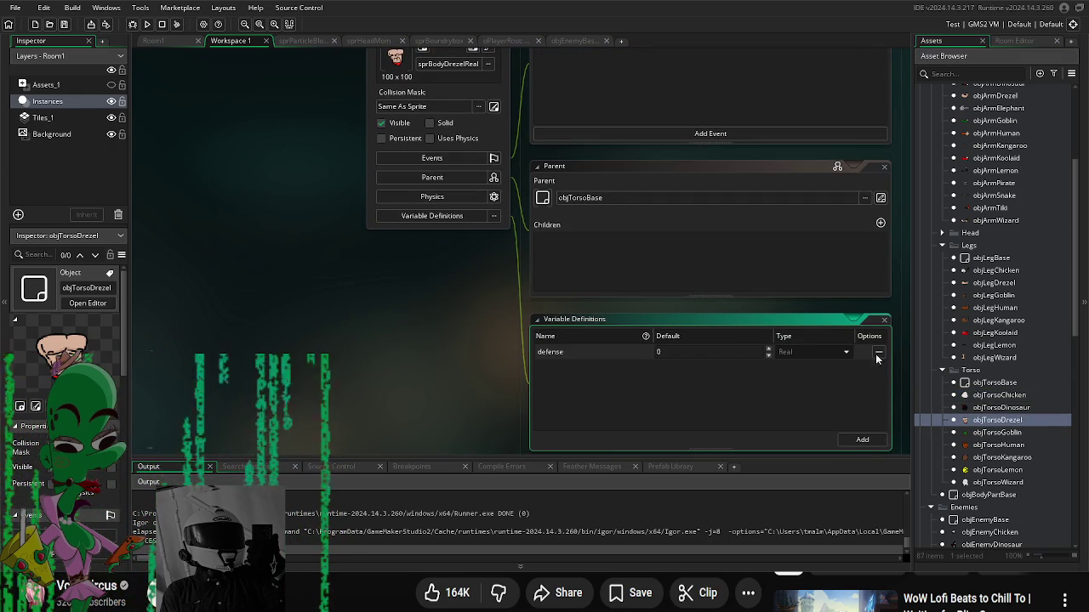
{"action": "type", "text": "4"}
{"action": "left_click", "coordinate": [455, 381]}
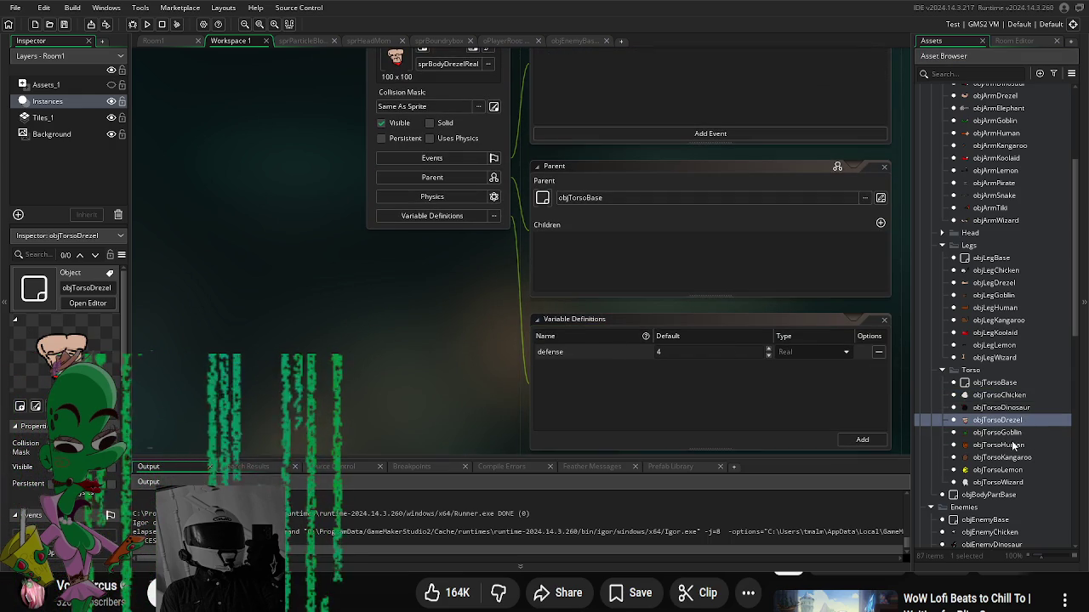
Step: Give objTorsoKangaroo a defense default of 2
{"action": "double_click", "coordinate": [1012, 432]}
{"action": "double_click", "coordinate": [1009, 445]}
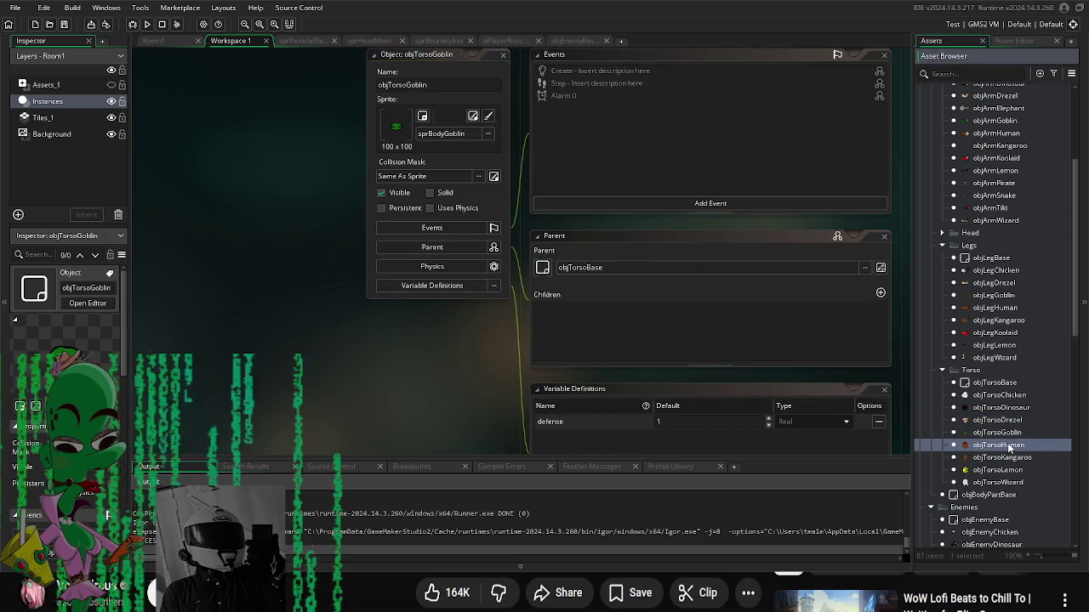
{"action": "double_click", "coordinate": [1009, 458]}
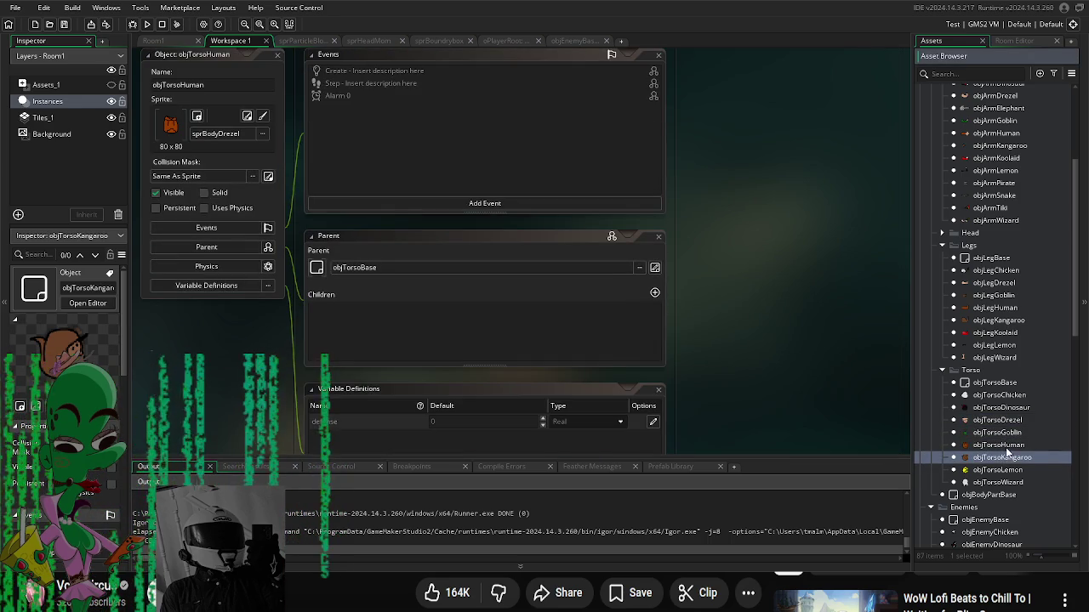
{"action": "double_click", "coordinate": [1007, 470]}
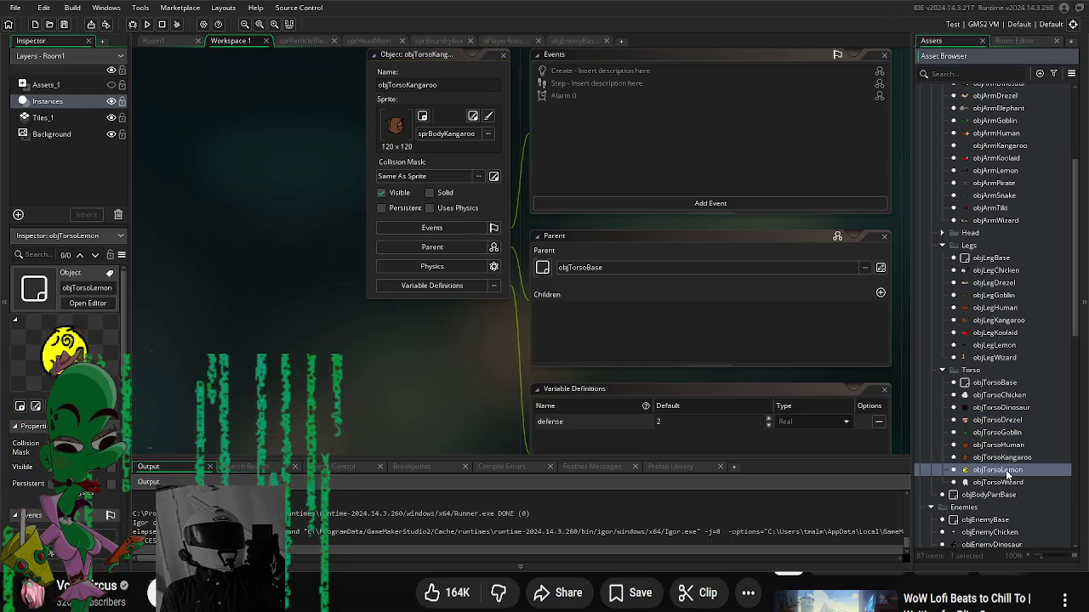
{"action": "double_click", "coordinate": [1005, 482]}
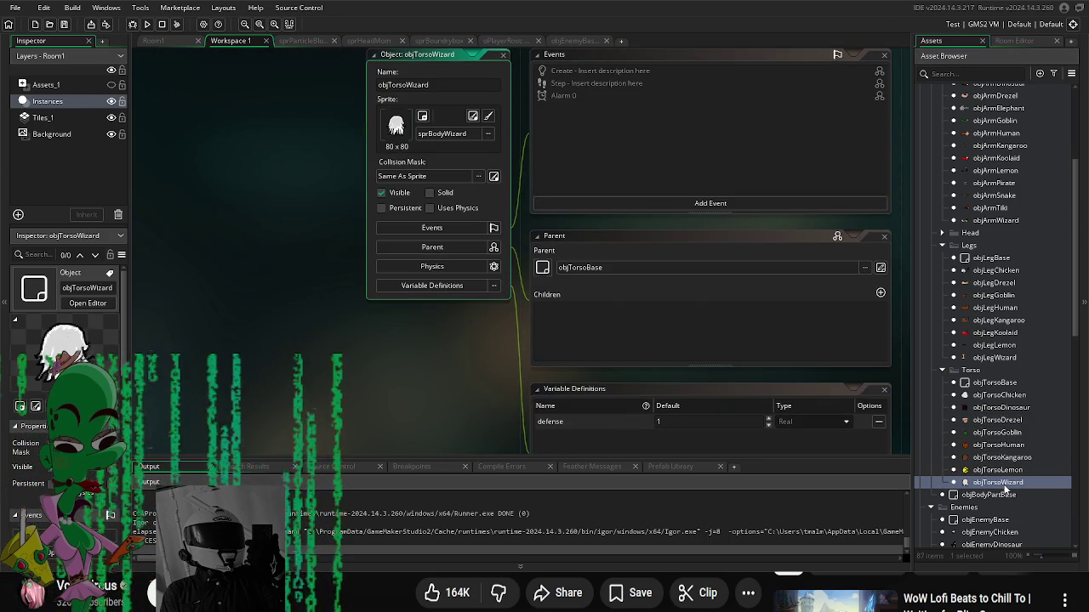
{"action": "double_click", "coordinate": [1009, 458]}
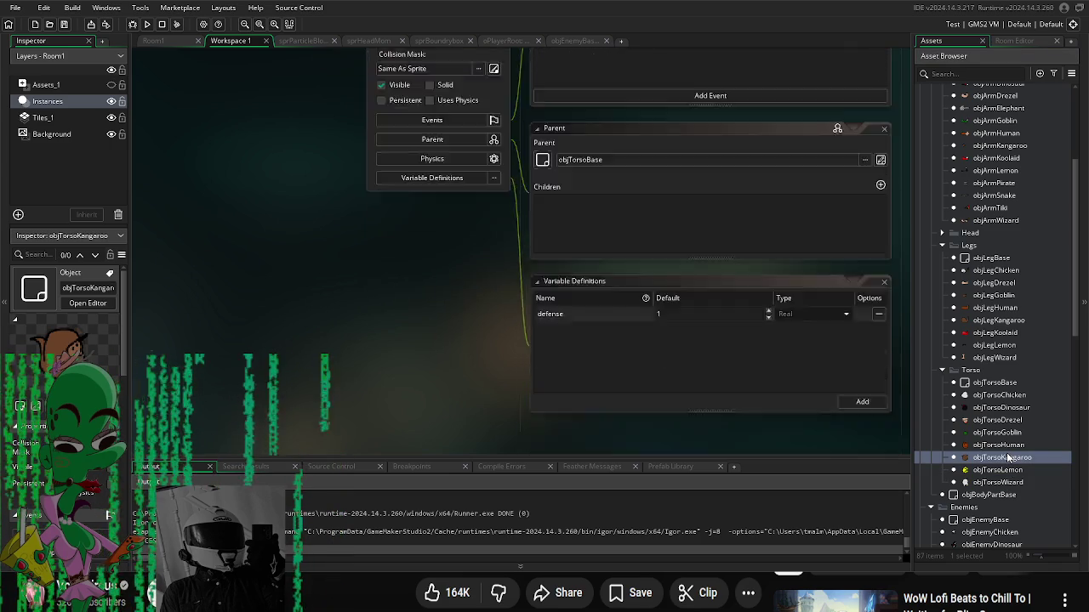
{"action": "left_click", "coordinate": [690, 422]}
{"action": "type", "text": "2"}
{"action": "left_click", "coordinate": [404, 405]}
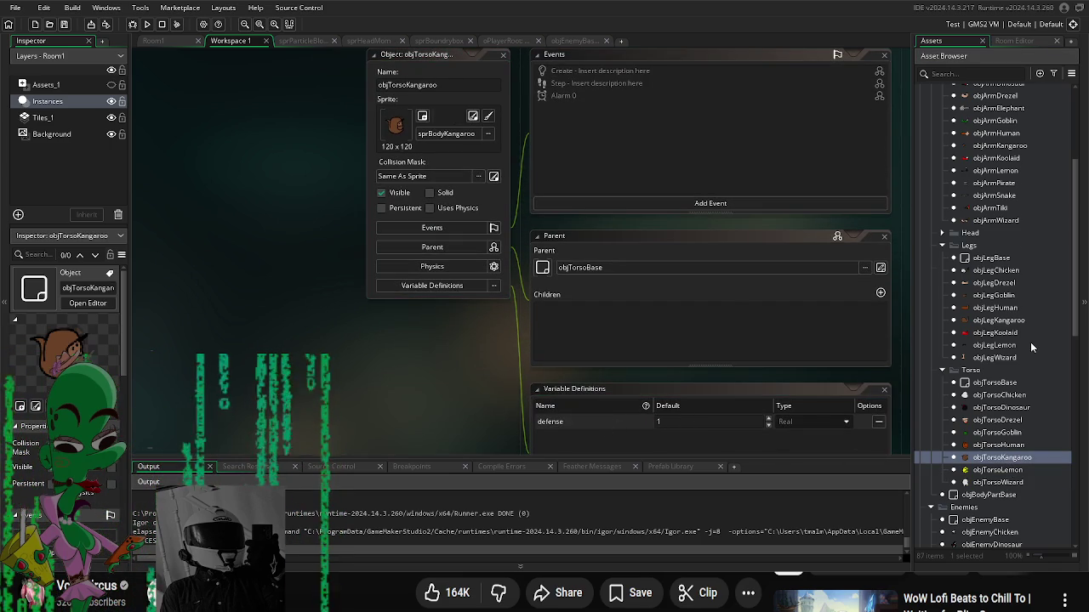
Step: Collapse the Legs group and open objEnemyBase's code
{"action": "scroll", "coordinate": [1020, 345], "scroll_direction": "up", "scroll_amount": 5}
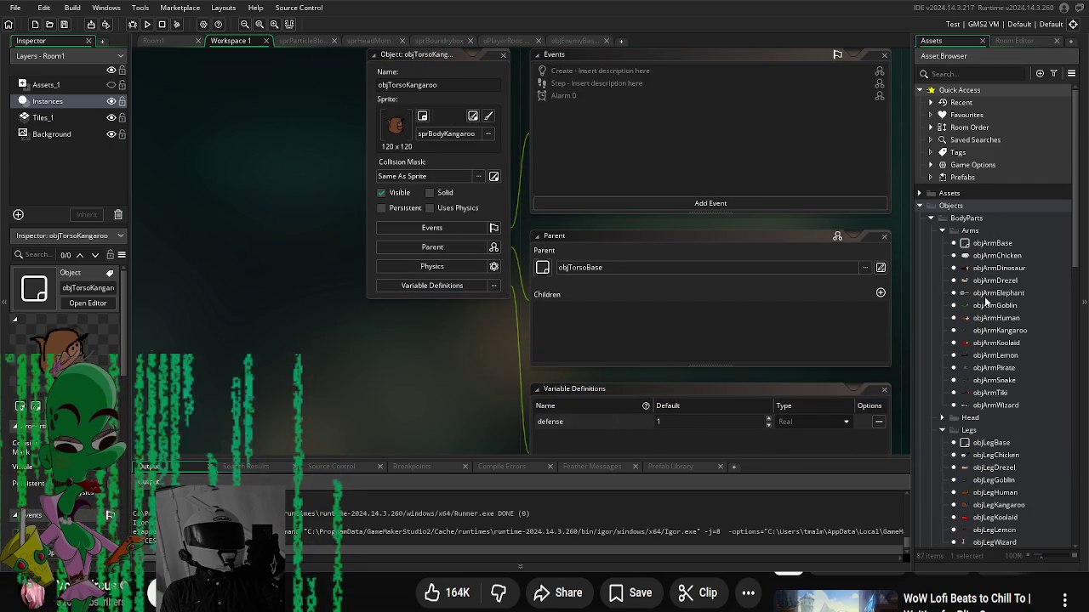
{"action": "left_click", "coordinate": [941, 432]}
{"action": "scroll", "coordinate": [986, 417], "scroll_direction": "down", "scroll_amount": 5}
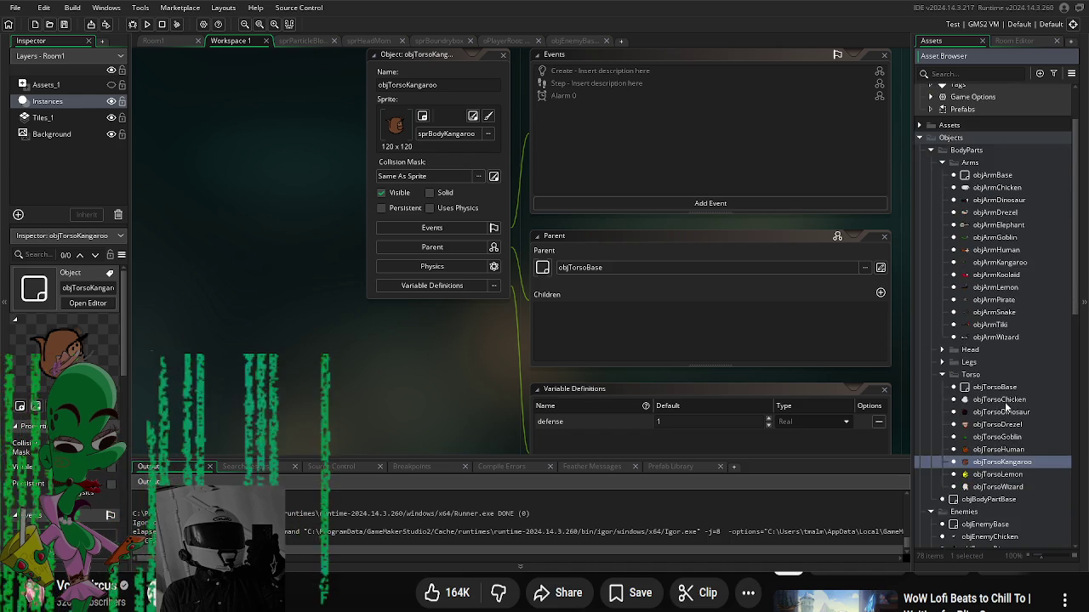
{"action": "double_click", "coordinate": [987, 409]}
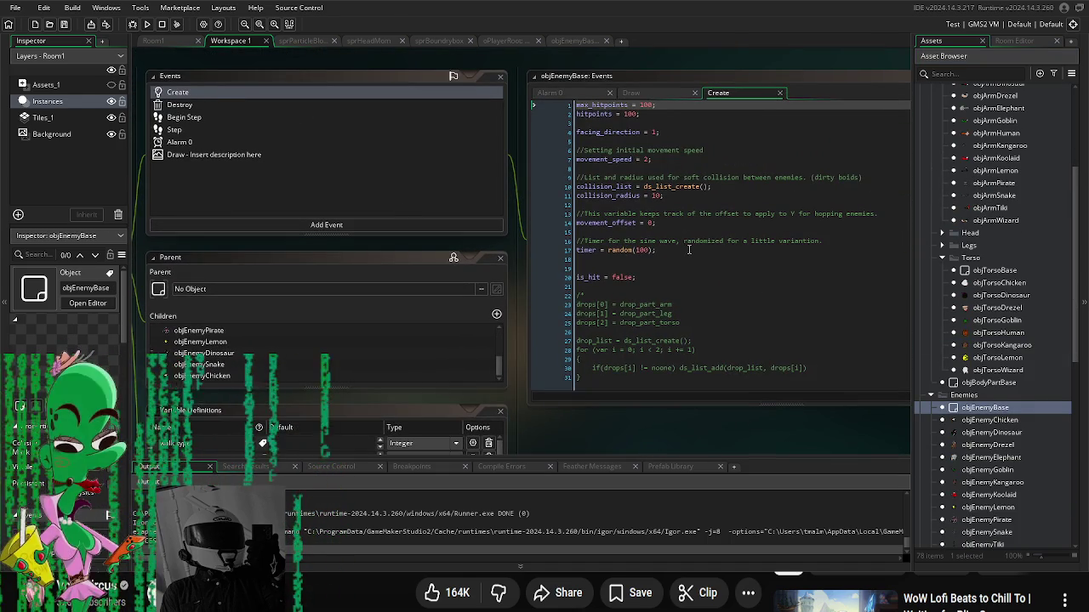
Step: Edit line 52 of objEnemyBase's Step event to subtract oPlayerRoot.head_inst.defense from damage
{"action": "double_click", "coordinate": [183, 129]}
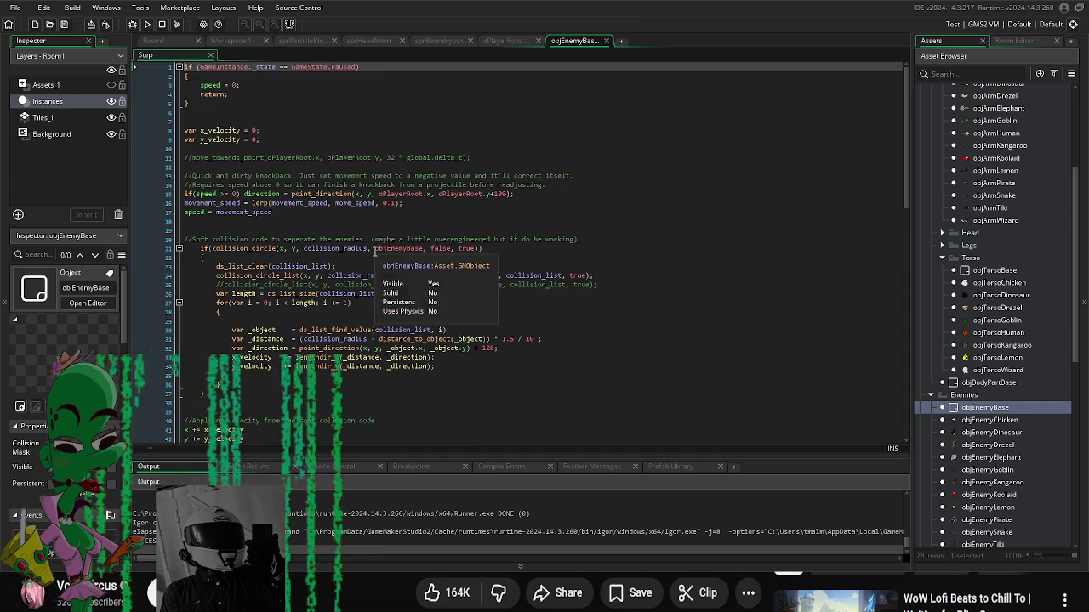
{"action": "scroll", "coordinate": [375, 267], "scroll_direction": "down", "scroll_amount": 13}
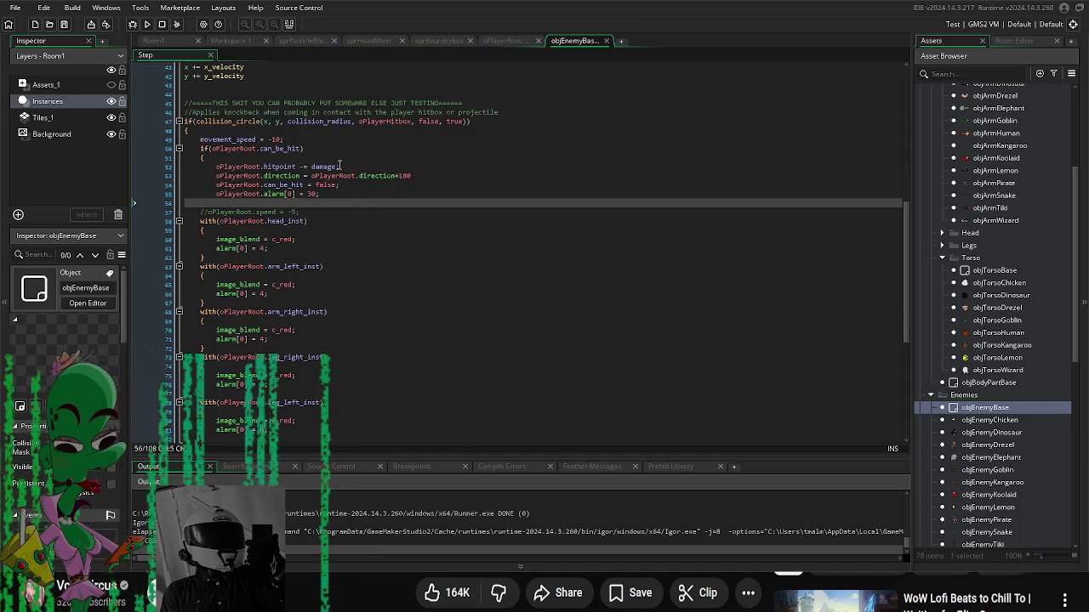
{"action": "left_click", "coordinate": [366, 167]}
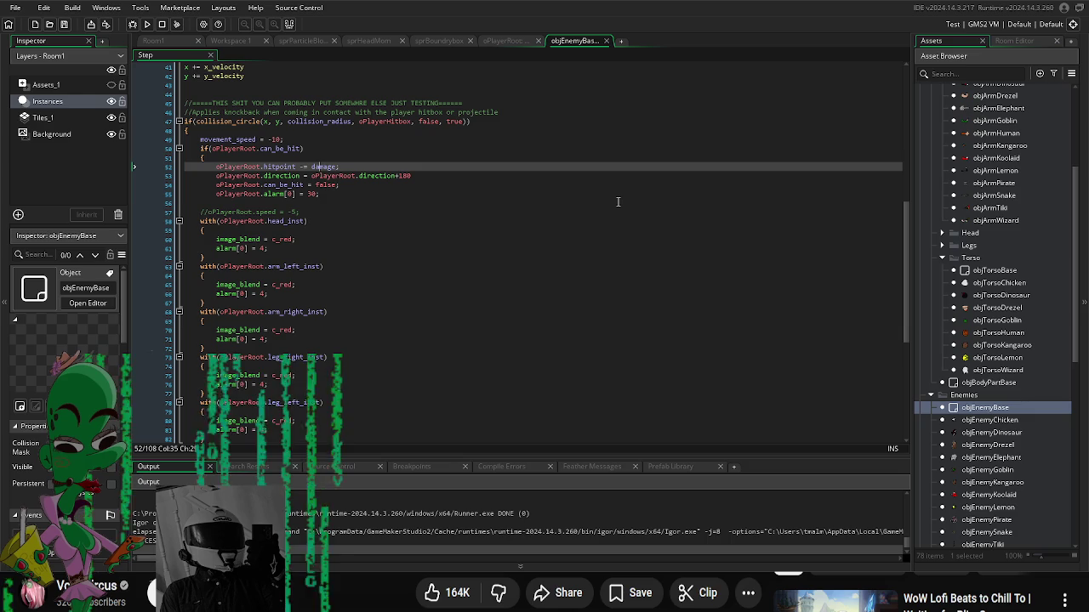
{"action": "type", "text": "("}
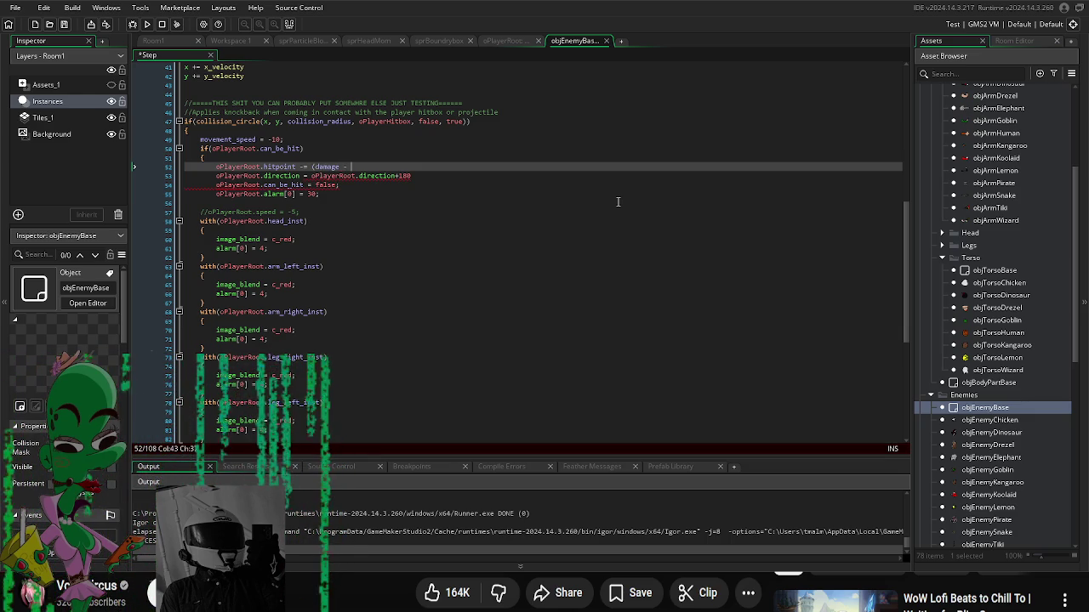
{"action": "type", "text": "oPlayer"}
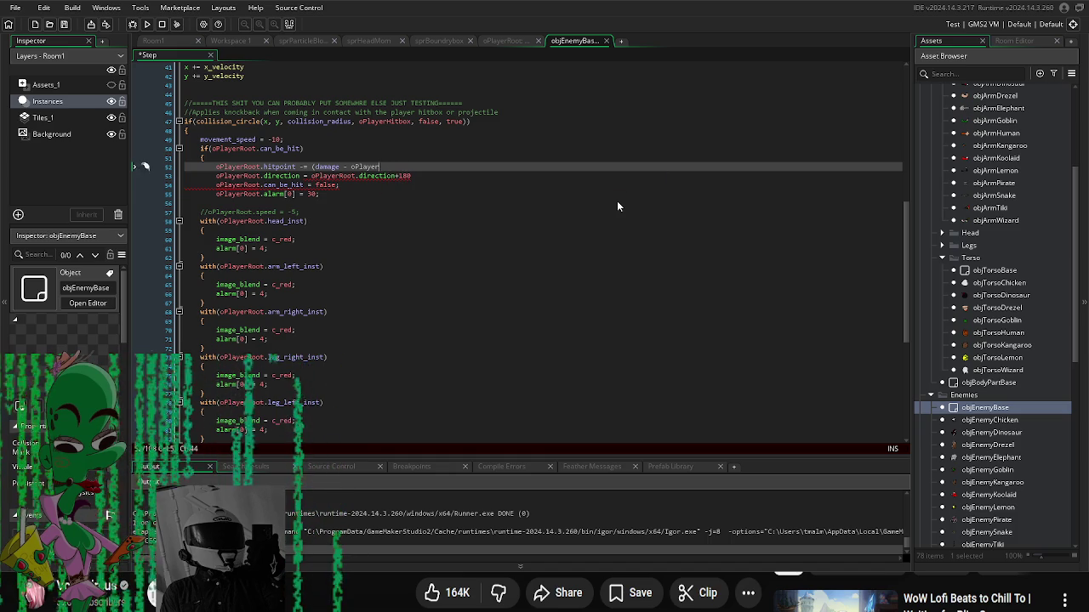
{"action": "type", "text": "Root."}
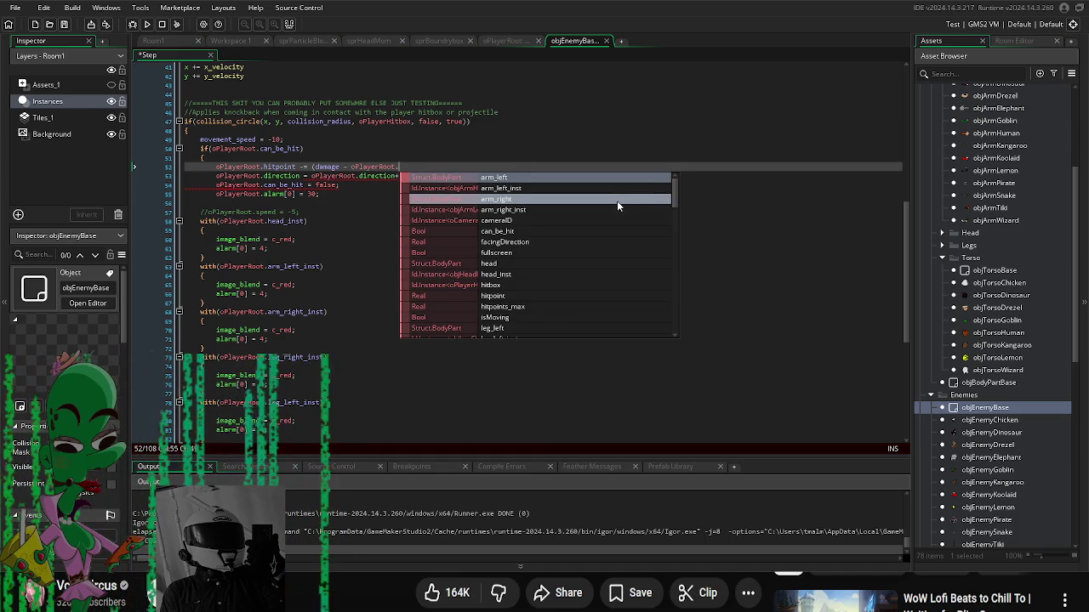
{"action": "type", "text": "t.head"}
{"action": "key", "text": "Down"}
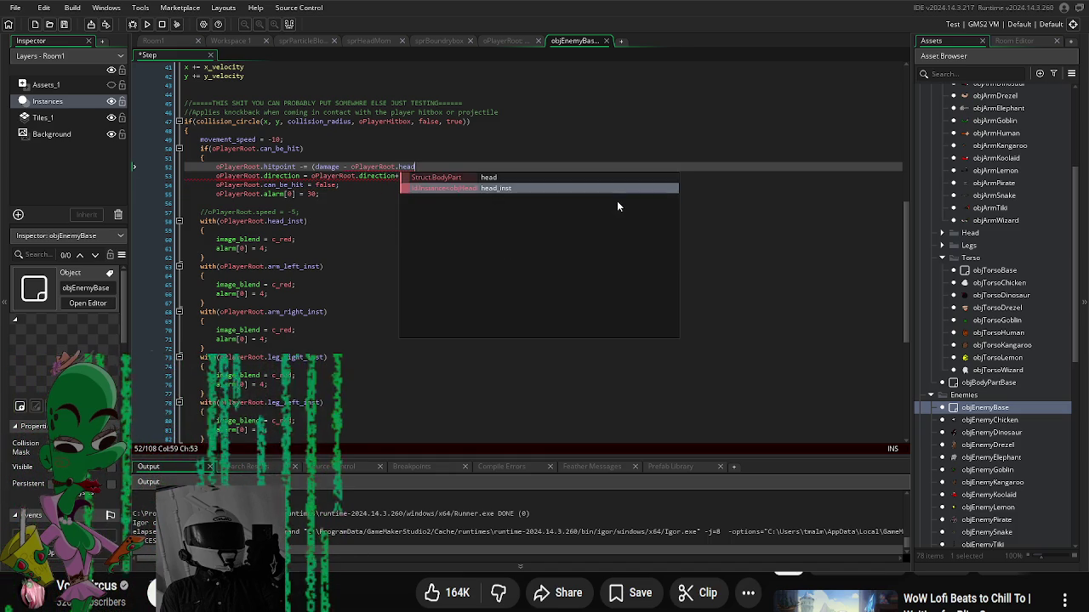
{"action": "key", "text": "Return"}
{"action": "type", "text": "."}
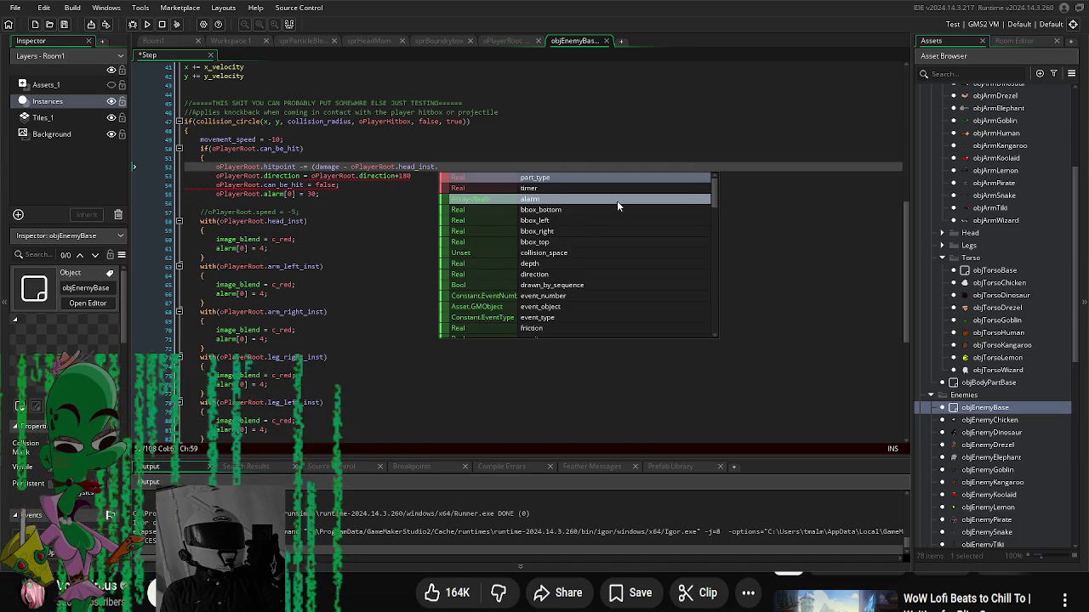
{"action": "type", "text": "defense);"}
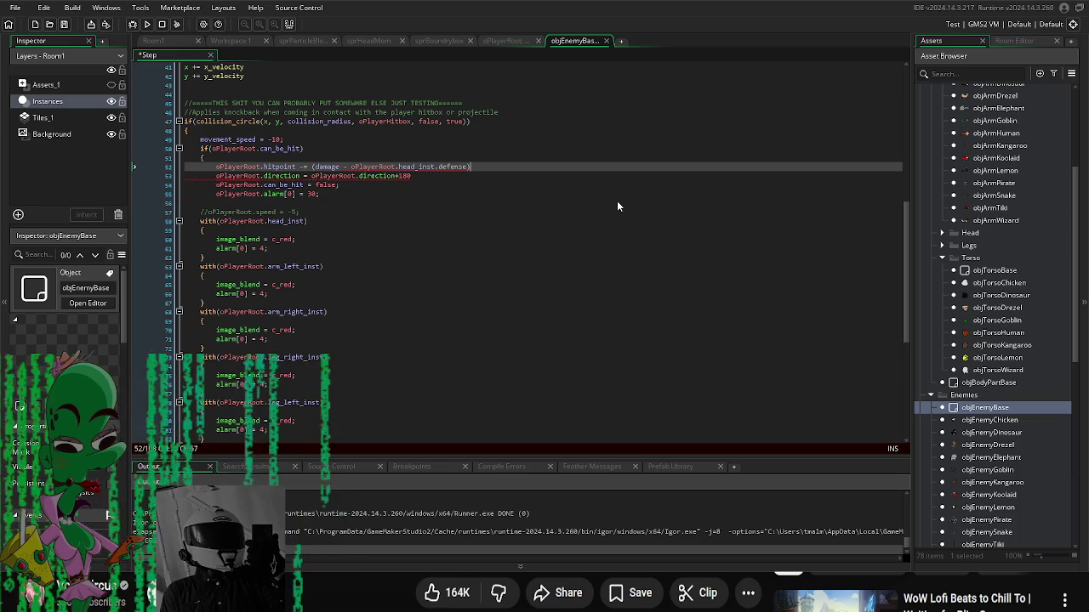
{"action": "left_click", "coordinate": [618, 204]}
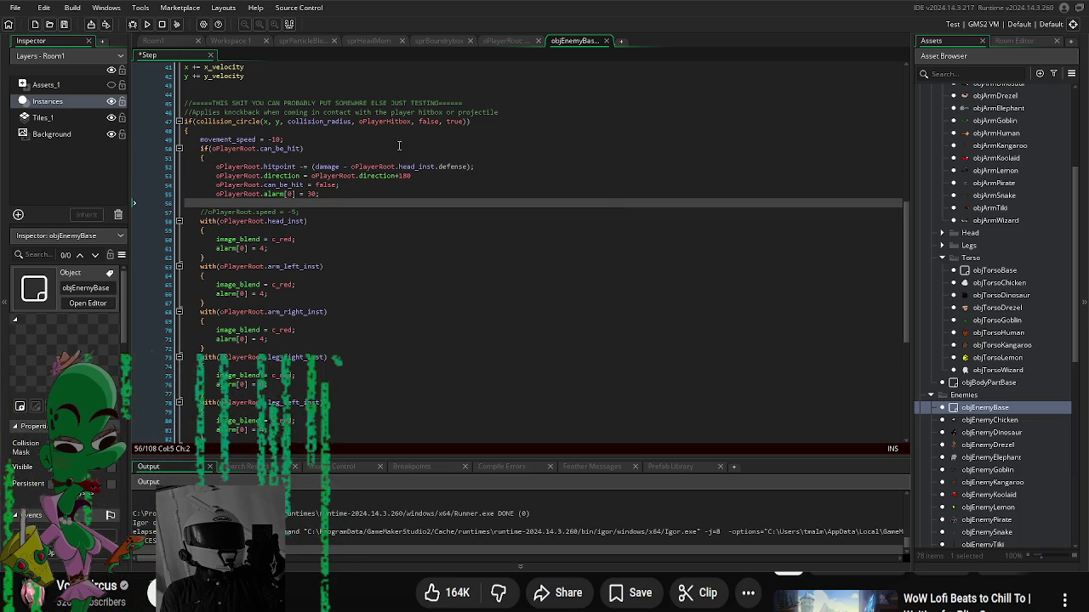
Step: Change that defense reference to oPlayerRoot.torso_inst.defense
{"action": "left_click", "coordinate": [418, 166]}
{"action": "key", "text": "BackSpace"}
{"action": "key", "text": "BackSpace"}
{"action": "key", "text": "BackSpace"}
{"action": "type", "text": "to"}
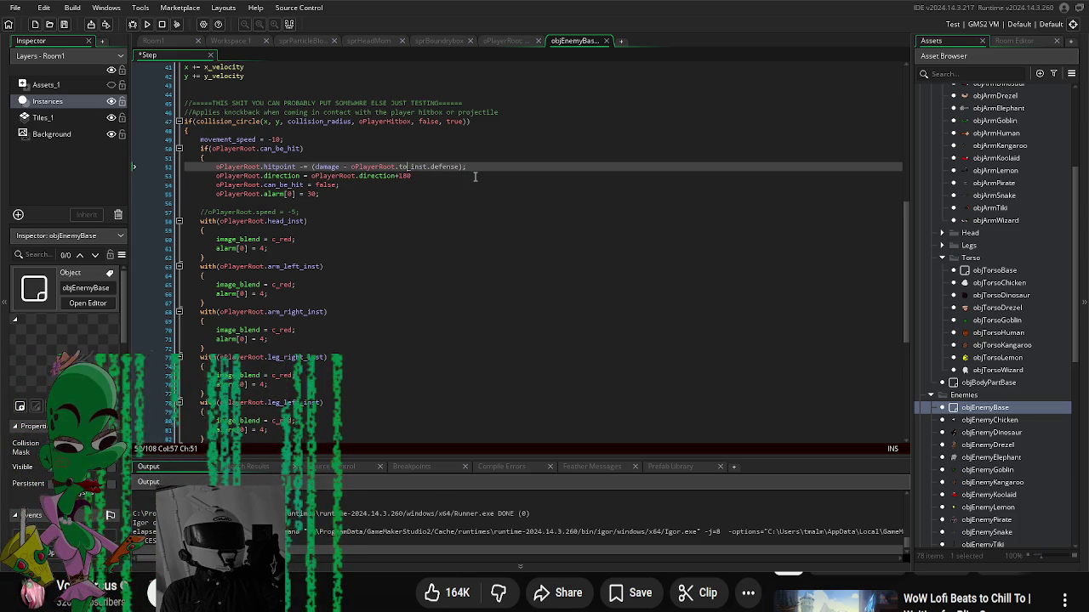
{"action": "type", "text": "rso_"}
{"action": "left_click", "coordinate": [497, 185]}
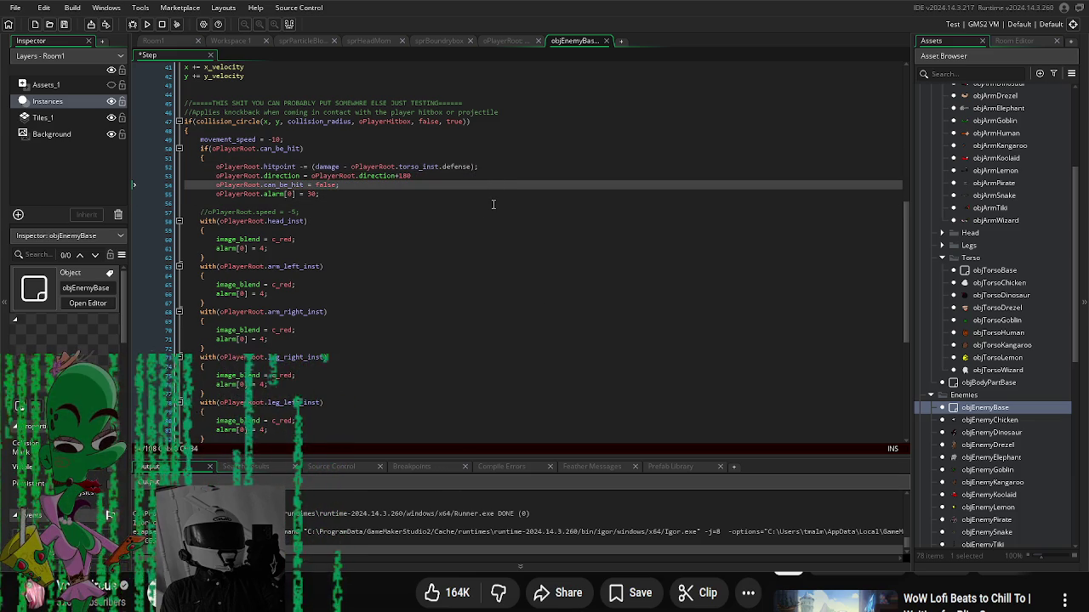
{"action": "key", "text": "Up"}
{"action": "key", "text": "Up"}
{"action": "key", "text": "Up"}
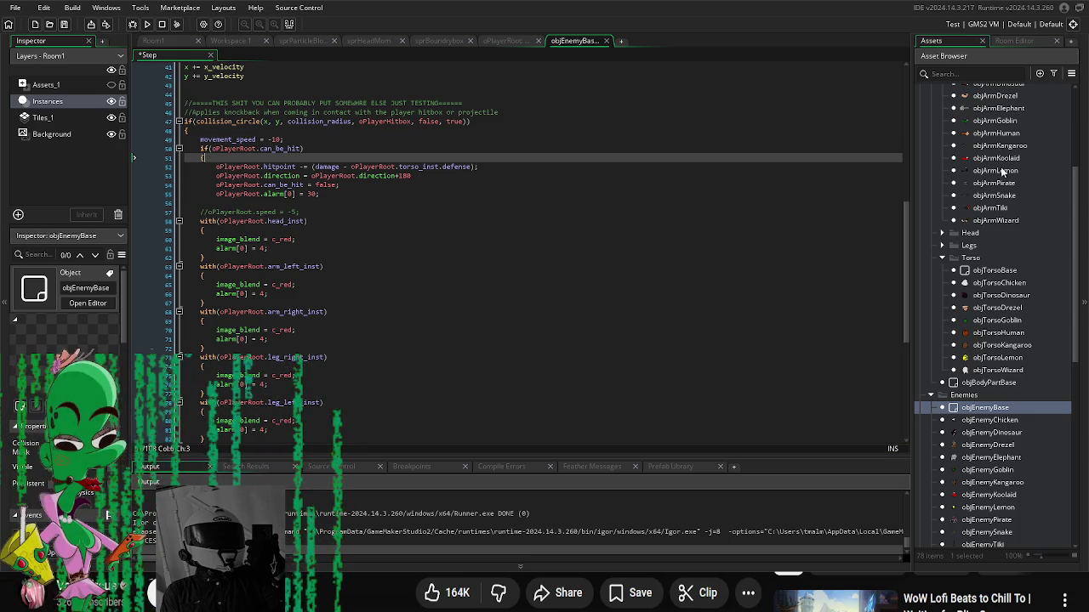
{"action": "scroll", "coordinate": [1002, 172], "scroll_direction": "up", "scroll_amount": 3}
{"action": "left_click", "coordinate": [942, 185]}
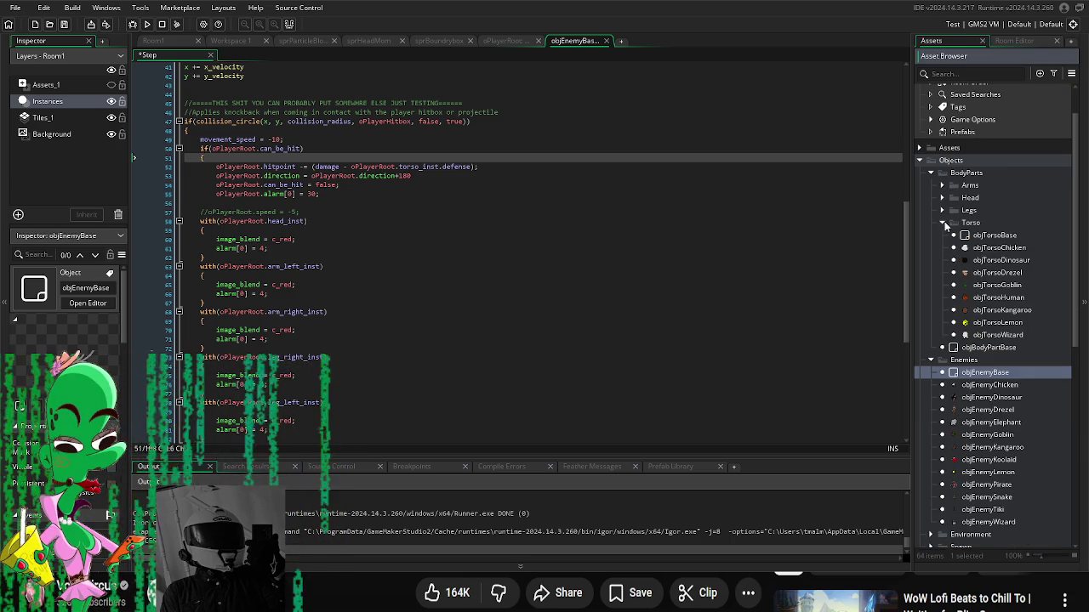
Step: Set objEnemyDinosaur's damage to 30
{"action": "left_click", "coordinate": [942, 223]}
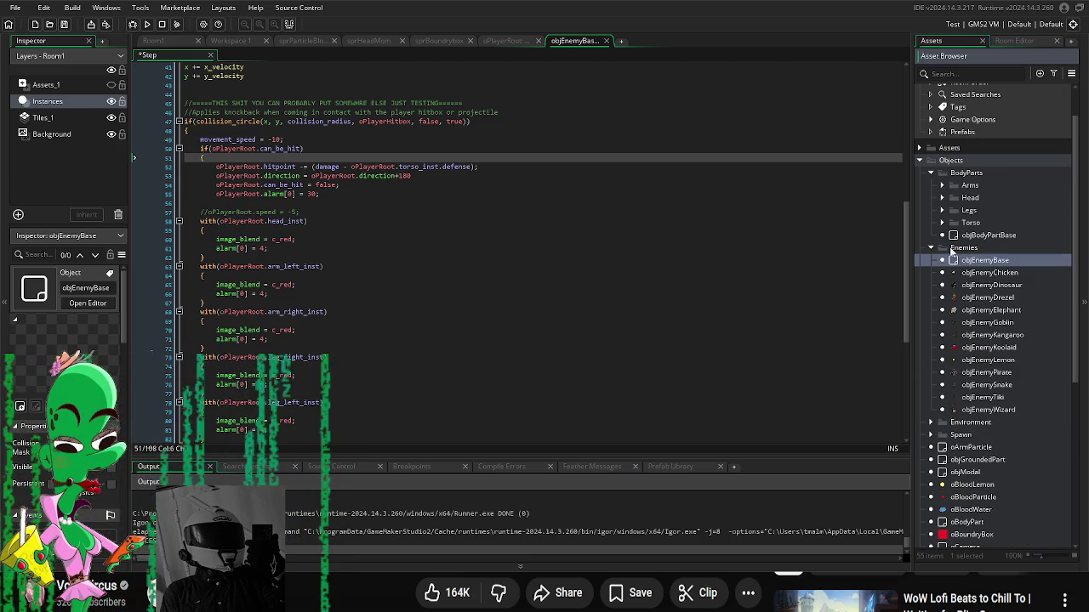
{"action": "double_click", "coordinate": [991, 273]}
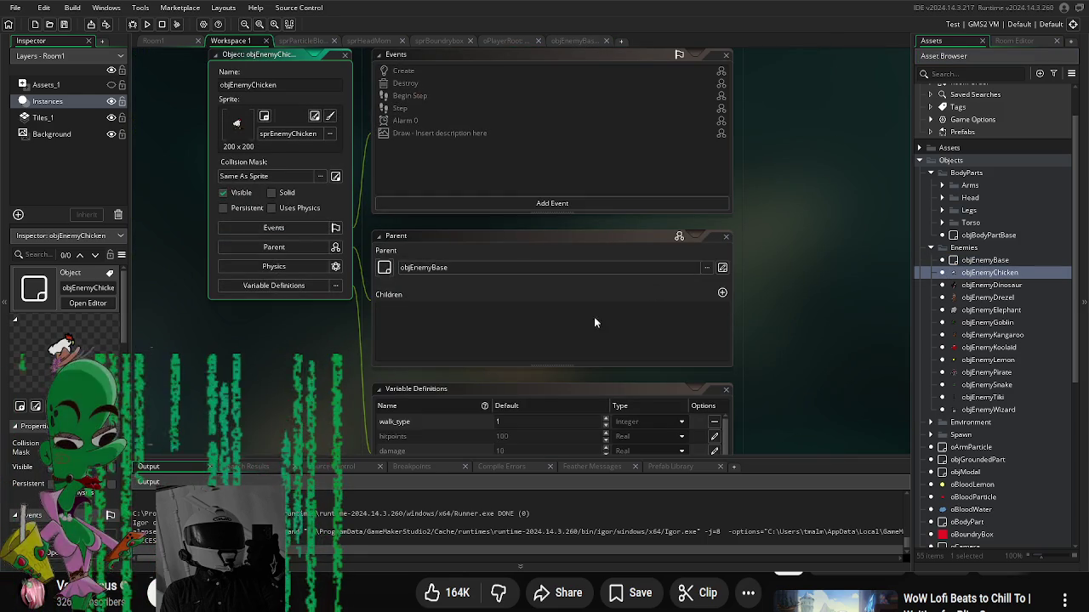
{"action": "scroll", "coordinate": [315, 408], "scroll_direction": "down", "scroll_amount": 3}
{"action": "scroll", "coordinate": [437, 352], "scroll_direction": "down", "scroll_amount": 2}
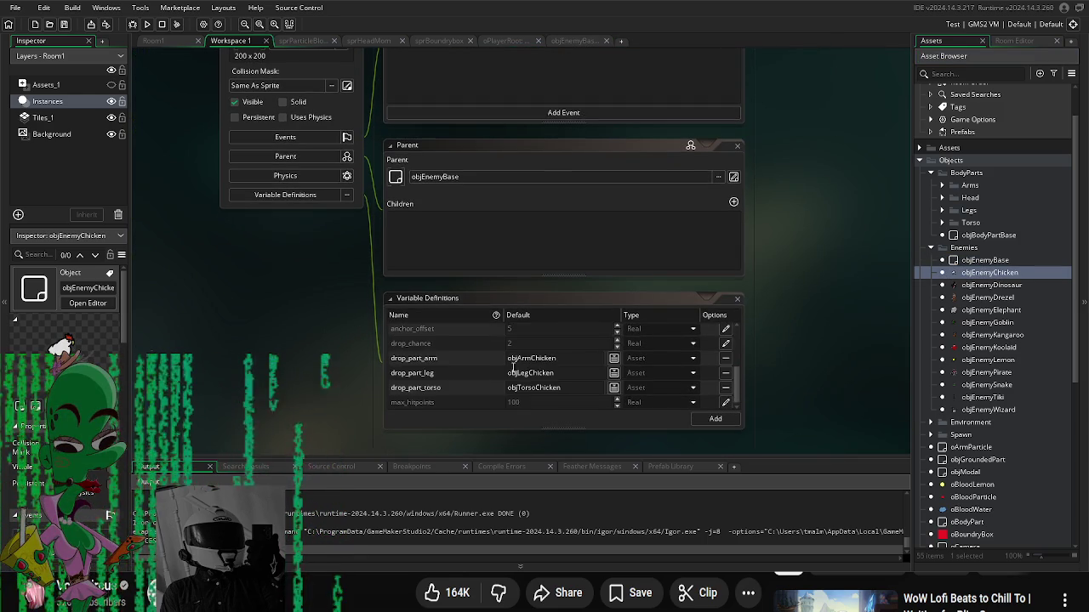
{"action": "scroll", "coordinate": [526, 373], "scroll_direction": "up", "scroll_amount": 3}
{"action": "scroll", "coordinate": [527, 374], "scroll_direction": "down", "scroll_amount": 3}
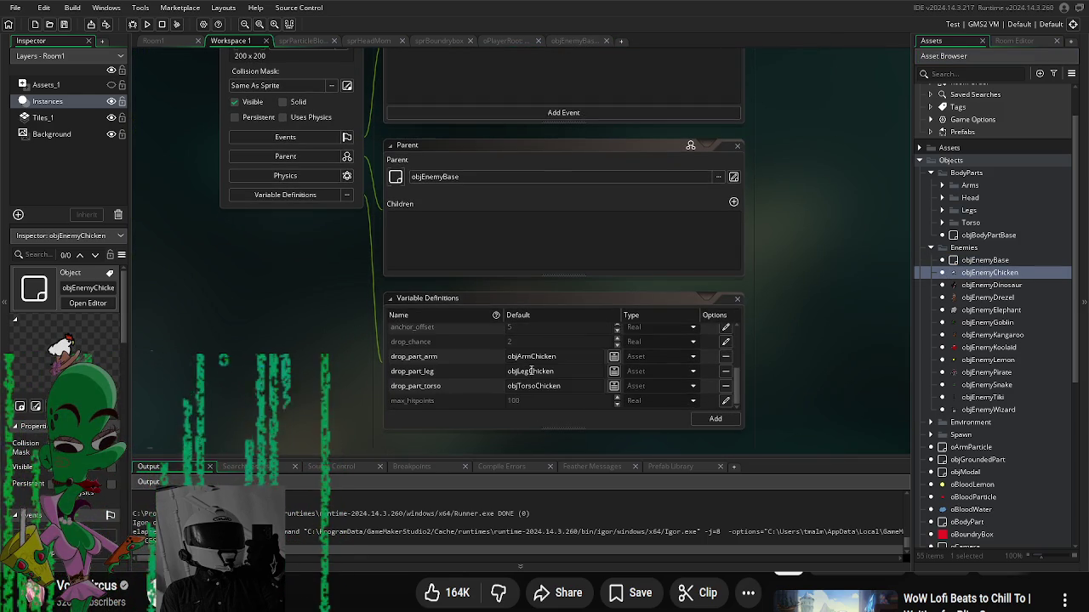
{"action": "scroll", "coordinate": [530, 371], "scroll_direction": "up", "scroll_amount": 1}
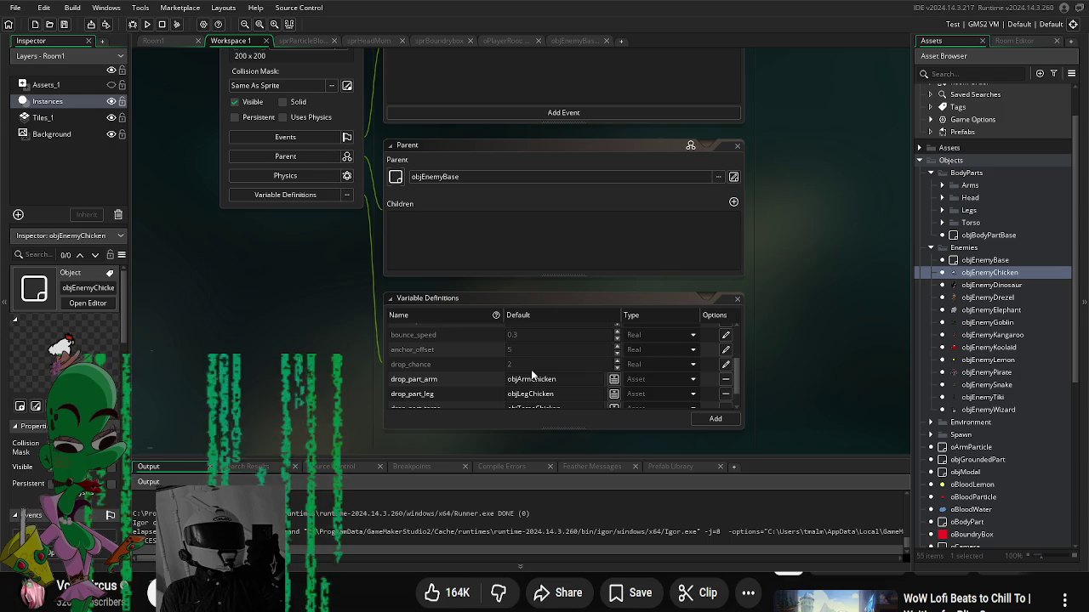
{"action": "scroll", "coordinate": [530, 369], "scroll_direction": "up", "scroll_amount": 3}
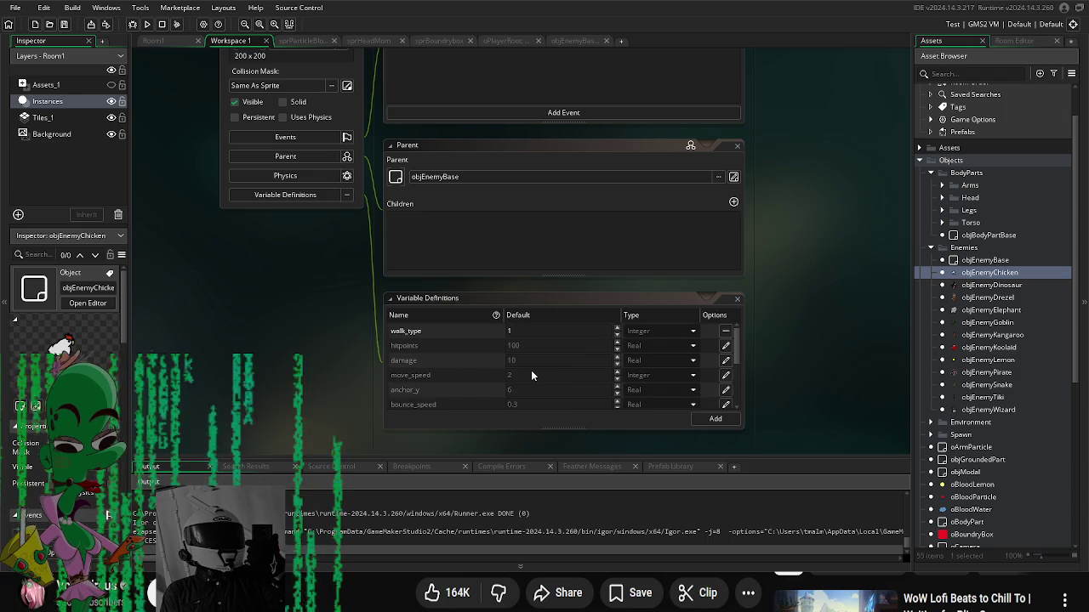
{"action": "left_click", "coordinate": [997, 286]}
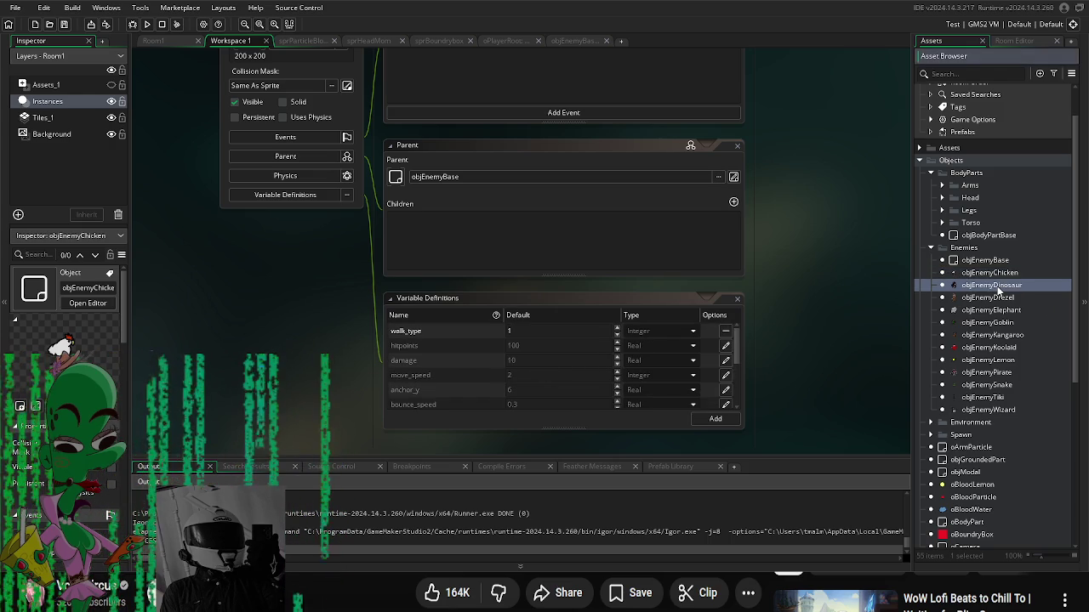
{"action": "double_click", "coordinate": [997, 290]}
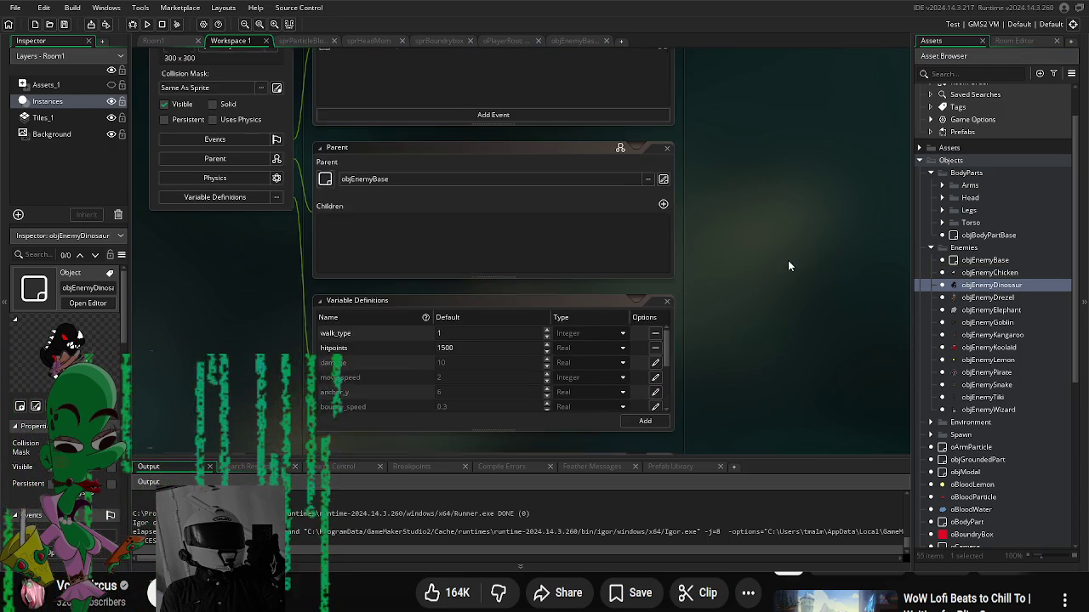
{"action": "left_click", "coordinate": [432, 359]}
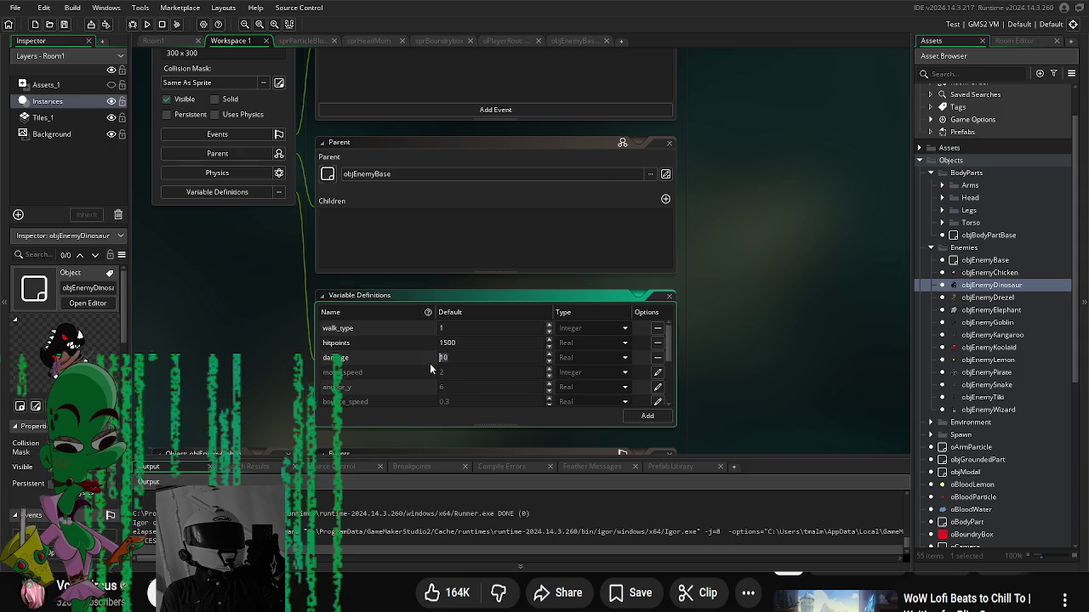
{"action": "type", "text": "30"}
Step: Override the Drezel, pirate and lemon enemies' damage, with the lemon at 15
{"action": "left_click", "coordinate": [1013, 299]}
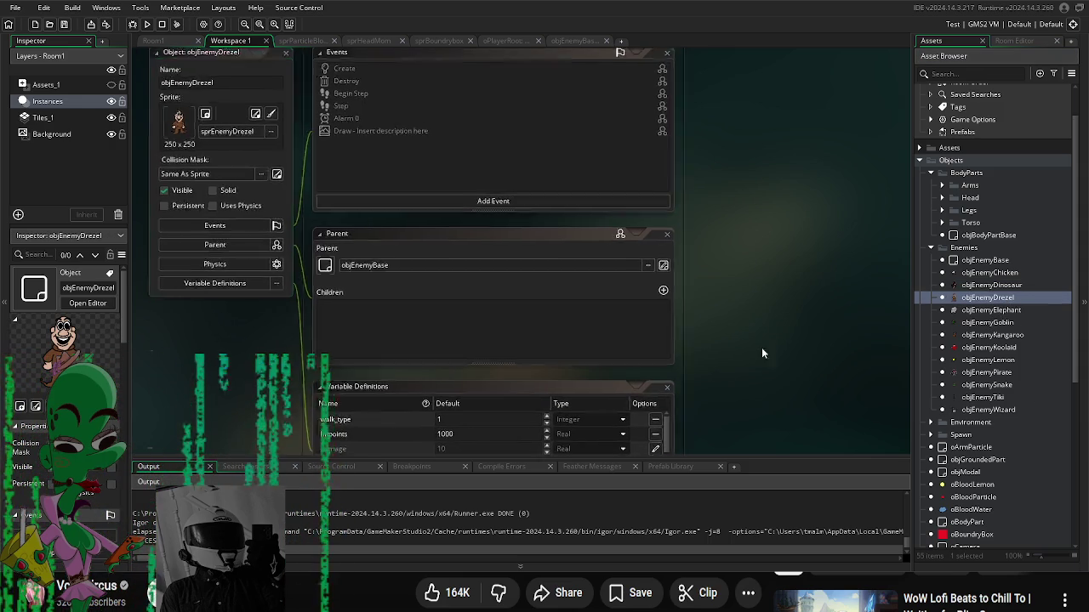
{"action": "left_click", "coordinate": [664, 344]}
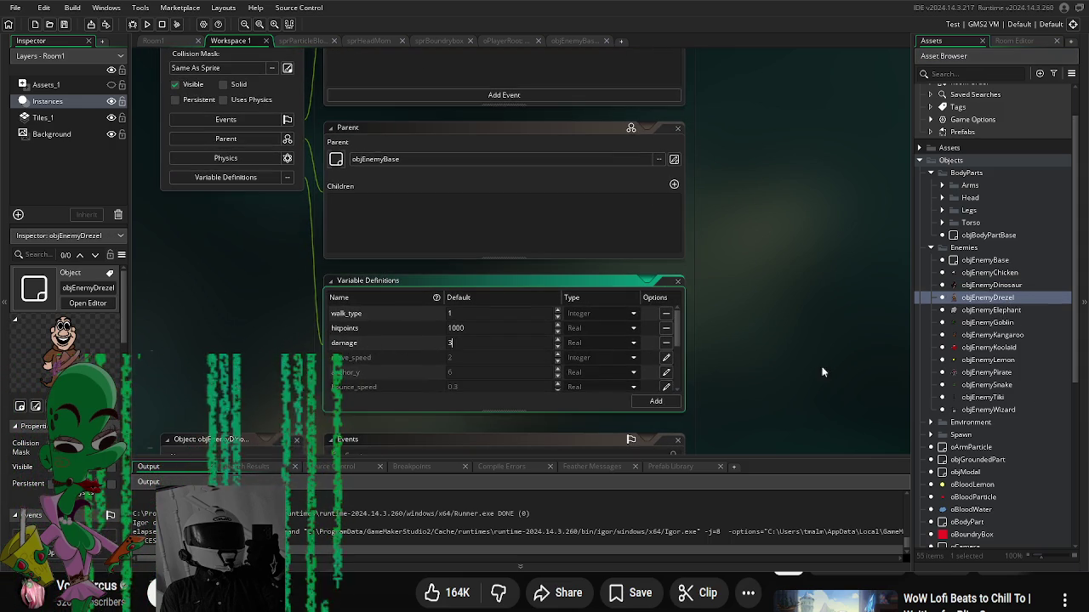
{"action": "double_click", "coordinate": [997, 374]}
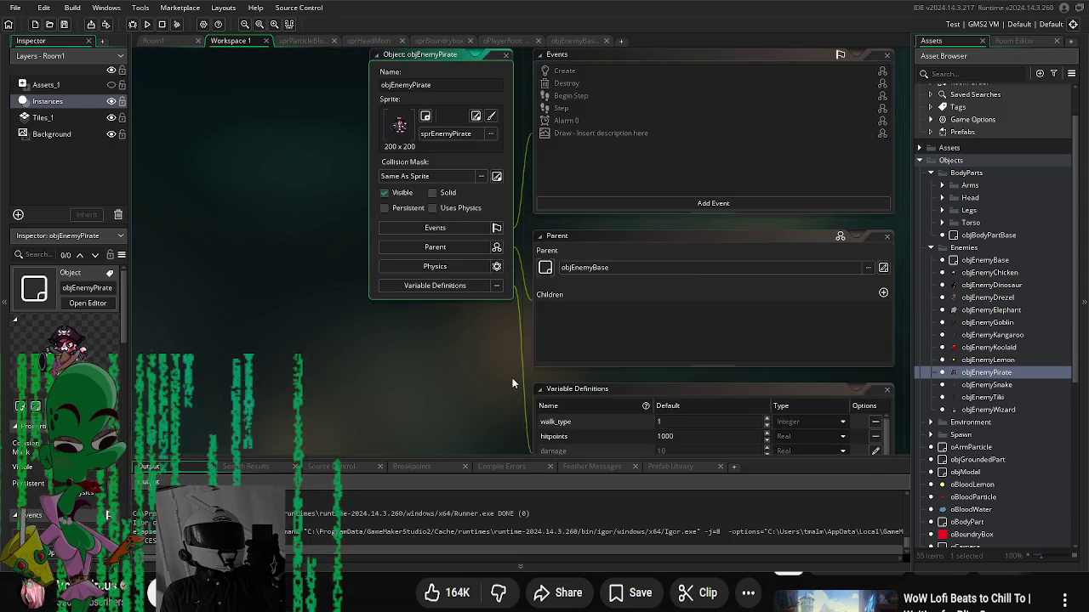
{"action": "left_click", "coordinate": [794, 380]}
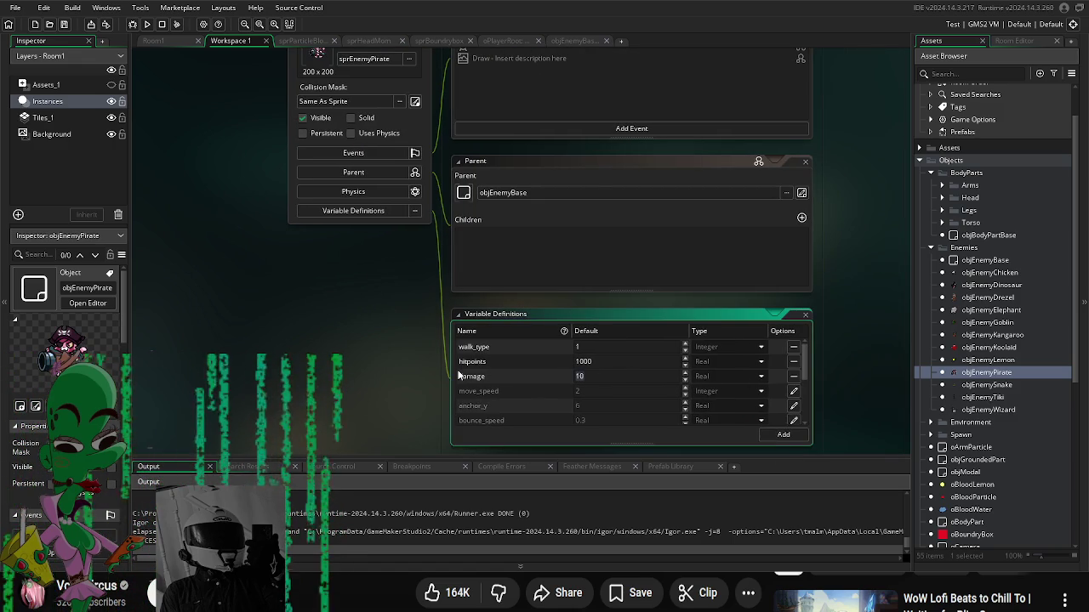
{"action": "left_click", "coordinate": [629, 376]}
{"action": "type", "text": "35"}
{"action": "double_click", "coordinate": [1013, 360]}
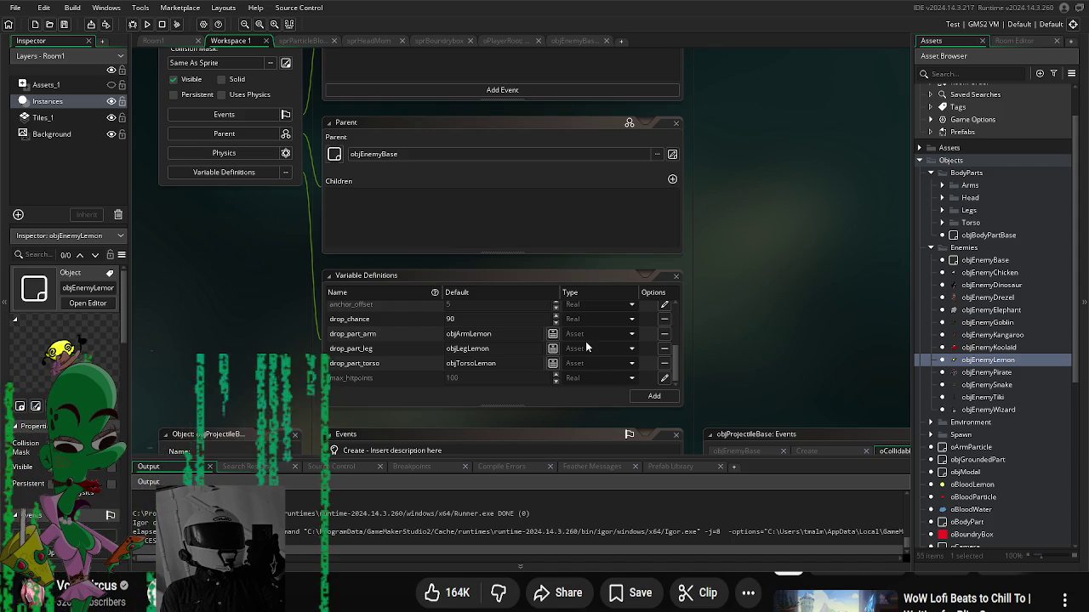
{"action": "scroll", "coordinate": [585, 344], "scroll_direction": "up", "scroll_amount": 5}
{"action": "left_click", "coordinate": [663, 338]}
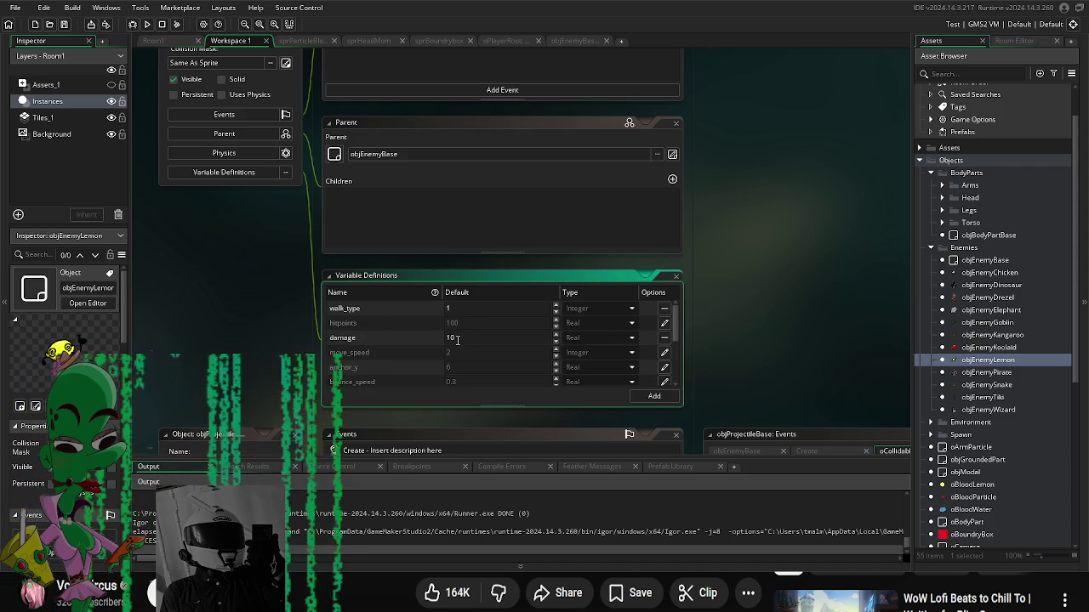
{"action": "type", "text": "15"}
{"action": "left_click", "coordinate": [904, 363]}
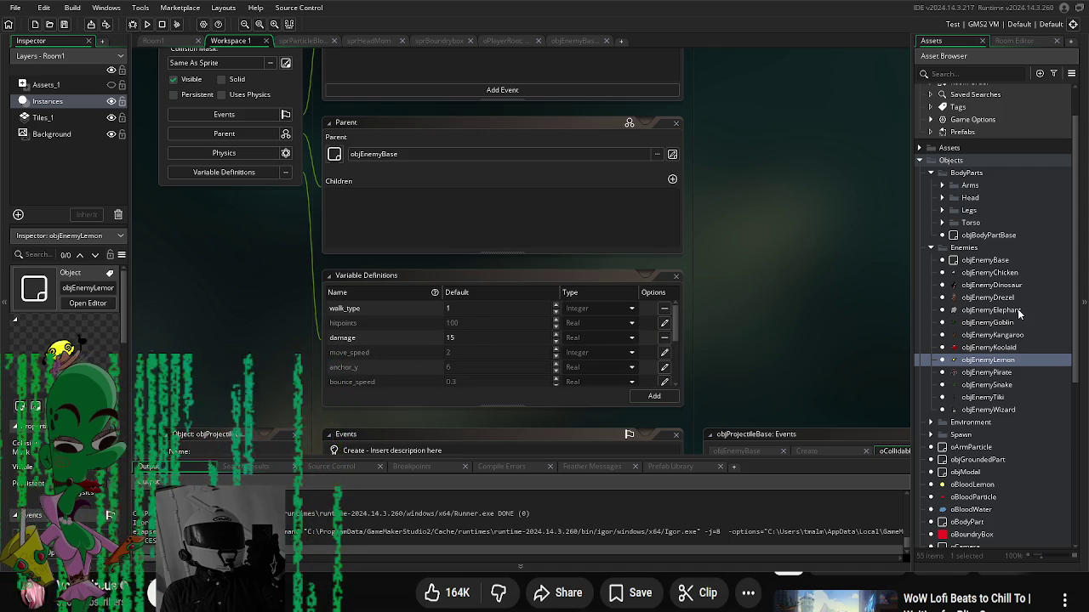
Step: Override objEnemyElephant's damage and review the Goblin and Tiki enemies' variables
{"action": "double_click", "coordinate": [1018, 311]}
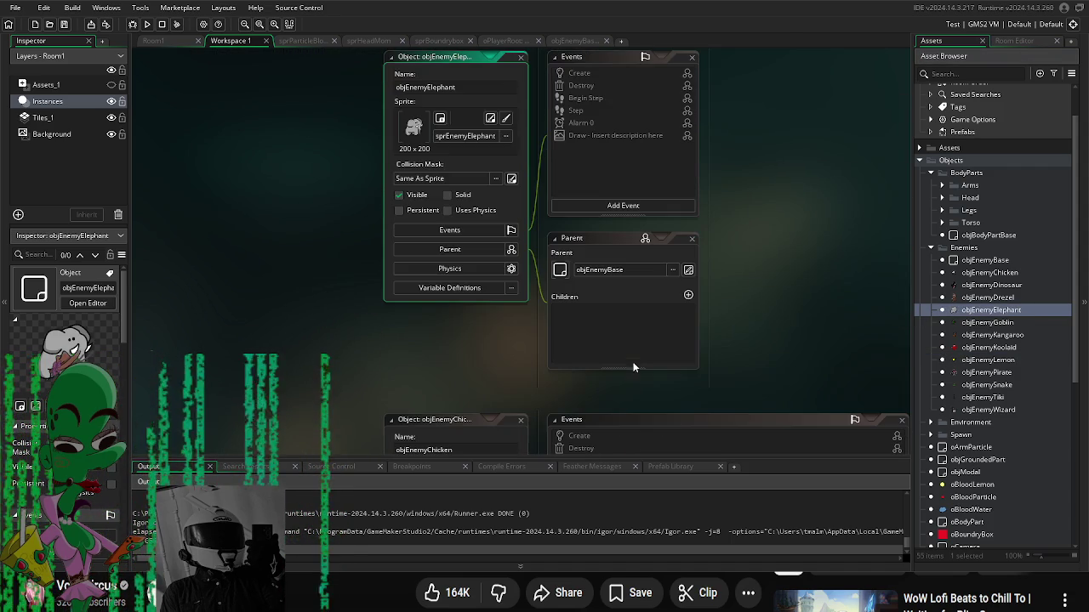
{"action": "left_click", "coordinate": [451, 288]}
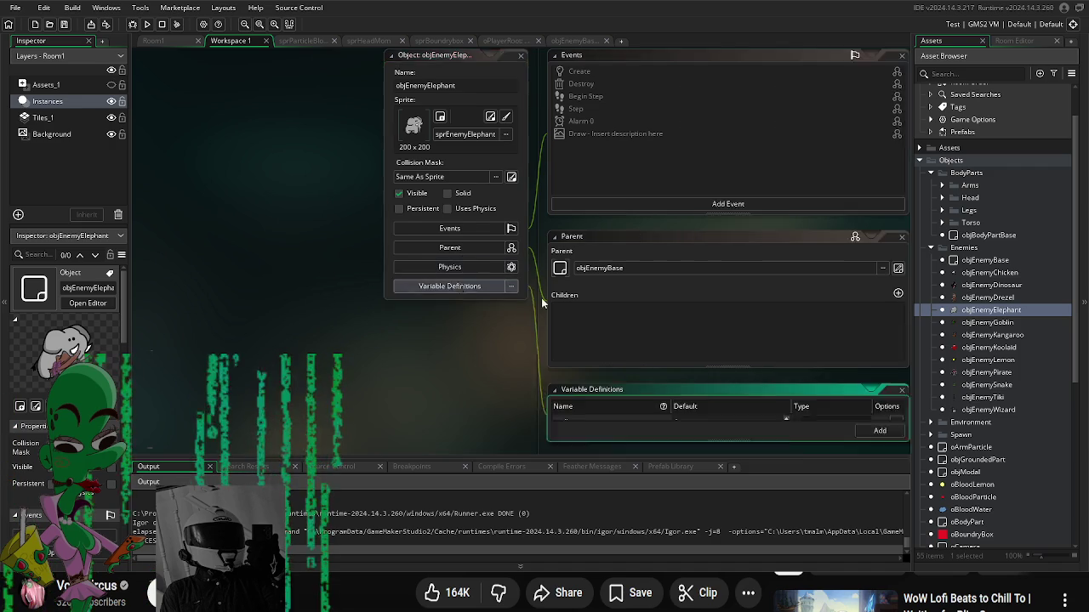
{"action": "left_click", "coordinate": [709, 381]}
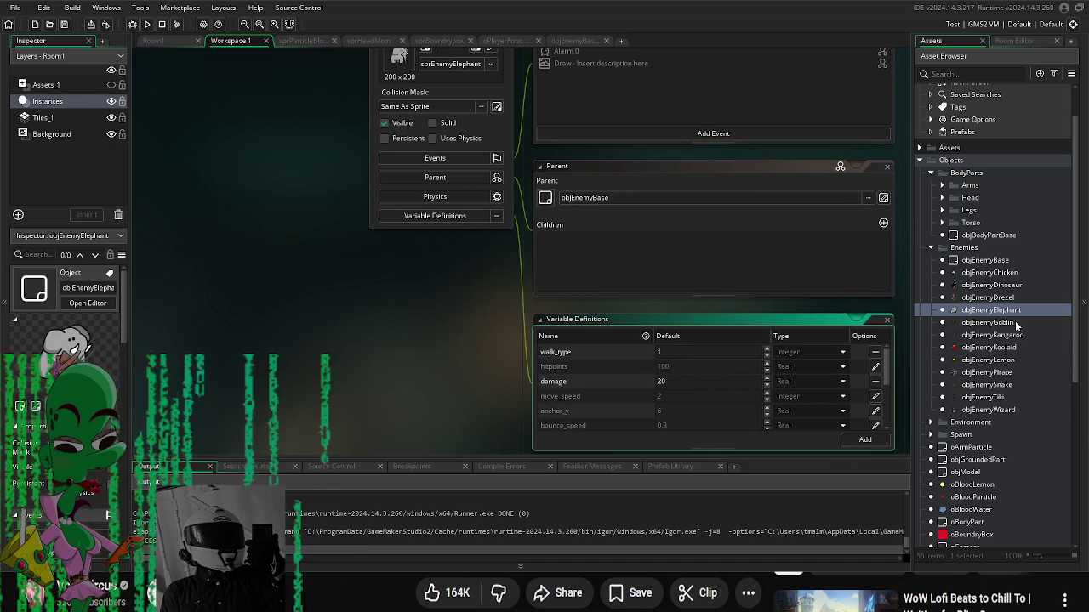
{"action": "double_click", "coordinate": [989, 322]}
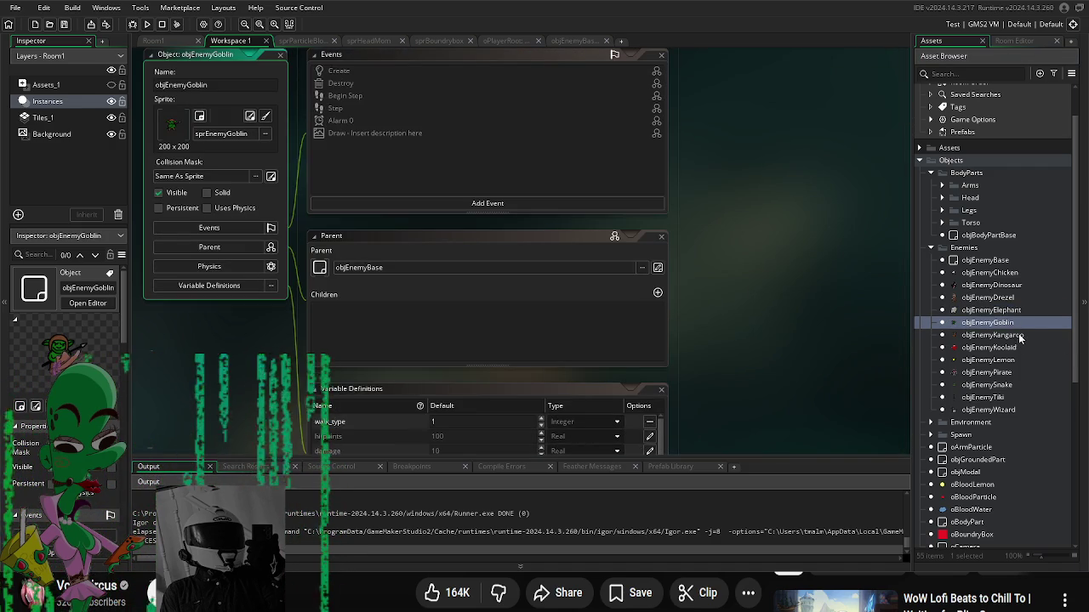
{"action": "double_click", "coordinate": [993, 397]}
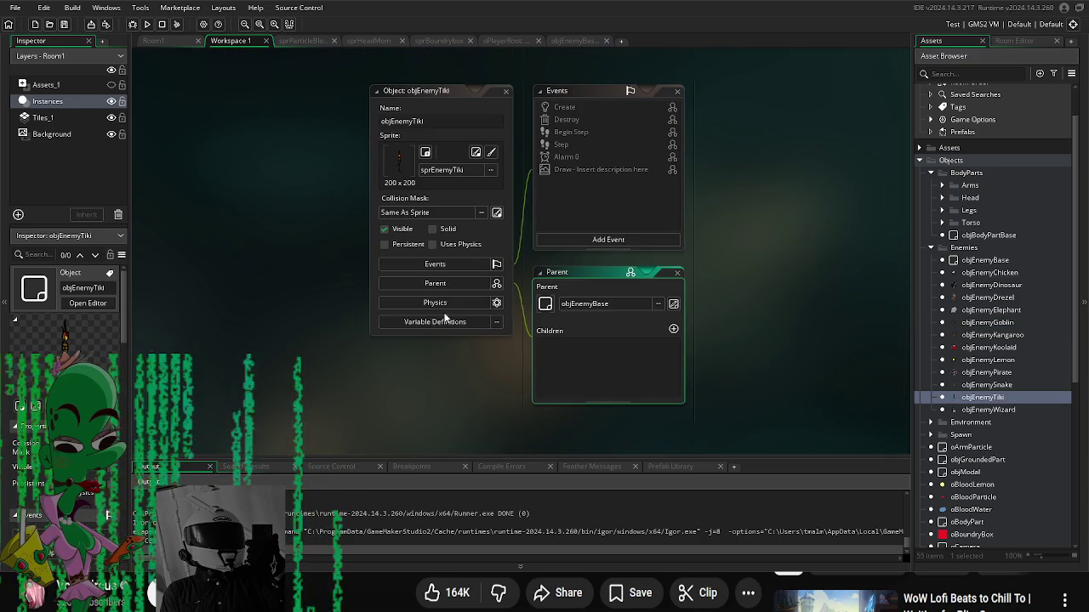
{"action": "left_click", "coordinate": [444, 318]}
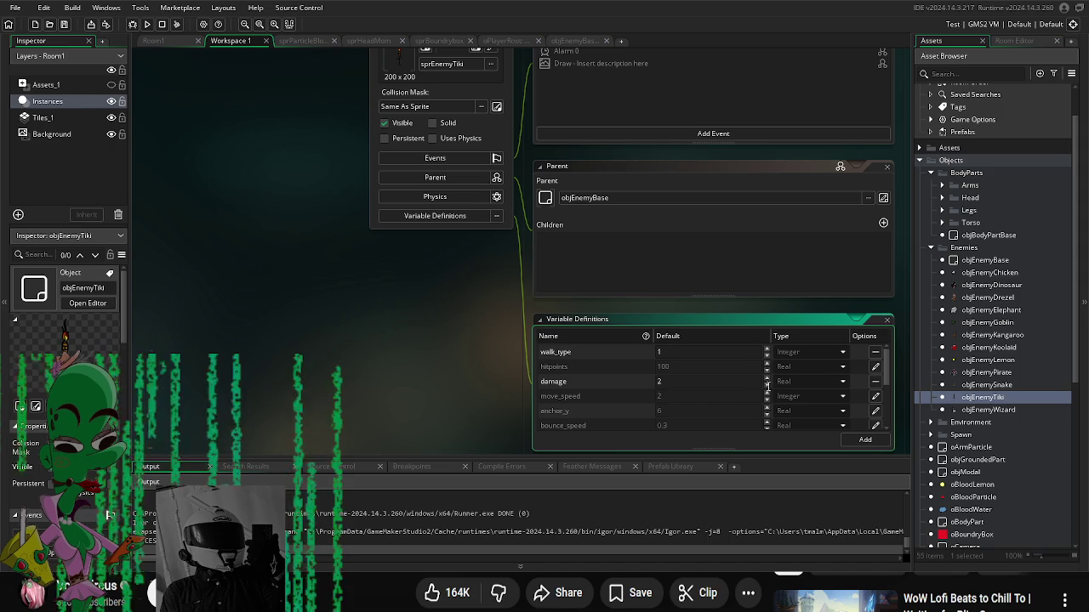
Step: Show objEnemyWizard's variable definitions, with damage 20 and walk_type 1
{"action": "double_click", "coordinate": [995, 410]}
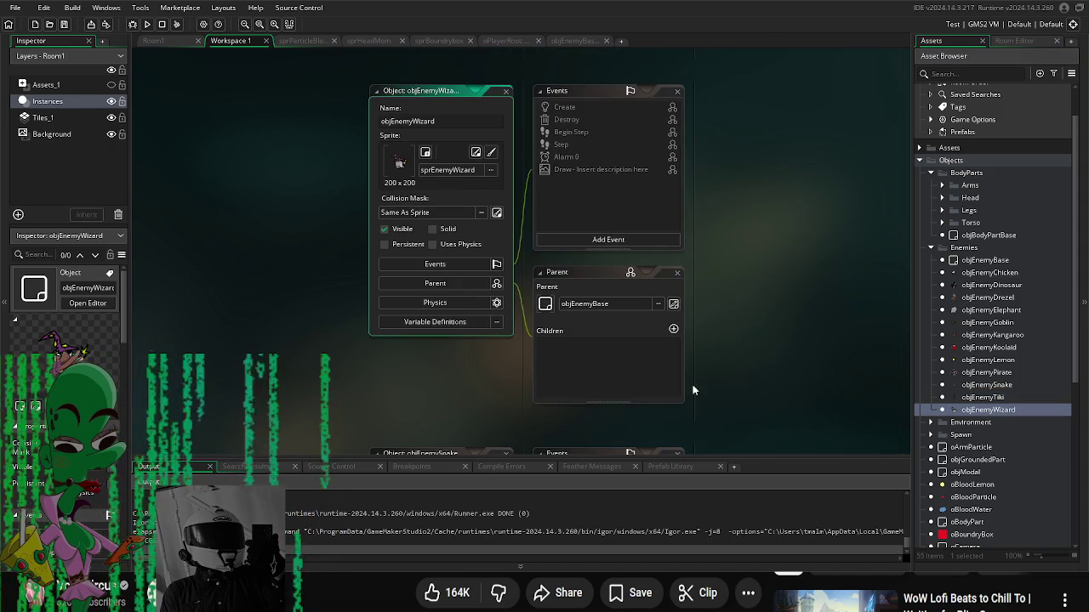
{"action": "left_click", "coordinate": [435, 322]}
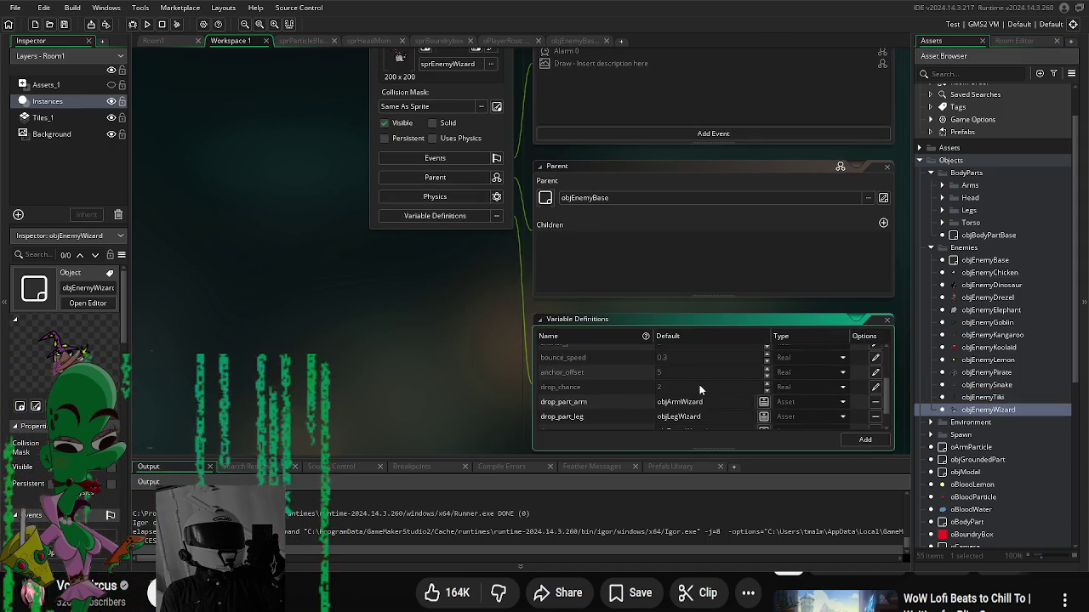
{"action": "scroll", "coordinate": [704, 388], "scroll_direction": "up", "scroll_amount": 1}
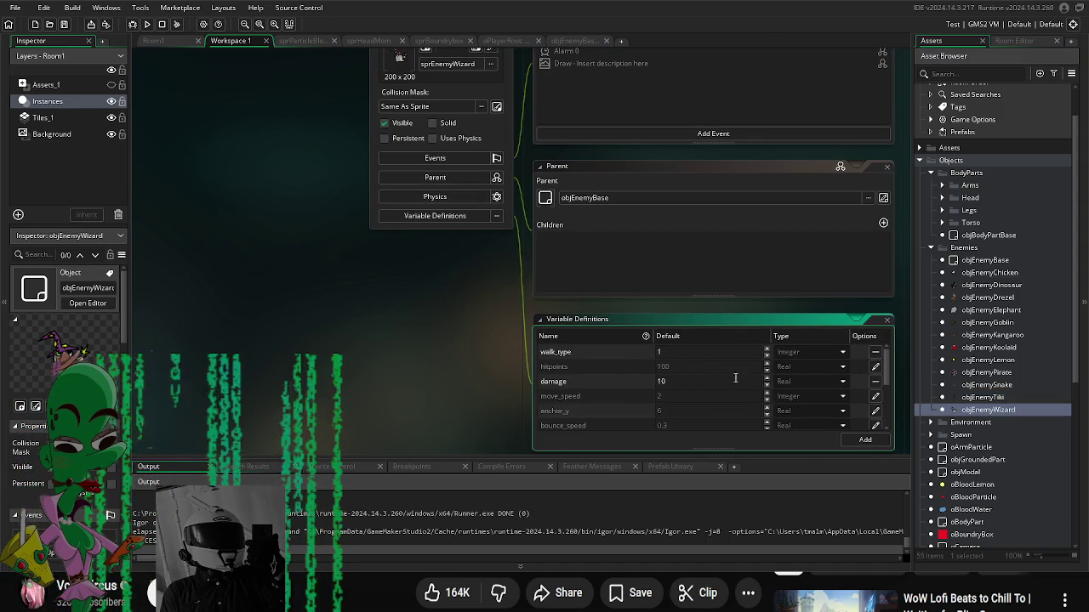
{"action": "left_click", "coordinate": [424, 364]}
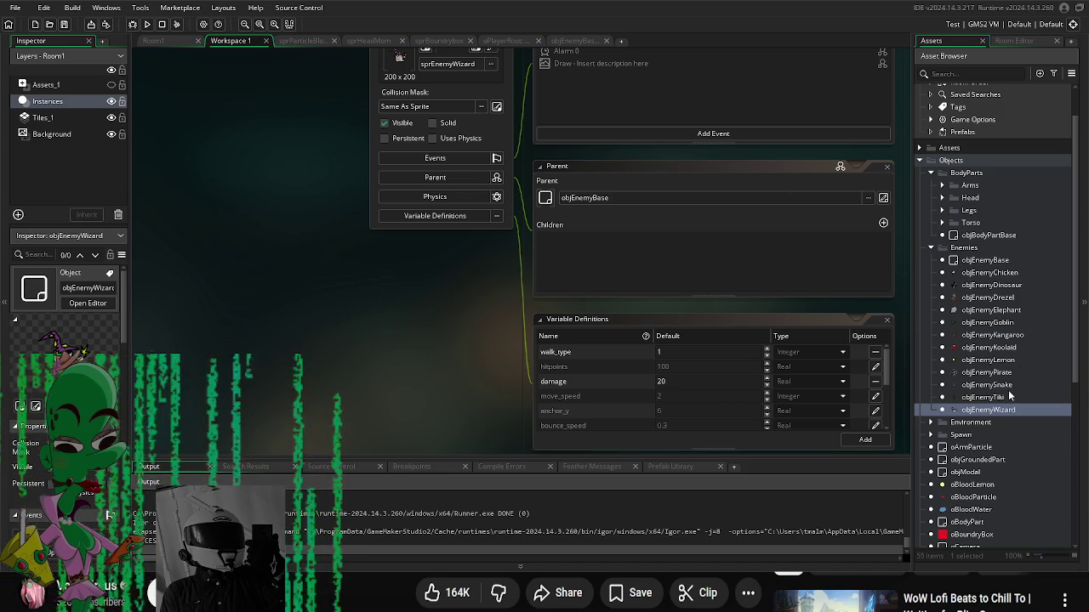
{"action": "scroll", "coordinate": [1010, 392], "scroll_direction": "down", "scroll_amount": 3}
{"action": "scroll", "coordinate": [1010, 387], "scroll_direction": "up", "scroll_amount": 3}
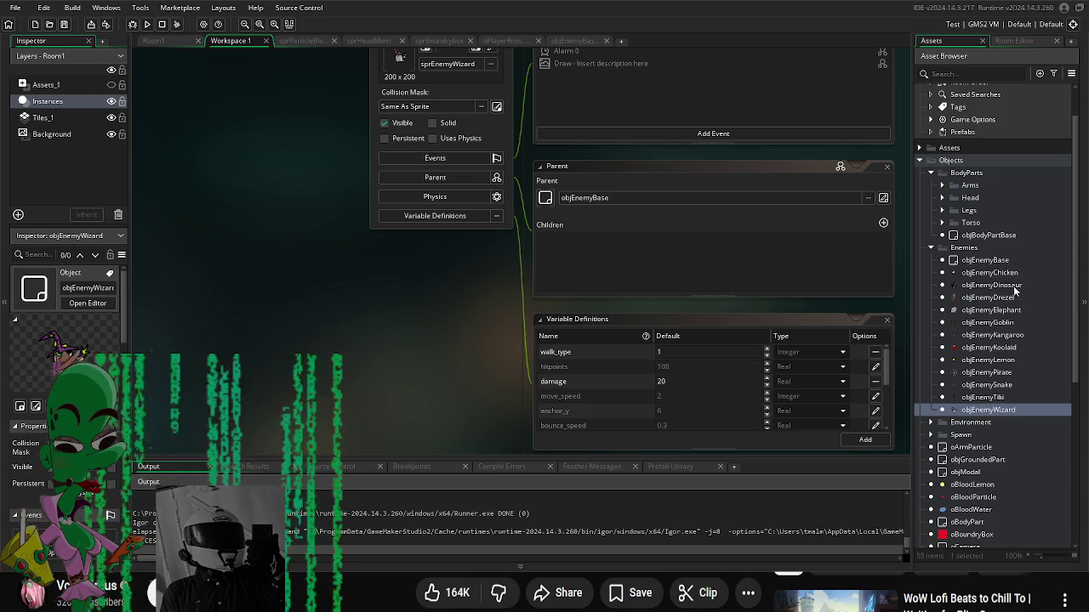
{"action": "scroll", "coordinate": [1014, 344], "scroll_direction": "down", "scroll_amount": 5}
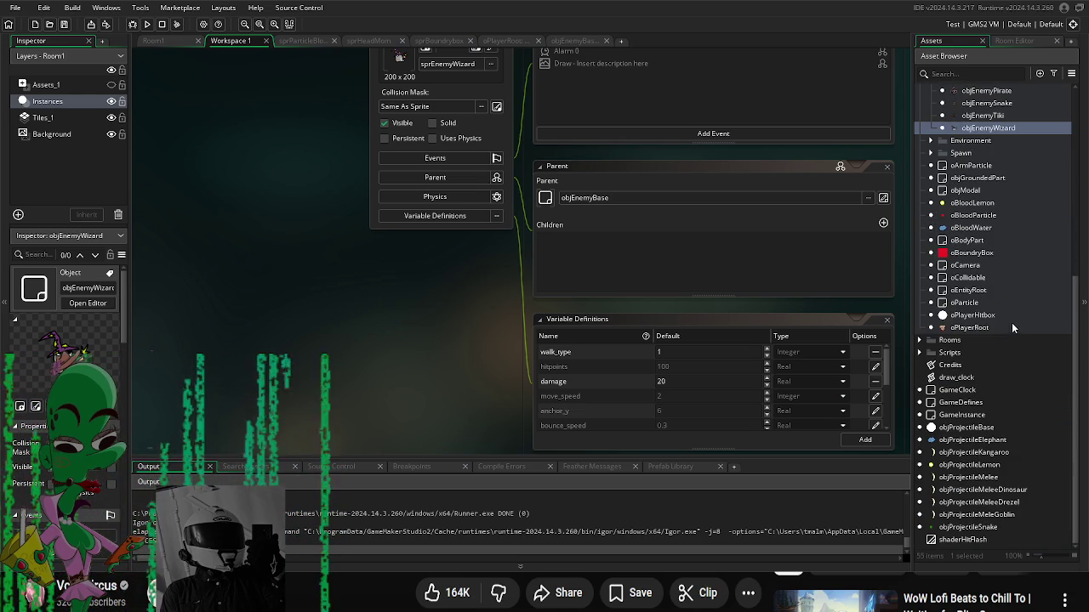
Step: Show objArmChicken's and objArmDinosaur's variable definitions, opening objArmDinosaur's fire_script picker
{"action": "scroll", "coordinate": [1009, 312], "scroll_direction": "up", "scroll_amount": 4}
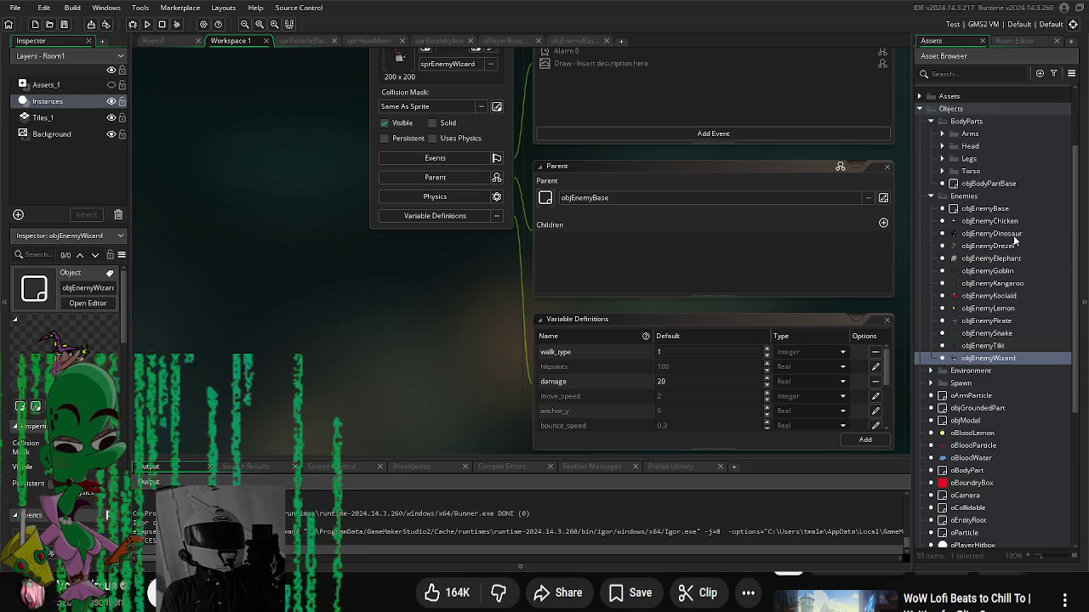
{"action": "left_click", "coordinate": [931, 197]}
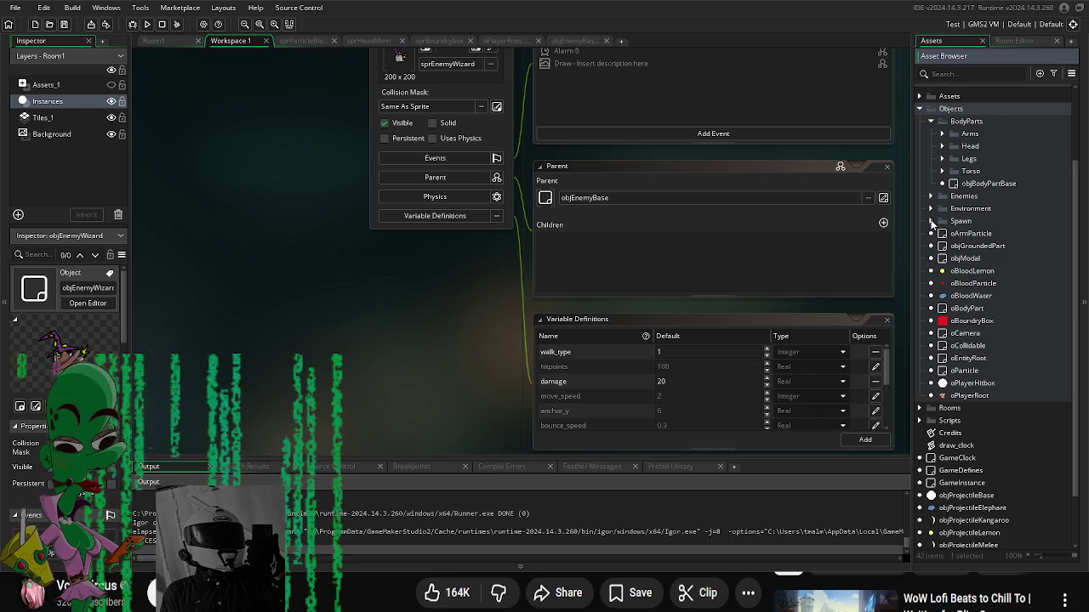
{"action": "left_click", "coordinate": [942, 134]}
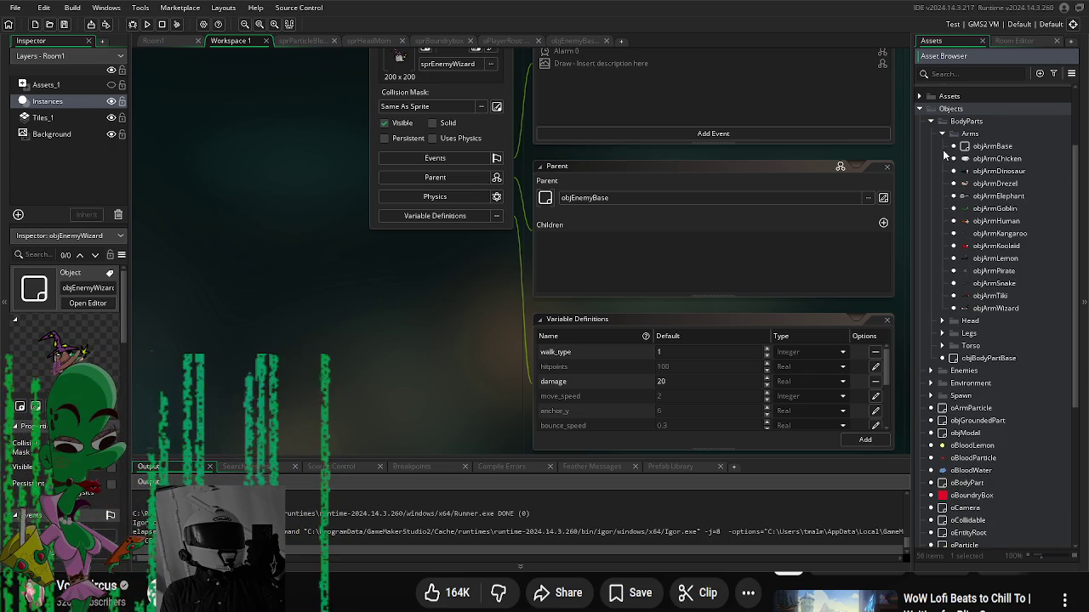
{"action": "double_click", "coordinate": [1001, 159]}
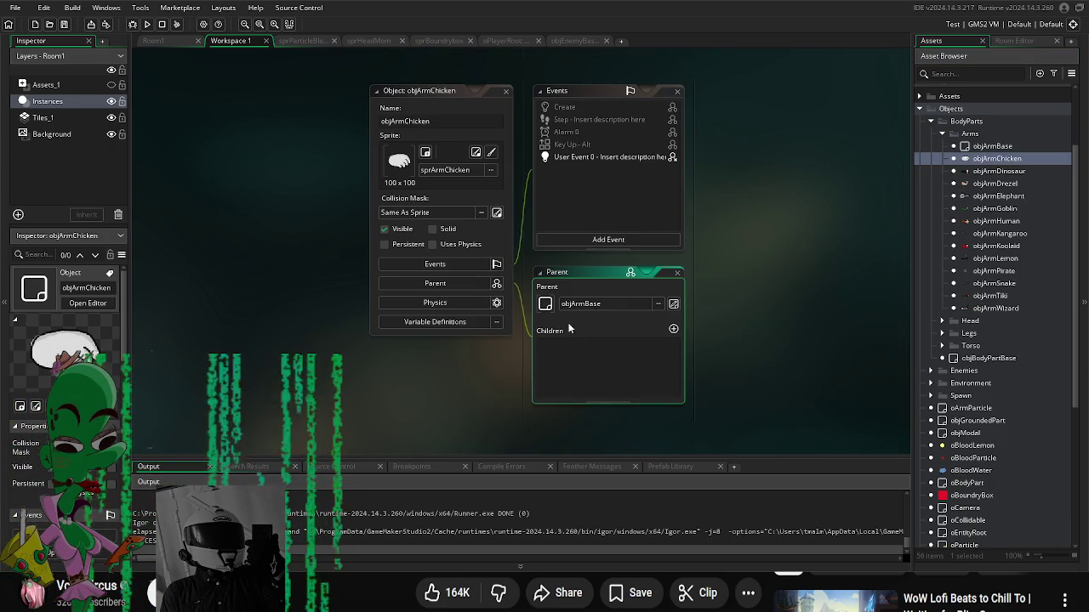
{"action": "left_click", "coordinate": [442, 320]}
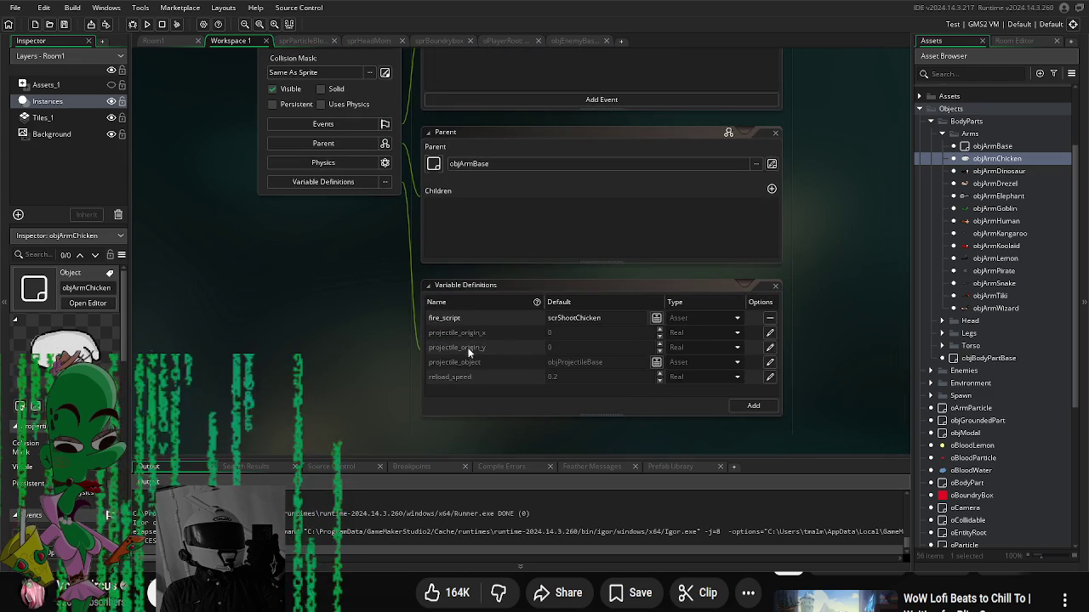
{"action": "double_click", "coordinate": [999, 171]}
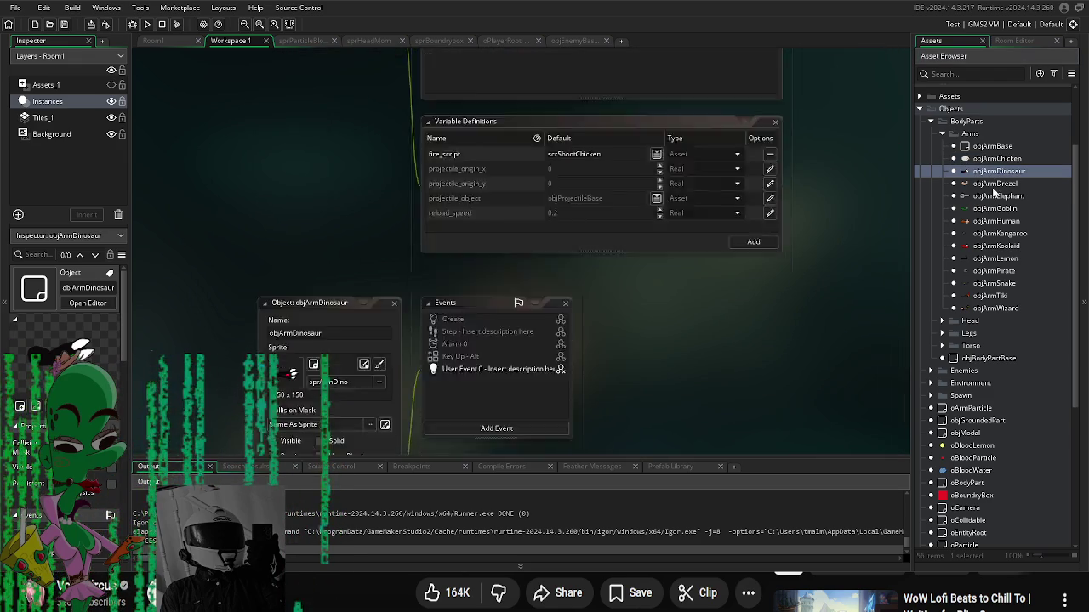
{"action": "left_click", "coordinate": [343, 319]}
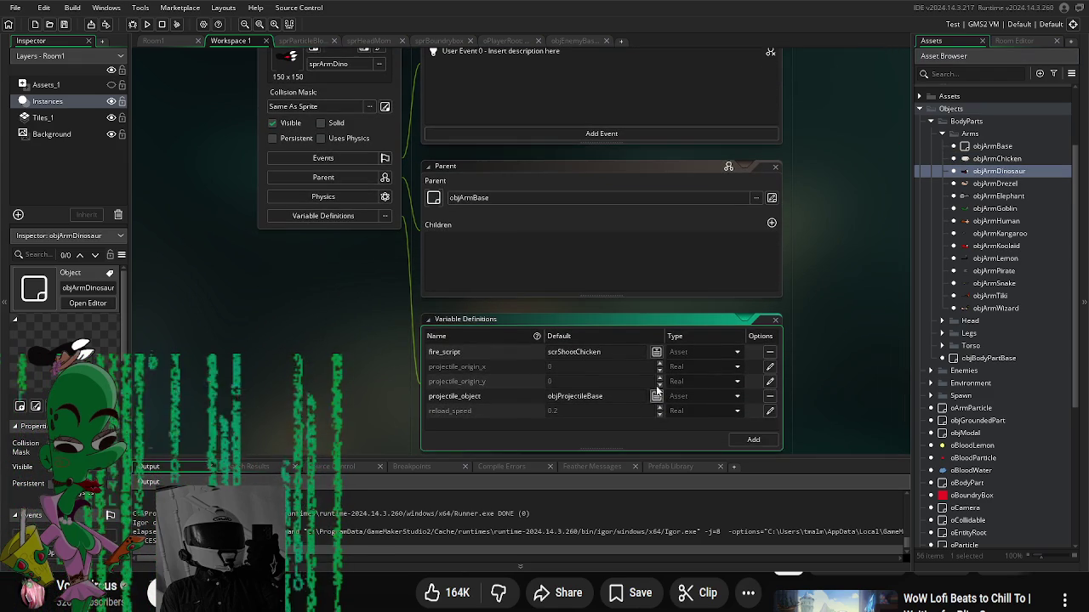
{"action": "left_click", "coordinate": [656, 351]}
Step: Set objArmDinosaur's fire_script to scrShootProjectile and projectile_object to objProjectileMeleeDinosaur
{"action": "double_click", "coordinate": [743, 371]}
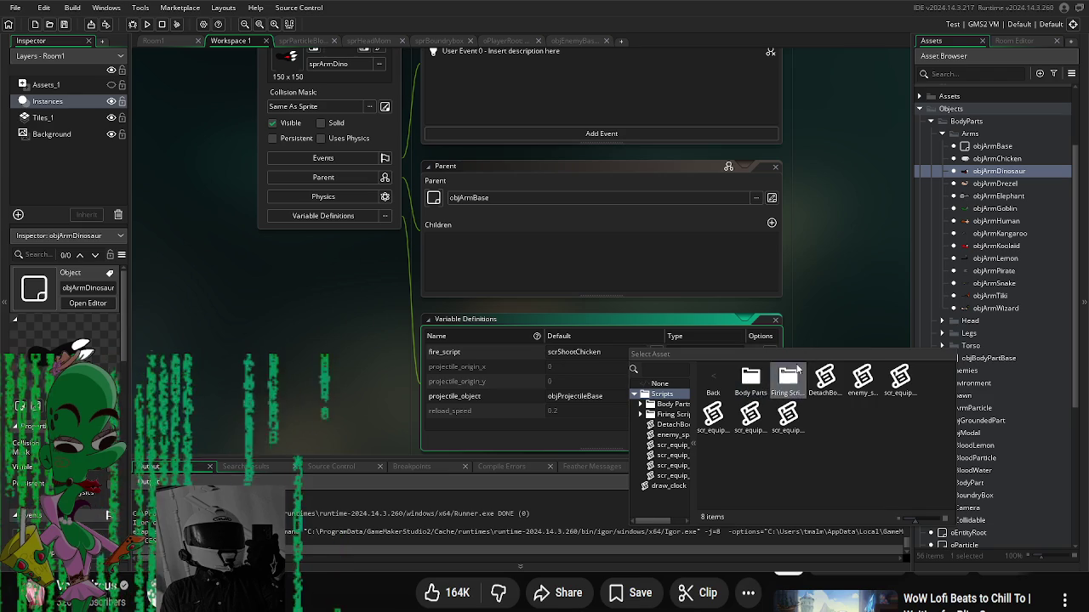
{"action": "left_click", "coordinate": [638, 409]}
{"action": "double_click", "coordinate": [637, 410]}
{"action": "left_click", "coordinate": [656, 396]}
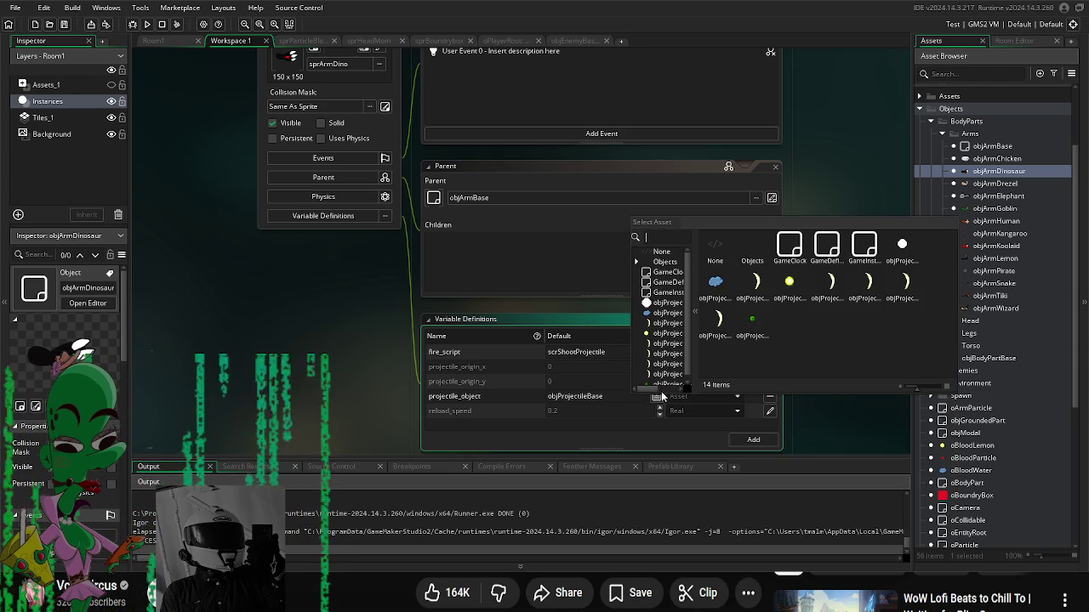
{"action": "double_click", "coordinate": [862, 281]}
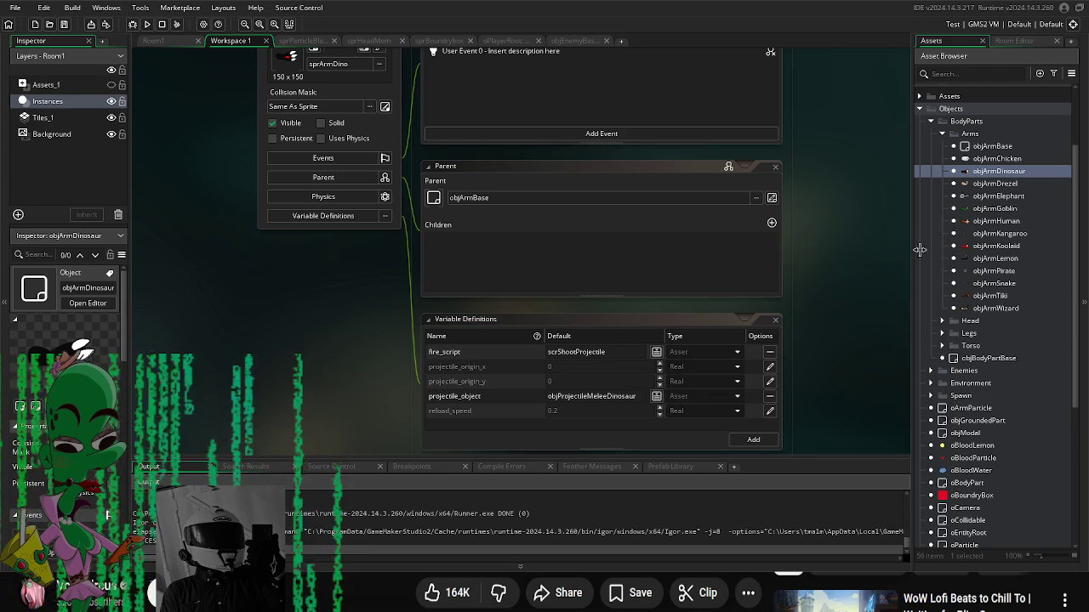
Step: Override reload_speed to 0.6 on objArmDinosaur and 0.4 on objArmDrezel
{"action": "double_click", "coordinate": [997, 184]}
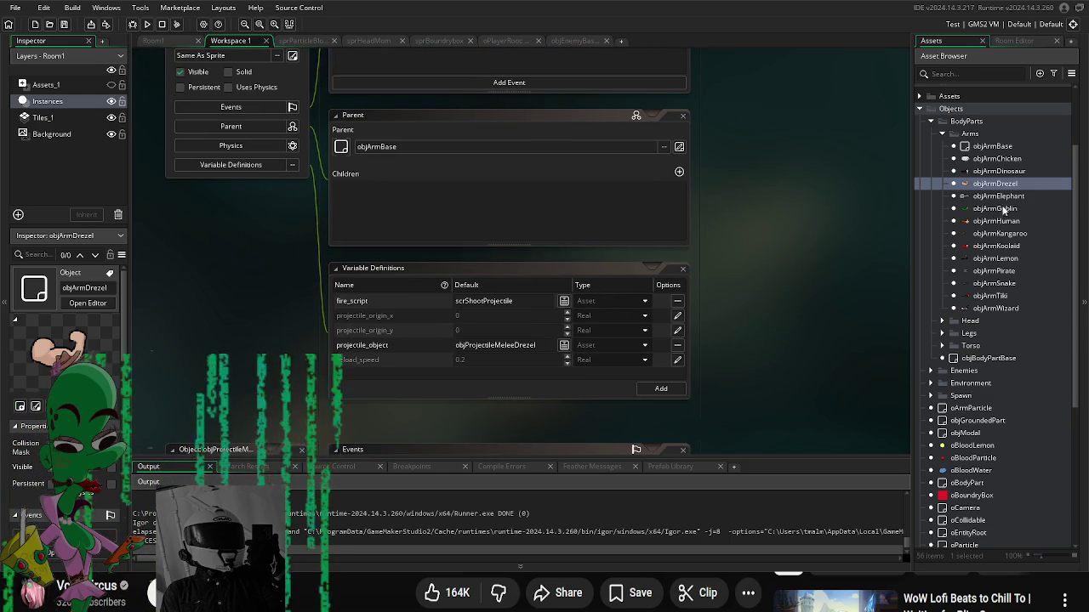
{"action": "double_click", "coordinate": [1004, 174]}
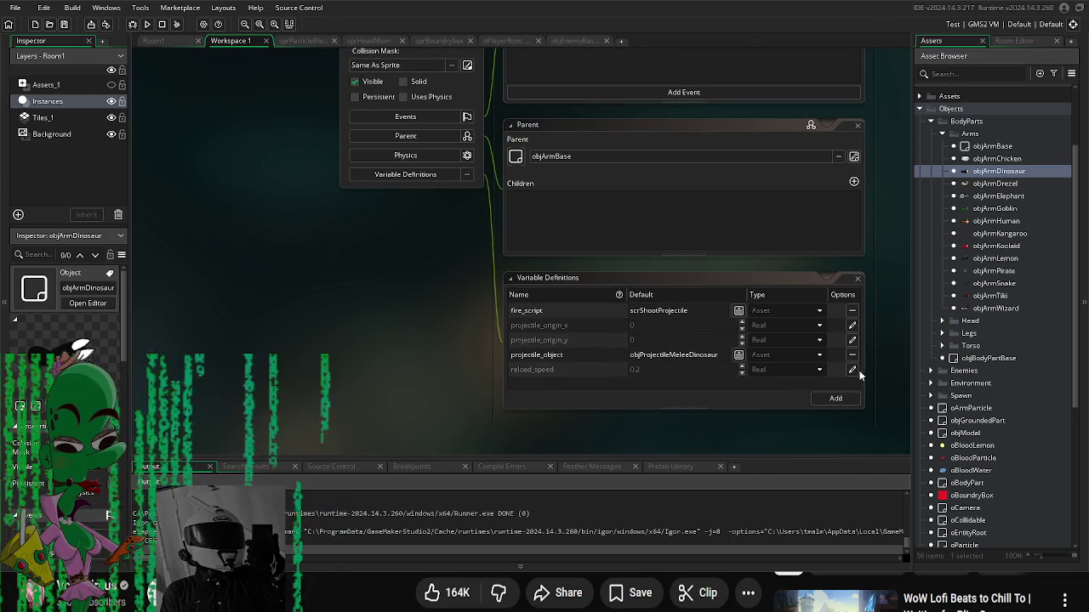
{"action": "left_click", "coordinate": [852, 370]}
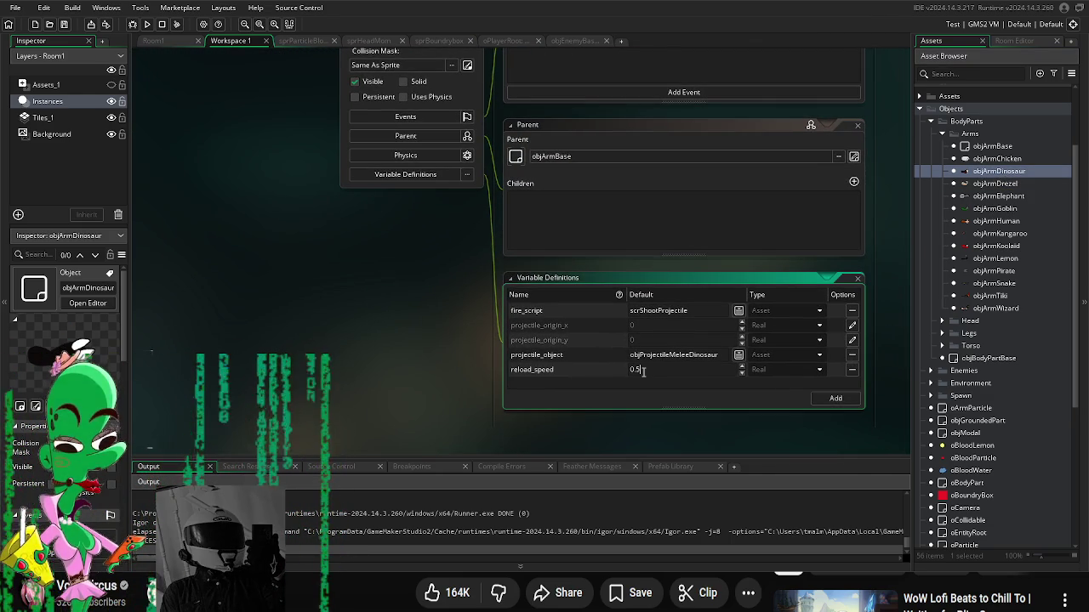
{"action": "double_click", "coordinate": [998, 184]}
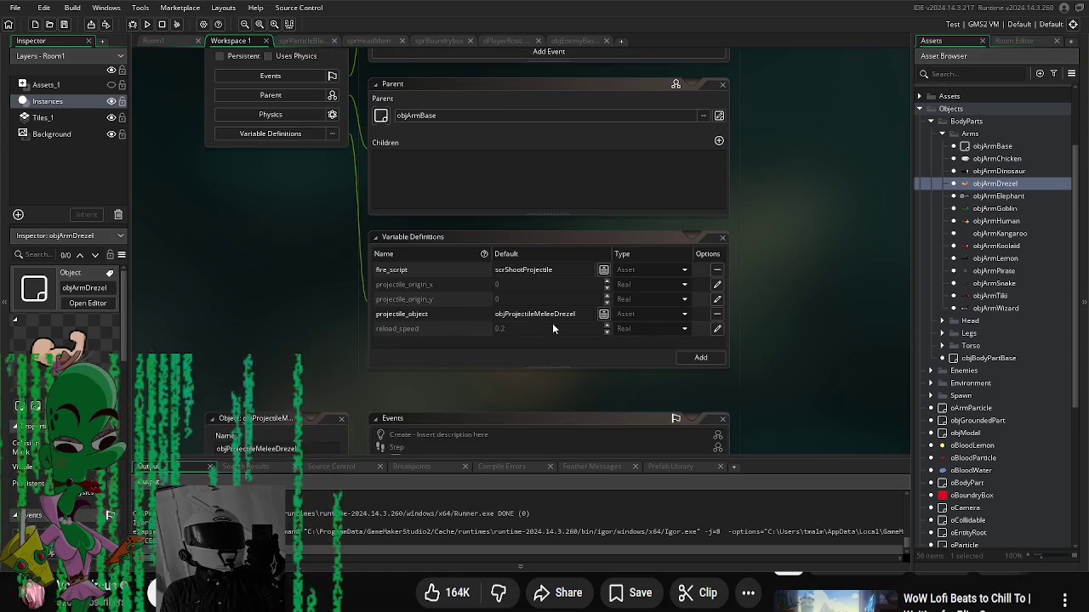
{"action": "left_click", "coordinate": [716, 331]}
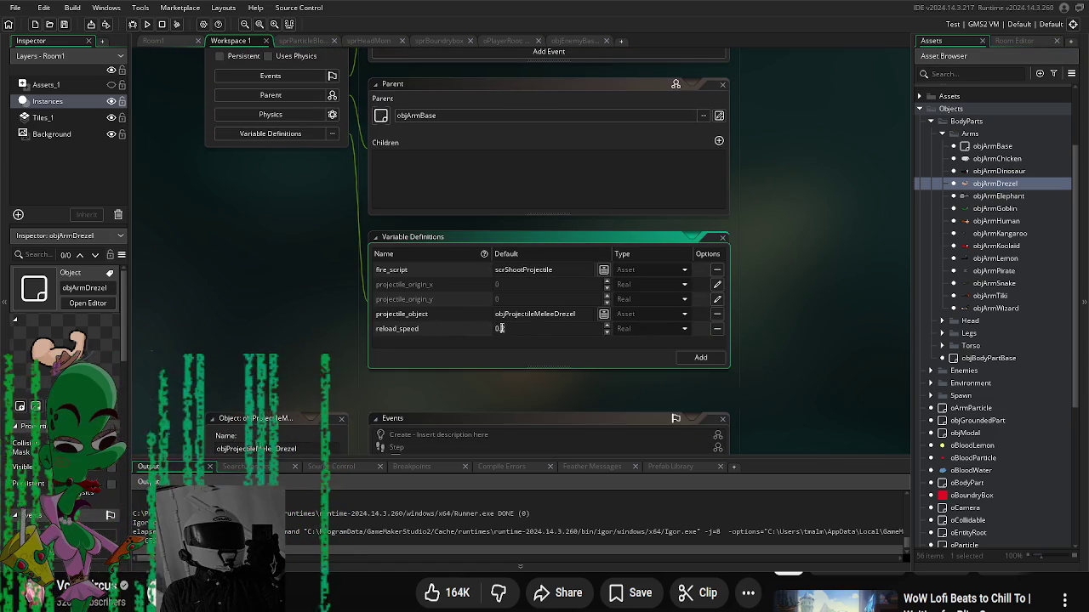
{"action": "double_click", "coordinate": [1000, 171]}
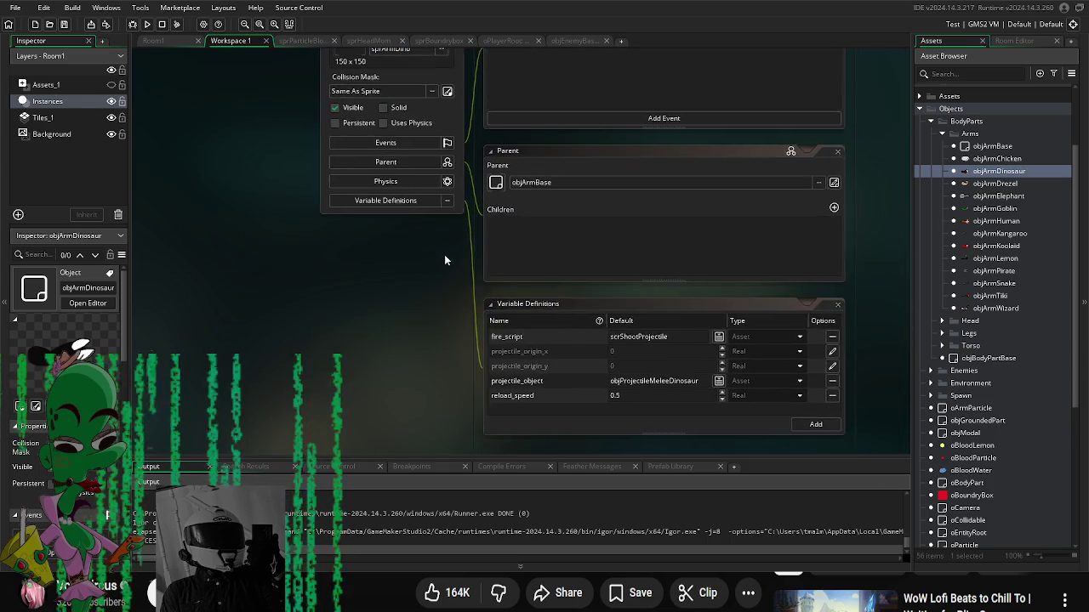
{"action": "left_click", "coordinate": [636, 393]}
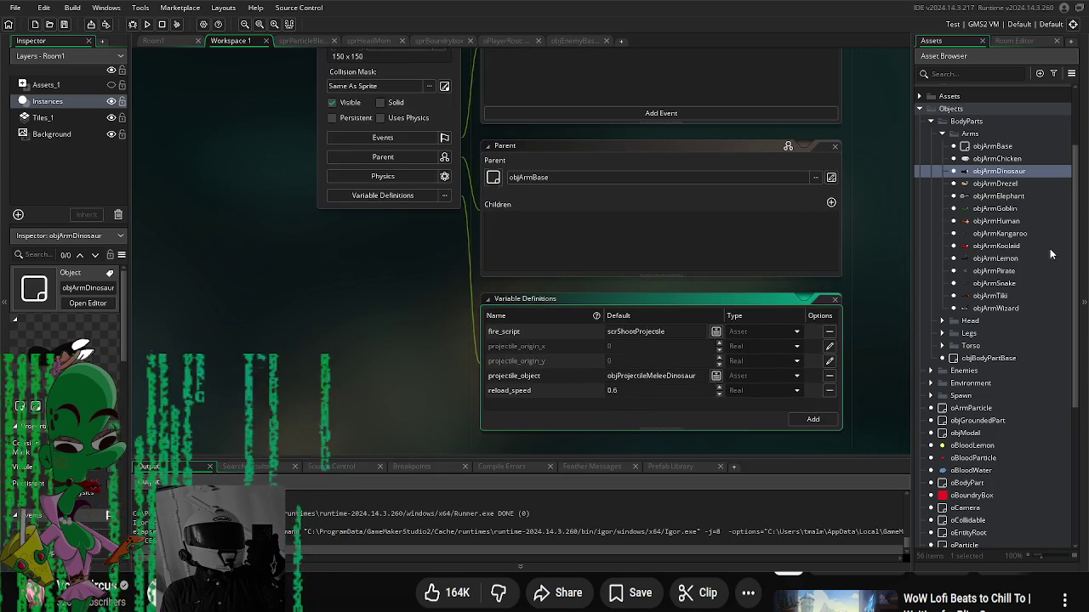
Step: Open objArmElephant to review its projectile settings
{"action": "double_click", "coordinate": [999, 197]}
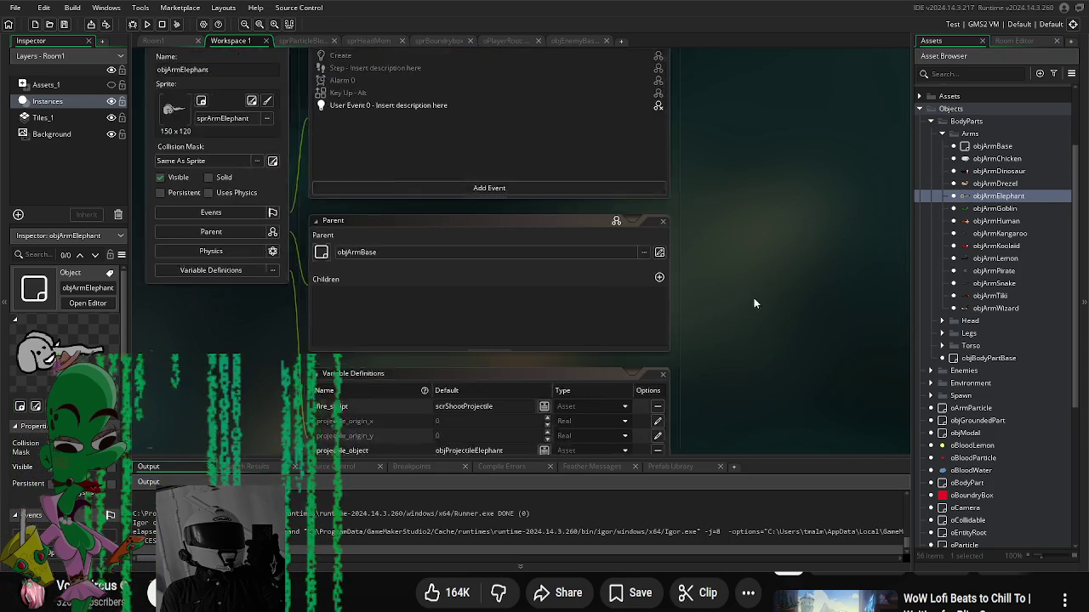
{"action": "scroll", "coordinate": [976, 382], "scroll_direction": "down", "scroll_amount": 3}
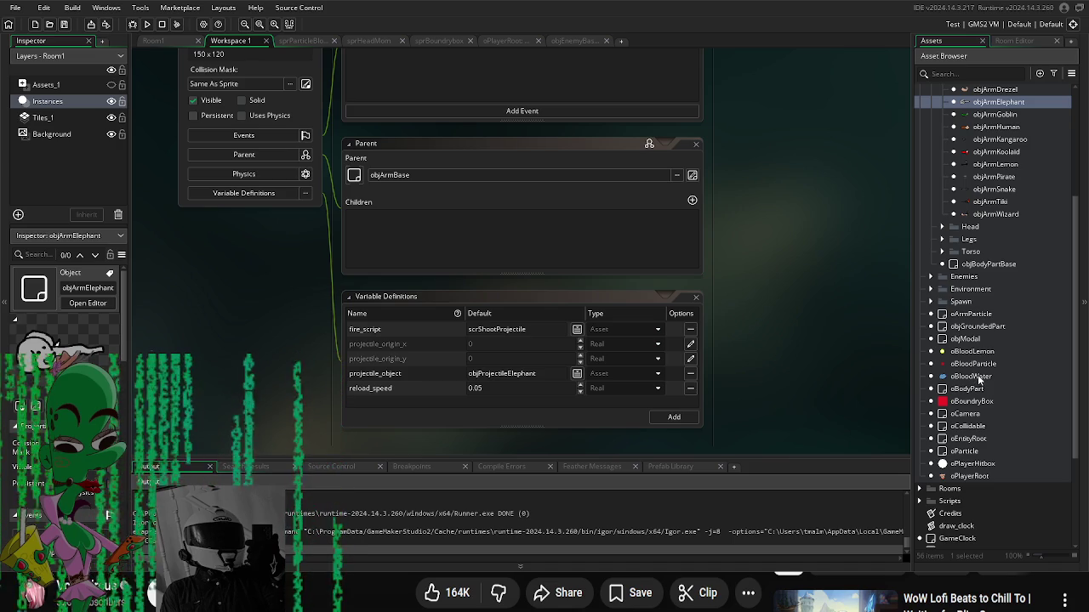
{"action": "scroll", "coordinate": [980, 379], "scroll_direction": "down", "scroll_amount": 5}
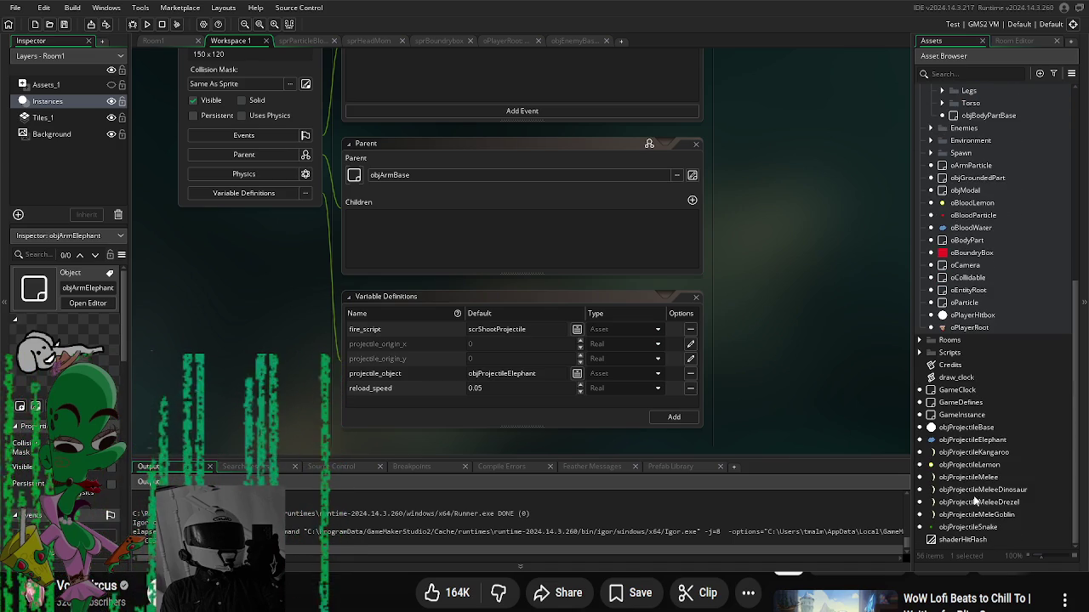
Step: Edit objProjectileKangaroo's pierce default, entering 3 and then 4
{"action": "double_click", "coordinate": [978, 439]}
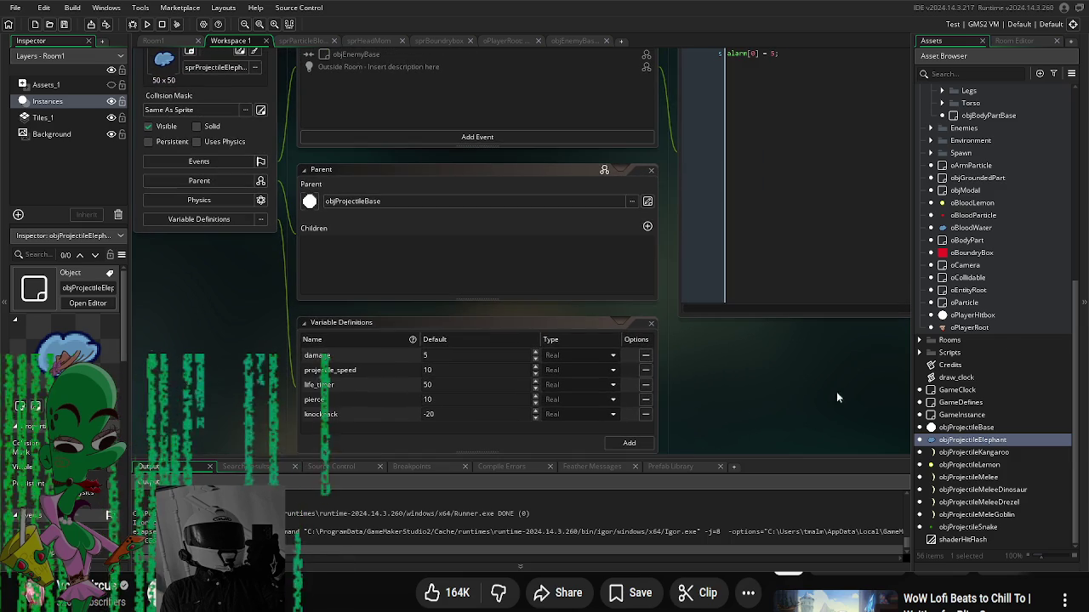
{"action": "double_click", "coordinate": [986, 452]}
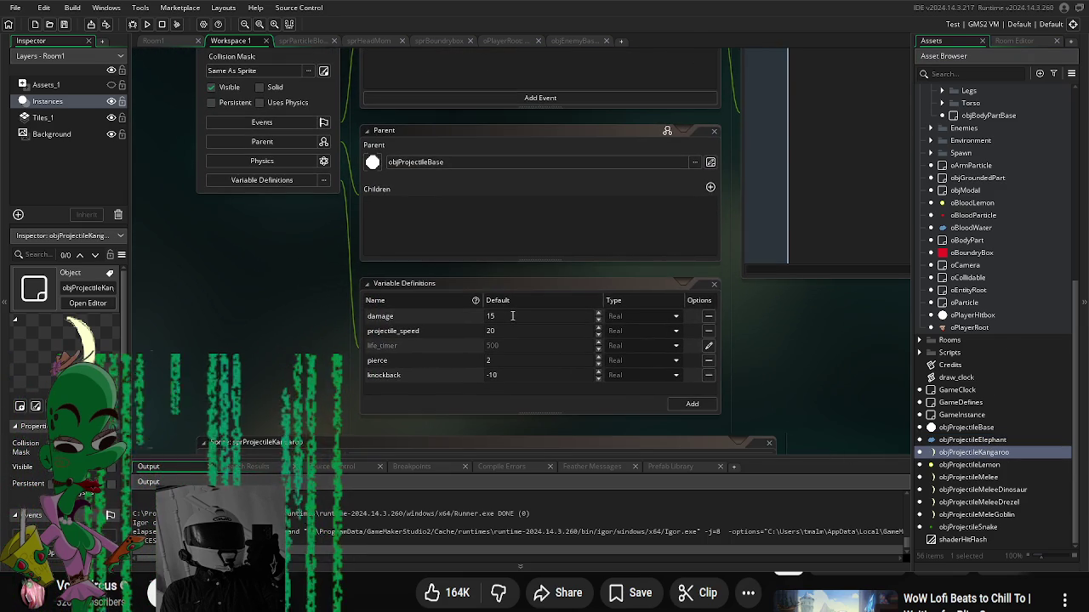
{"action": "double_click", "coordinate": [502, 361]}
{"action": "type", "text": "3"}
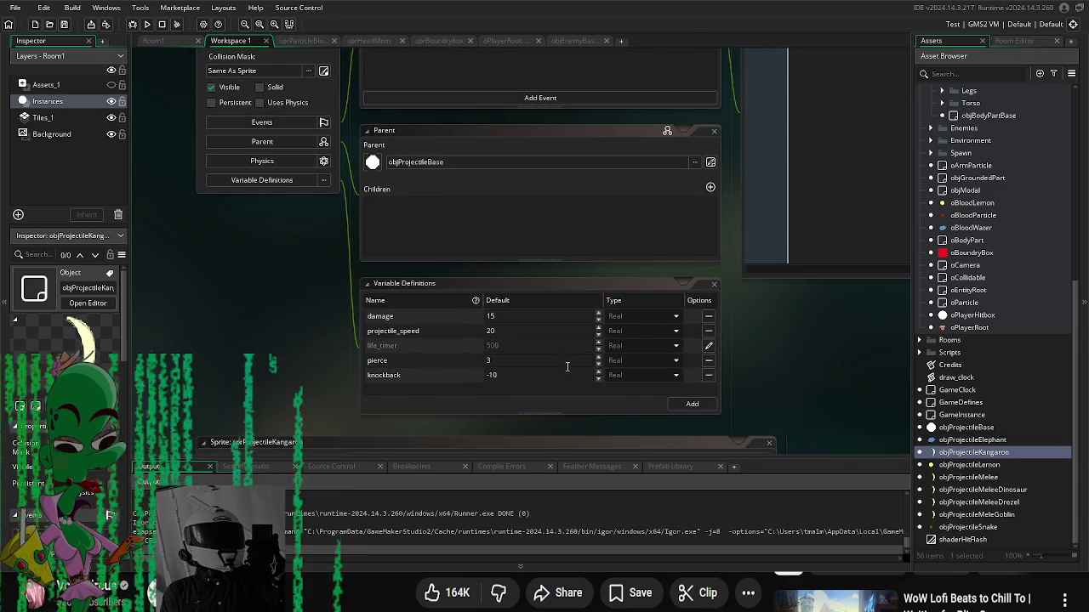
{"action": "double_click", "coordinate": [567, 366]}
{"action": "type", "text": "4"}
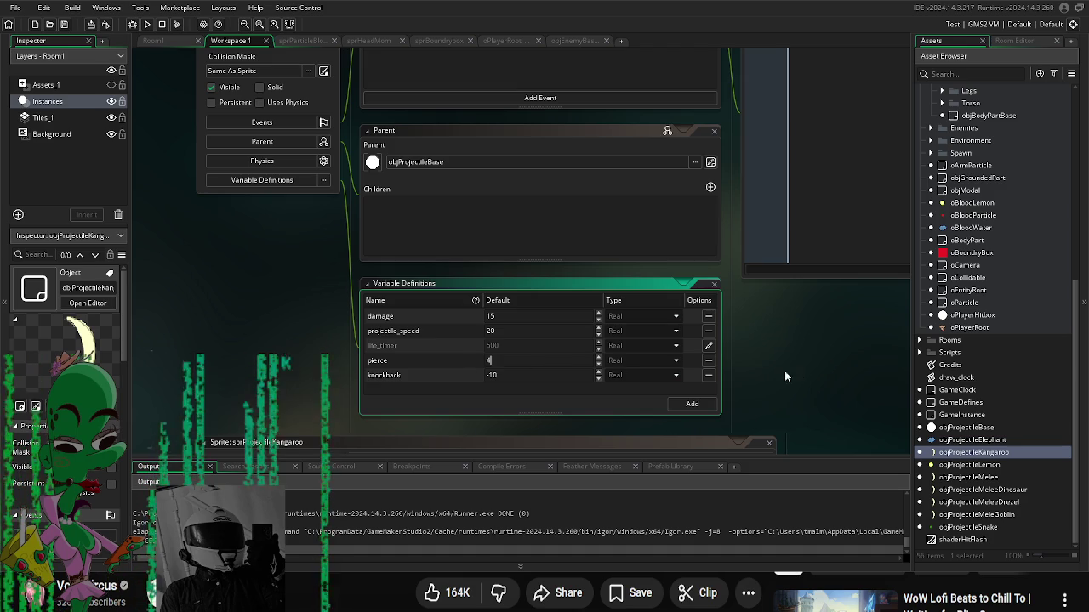
Step: Set objProjectileSnake's pierce to 10
{"action": "double_click", "coordinate": [980, 527]}
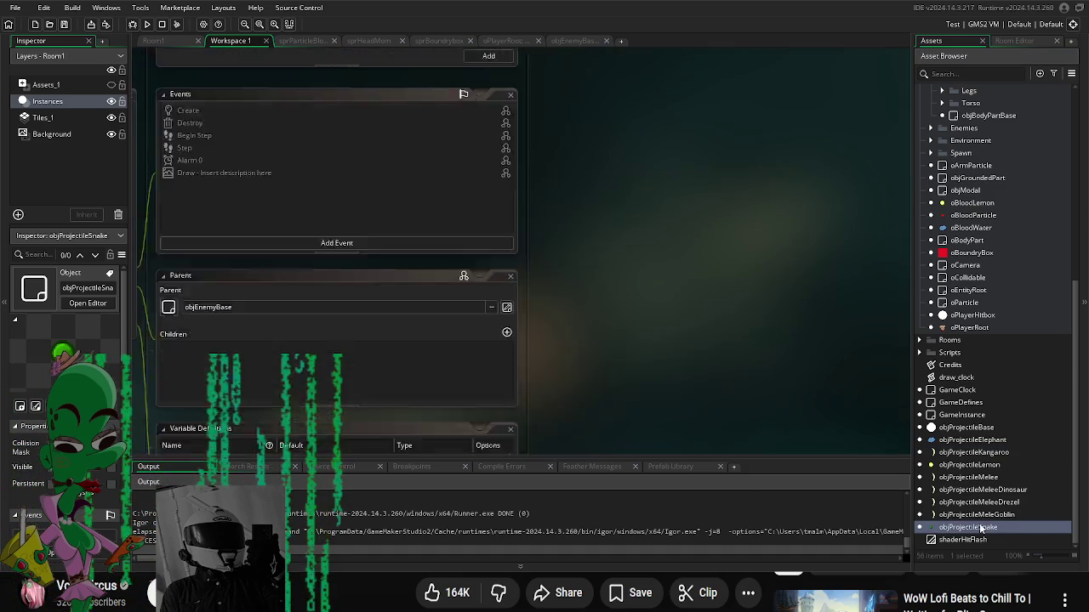
{"action": "scroll", "coordinate": [782, 383], "scroll_direction": "down", "scroll_amount": 3}
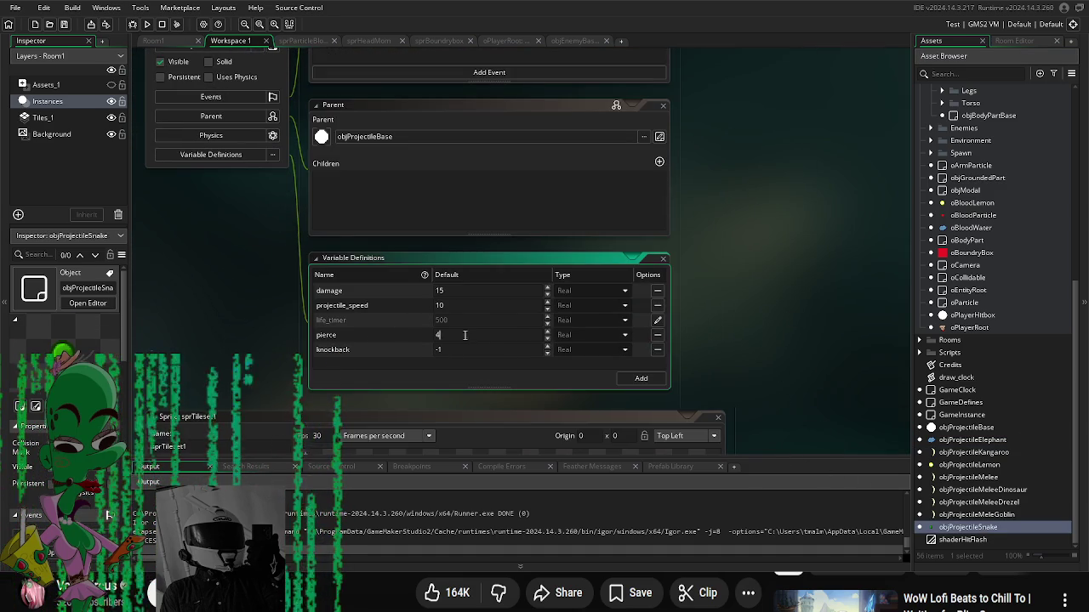
{"action": "type", "text": "10"}
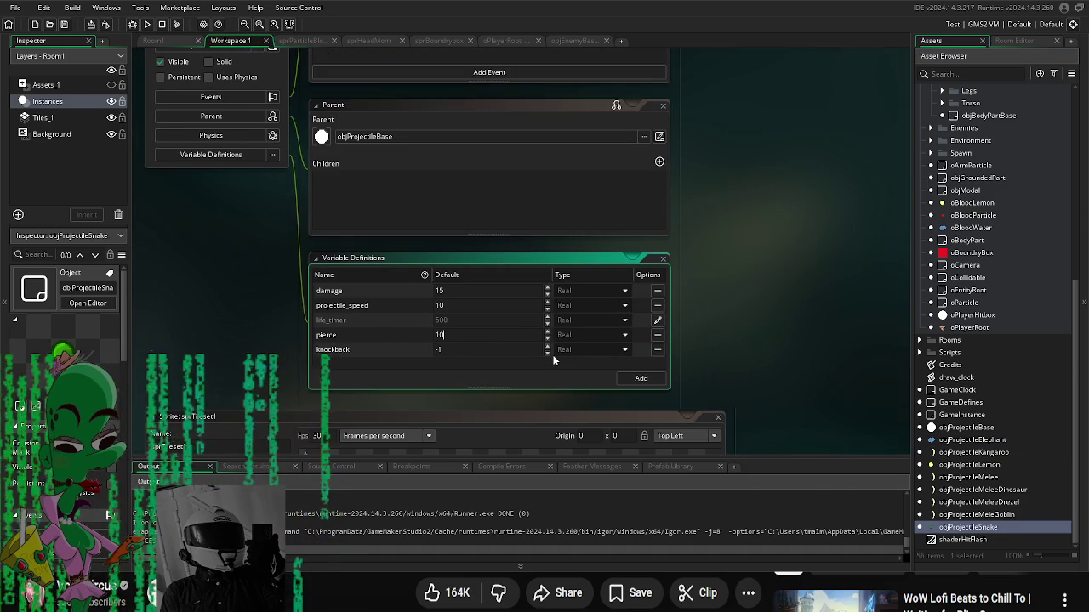
{"action": "left_click", "coordinate": [767, 332]}
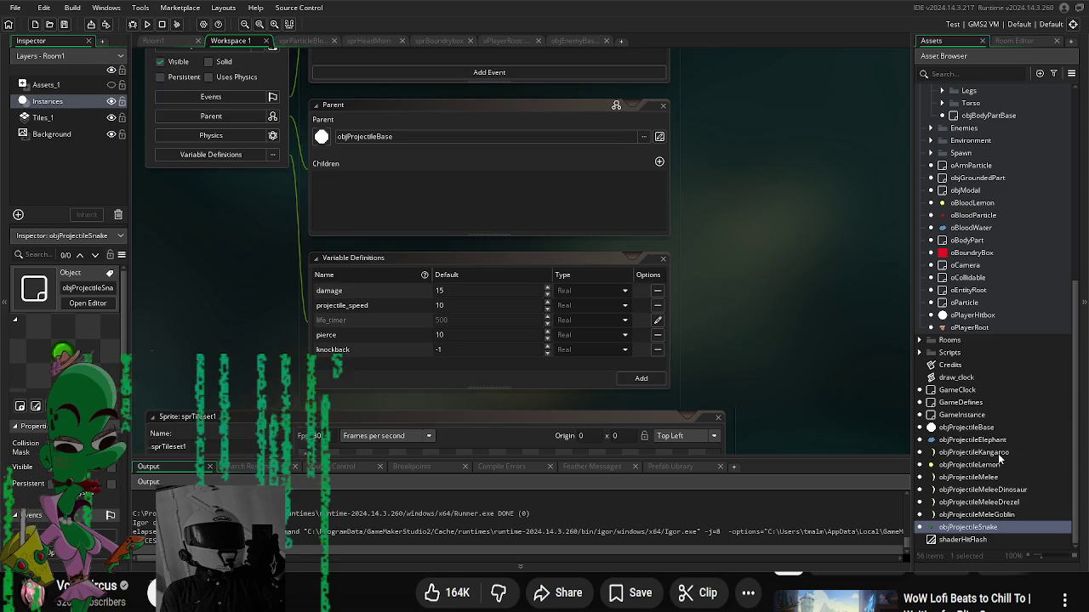
Step: Set objProjectileKangaroo's damage default to 20
{"action": "double_click", "coordinate": [995, 454]}
{"action": "scroll", "coordinate": [787, 400], "scroll_direction": "down", "scroll_amount": 1}
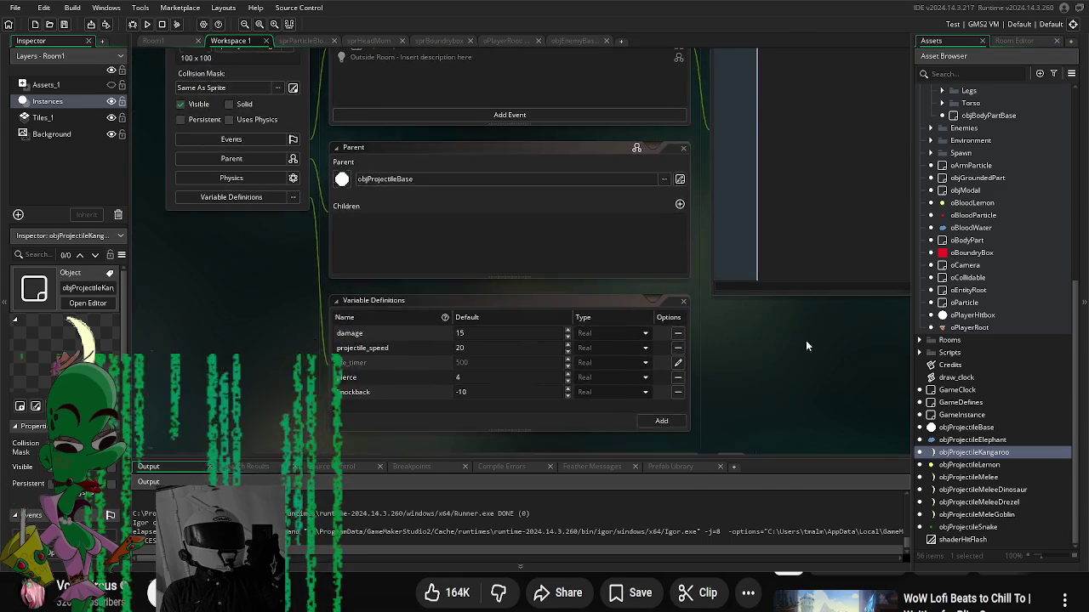
{"action": "left_click", "coordinate": [366, 329]}
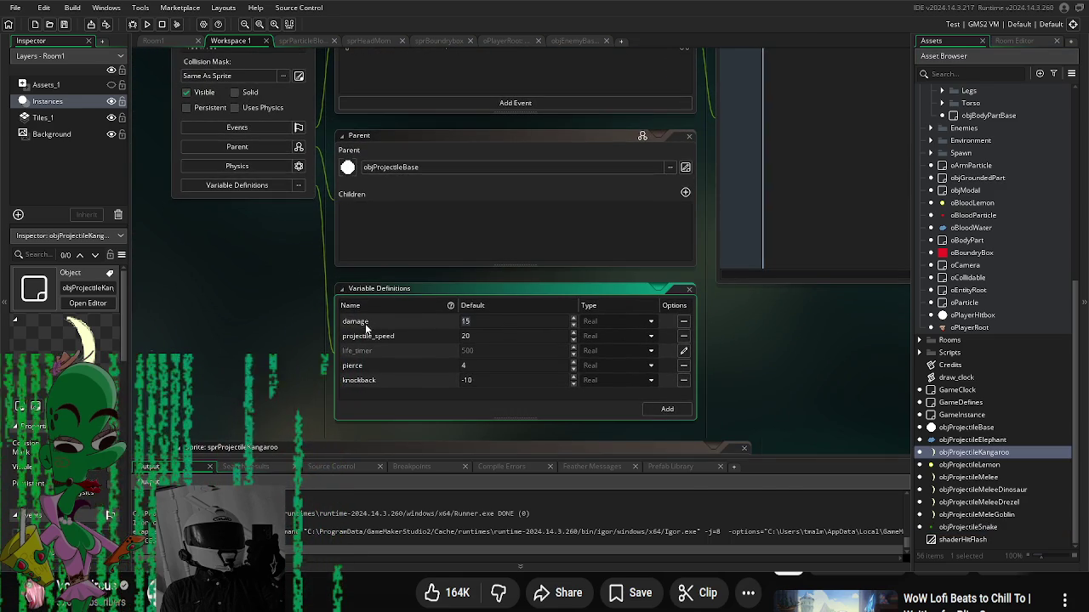
{"action": "double_click", "coordinate": [465, 321]}
{"action": "type", "text": "20"}
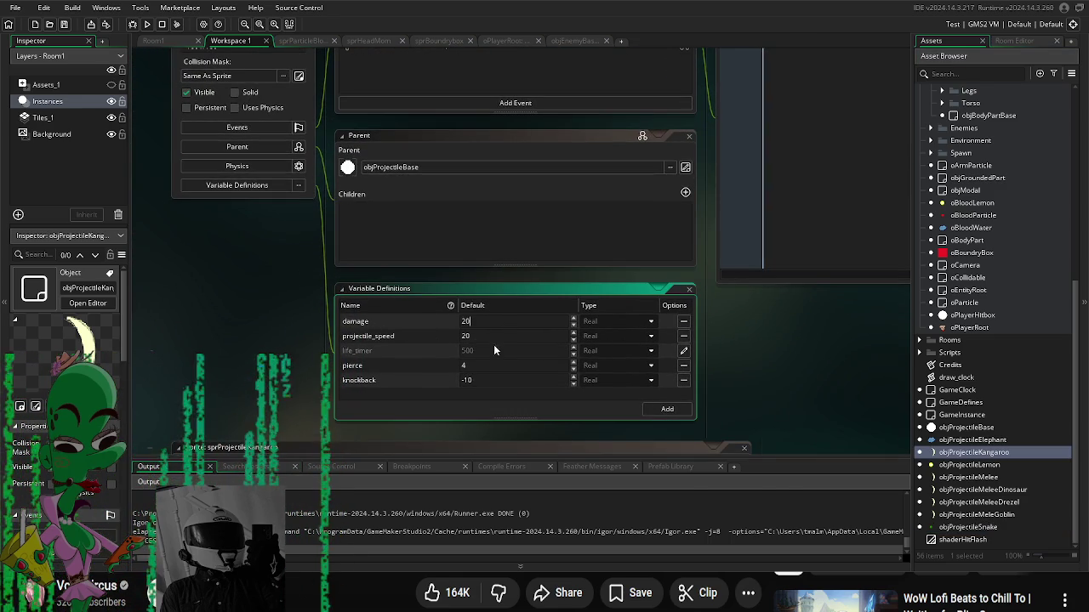
Step: Set objProjectileLemon's knockback to -1
{"action": "double_click", "coordinate": [978, 528]}
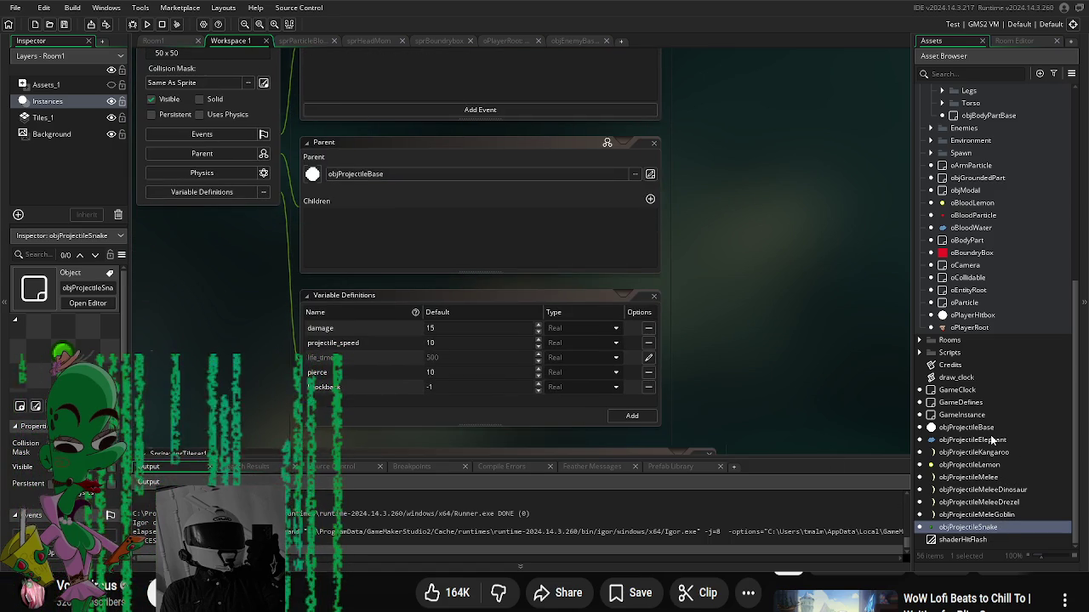
{"action": "double_click", "coordinate": [996, 466]}
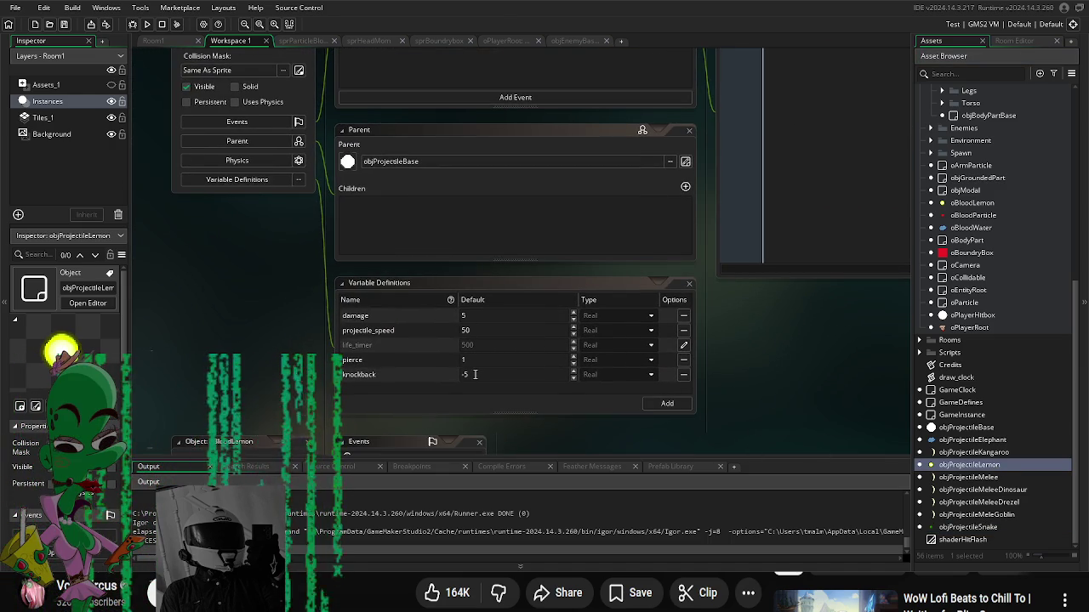
{"action": "left_click", "coordinate": [474, 375]}
{"action": "type", "text": "-1"}
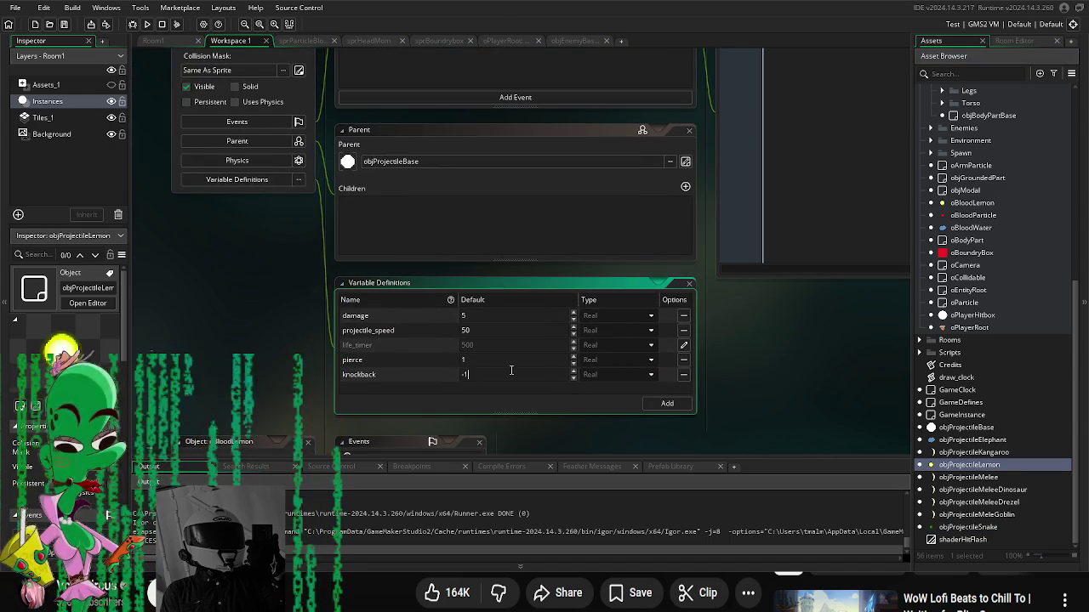
{"action": "left_click", "coordinate": [781, 371]}
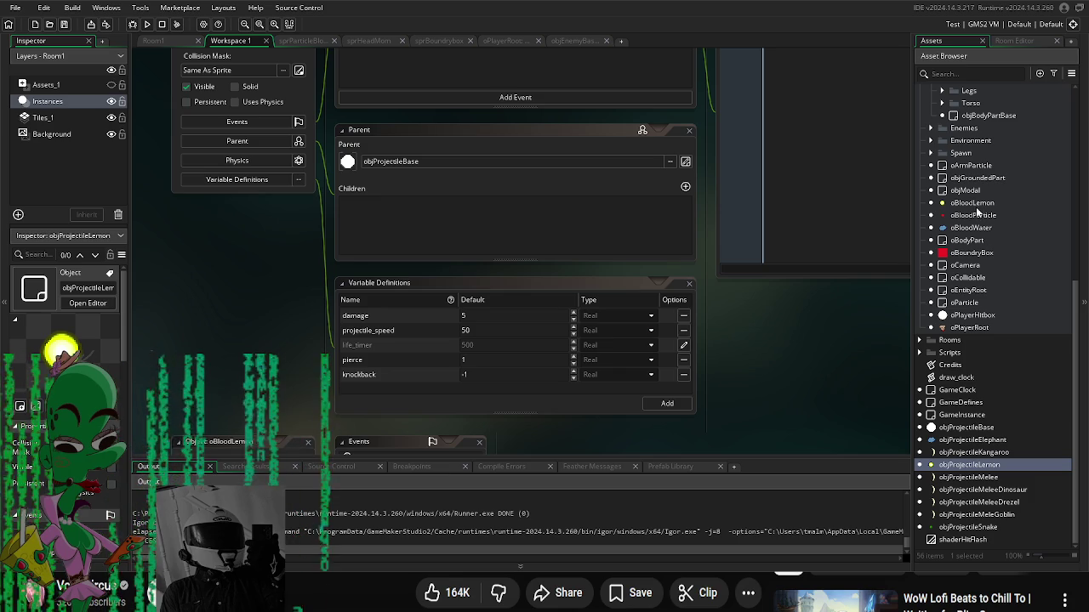
{"action": "scroll", "coordinate": [982, 221], "scroll_direction": "up", "scroll_amount": 3}
{"action": "scroll", "coordinate": [983, 221], "scroll_direction": "up", "scroll_amount": 3}
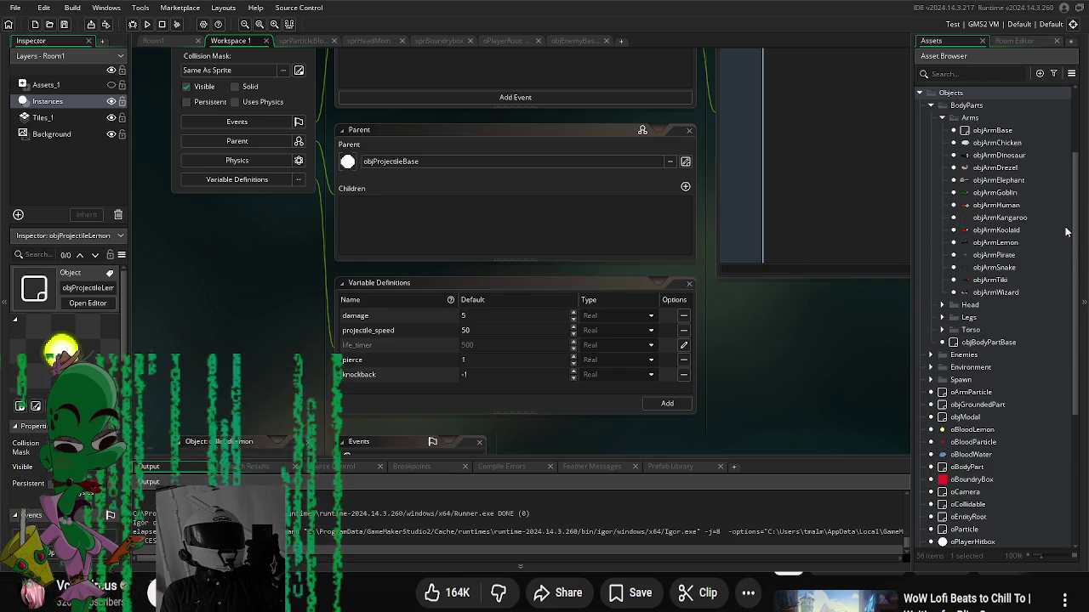
{"action": "double_click", "coordinate": [995, 244]}
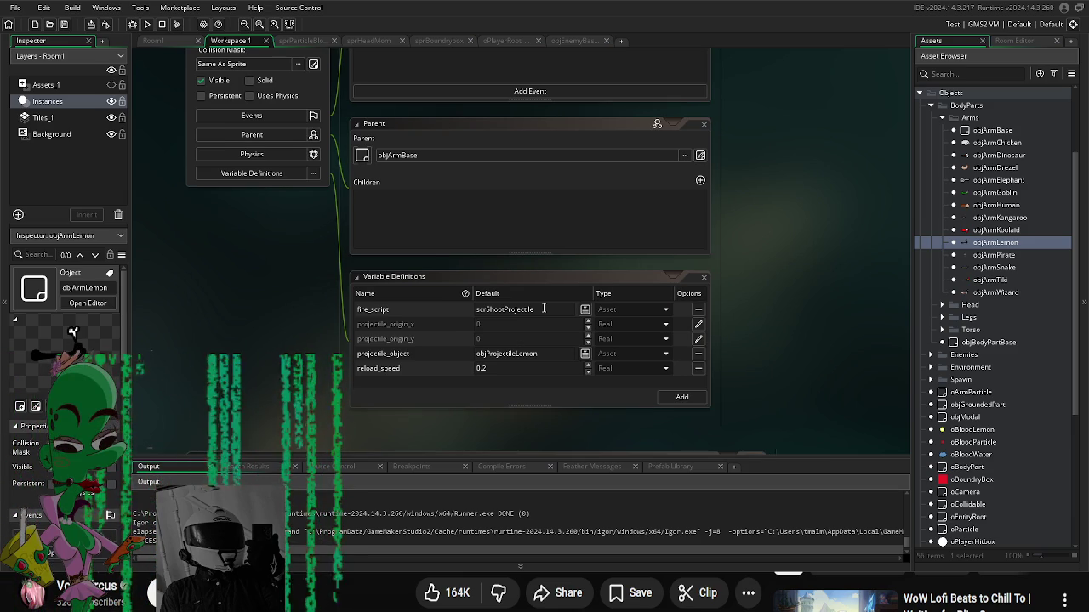
Step: Set objArmLemon's reload_speed default to 0.05
{"action": "left_click", "coordinate": [544, 309]}
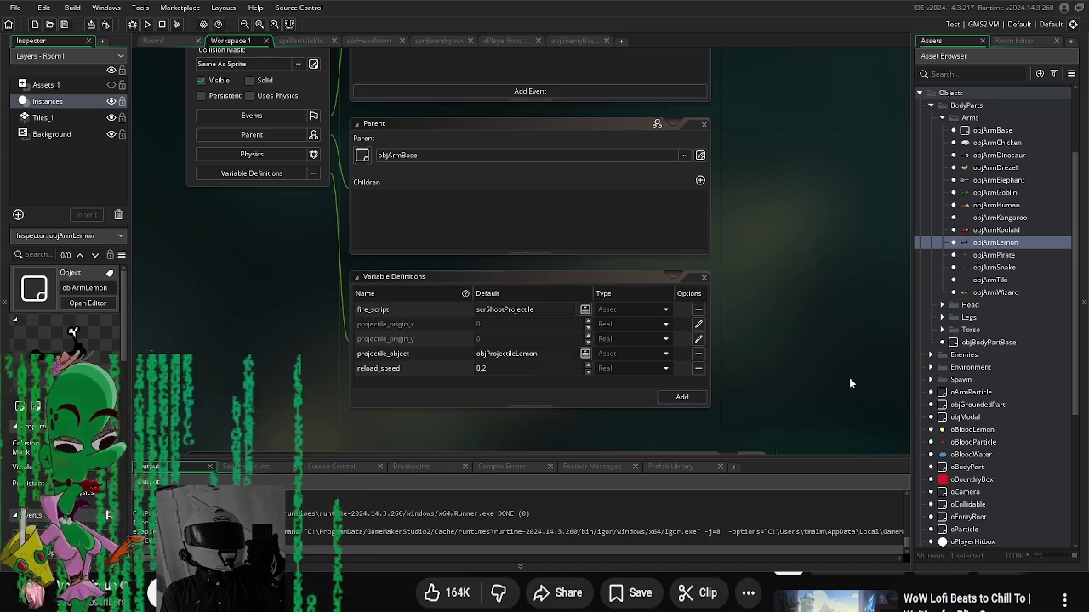
{"action": "type", "text": "0.2"}
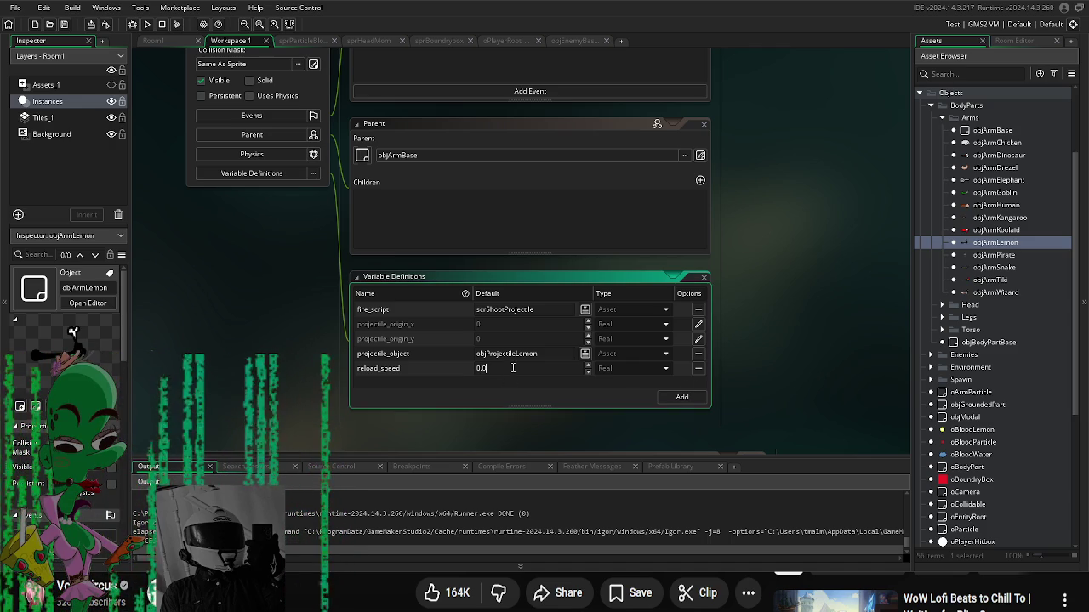
{"action": "left_click", "coordinate": [759, 364]}
{"action": "scroll", "coordinate": [989, 400], "scroll_direction": "down", "scroll_amount": 6}
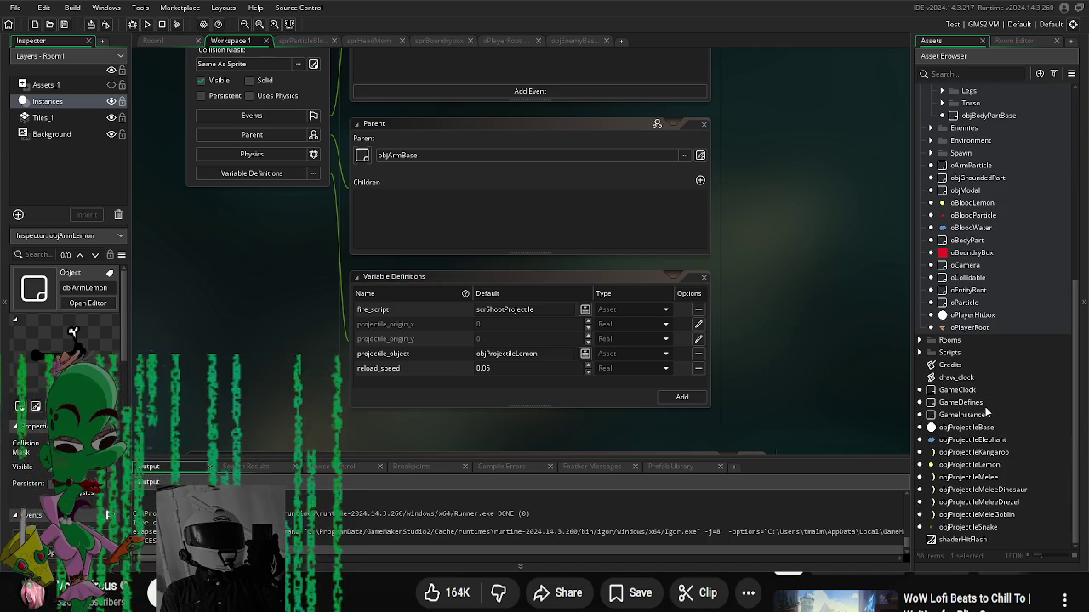
{"action": "double_click", "coordinate": [1004, 516]}
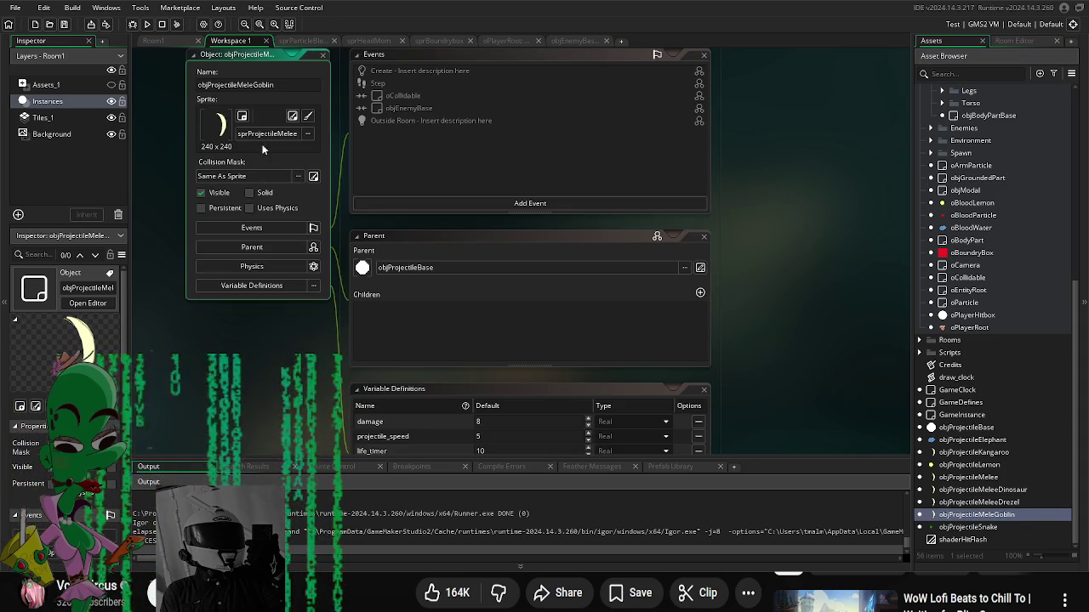
Step: Rename the Goblin melee projectile to objProjectileMeleeGoblin
{"action": "type", "text": "e"}
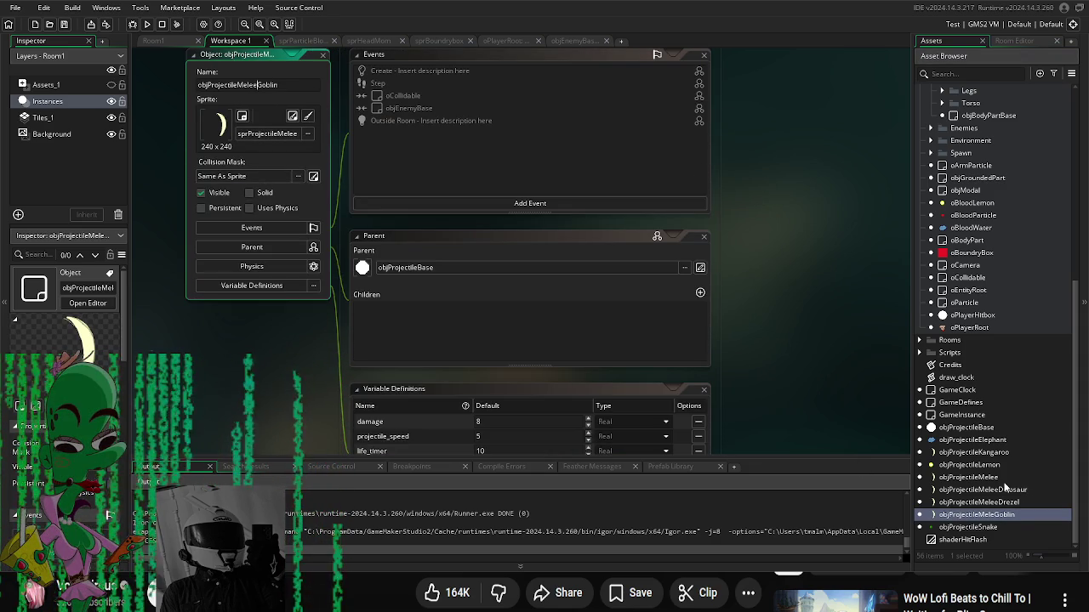
{"action": "left_click", "coordinate": [978, 477]}
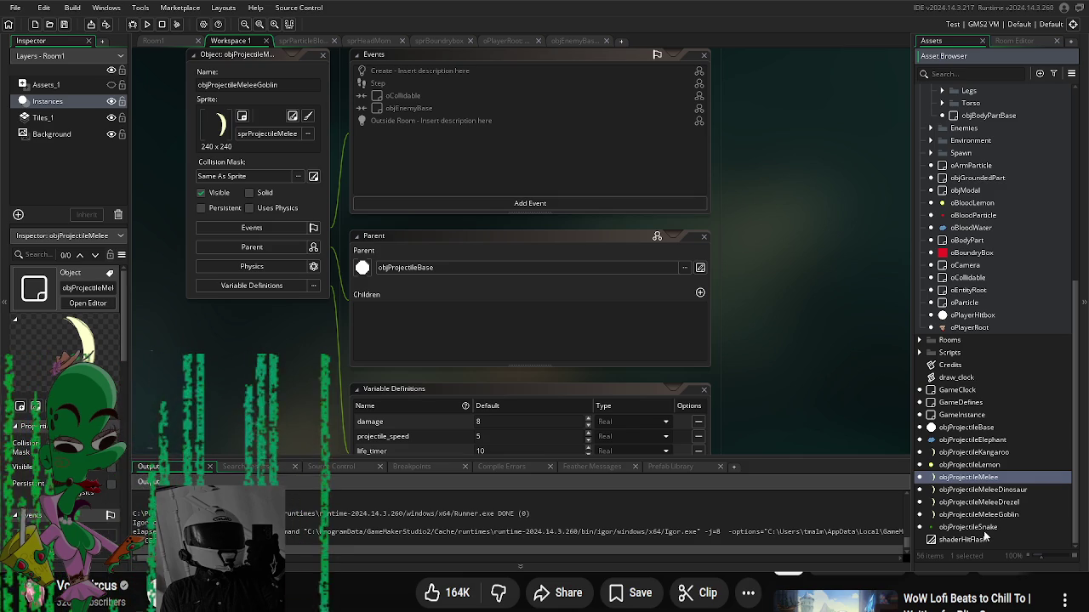
{"action": "scroll", "coordinate": [991, 408], "scroll_direction": "up", "scroll_amount": 5}
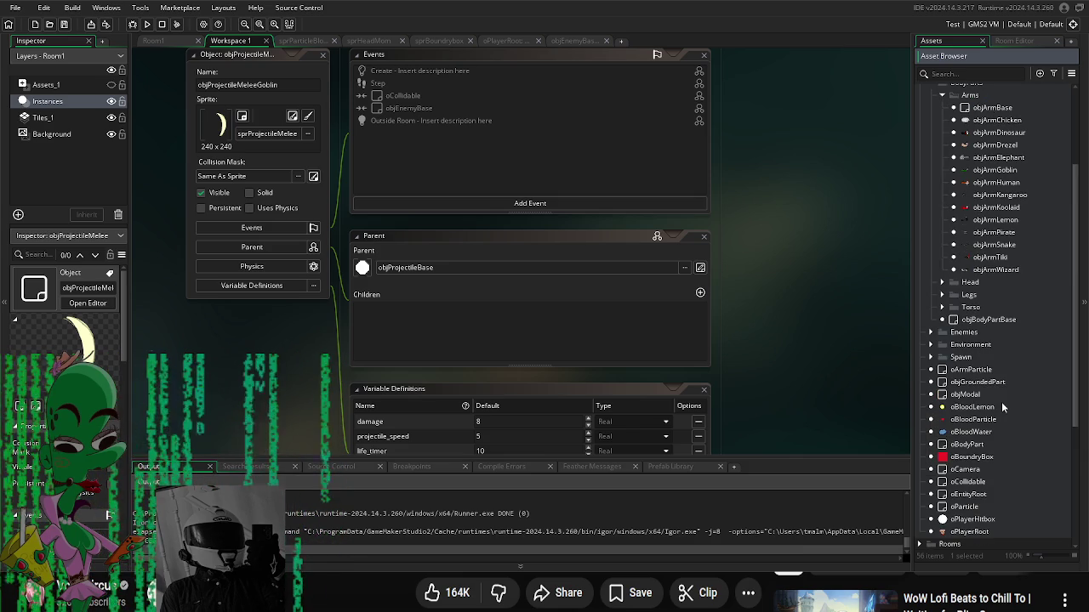
{"action": "scroll", "coordinate": [1001, 406], "scroll_direction": "down", "scroll_amount": 5}
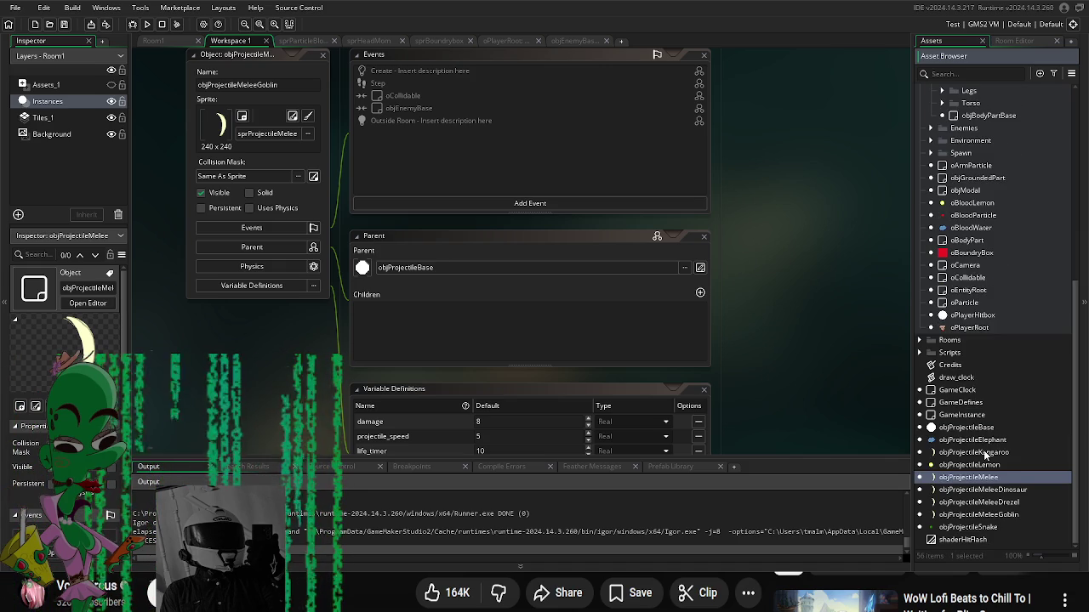
Step: Duplicate objProjectileSnake with Ctrl+D, creating objProjectileSnake_1
{"action": "left_click", "coordinate": [1019, 491]}
{"action": "left_click", "coordinate": [992, 528]}
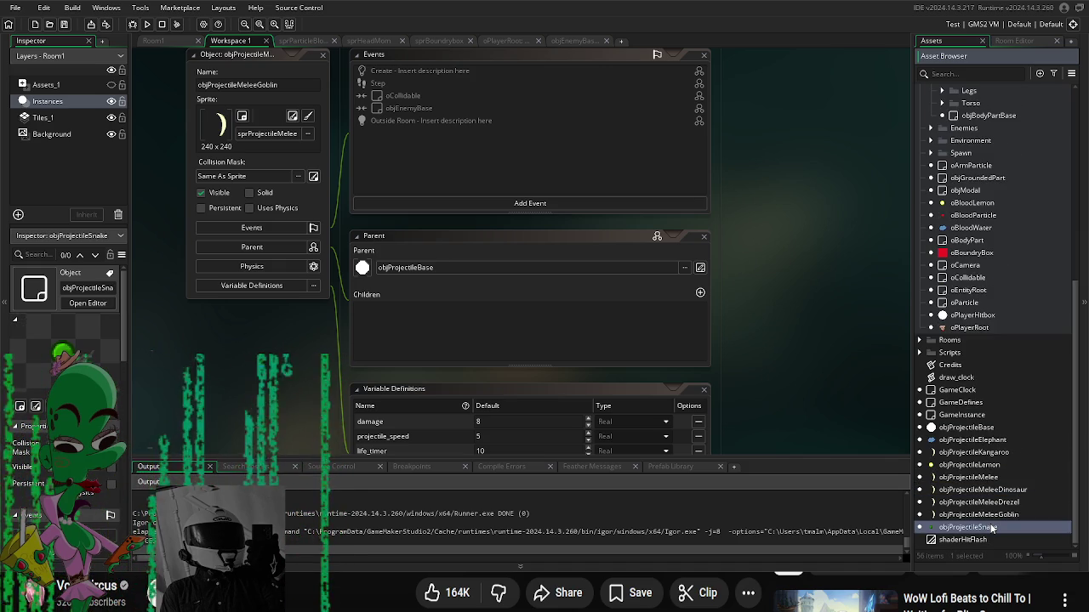
{"action": "key", "text": "ctrl+d"}
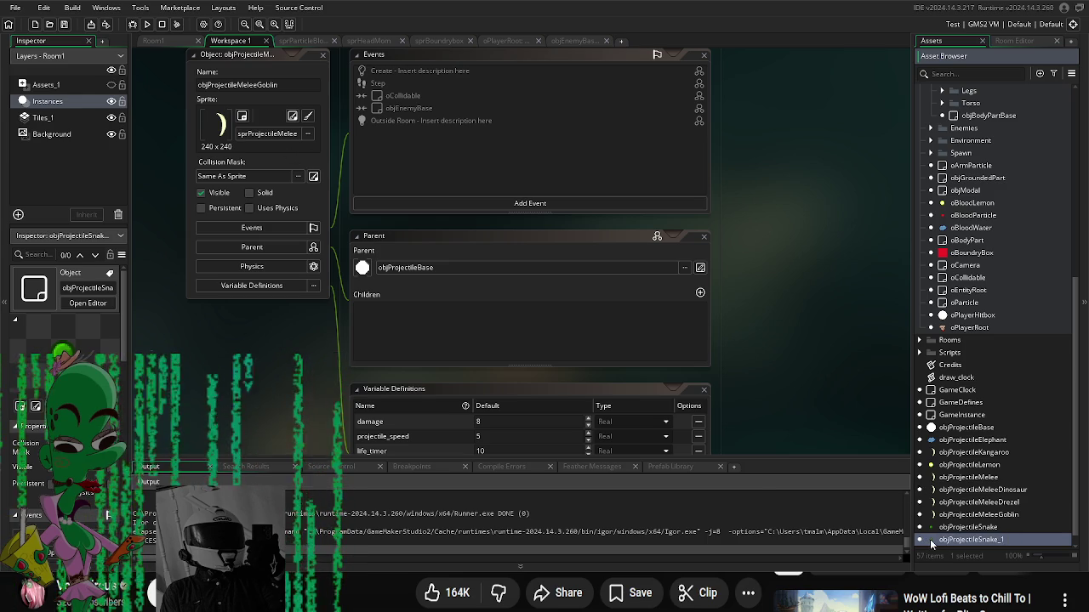
Step: Assign the sprProjectileWizard sprite from Assets/Art/Sprites/Projectile to objProjectileSnake_1
{"action": "double_click", "coordinate": [931, 545]}
{"action": "left_click", "coordinate": [493, 170]}
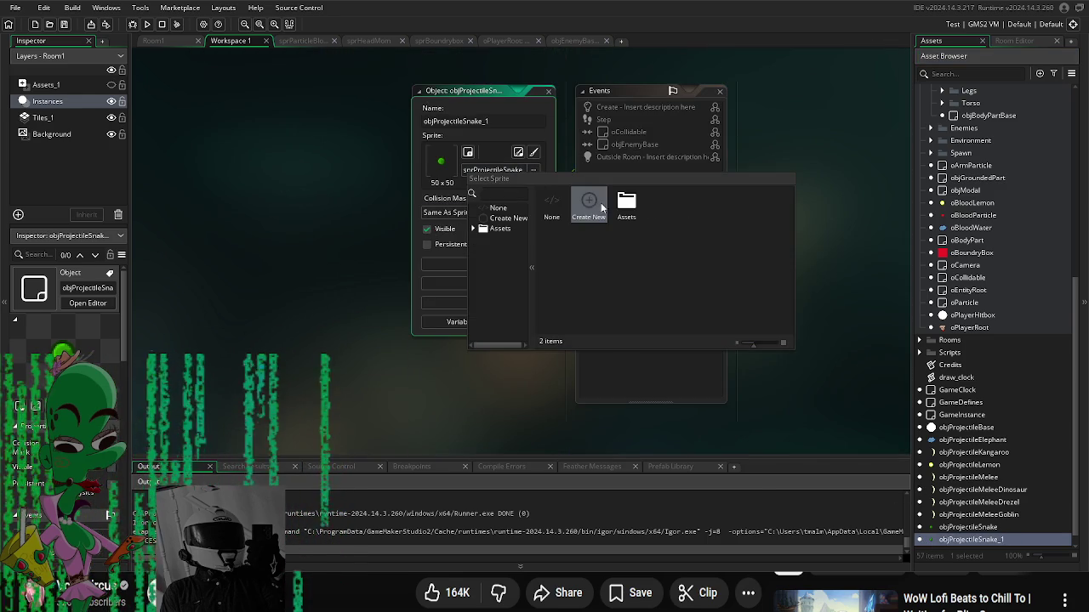
{"action": "left_click", "coordinate": [601, 202]}
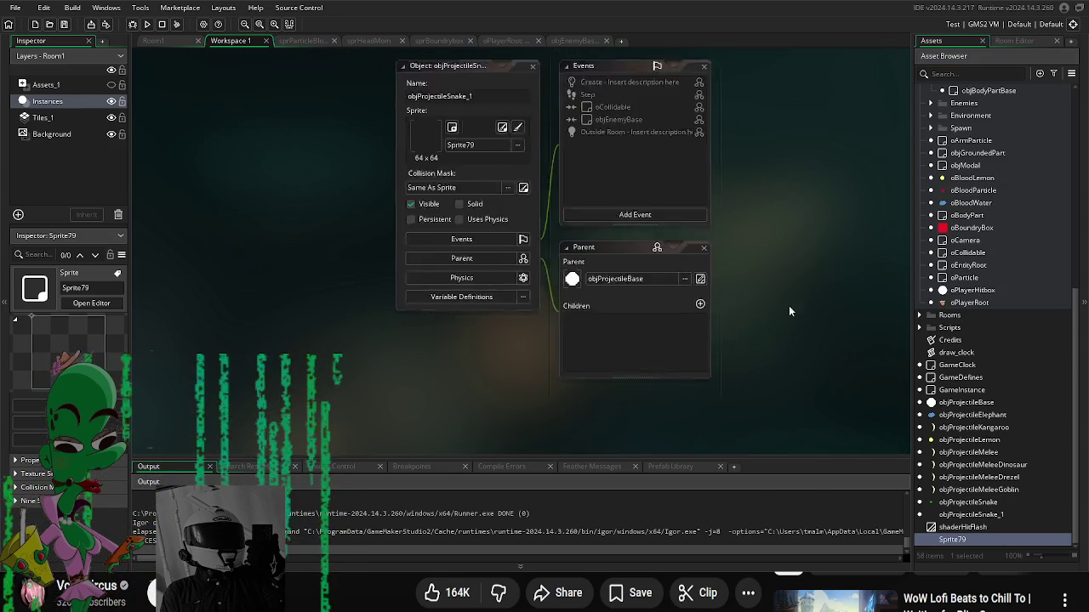
{"action": "left_click", "coordinate": [445, 191]}
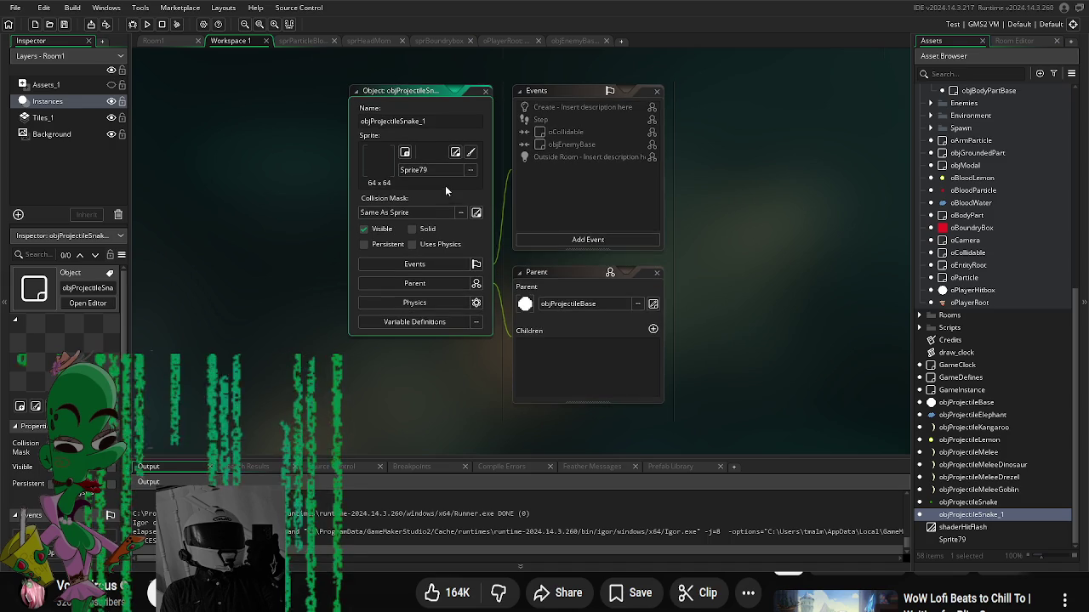
{"action": "left_click", "coordinate": [434, 170]}
{"action": "left_click", "coordinate": [605, 204]}
{"action": "left_click", "coordinate": [435, 170]}
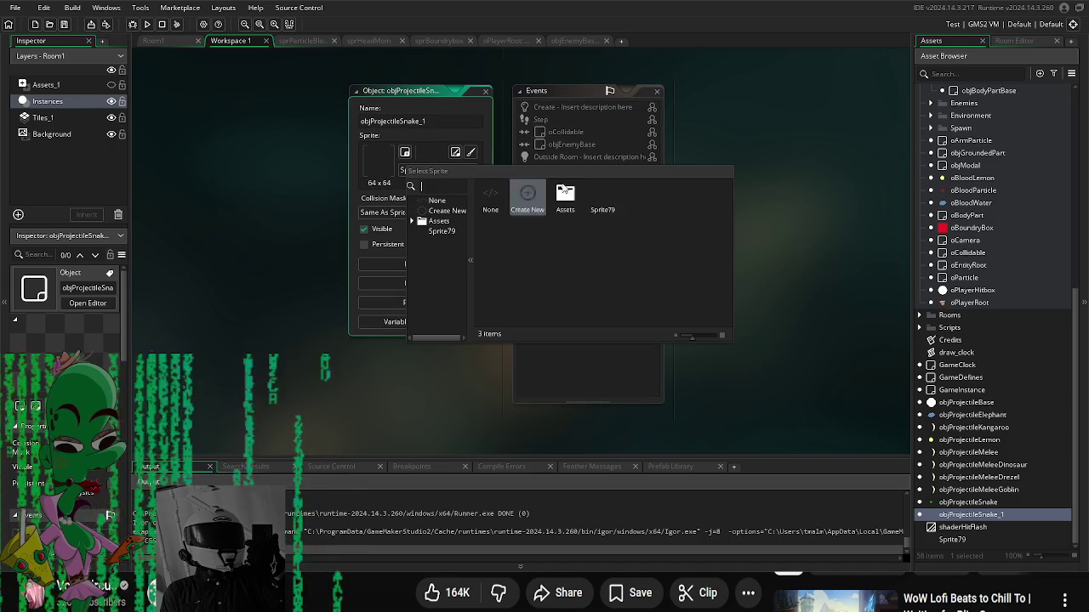
{"action": "double_click", "coordinate": [563, 196]}
{"action": "double_click", "coordinate": [528, 196]}
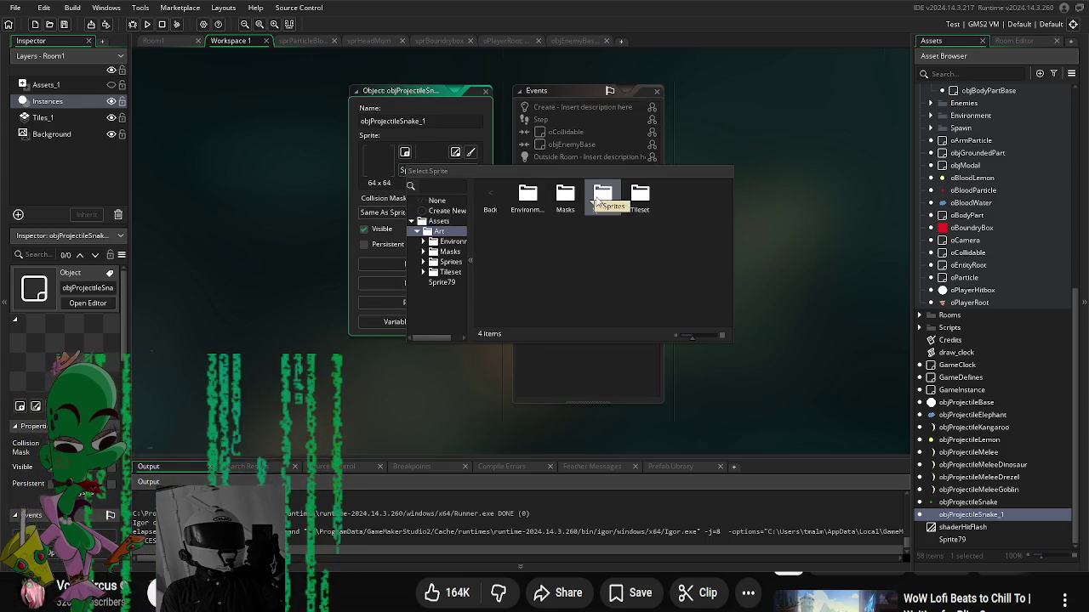
{"action": "double_click", "coordinate": [596, 201]}
{"action": "double_click", "coordinate": [603, 195]}
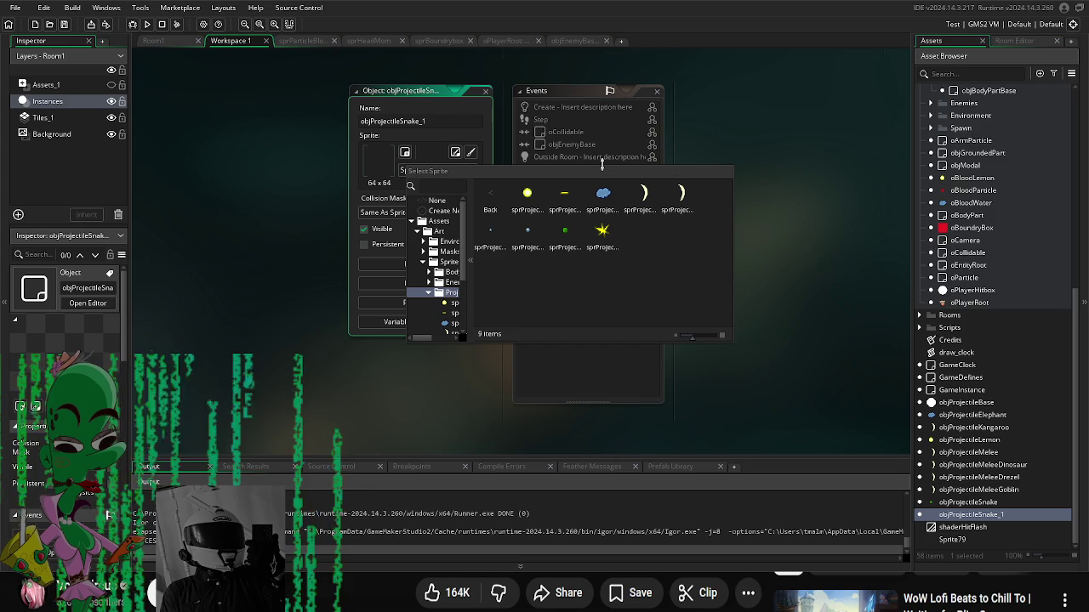
{"action": "double_click", "coordinate": [602, 231]}
Step: Rename the object from objProjectileSnake_1 to objProjectileWizard
{"action": "left_click", "coordinate": [402, 121]}
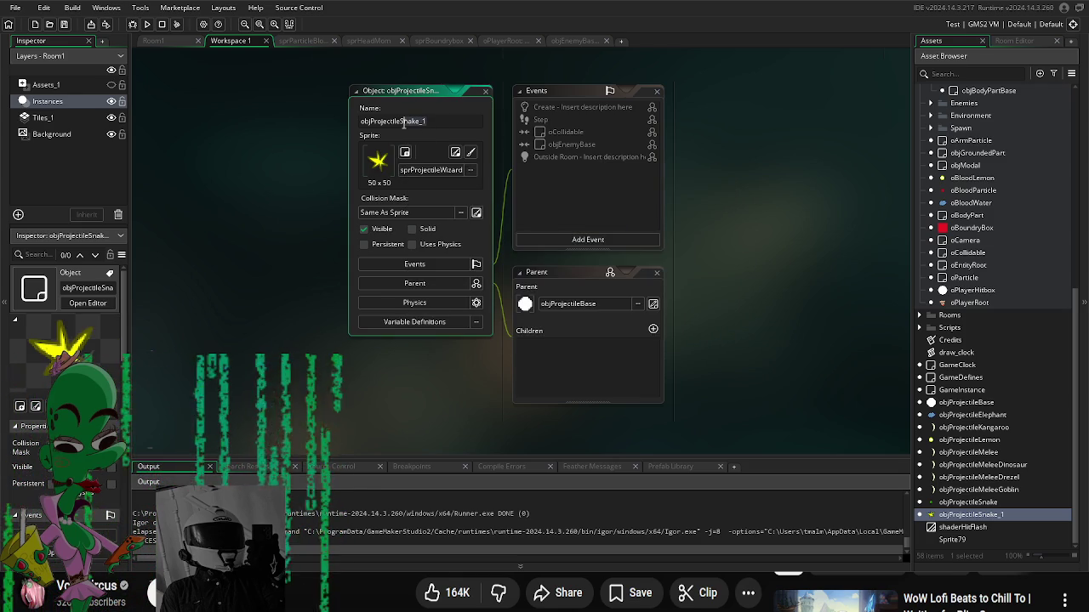
{"action": "key", "text": "BackSpace"}
{"action": "key", "text": "shift+End"}
{"action": "type", "text": "Wizard"}
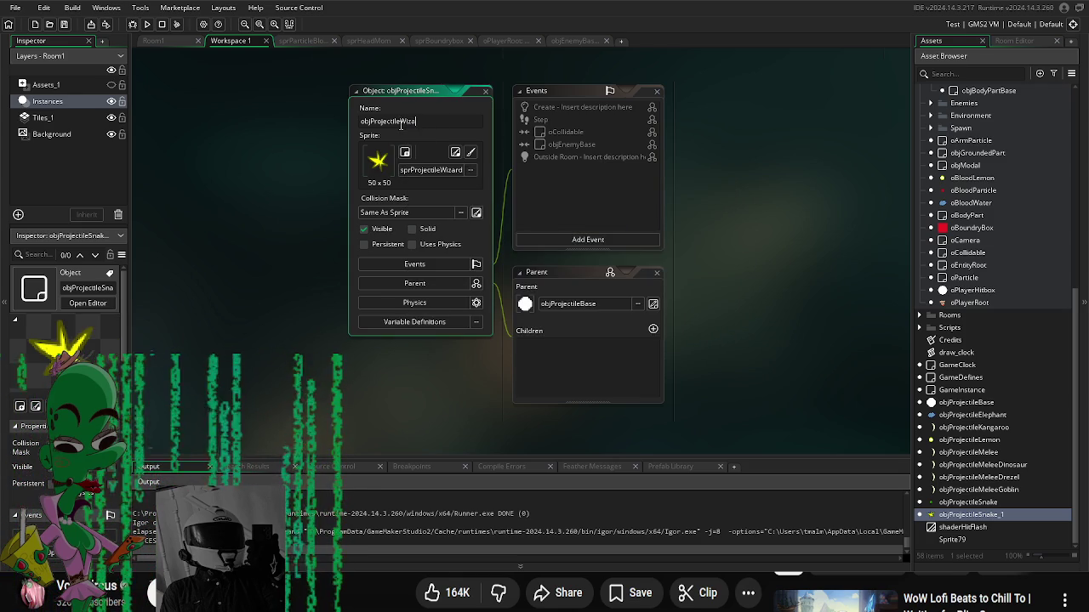
{"action": "left_click", "coordinate": [411, 323]}
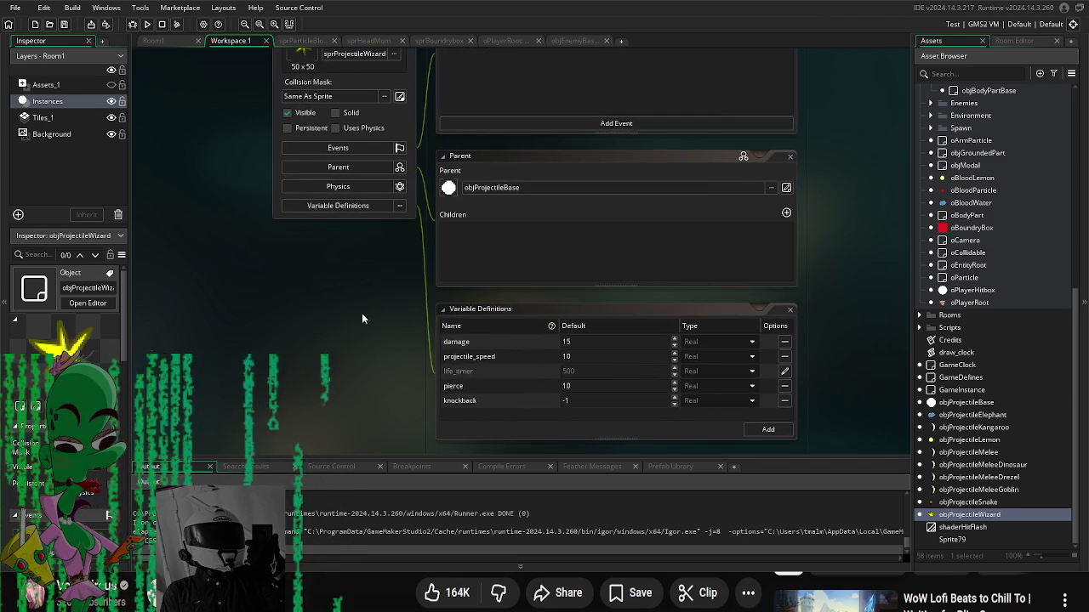
Step: Enter objProjectileWizard's defaults: damage 80, projectile_speed 5, pierce 1, knockback -30
{"action": "double_click", "coordinate": [587, 341]}
{"action": "type", "text": "50"}
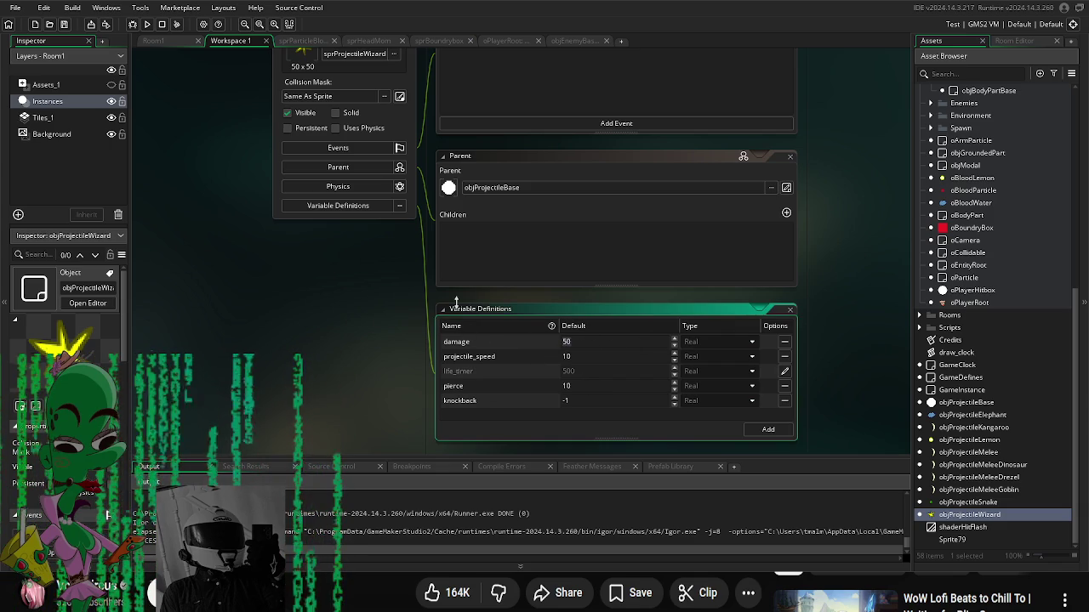
{"action": "type", "text": "80"}
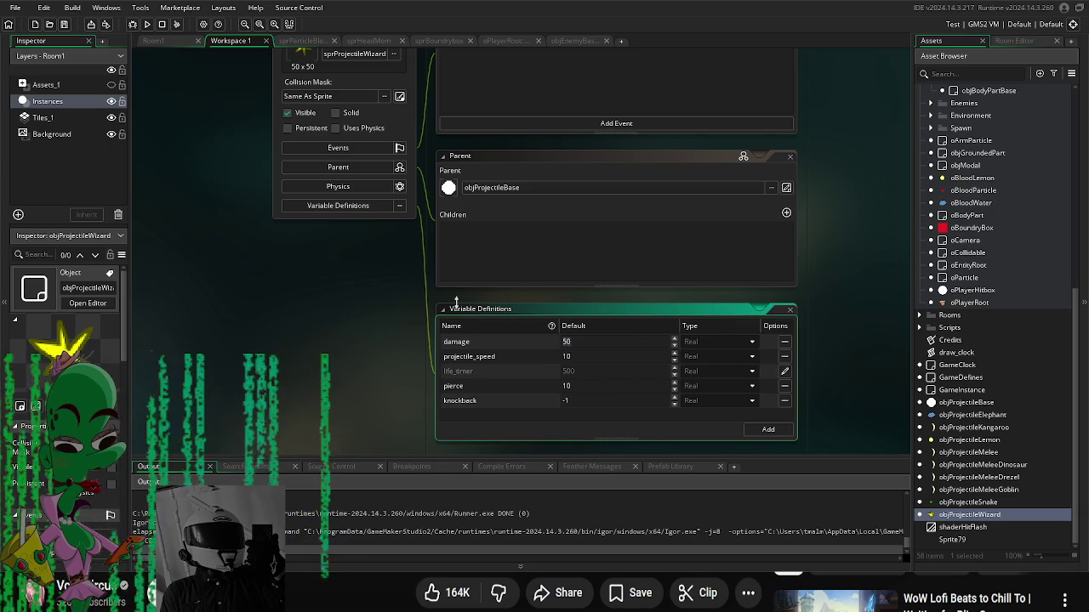
{"action": "double_click", "coordinate": [596, 357]}
{"action": "type", "text": "5"}
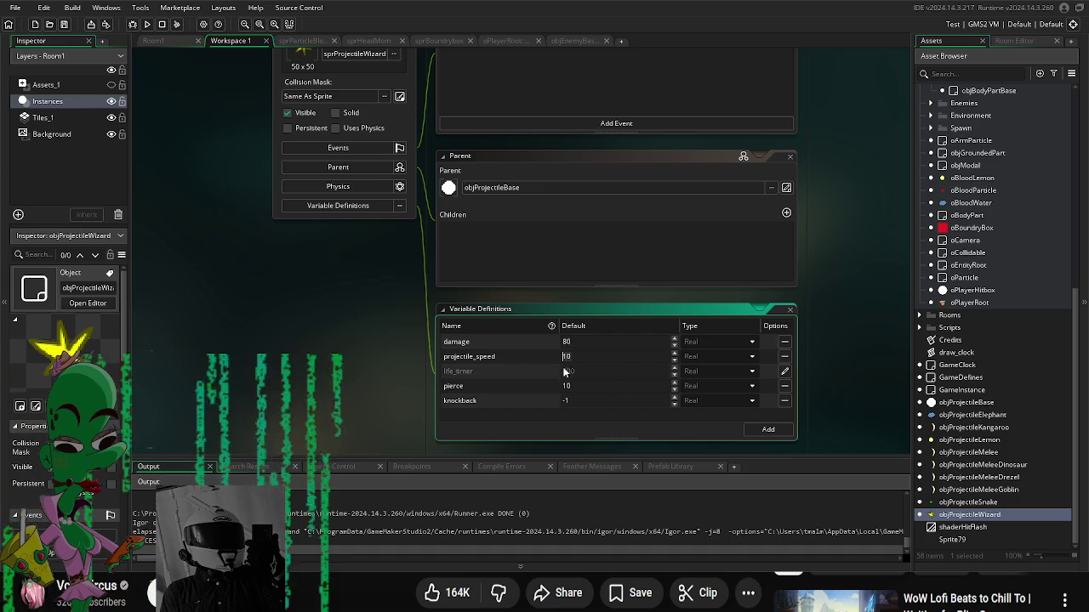
{"action": "double_click", "coordinate": [589, 385]}
{"action": "type", "text": "1"}
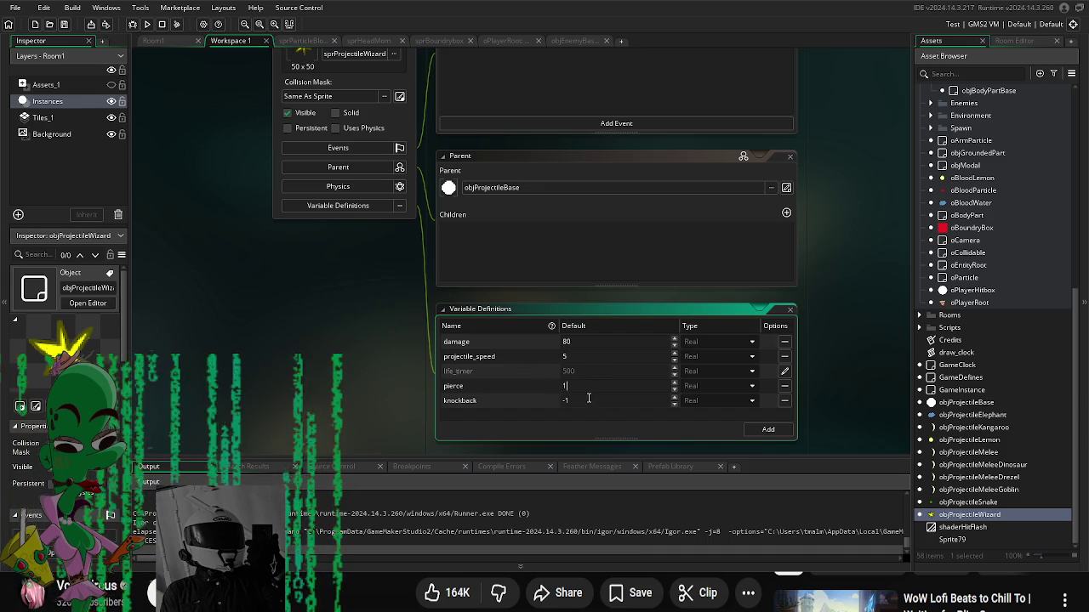
{"action": "key", "text": "BackSpace"}
{"action": "key", "text": "BackSpace"}
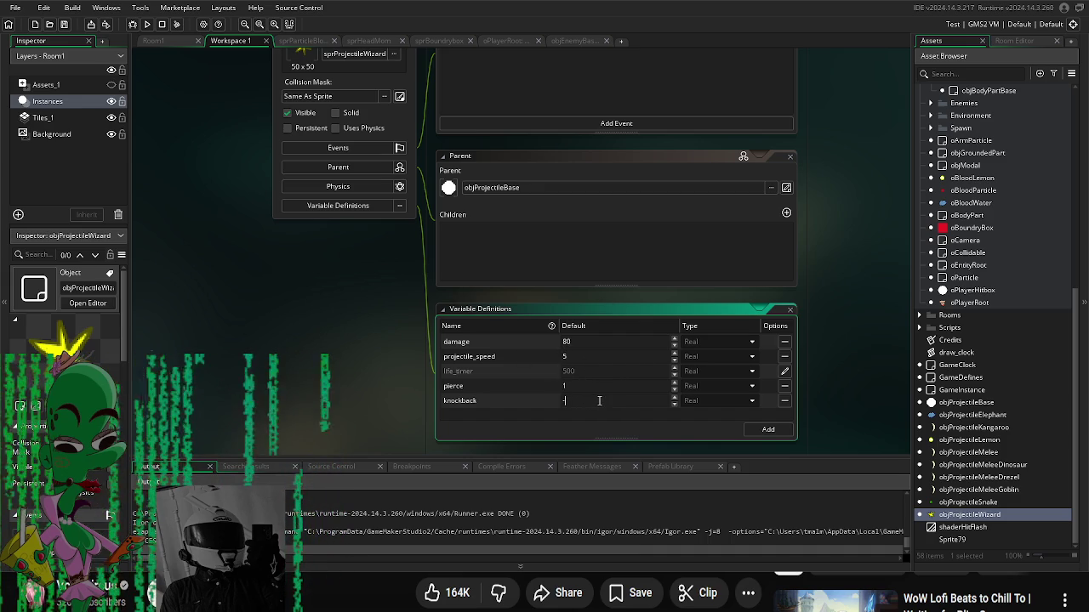
{"action": "type", "text": "-30"}
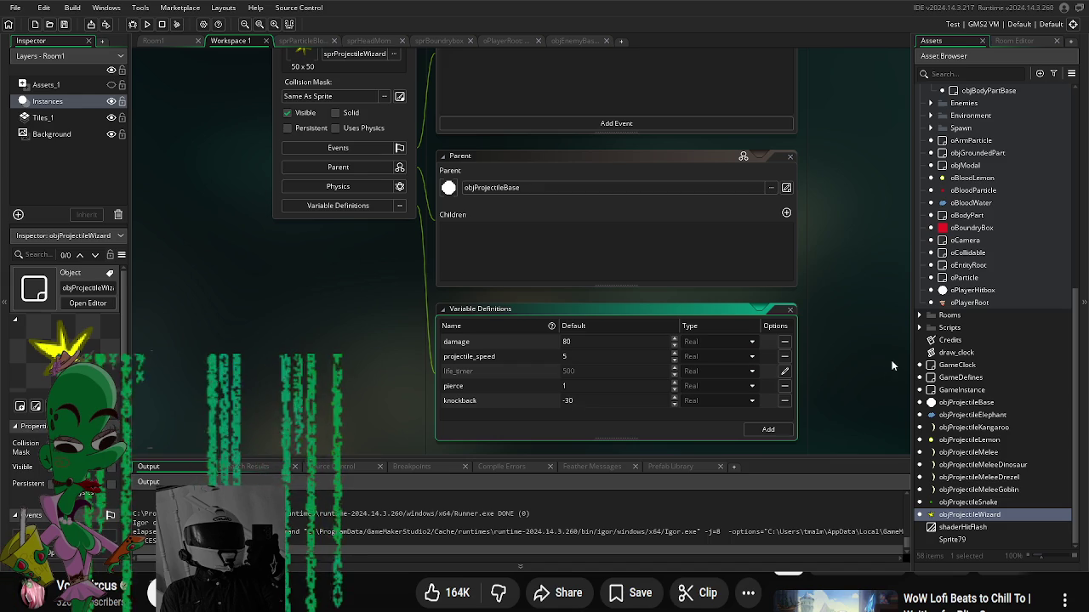
{"action": "scroll", "coordinate": [891, 365], "scroll_direction": "up", "scroll_amount": 1}
{"action": "left_click", "coordinate": [1001, 469]}
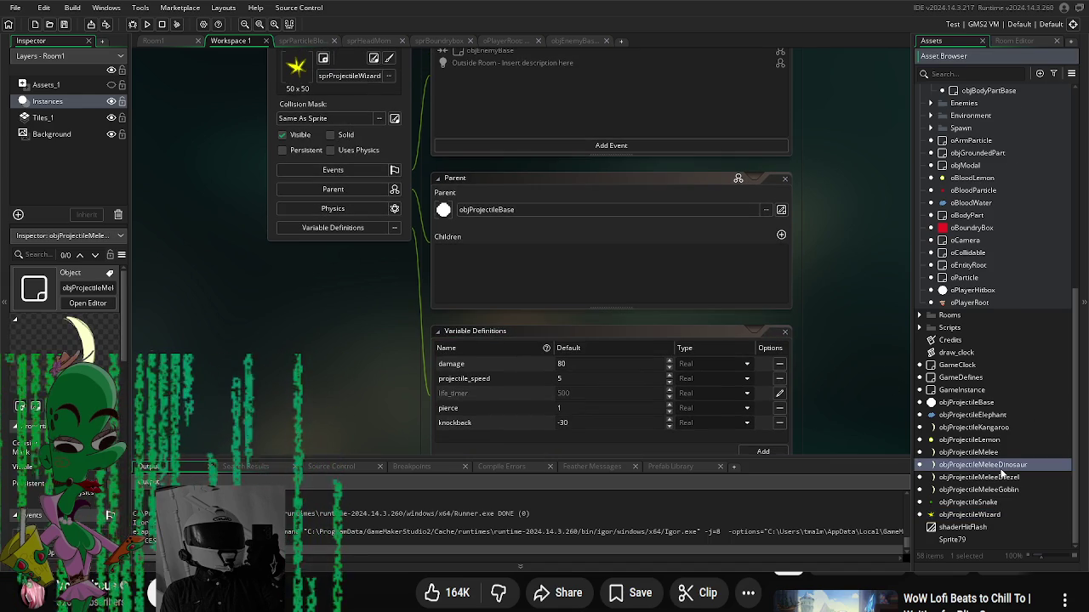
Step: Override objArmWizard's inherited reload_speed of 0.2 with .8
{"action": "scroll", "coordinate": [1003, 472], "scroll_direction": "up", "scroll_amount": 10}
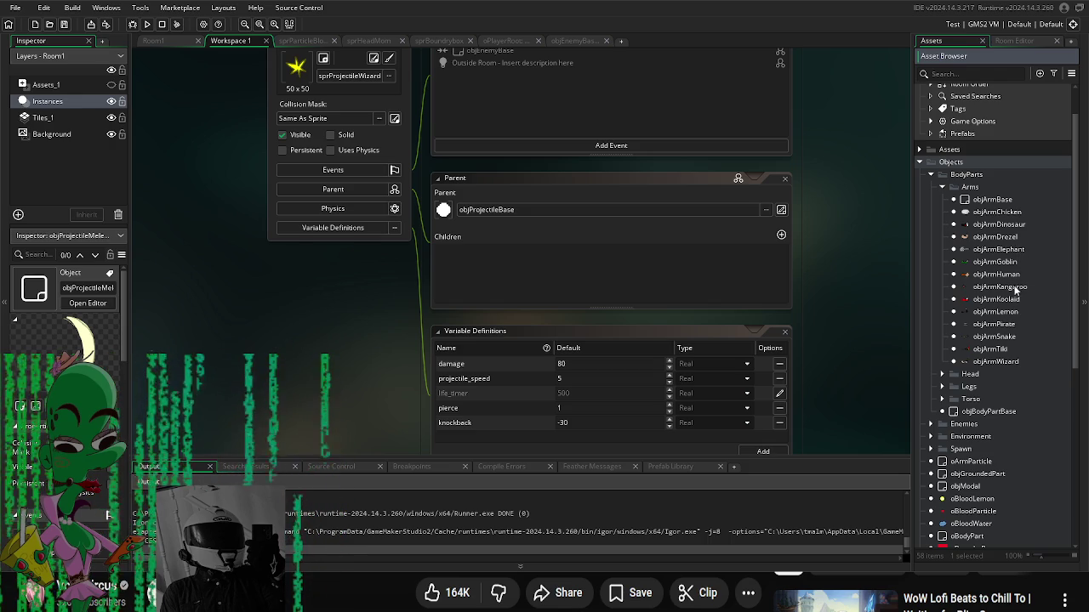
{"action": "double_click", "coordinate": [1000, 362]}
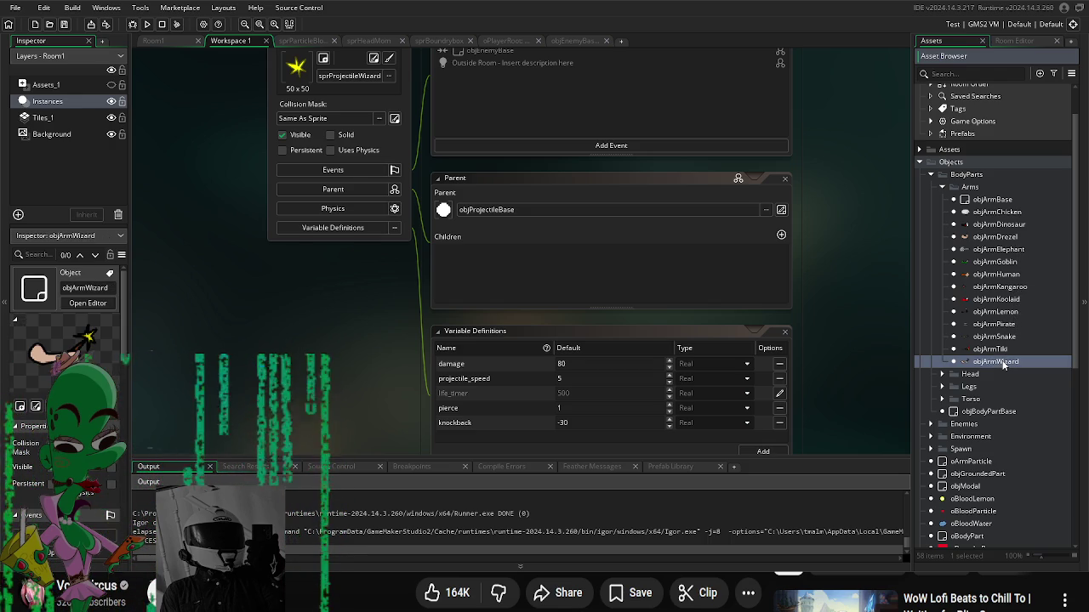
{"action": "left_click", "coordinate": [332, 322]}
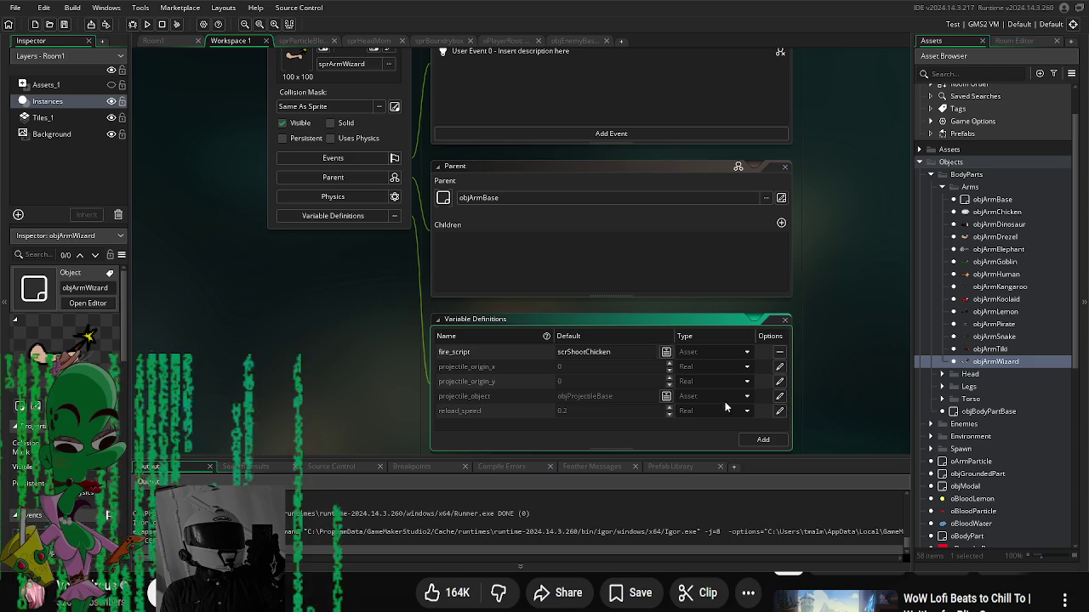
{"action": "left_click", "coordinate": [779, 410]}
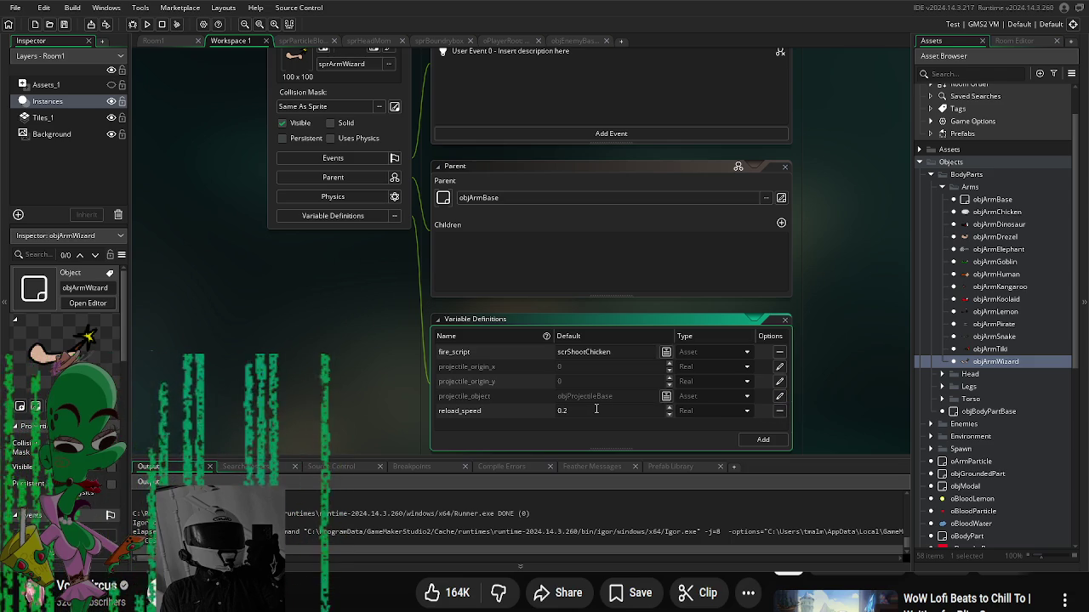
{"action": "type", "text": "1"}
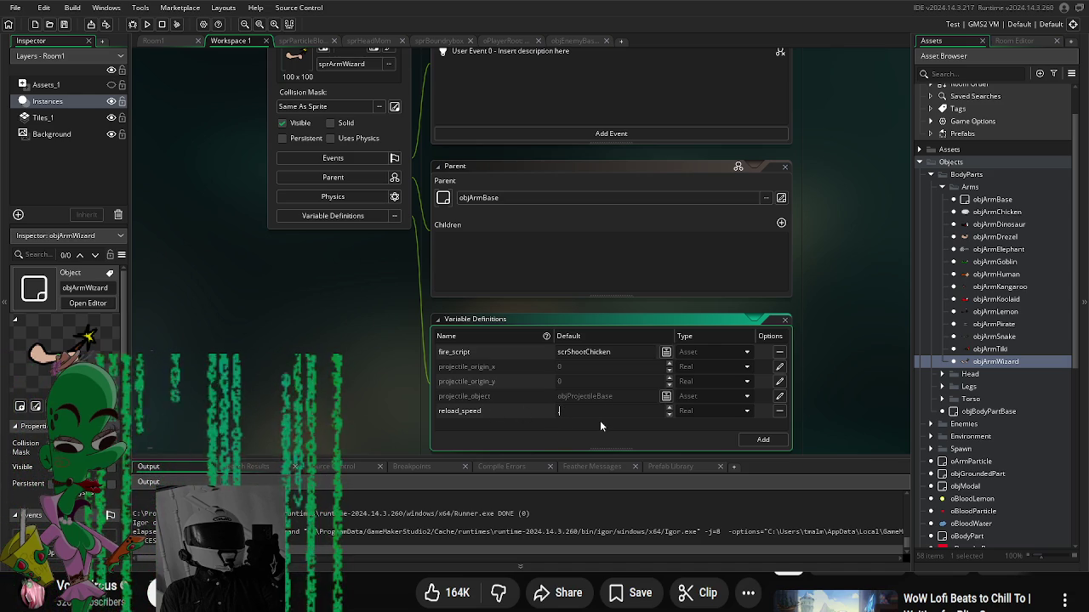
{"action": "type", "text": ".8"}
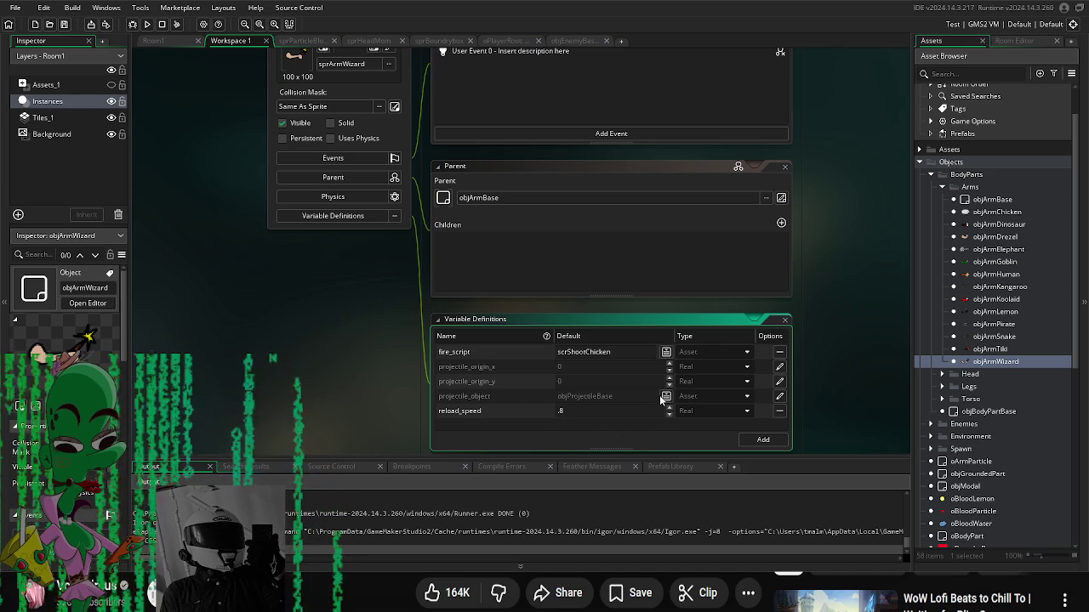
{"action": "left_click", "coordinate": [779, 397]}
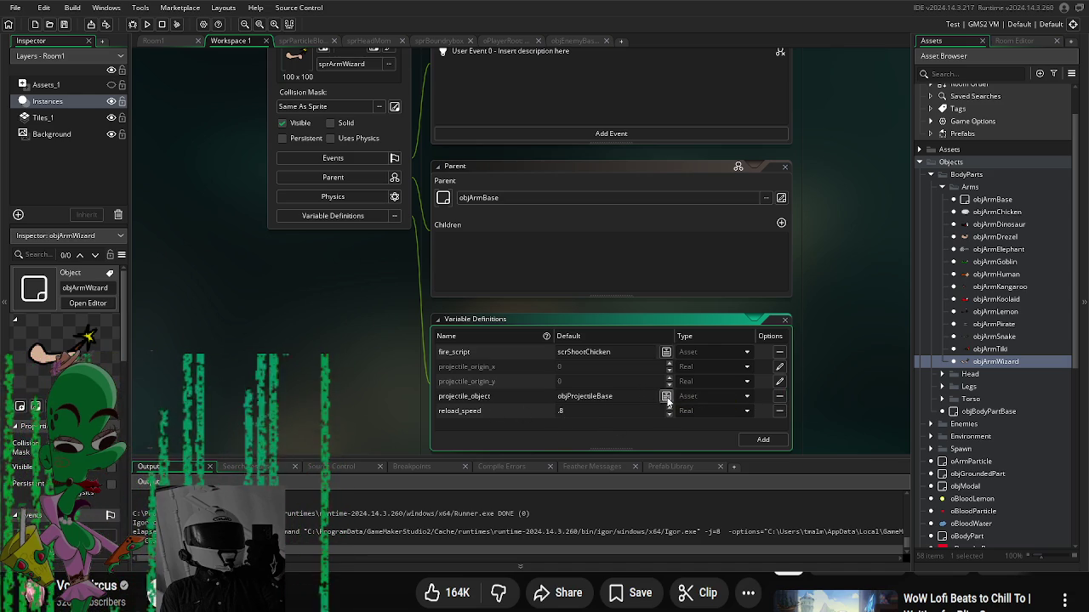
Step: Set objArmWizard's projectile_object to objProjectileWizard and fire_script to scrShootProjectile
{"action": "left_click", "coordinate": [666, 396]}
{"action": "double_click", "coordinate": [799, 313]}
{"action": "left_click", "coordinate": [666, 352]}
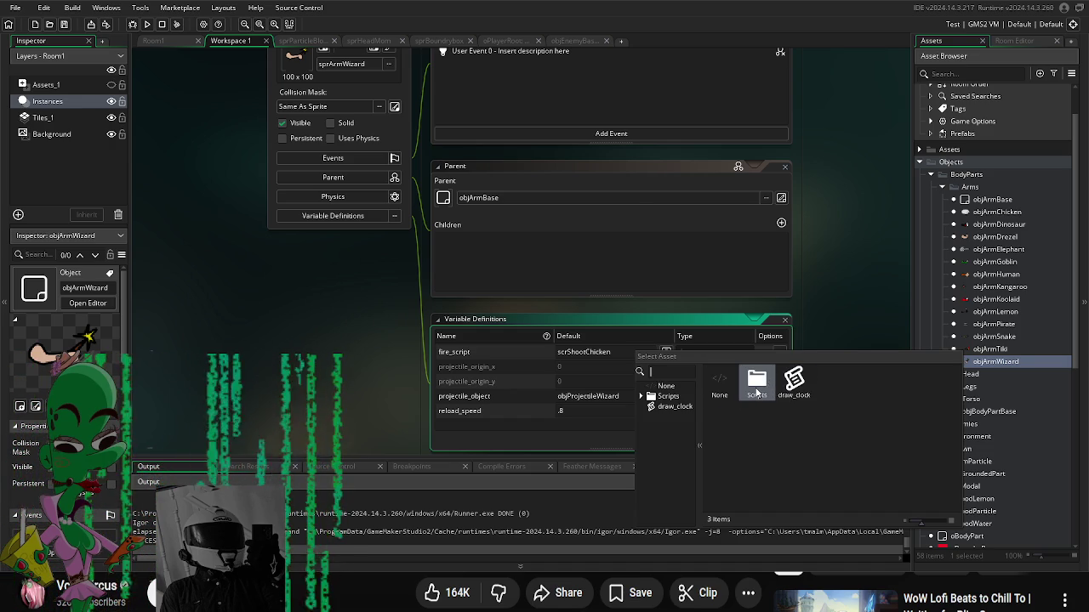
{"action": "double_click", "coordinate": [766, 388]}
{"action": "double_click", "coordinate": [794, 384]}
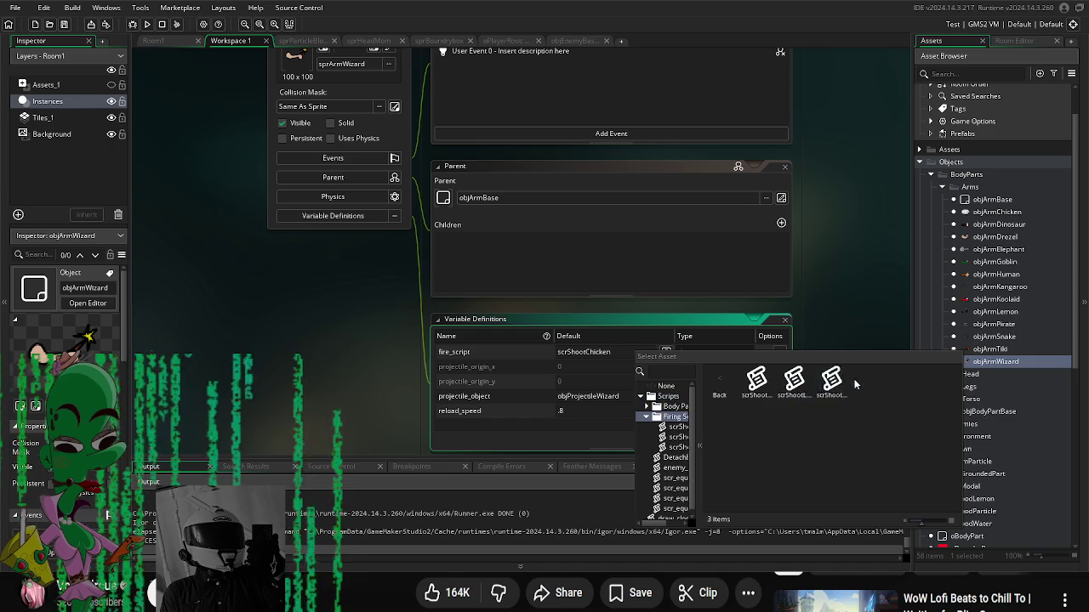
{"action": "double_click", "coordinate": [832, 385]}
{"action": "scroll", "coordinate": [807, 369], "scroll_direction": "down", "scroll_amount": 1}
{"action": "scroll", "coordinate": [1001, 476], "scroll_direction": "down", "scroll_amount": 3}
{"action": "scroll", "coordinate": [1002, 482], "scroll_direction": "down", "scroll_amount": 5}
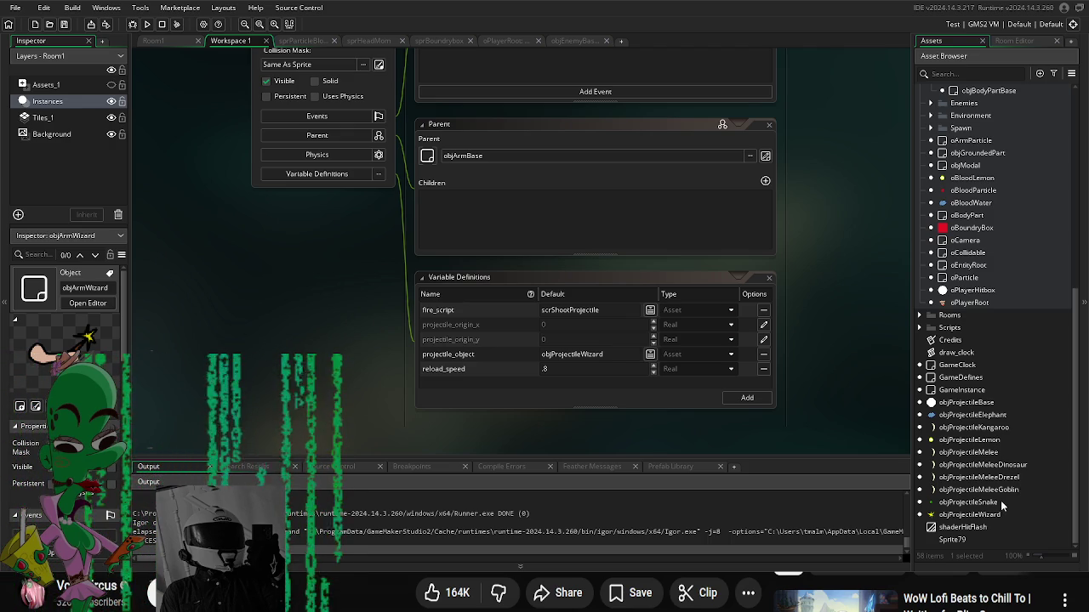
{"action": "scroll", "coordinate": [1004, 425], "scroll_direction": "up", "scroll_amount": 8}
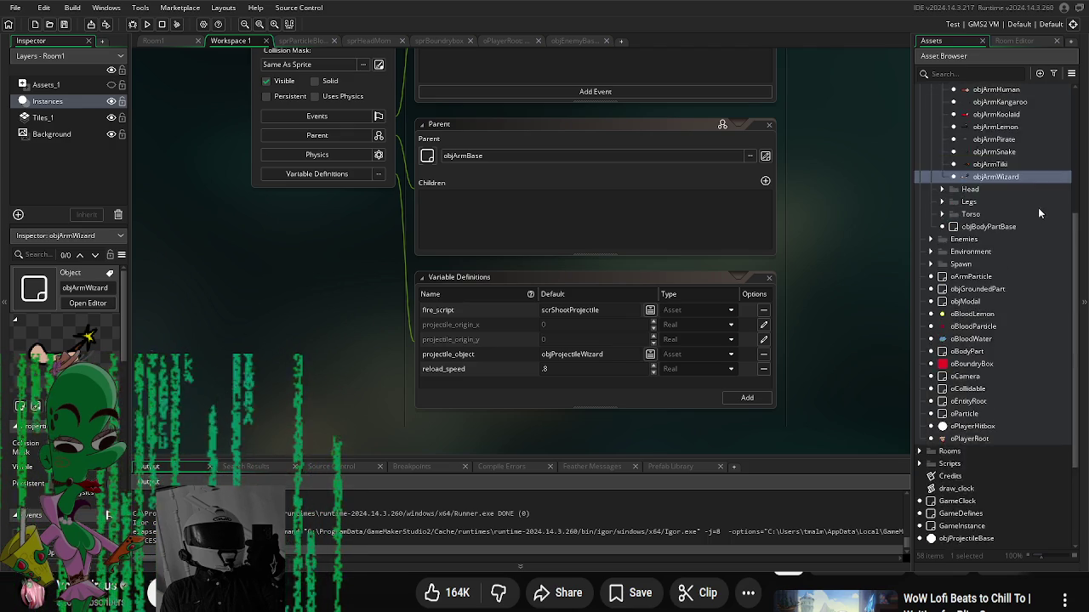
Step: Inspect objArmHuman, objArmGoblin, objArmDinosaur and objArmChicken variables, then select objArmTiki
{"action": "scroll", "coordinate": [1020, 236], "scroll_direction": "up", "scroll_amount": 1}
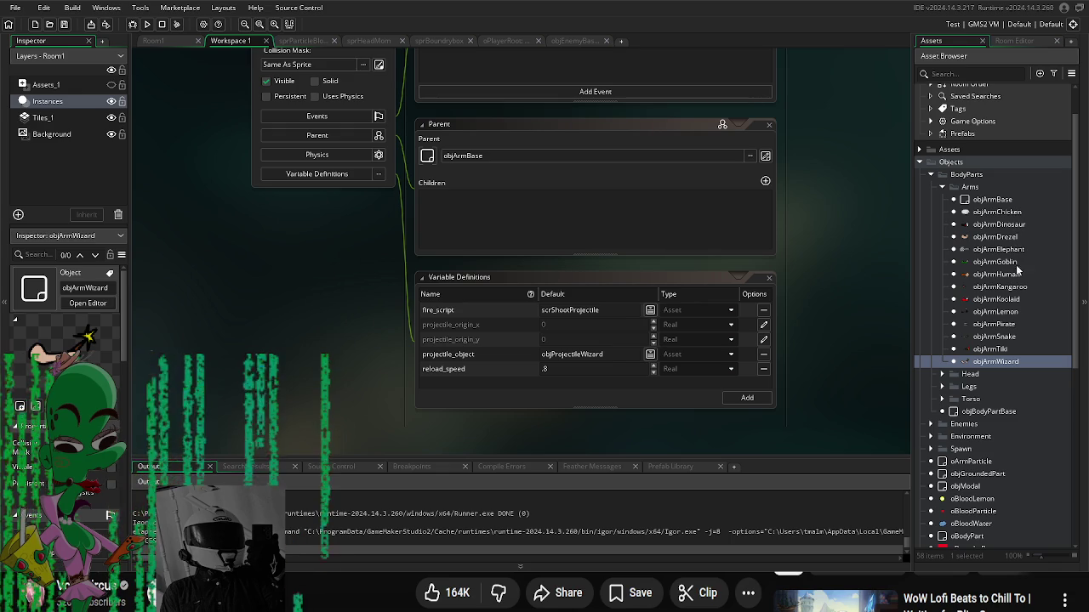
{"action": "double_click", "coordinate": [995, 274]}
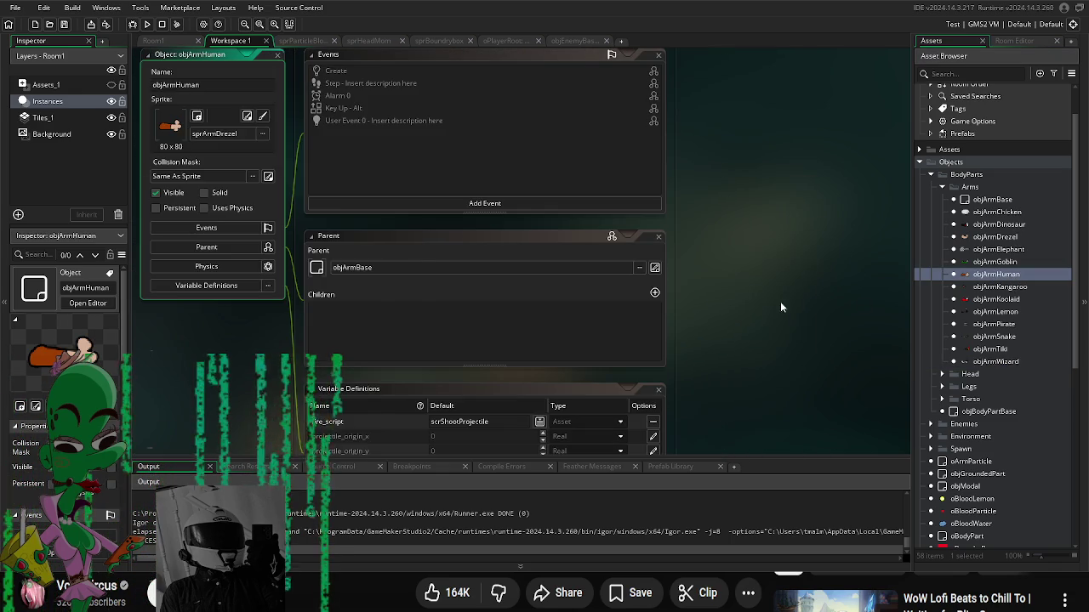
{"action": "scroll", "coordinate": [646, 375], "scroll_direction": "down", "scroll_amount": 1}
{"action": "scroll", "coordinate": [647, 375], "scroll_direction": "down", "scroll_amount": 1}
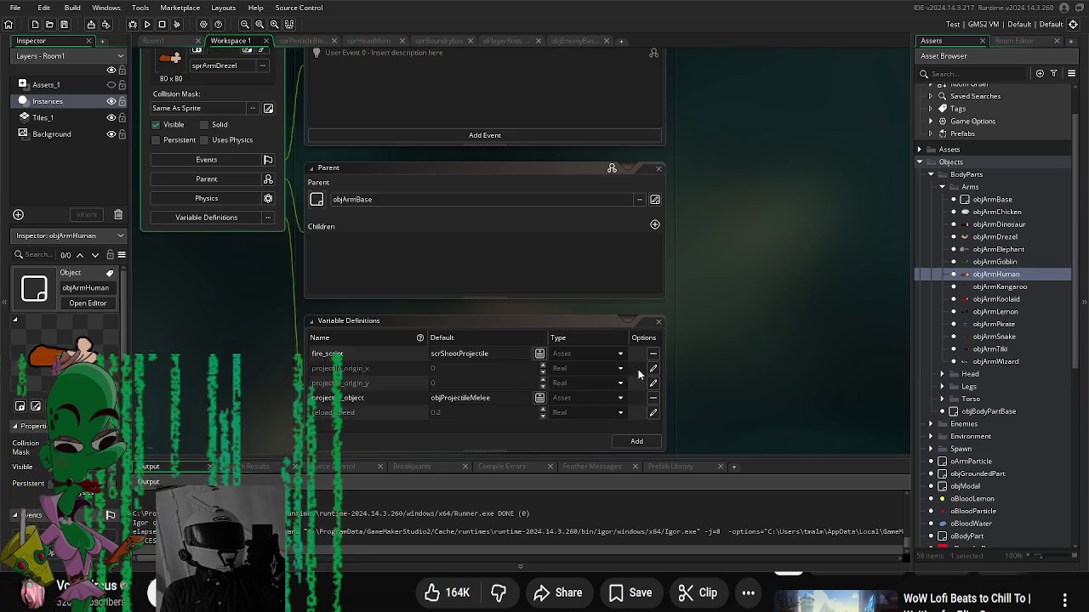
{"action": "double_click", "coordinate": [1009, 262]}
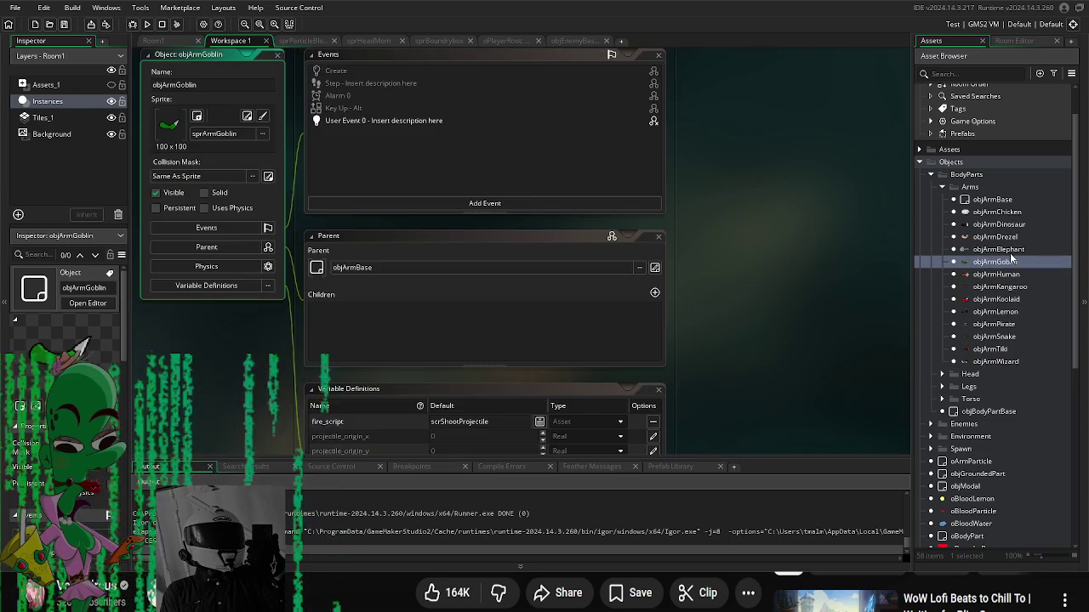
{"action": "scroll", "coordinate": [770, 327], "scroll_direction": "down", "scroll_amount": 3}
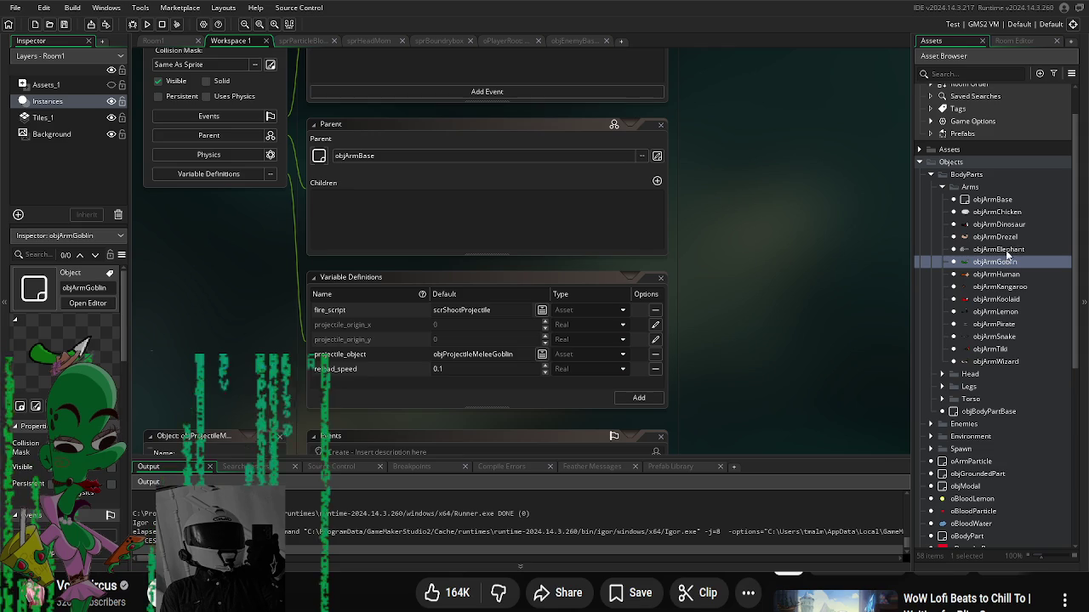
{"action": "double_click", "coordinate": [1002, 224]}
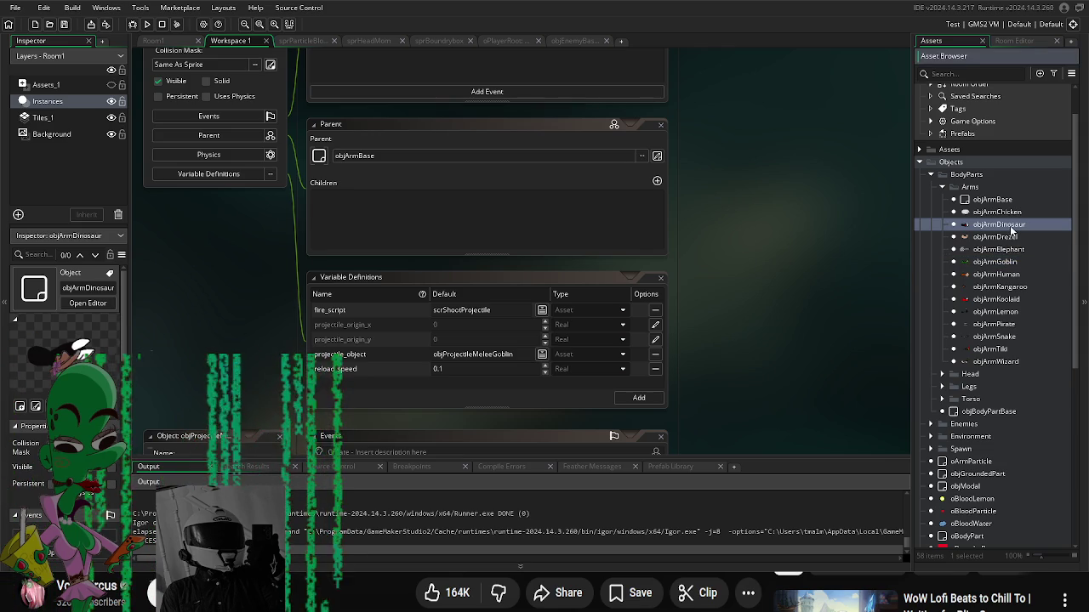
{"action": "left_click", "coordinate": [991, 213]}
{"action": "scroll", "coordinate": [859, 348], "scroll_direction": "down", "scroll_amount": 3}
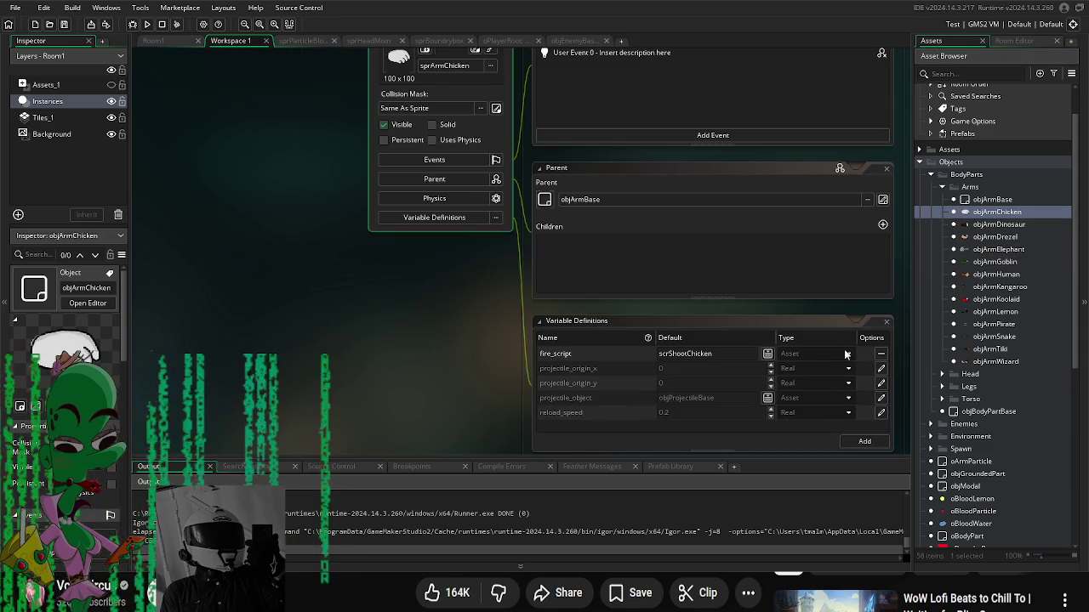
{"action": "scroll", "coordinate": [997, 338], "scroll_direction": "down", "scroll_amount": 1}
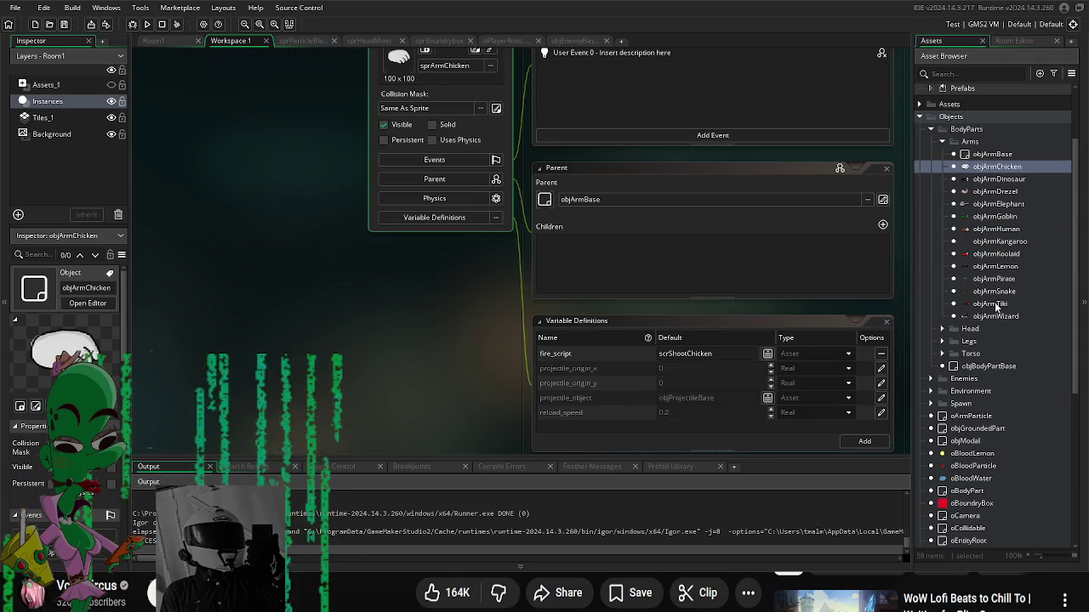
{"action": "left_click", "coordinate": [991, 303]}
{"action": "scroll", "coordinate": [996, 316], "scroll_direction": "down", "scroll_amount": 6}
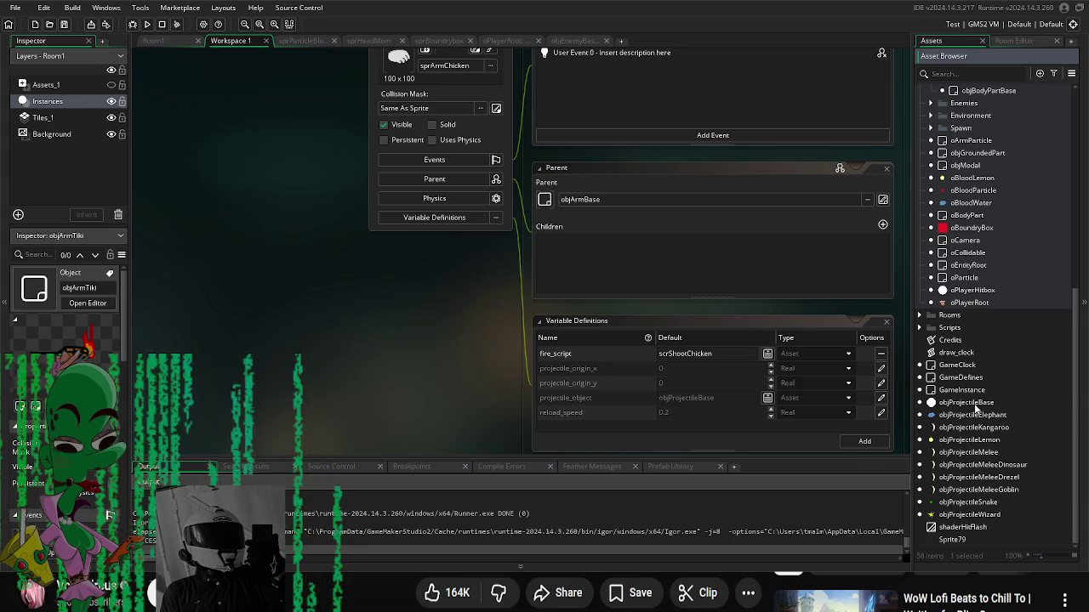
Step: Duplicate objProjectileWizard, rename the copy objProjectileTiki, and open it
{"action": "left_click", "coordinate": [979, 516]}
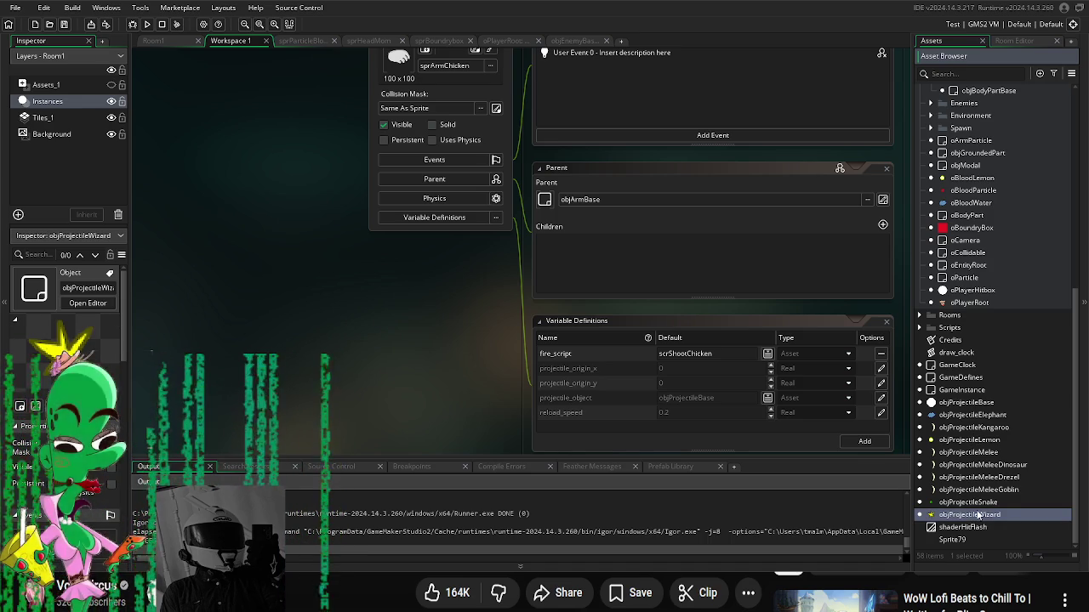
{"action": "key", "text": "ctrl+d"}
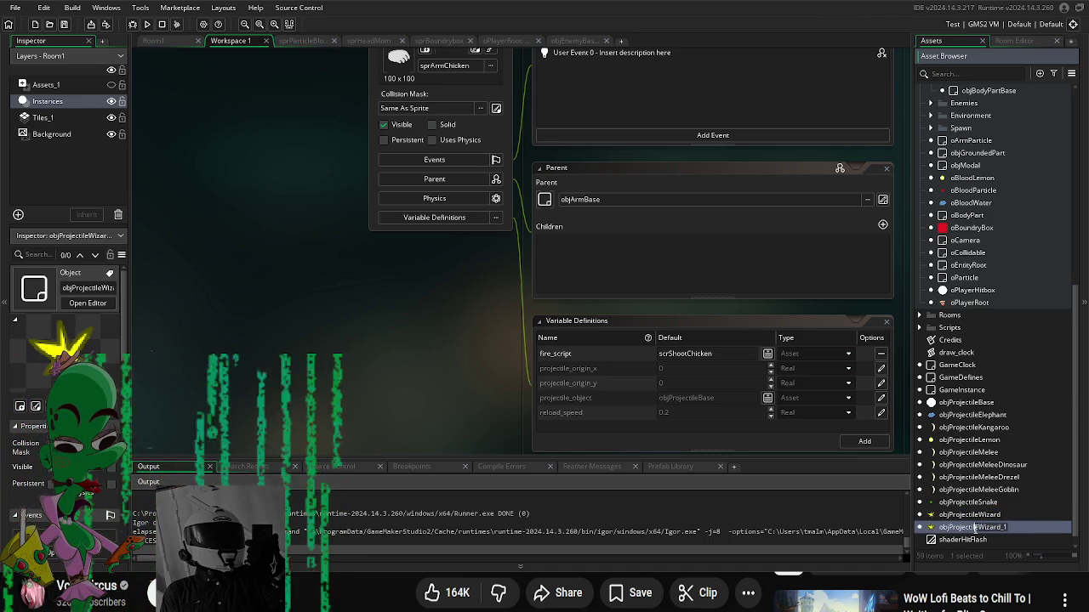
{"action": "key", "text": "BackSpace"}
{"action": "key", "text": "BackSpace"}
{"action": "key", "text": "BackSpace"}
{"action": "type", "text": "Tiki"}
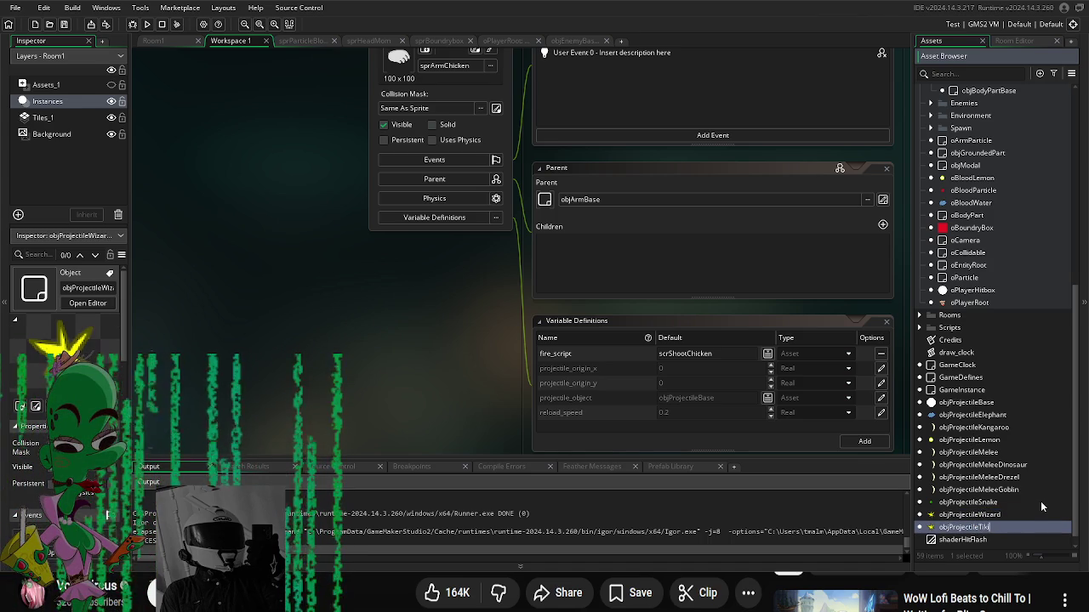
{"action": "key", "text": "Return"}
{"action": "double_click", "coordinate": [932, 511]}
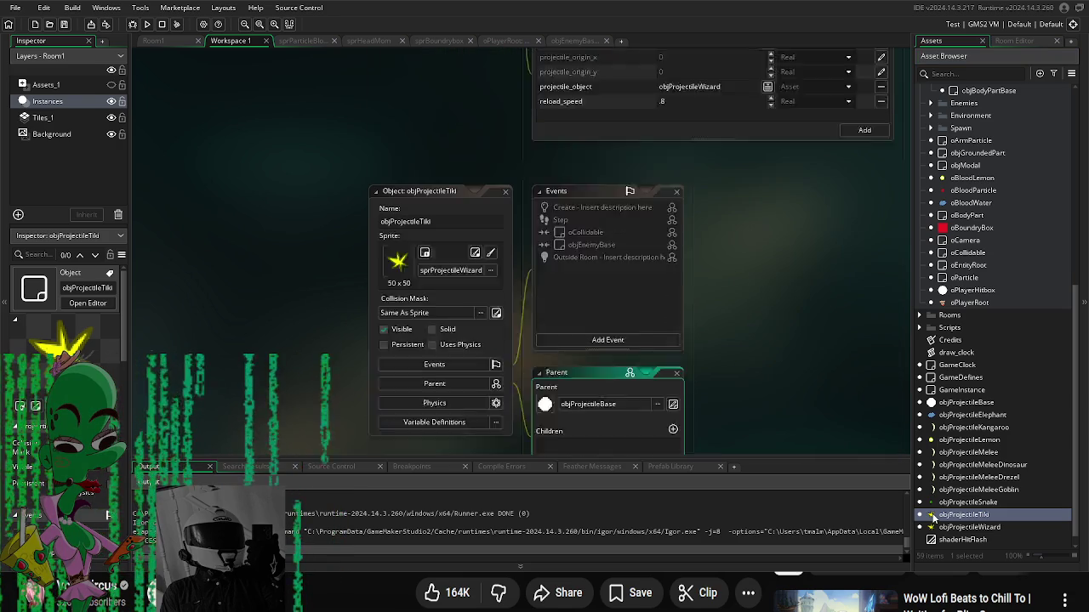
Step: Duplicate sprProjectile1 in Assets/Art/Sprites/Projectiles as sprProjectileTiki
{"action": "scroll", "coordinate": [966, 400], "scroll_direction": "up", "scroll_amount": 10}
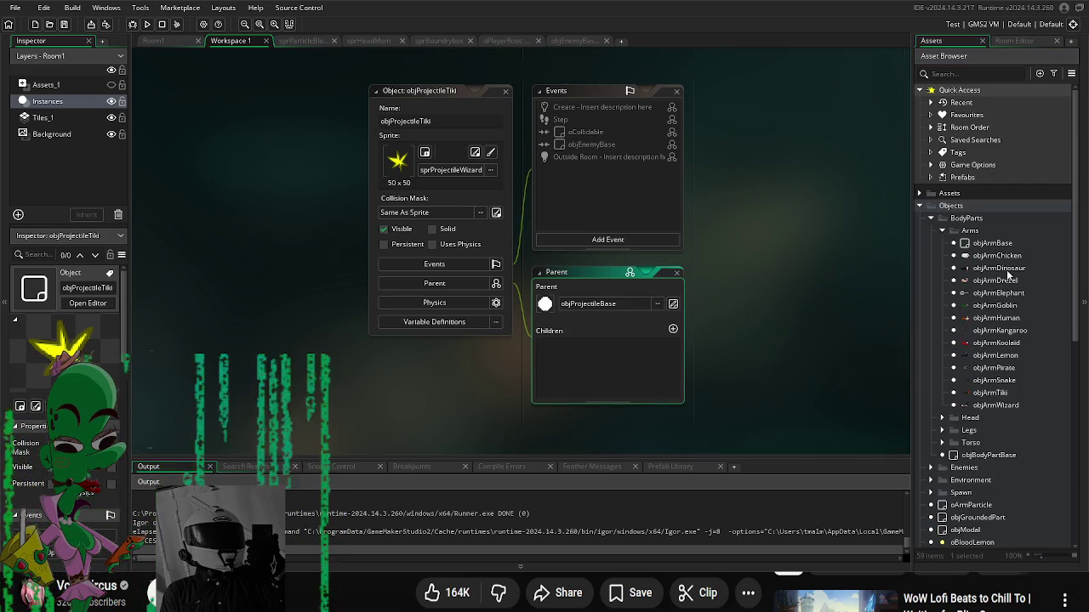
{"action": "left_click", "coordinate": [928, 194]}
{"action": "left_click", "coordinate": [930, 206]}
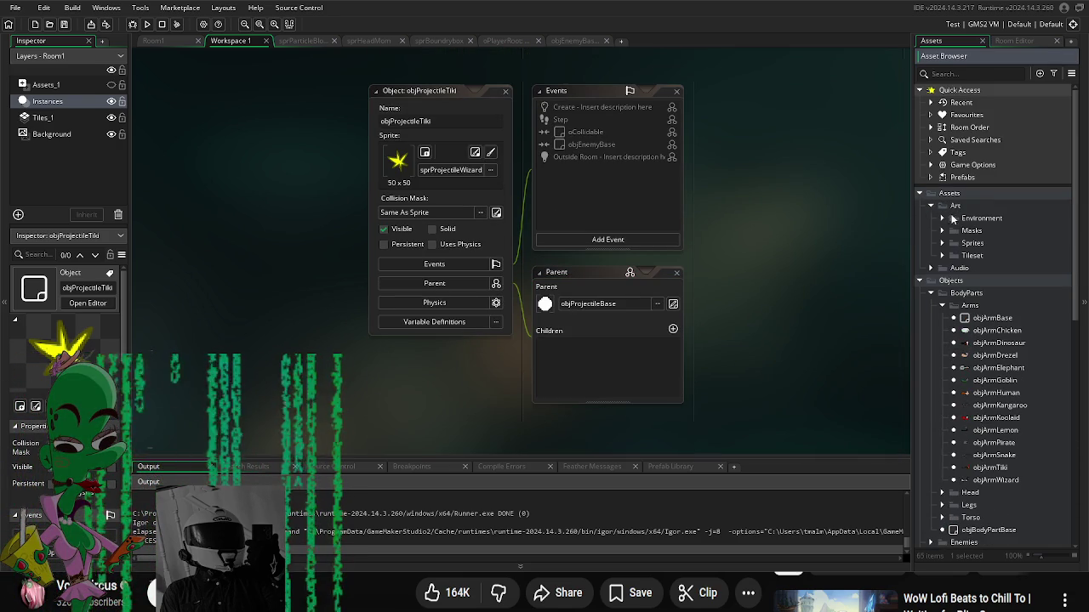
{"action": "left_click", "coordinate": [941, 244]}
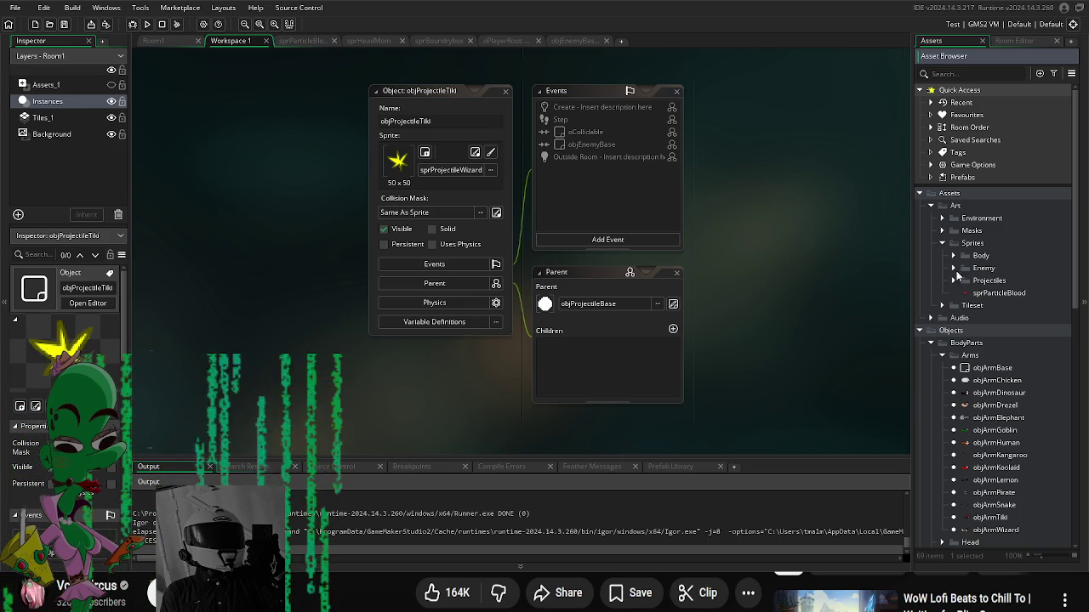
{"action": "left_click", "coordinate": [953, 268]}
{"action": "left_click", "coordinate": [953, 268]}
{"action": "left_click", "coordinate": [953, 281]}
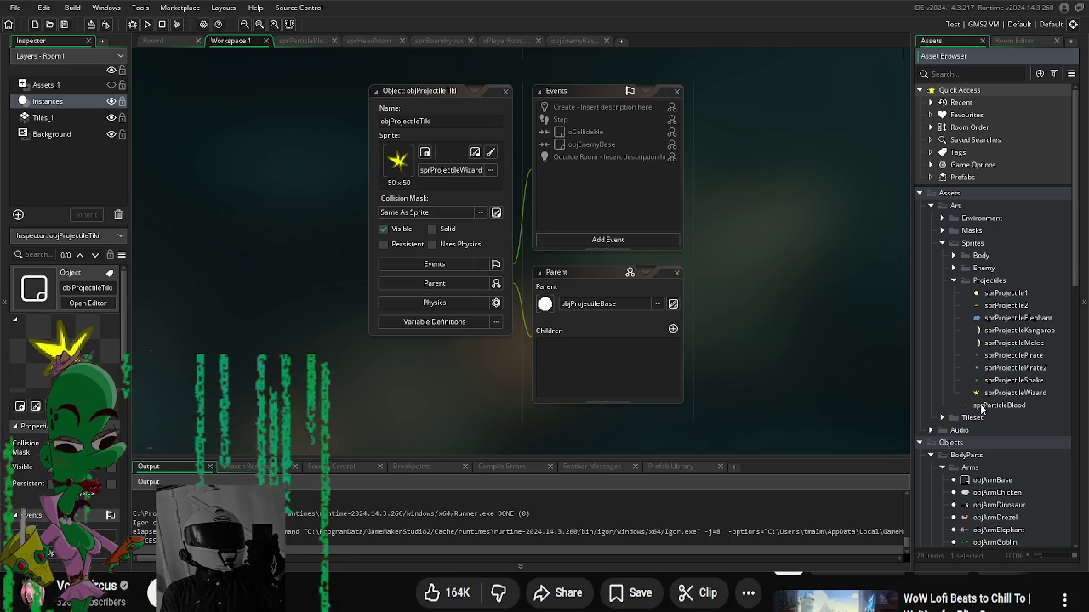
{"action": "left_click", "coordinate": [995, 294]}
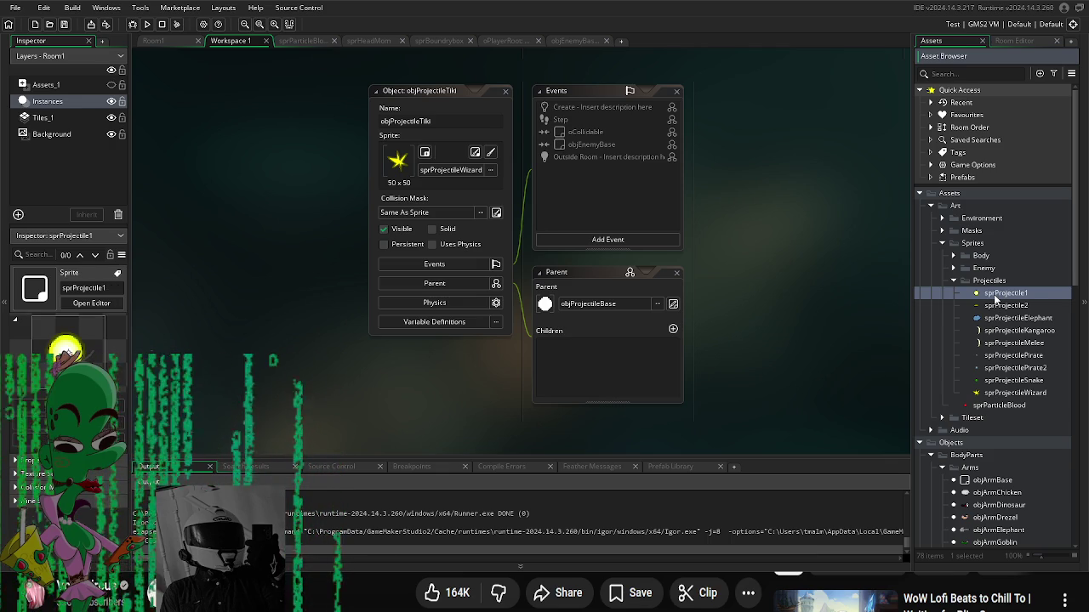
{"action": "key", "text": "ctrl+d"}
{"action": "type", "text": "sprProjectileTiki"}
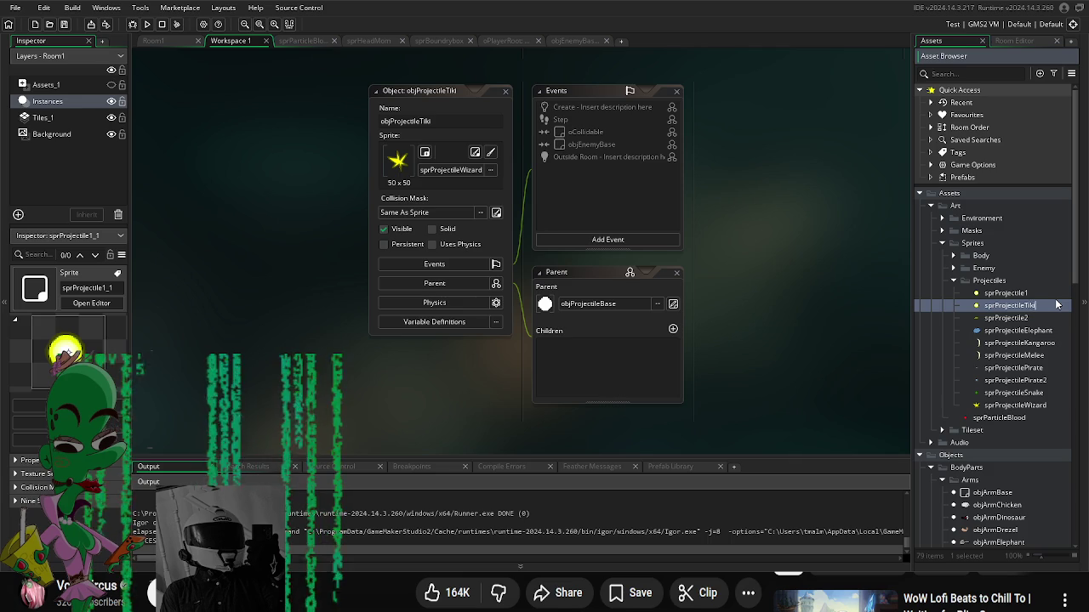
{"action": "key", "text": "Return"}
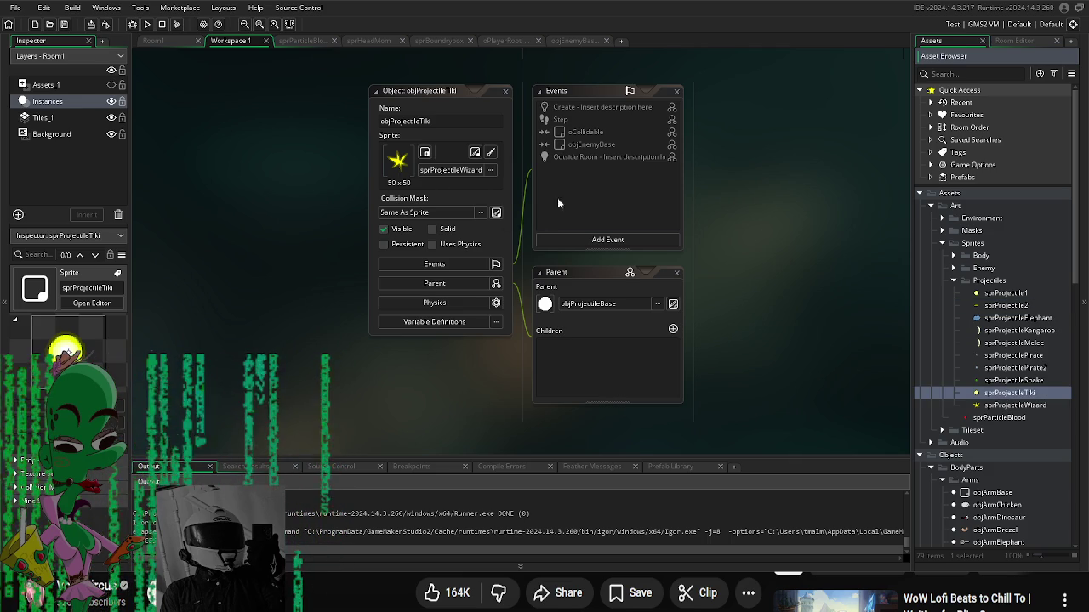
Step: Open sprProjectileTiki's frame and select the Ellipse tool with semi-transparent red
{"action": "double_click", "coordinate": [978, 395]}
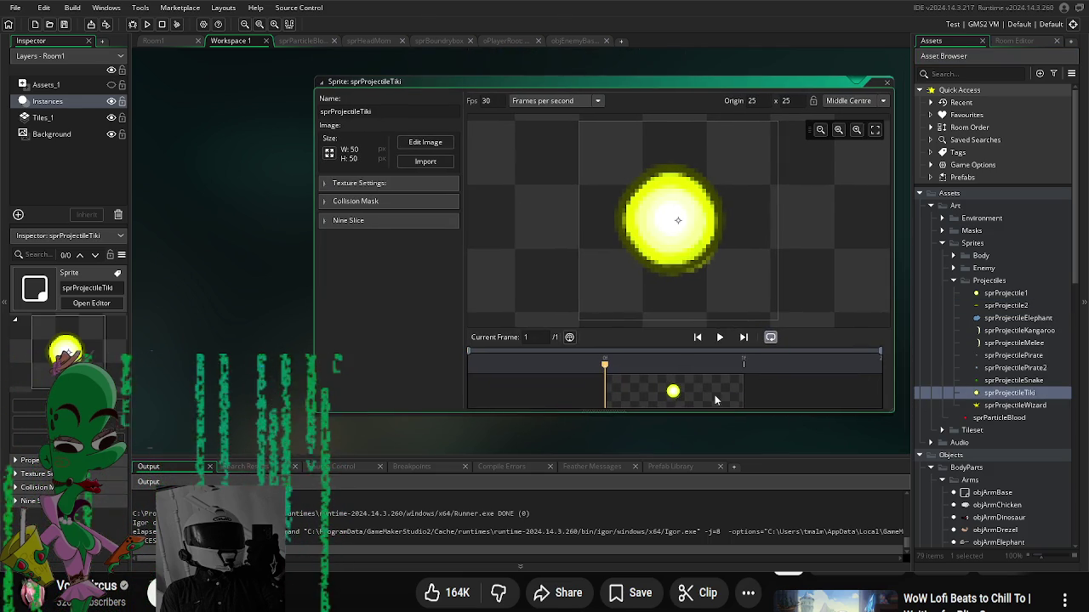
{"action": "double_click", "coordinate": [710, 395]}
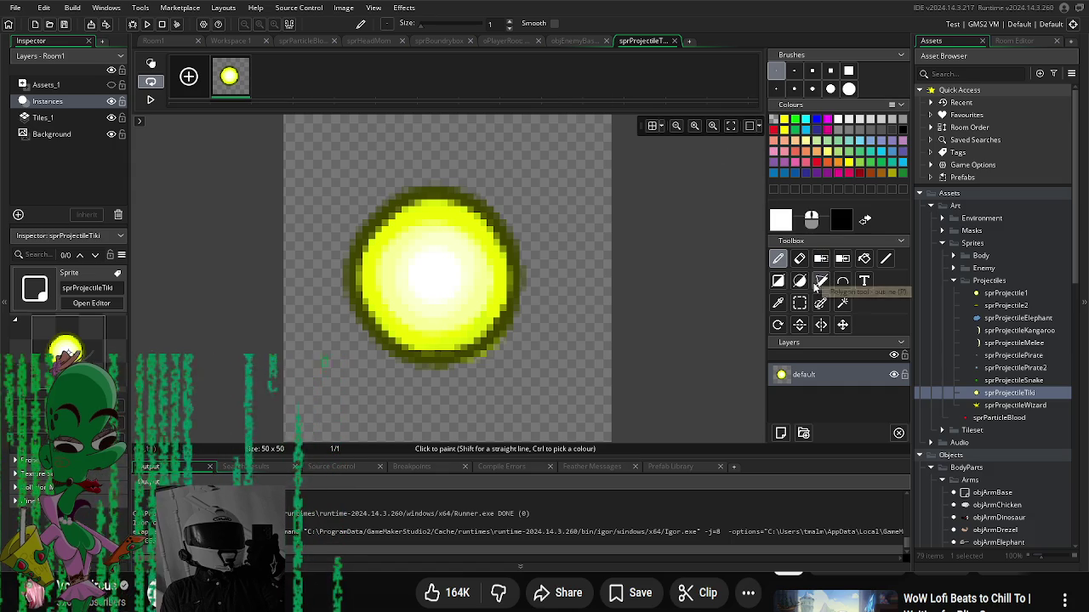
{"action": "left_click", "coordinate": [800, 281]}
{"action": "left_click", "coordinate": [774, 130]}
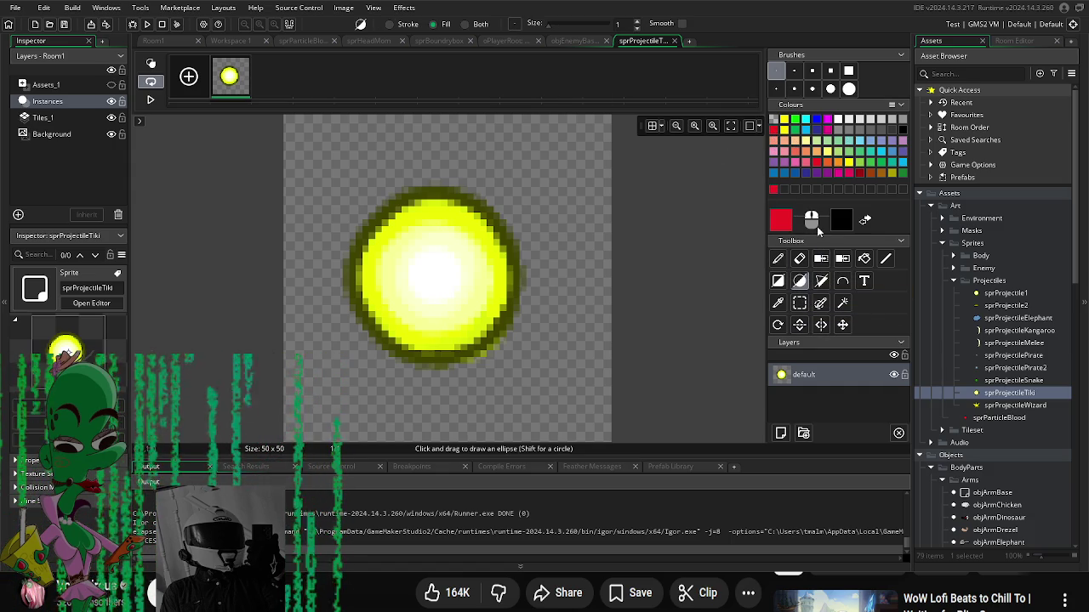
{"action": "left_click", "coordinate": [784, 225]}
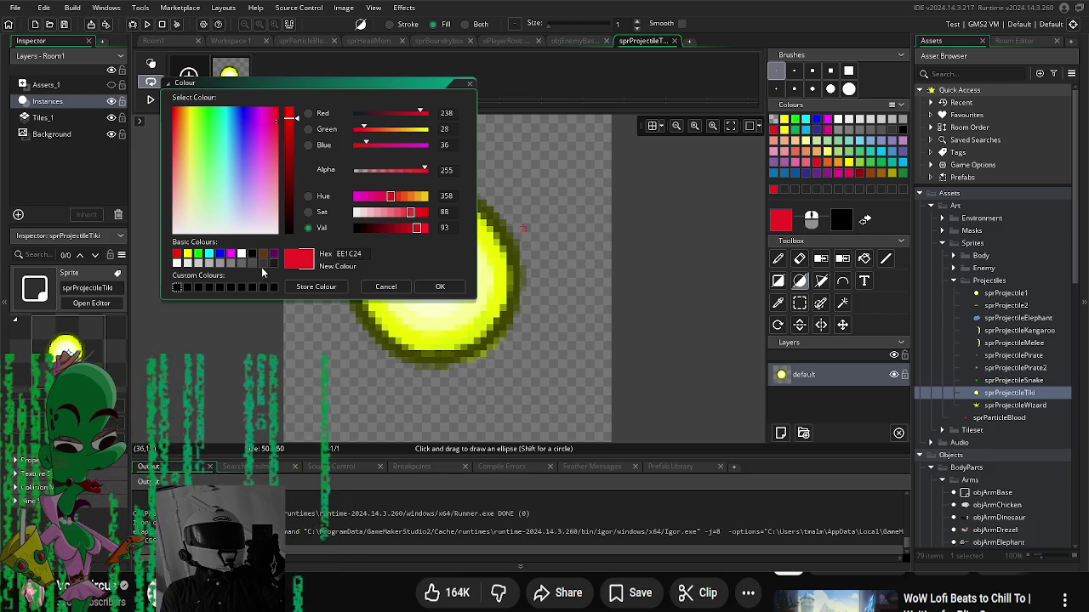
{"action": "left_click", "coordinate": [368, 173]}
{"action": "left_click", "coordinate": [440, 287]}
Step: Layer translucent red ellipses over the orb, turning it orange with a pinkish-red centre
{"action": "left_click_drag", "start_coordinate": [351, 184], "coordinate": [533, 372]}
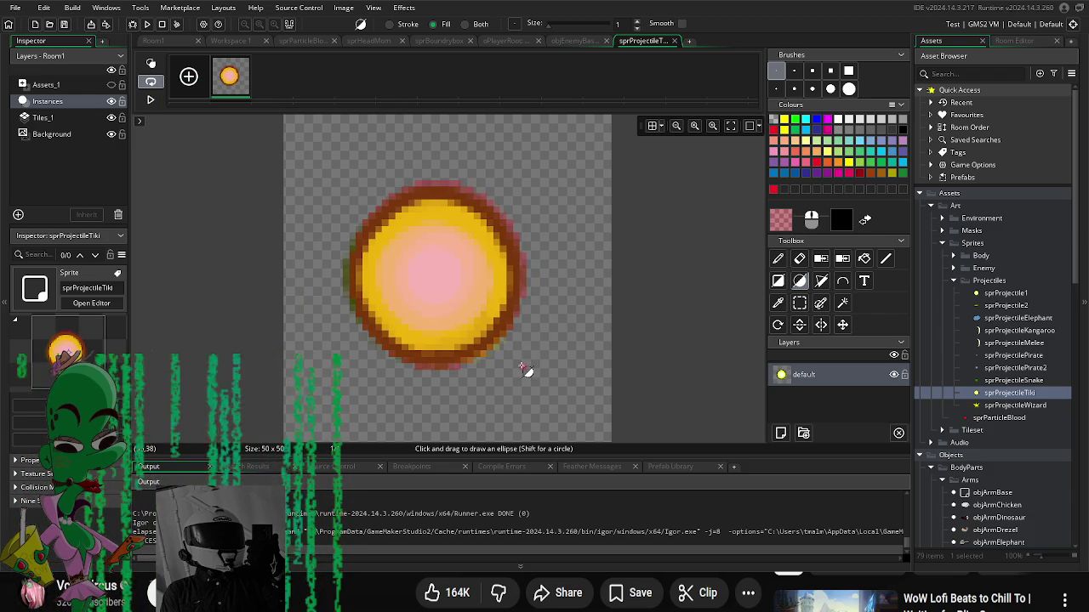
{"action": "mouse_move", "coordinate": [347, 179]}
{"action": "left_mouse_down"}
{"action": "mouse_move", "coordinate": [539, 384]}
{"action": "mouse_move", "coordinate": [533, 372]}
{"action": "left_mouse_up"}
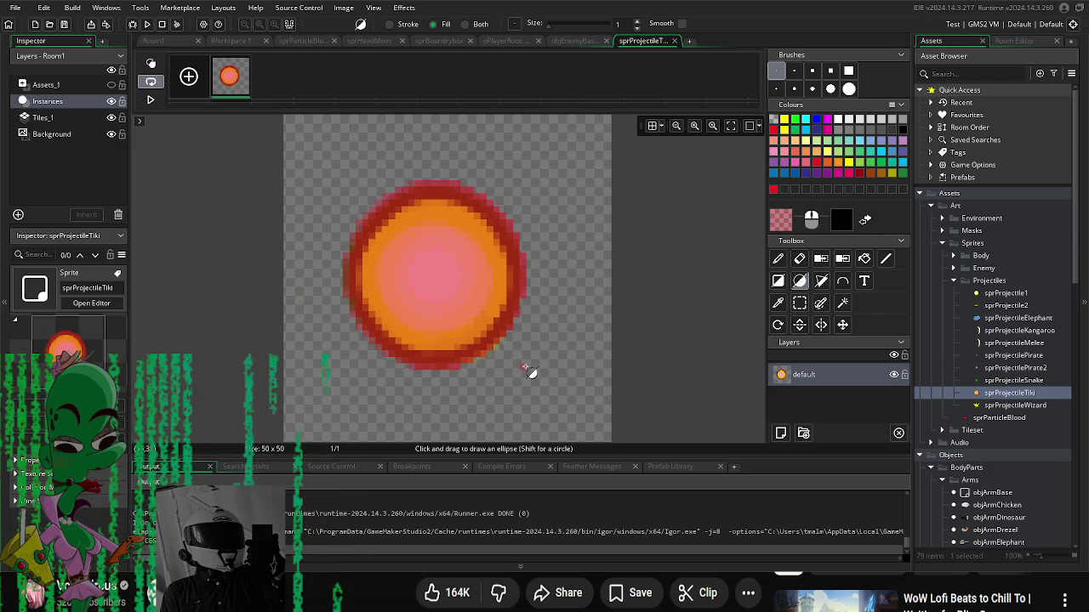
{"action": "mouse_move", "coordinate": [384, 212]}
{"action": "left_mouse_down"}
{"action": "mouse_move", "coordinate": [493, 339]}
{"action": "mouse_move", "coordinate": [379, 255]}
{"action": "mouse_move", "coordinate": [494, 340]}
{"action": "left_mouse_up"}
{"action": "left_click_drag", "start_coordinate": [403, 247], "coordinate": [468, 311]}
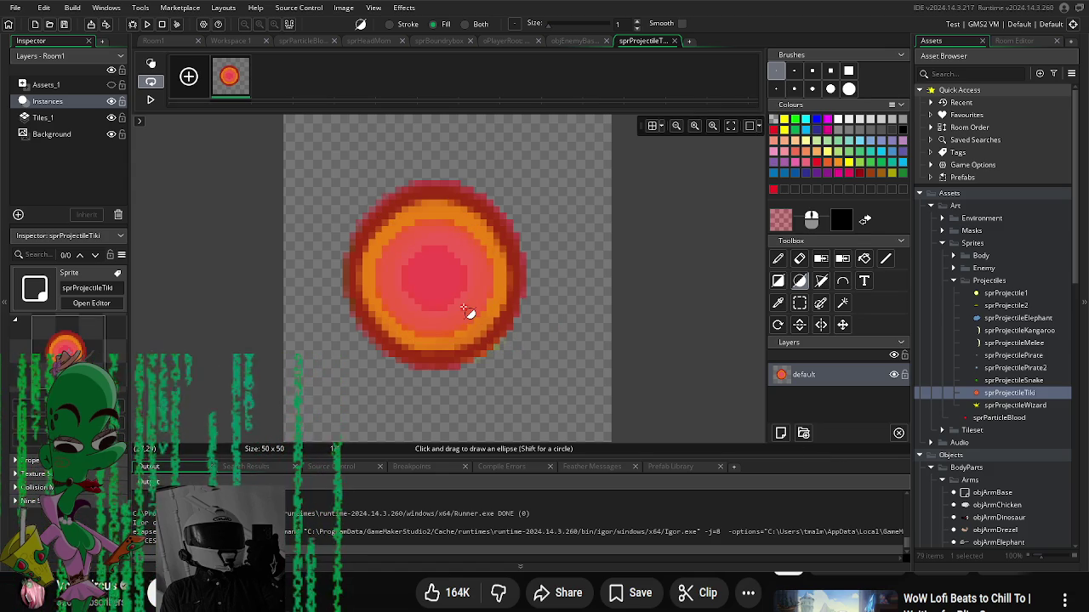
{"action": "scroll", "coordinate": [1038, 421], "scroll_direction": "down", "scroll_amount": 3}
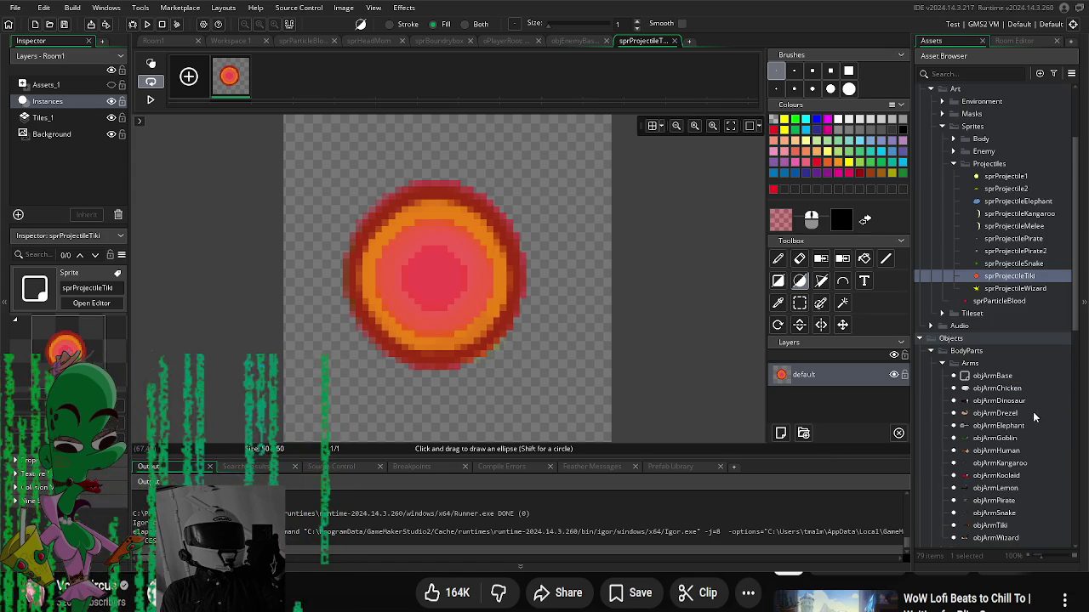
{"action": "scroll", "coordinate": [1014, 347], "scroll_direction": "down", "scroll_amount": 12}
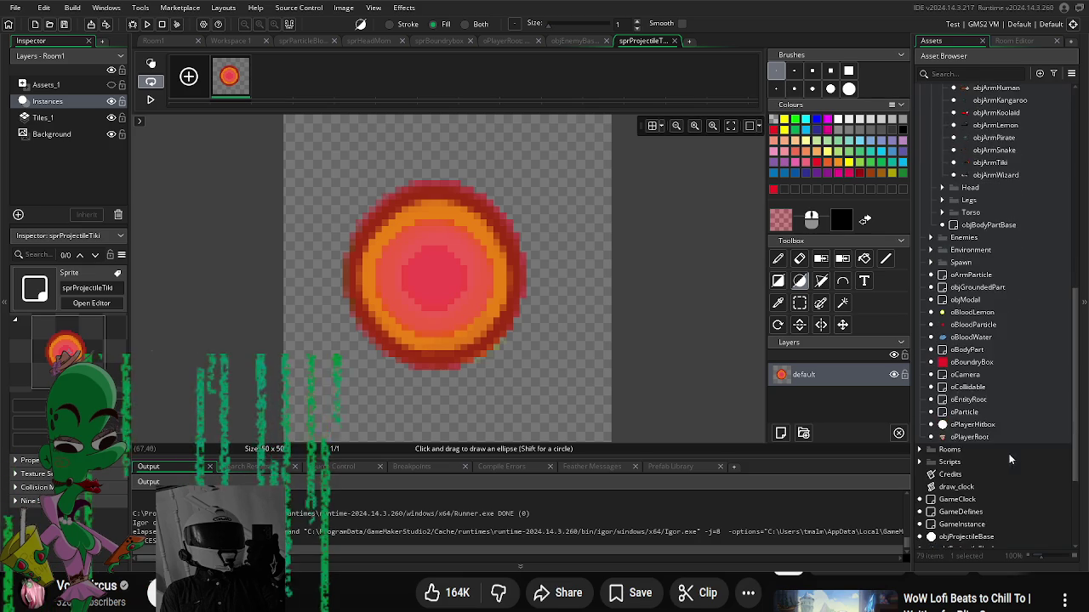
{"action": "scroll", "coordinate": [1000, 497], "scroll_direction": "down", "scroll_amount": 2}
{"action": "double_click", "coordinate": [978, 502]}
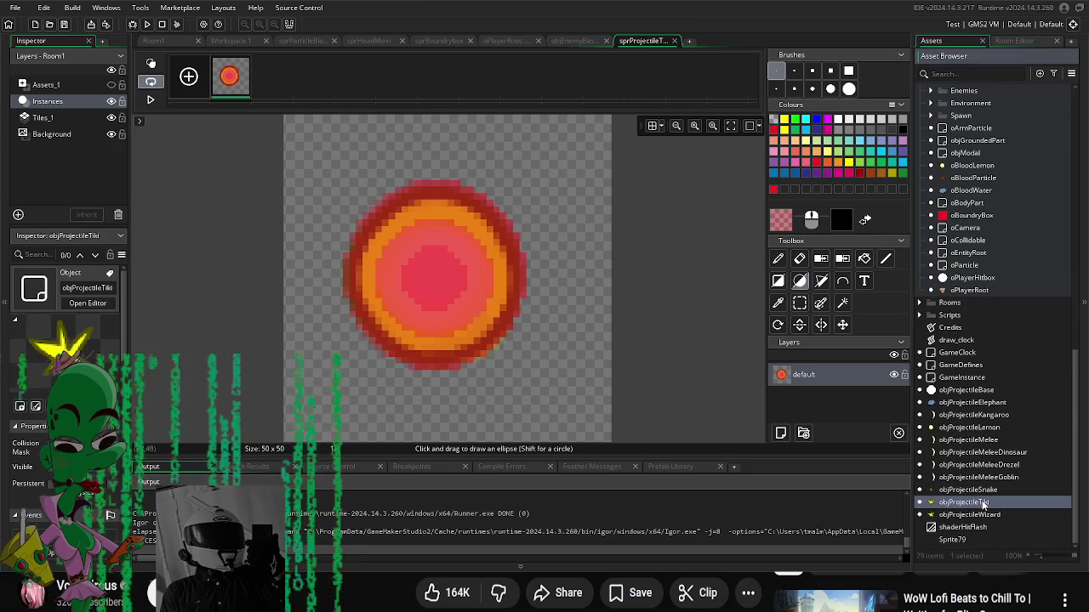
Step: Assign sprProjectileTiki as objProjectileTiki's sprite
{"action": "left_click", "coordinate": [388, 172]}
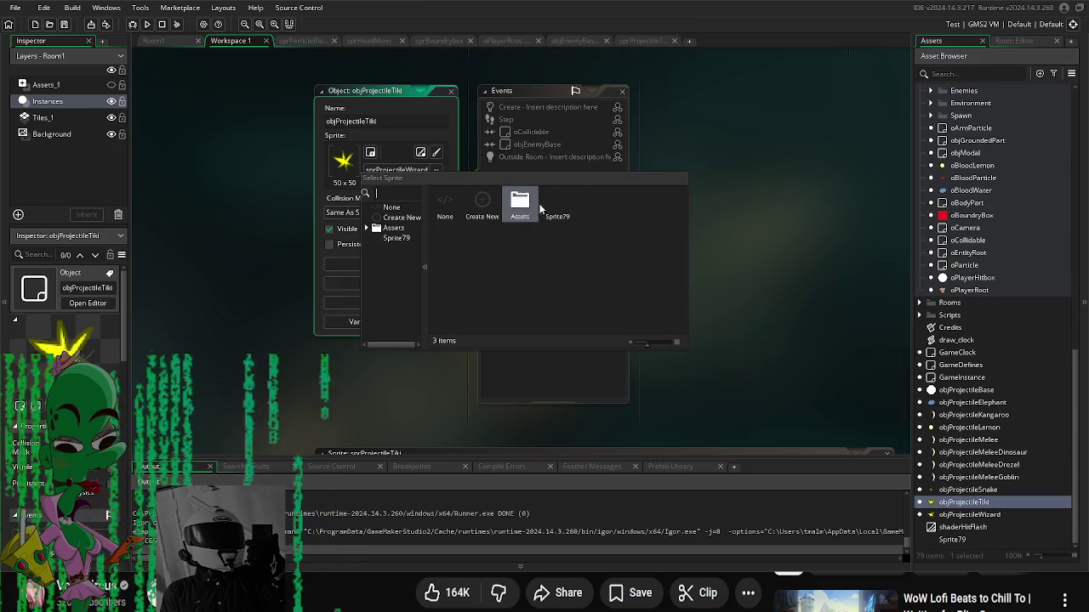
{"action": "double_click", "coordinate": [482, 205]}
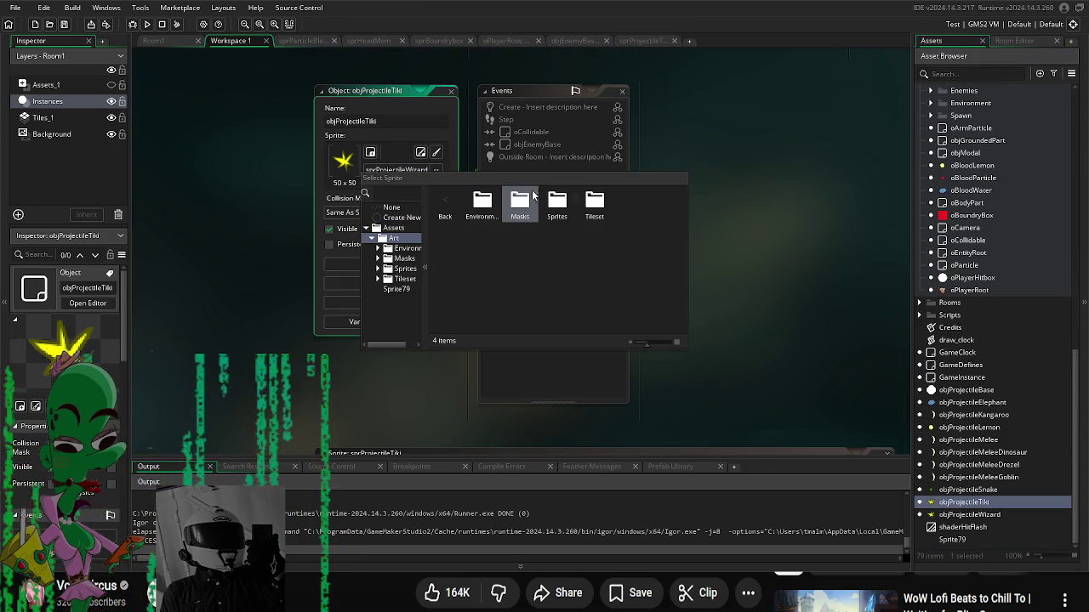
{"action": "double_click", "coordinate": [557, 200]}
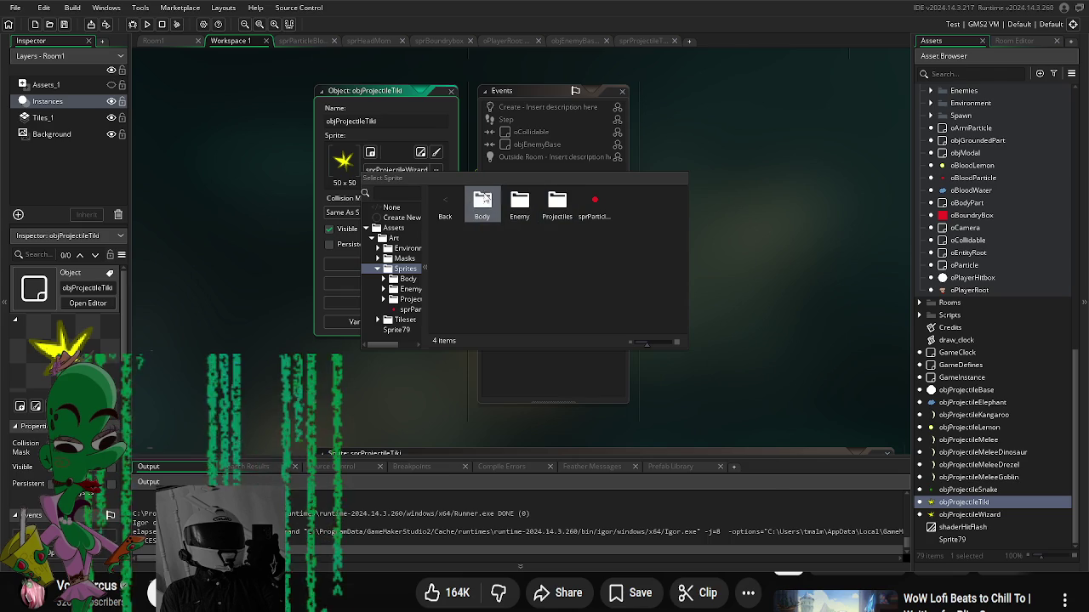
{"action": "double_click", "coordinate": [556, 201]}
{"action": "double_click", "coordinate": [558, 233]}
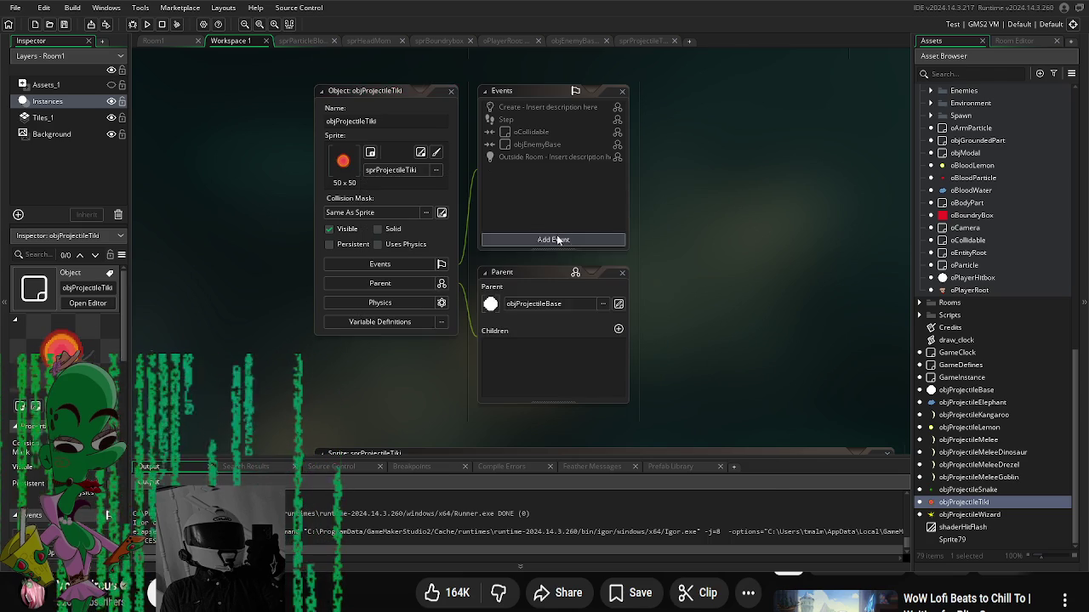
Step: Set objProjectileTiki's projectile_speed 15, pierce 3 and knockback -10
{"action": "left_click", "coordinate": [418, 323]}
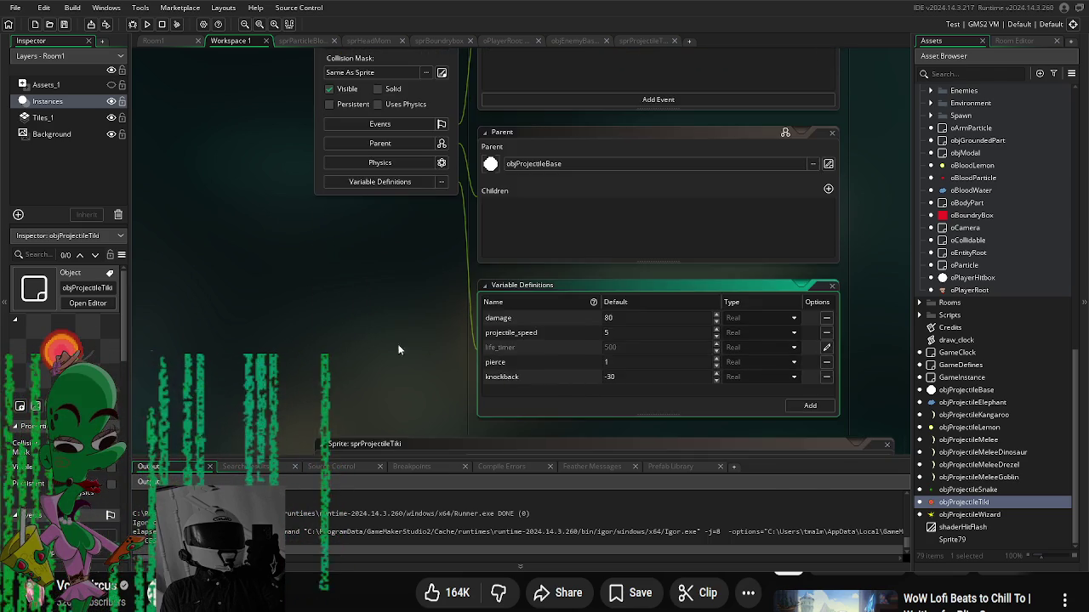
{"action": "left_click", "coordinate": [469, 298]}
{"action": "type", "text": "30"}
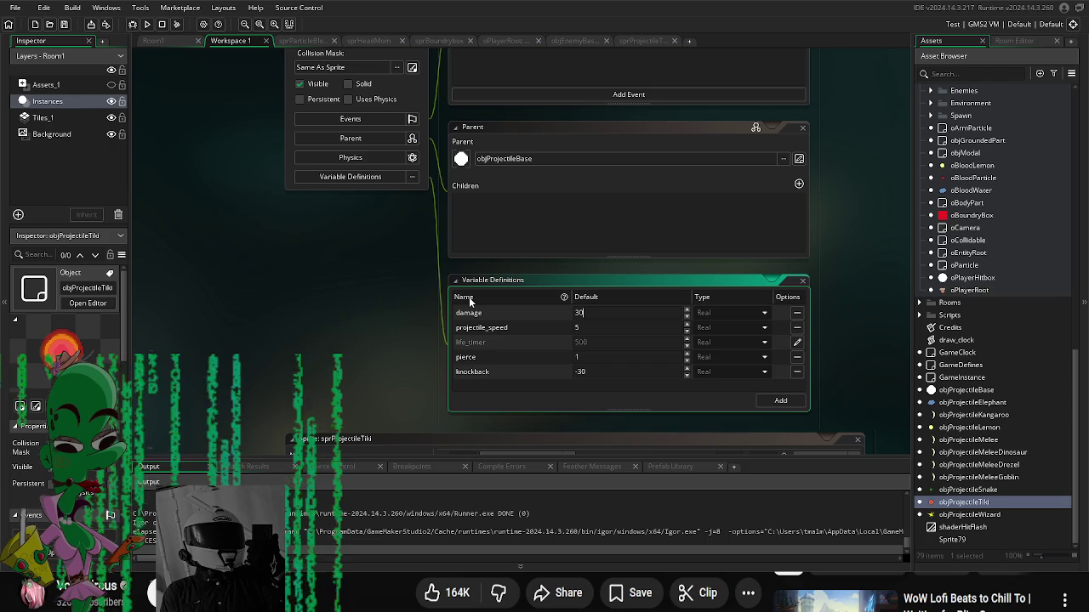
{"action": "key", "text": "Tab"}
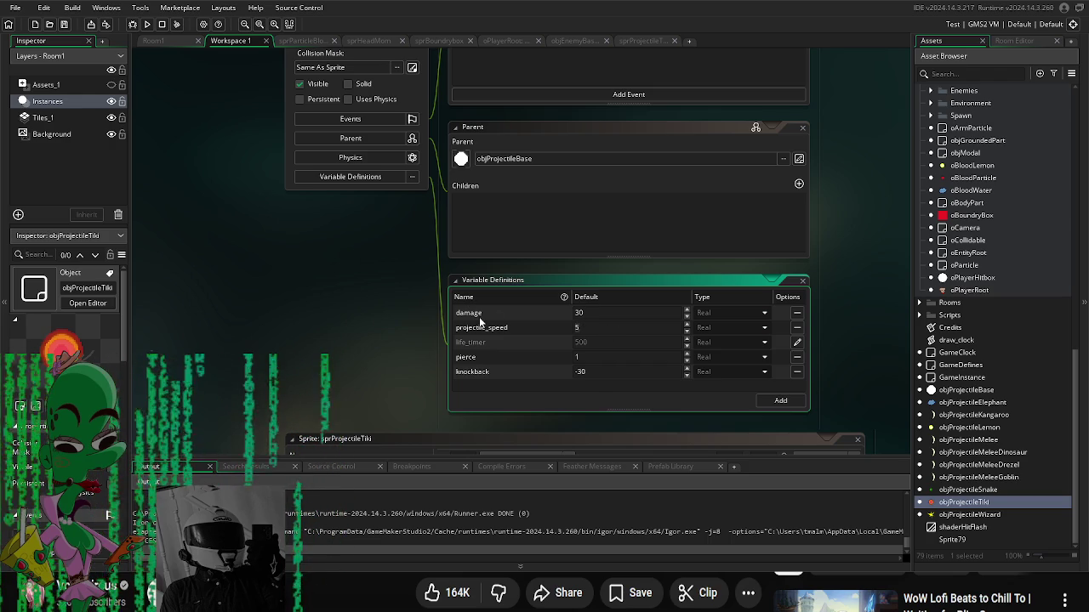
{"action": "type", "text": "15"}
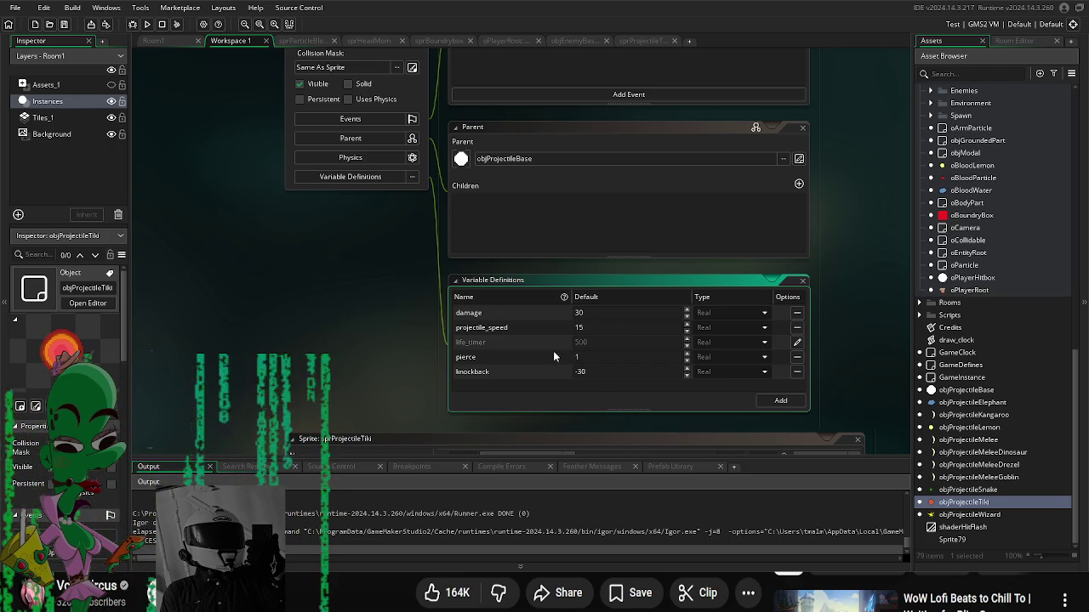
{"action": "double_click", "coordinate": [609, 357]}
{"action": "type", "text": "3"}
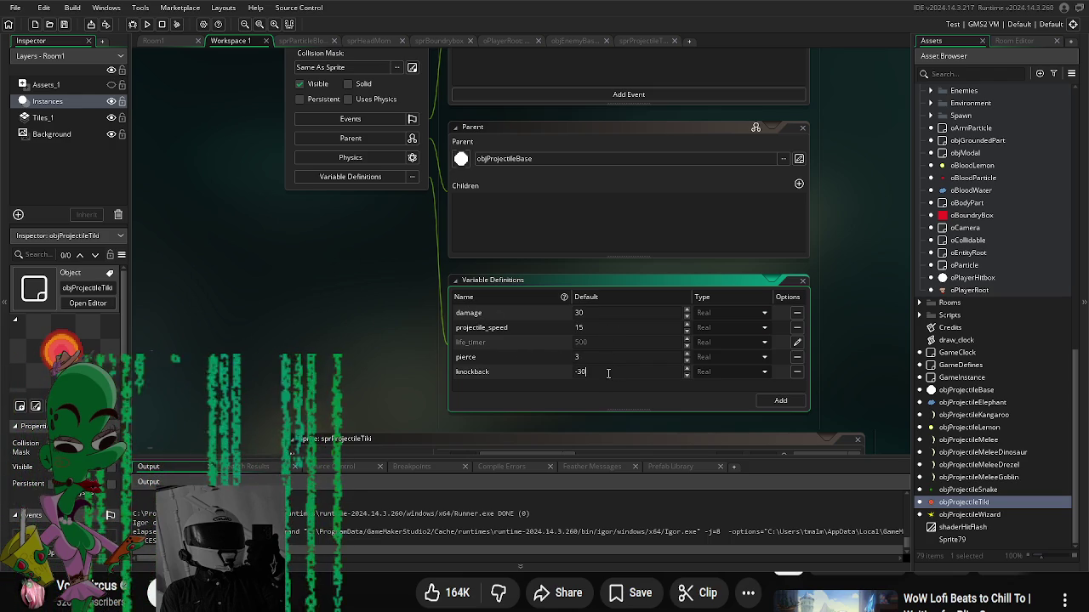
{"action": "double_click", "coordinate": [580, 371]}
{"action": "type", "text": "-10"}
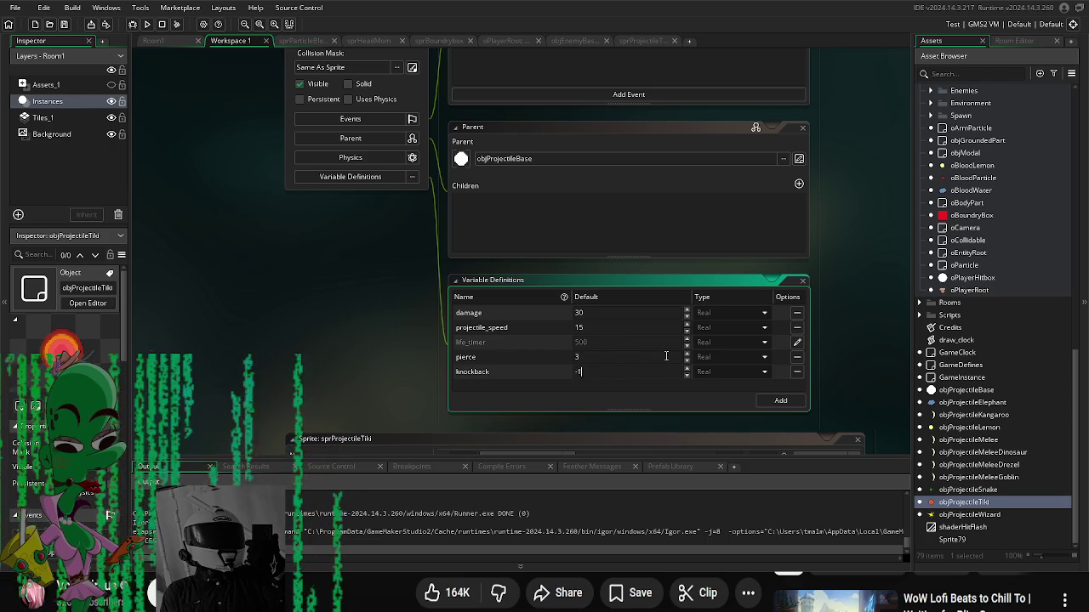
{"action": "left_click", "coordinate": [840, 401]}
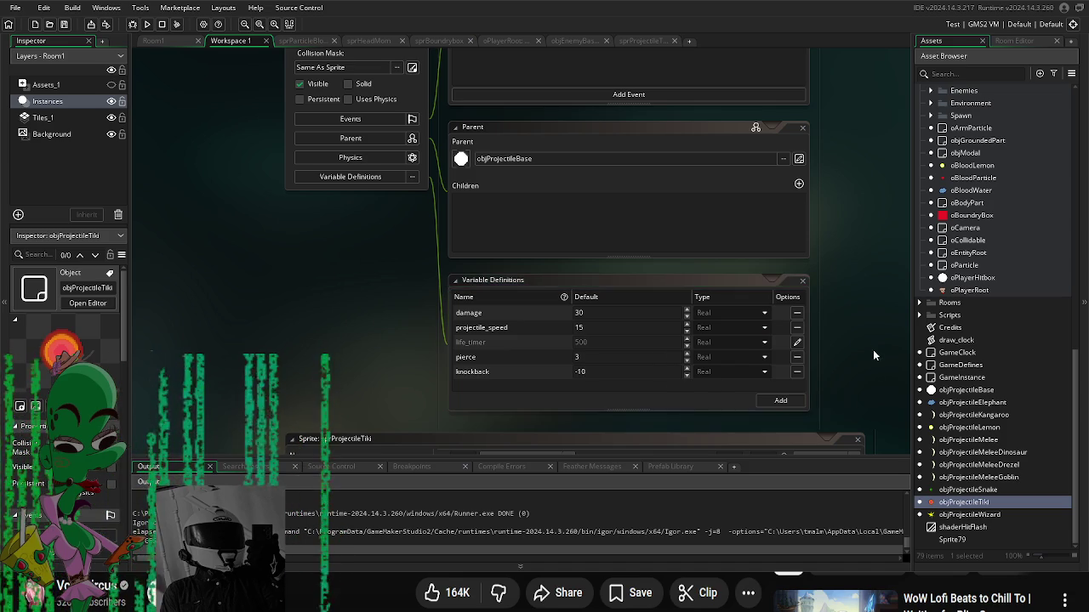
Step: Open the objArmTiki object editor
{"action": "scroll", "coordinate": [1029, 250], "scroll_direction": "up", "scroll_amount": 5}
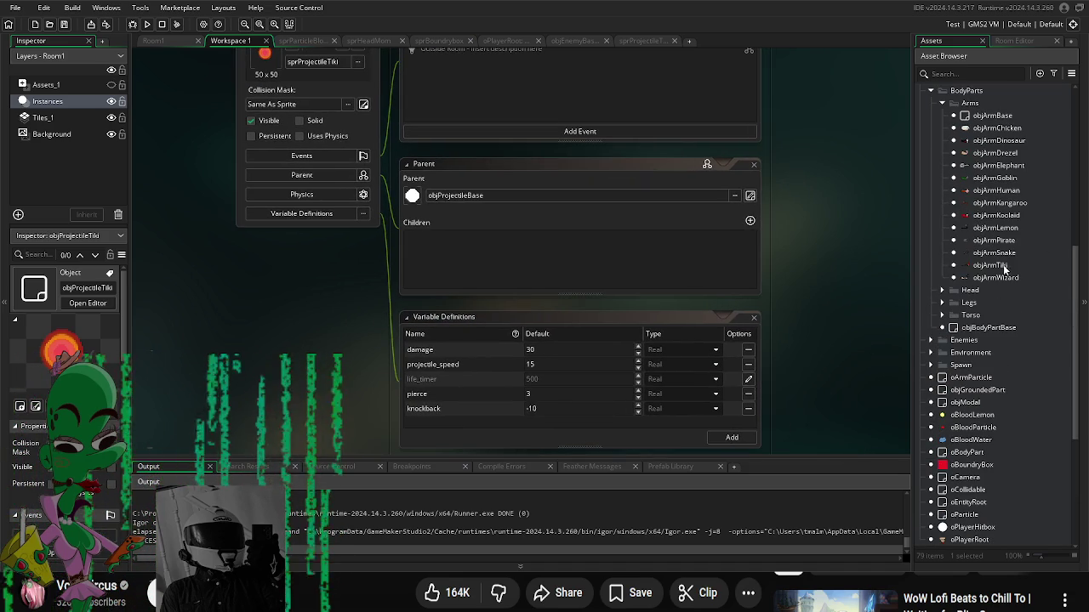
{"action": "left_click", "coordinate": [1002, 266]}
{"action": "double_click", "coordinate": [1002, 266]}
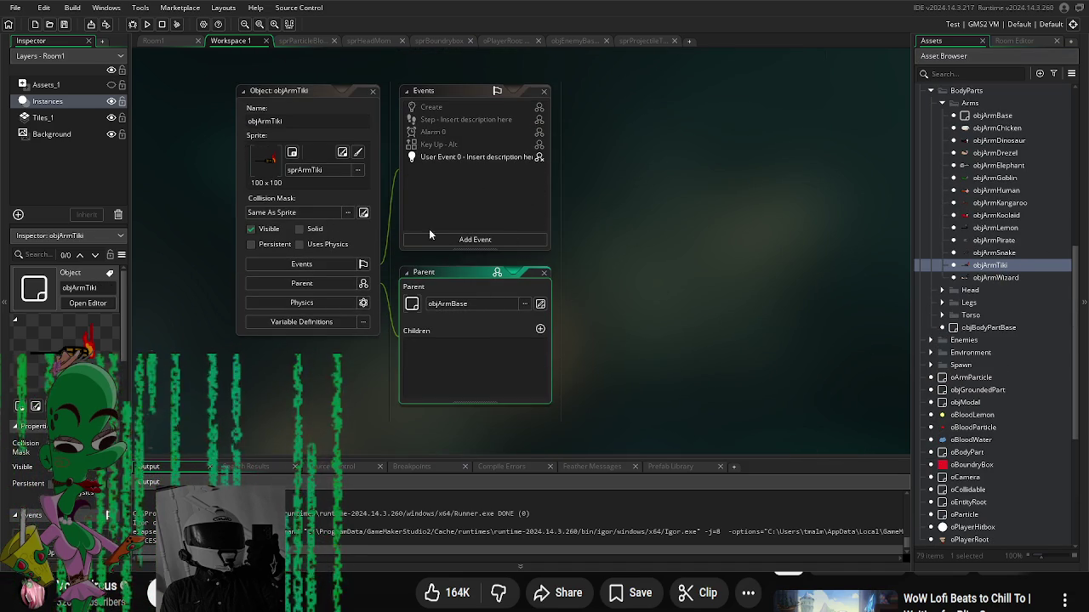
Step: Override objArmTiki's projectile_object to objProjectileTiki and fire_script to scrShootProjectile
{"action": "left_click", "coordinate": [373, 324]}
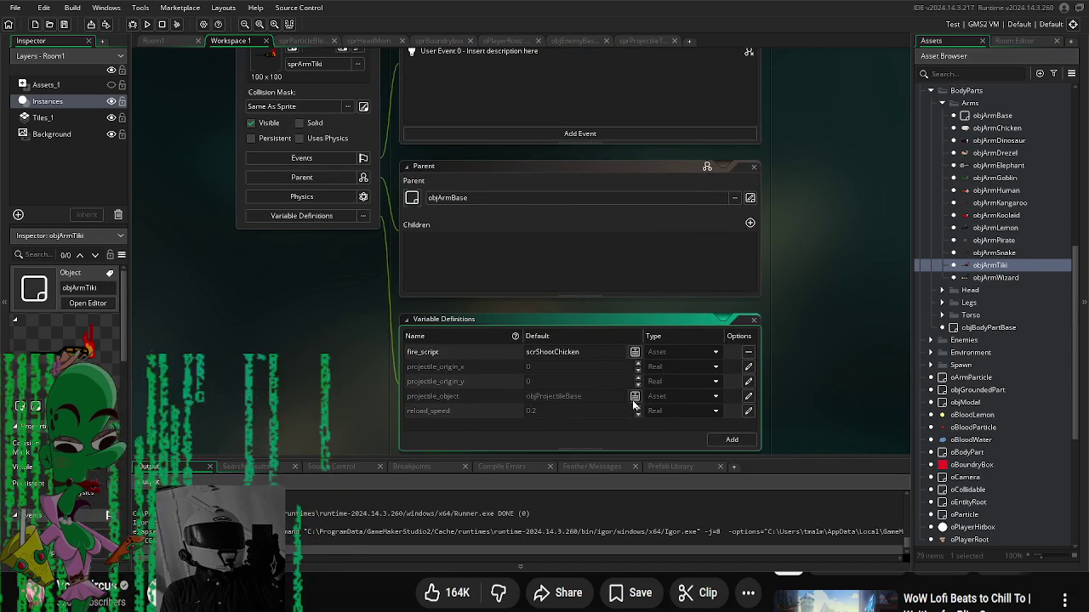
{"action": "left_click", "coordinate": [633, 397]}
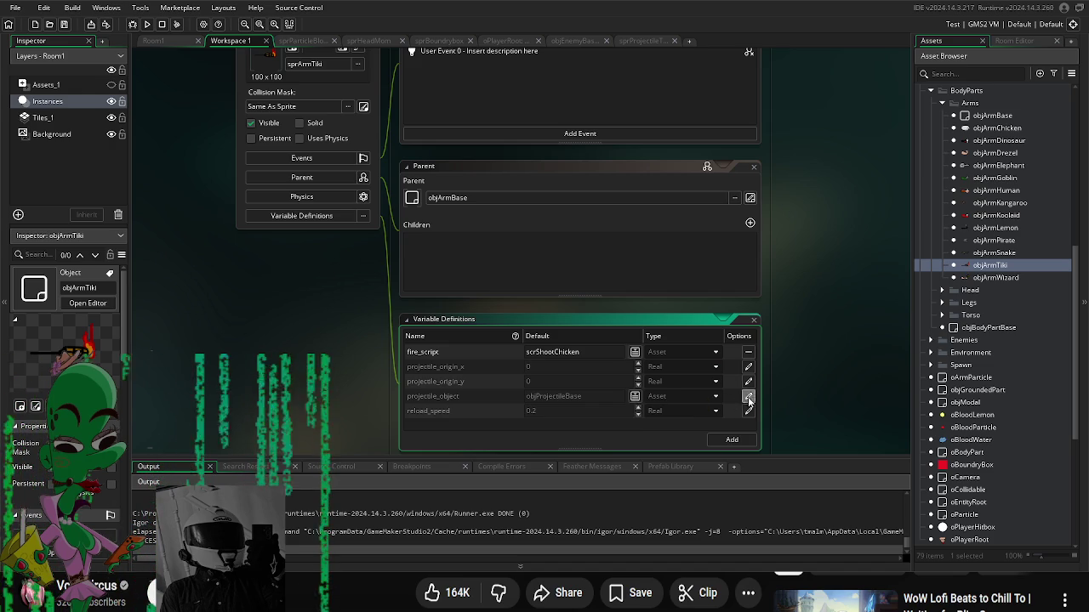
{"action": "left_click", "coordinate": [634, 397]}
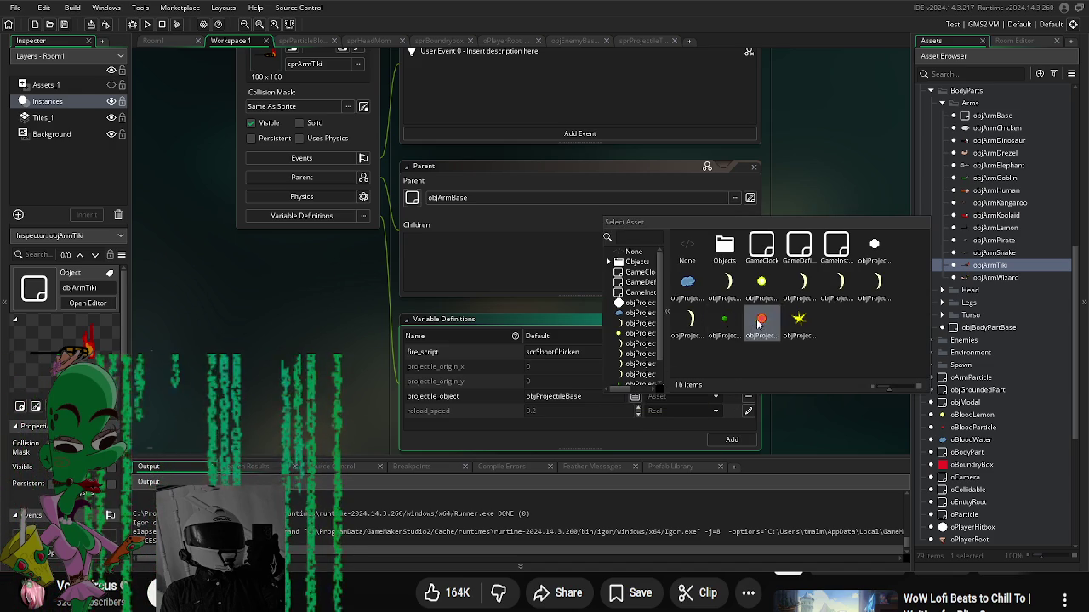
{"action": "left_click", "coordinate": [718, 333]}
{"action": "left_click", "coordinate": [634, 351]}
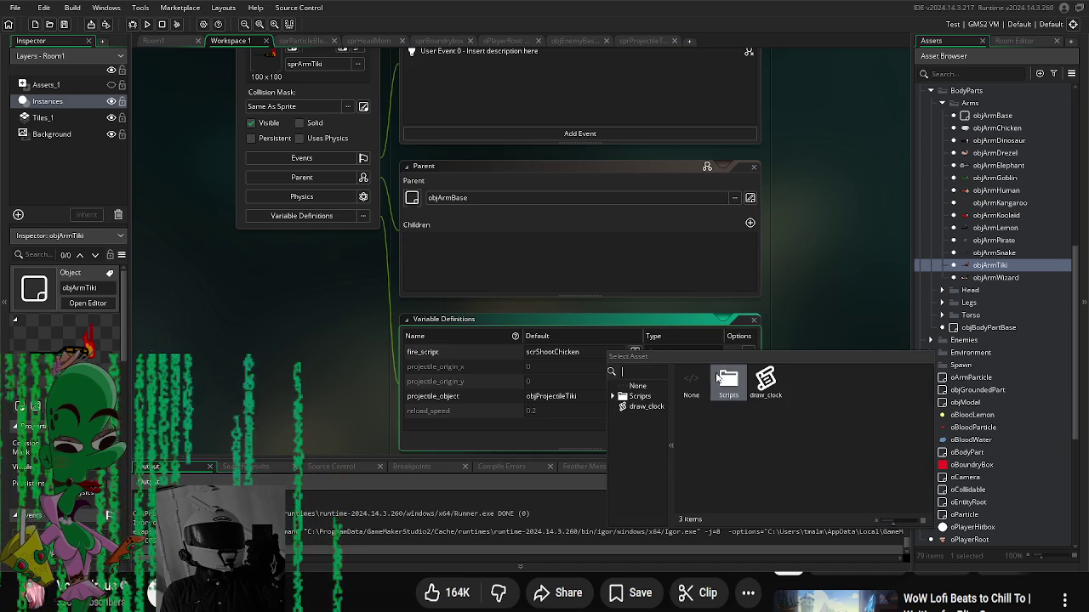
{"action": "double_click", "coordinate": [766, 382]}
{"action": "double_click", "coordinate": [729, 379]}
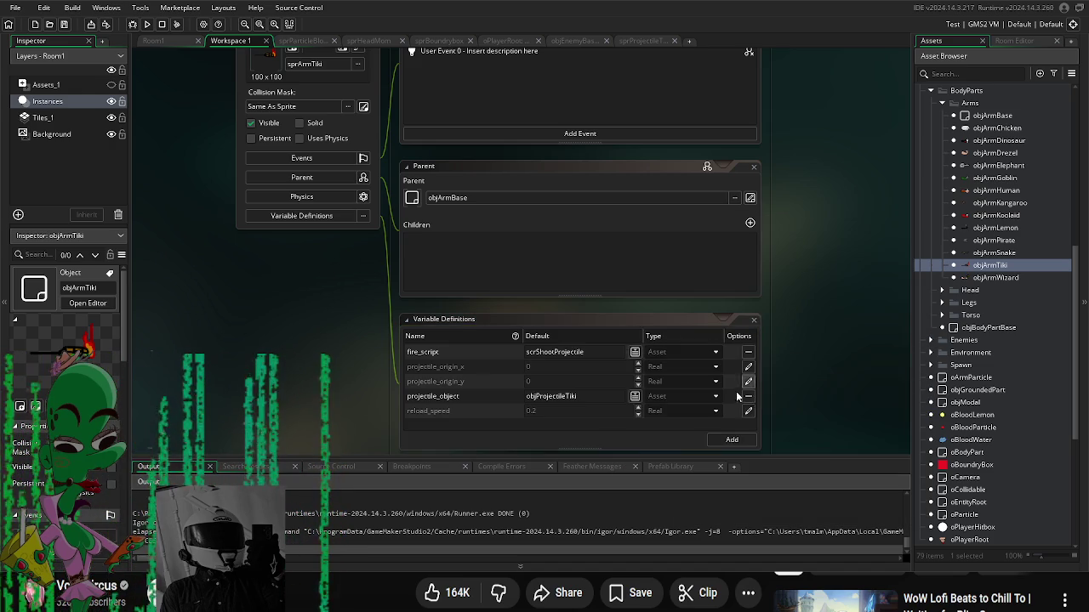
Step: Override reload_speed, first committing 0.3, then re-editing it for faster firing
{"action": "scroll", "coordinate": [800, 384], "scroll_direction": "down", "scroll_amount": 1}
{"action": "left_click", "coordinate": [576, 395]}
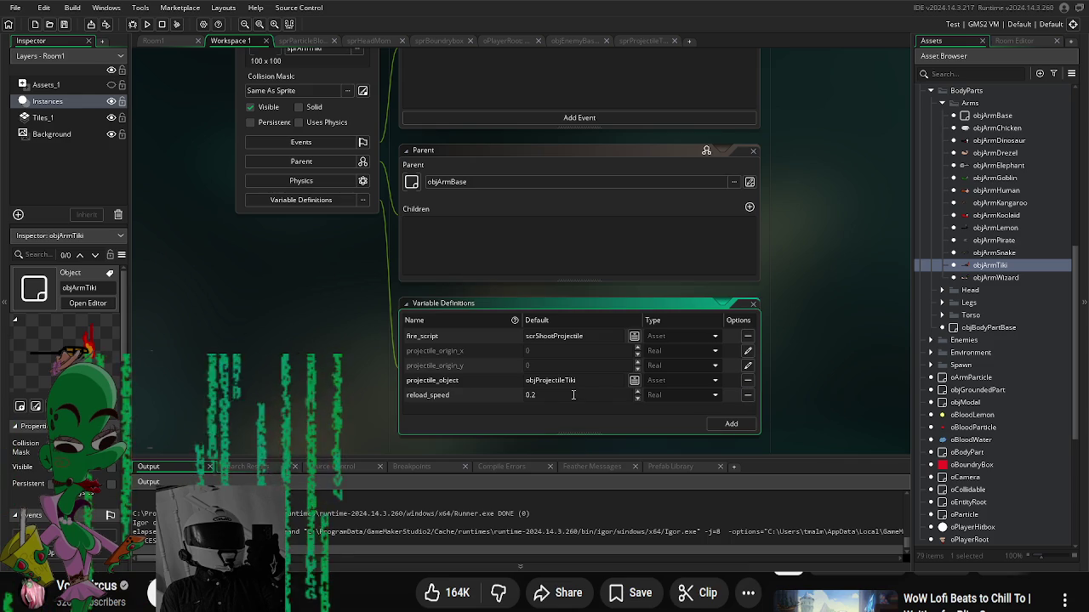
{"action": "key", "text": "BackSpace"}
{"action": "type", "text": "3"}
{"action": "left_click", "coordinate": [813, 388]}
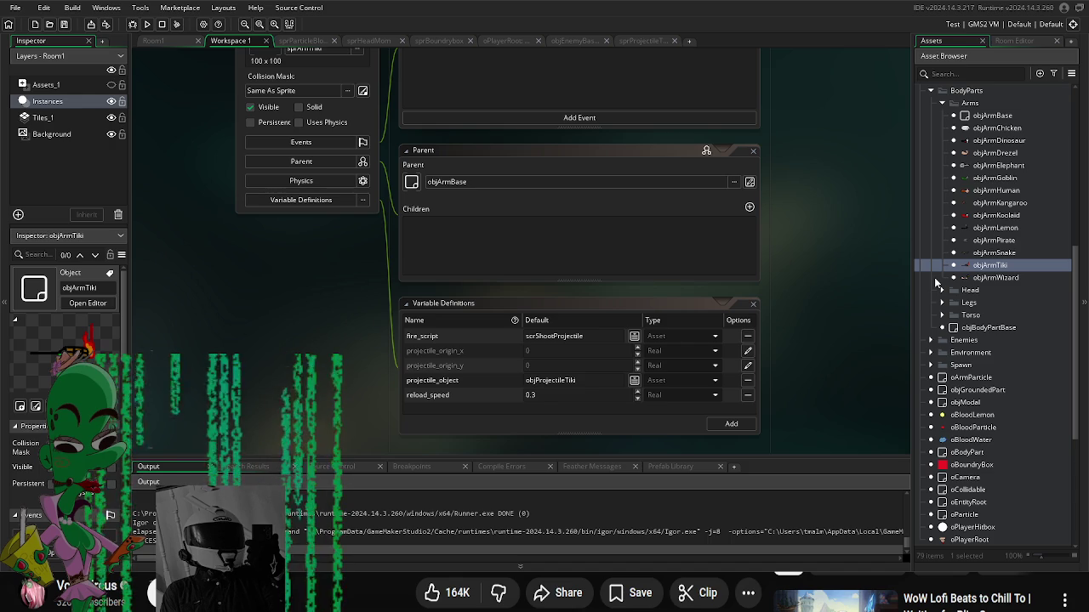
{"action": "left_click", "coordinate": [548, 395]}
{"action": "type", "text": "0.05"}
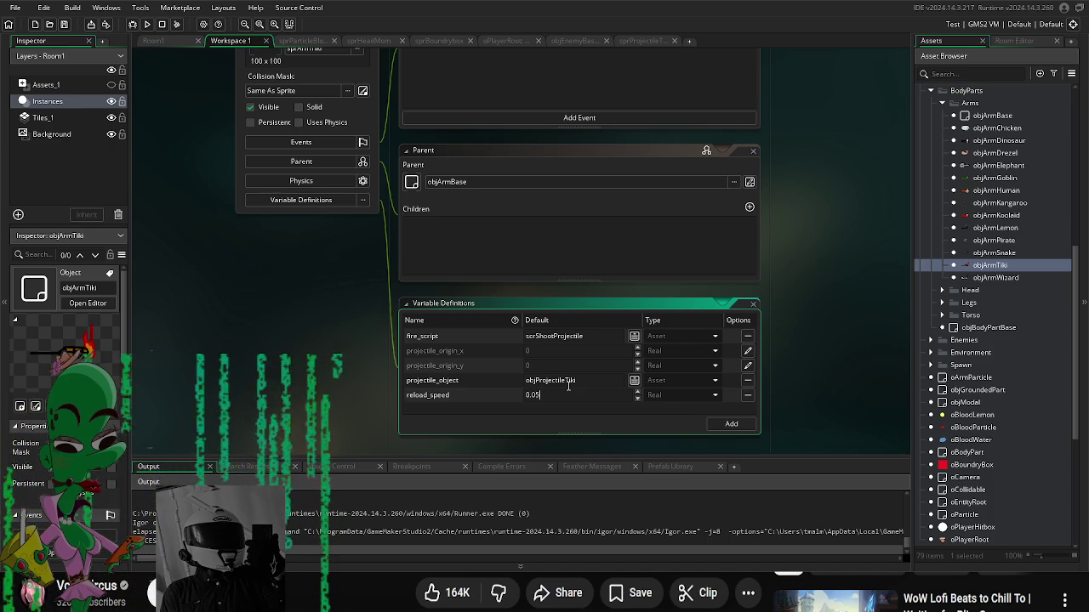
Step: Commit the arm's reload_speed of 0.05, then give objProjectileTiki damage 5
{"action": "left_click", "coordinate": [804, 371]}
{"action": "scroll", "coordinate": [1006, 469], "scroll_direction": "down", "scroll_amount": 10}
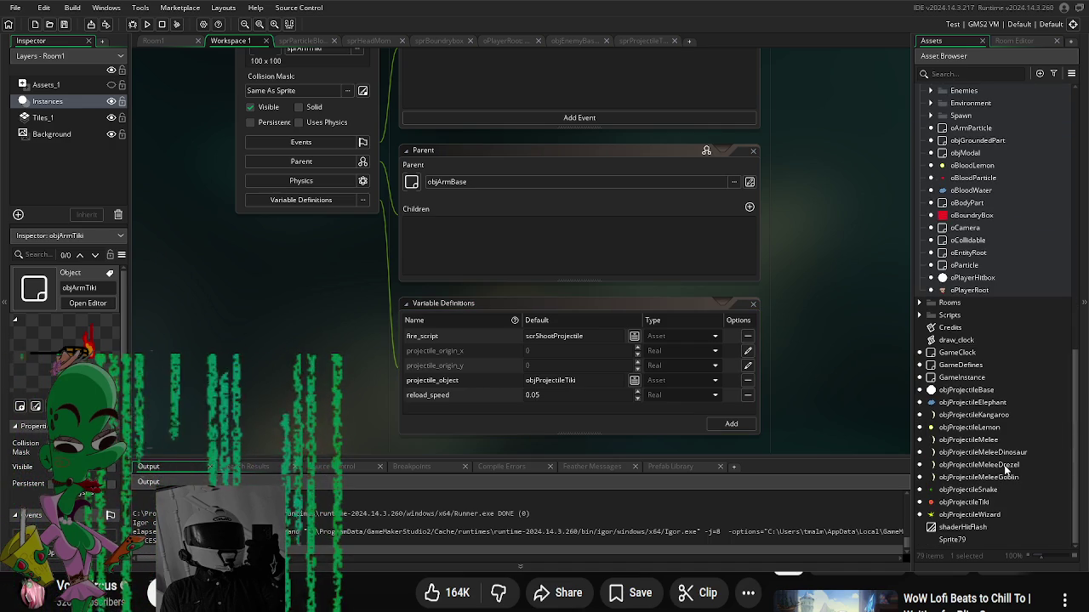
{"action": "double_click", "coordinate": [964, 502]}
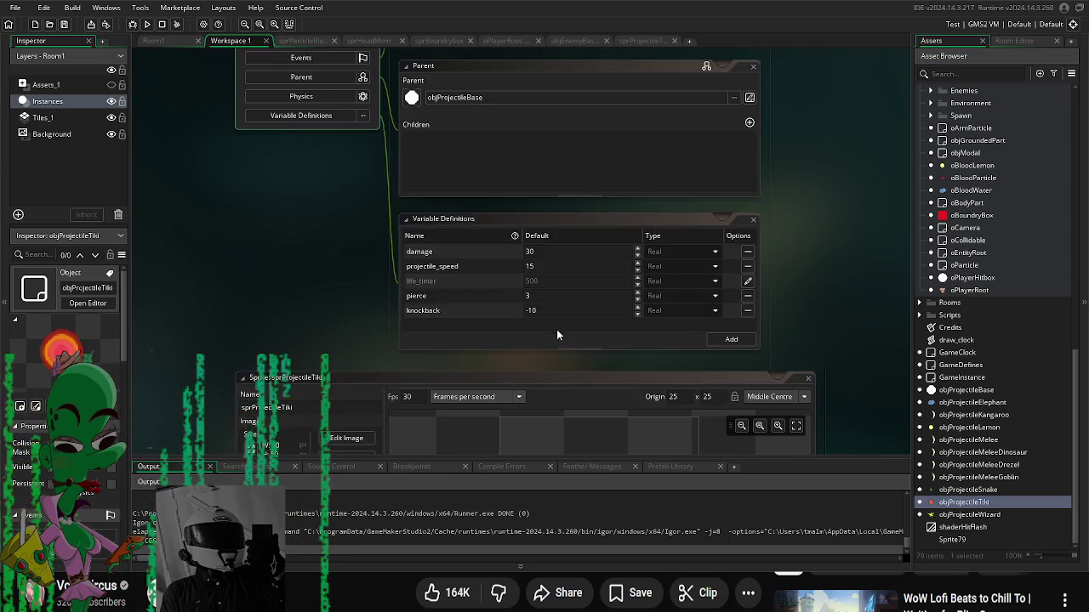
{"action": "left_click", "coordinate": [553, 331]}
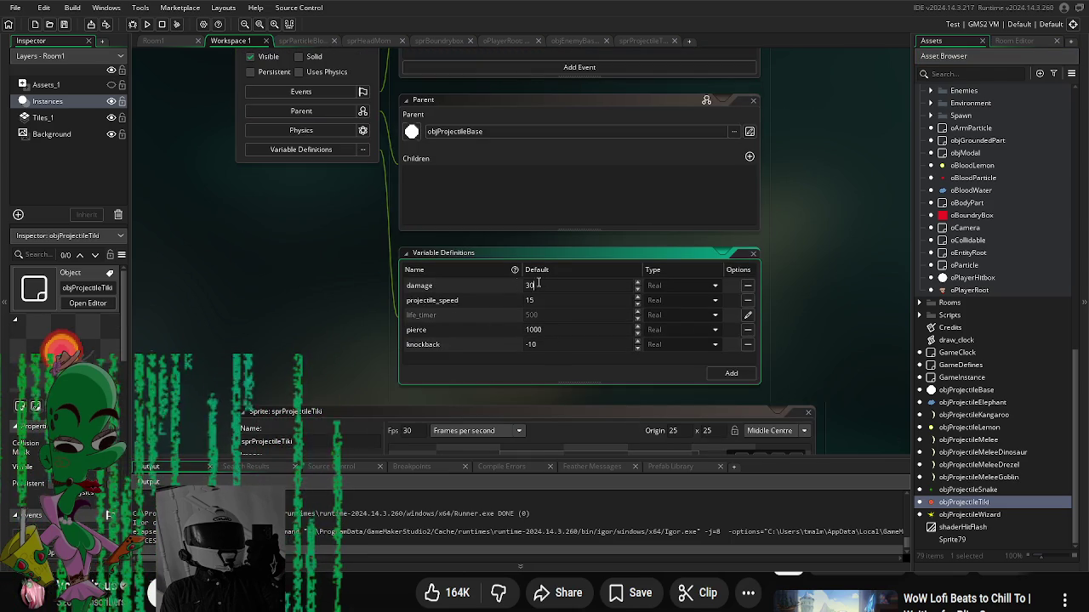
{"action": "left_click", "coordinate": [848, 365]}
Step: Check objProjectileElephant's values, then set objProjectileTiki's pierce 100000 and life_timer 50
{"action": "double_click", "coordinate": [985, 403]}
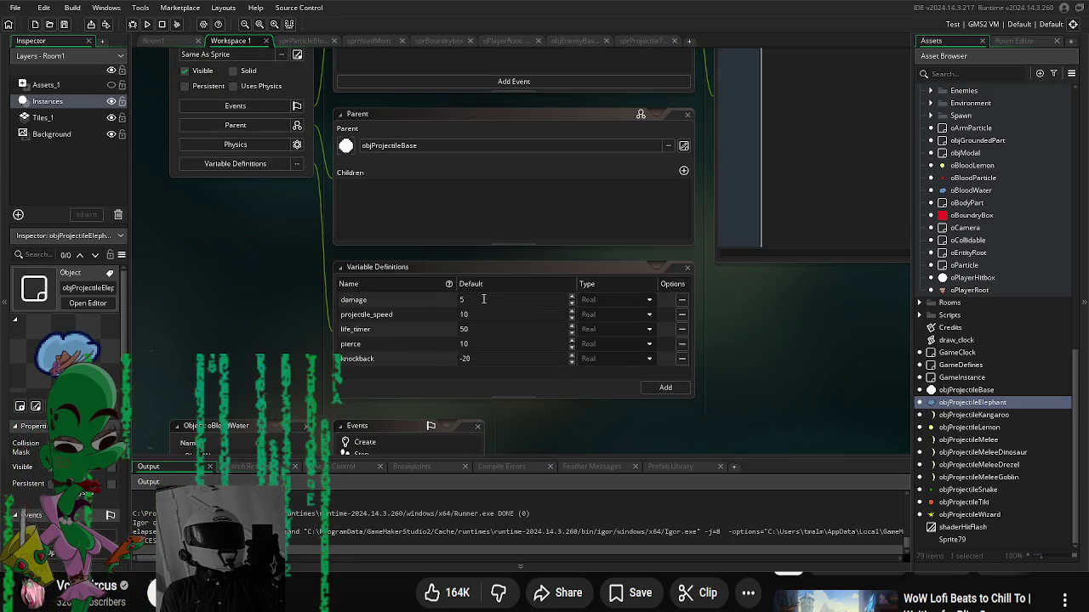
{"action": "left_click", "coordinate": [520, 358]}
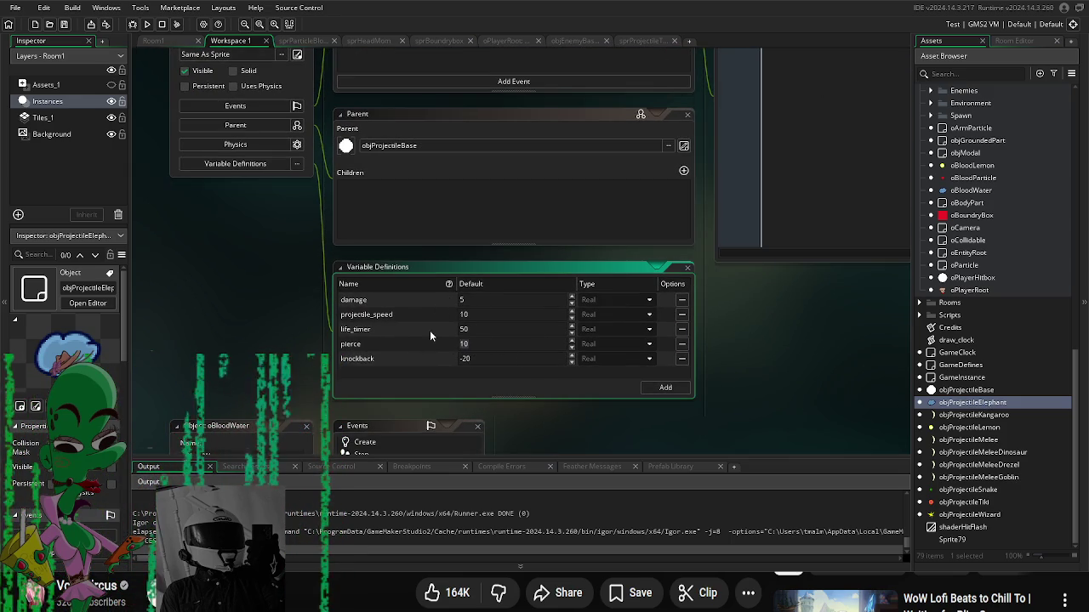
{"action": "double_click", "coordinate": [984, 503]}
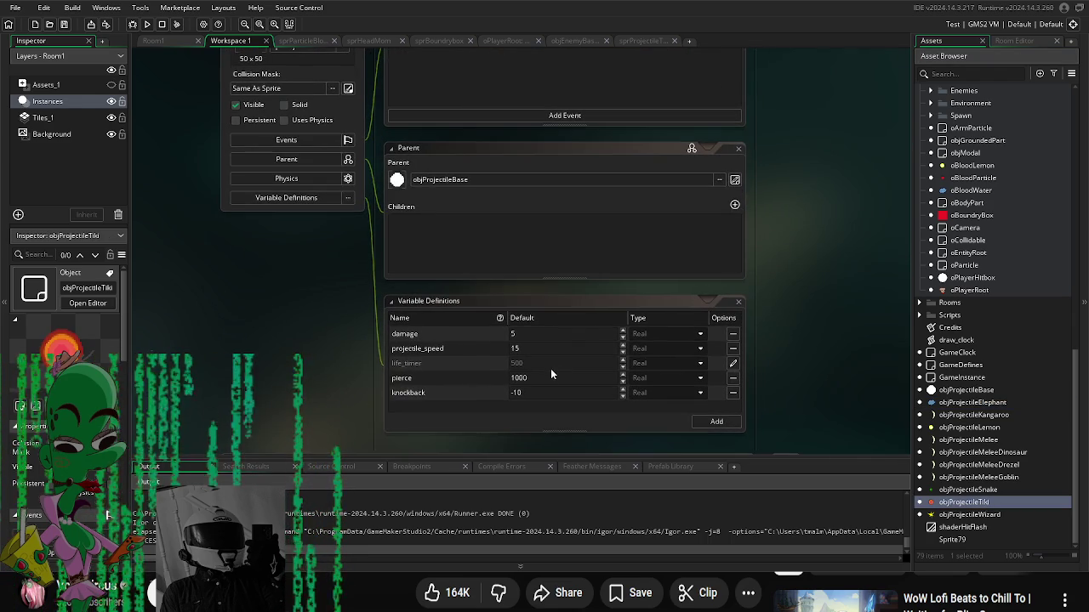
{"action": "left_click", "coordinate": [542, 380]}
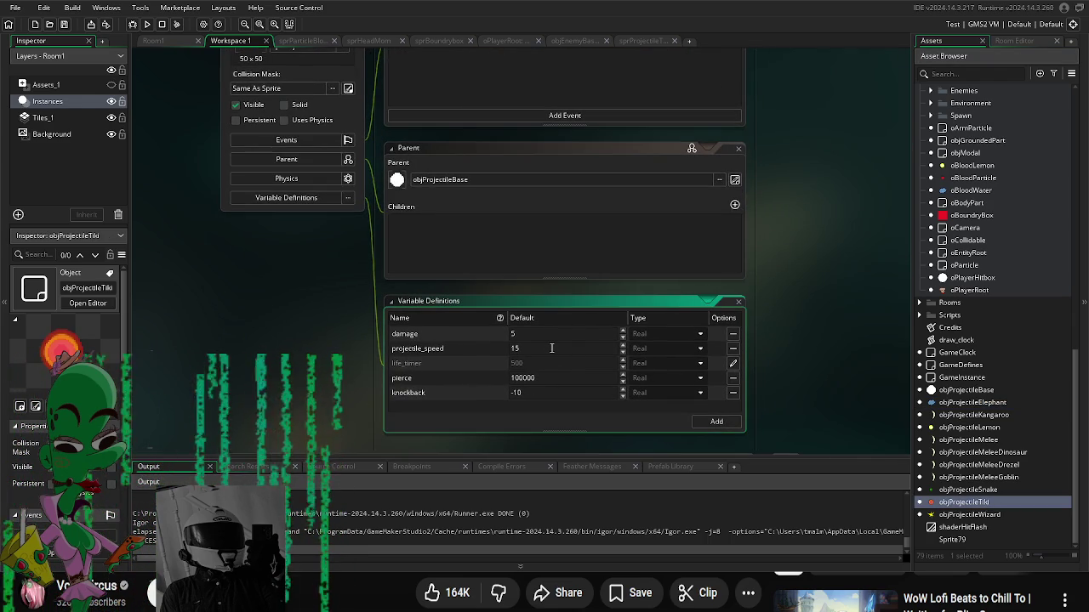
{"action": "left_click", "coordinate": [733, 364]}
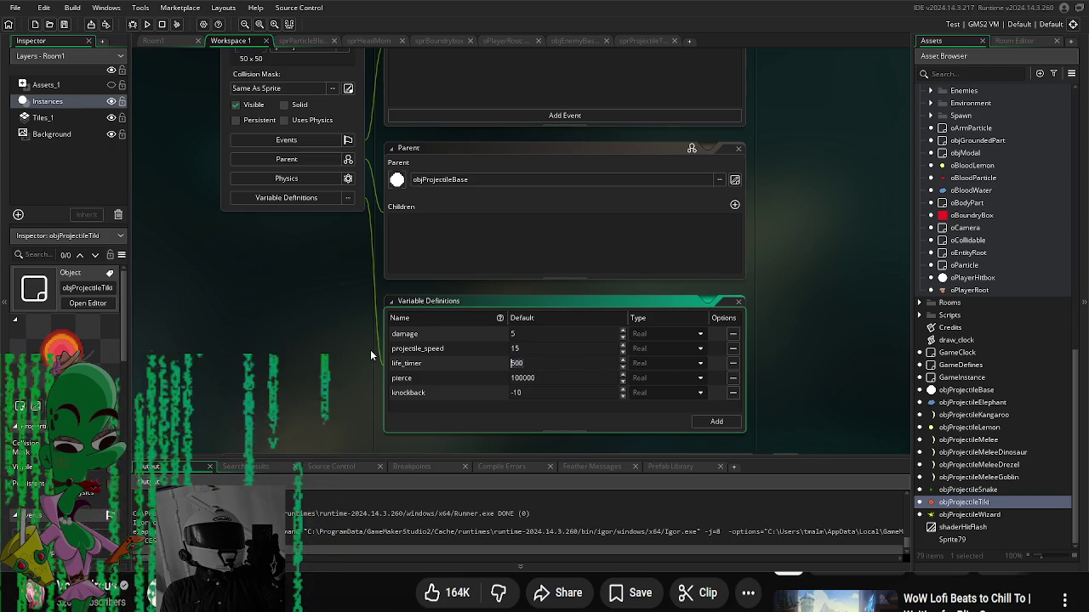
{"action": "type", "text": "50"}
{"action": "key", "text": "Return"}
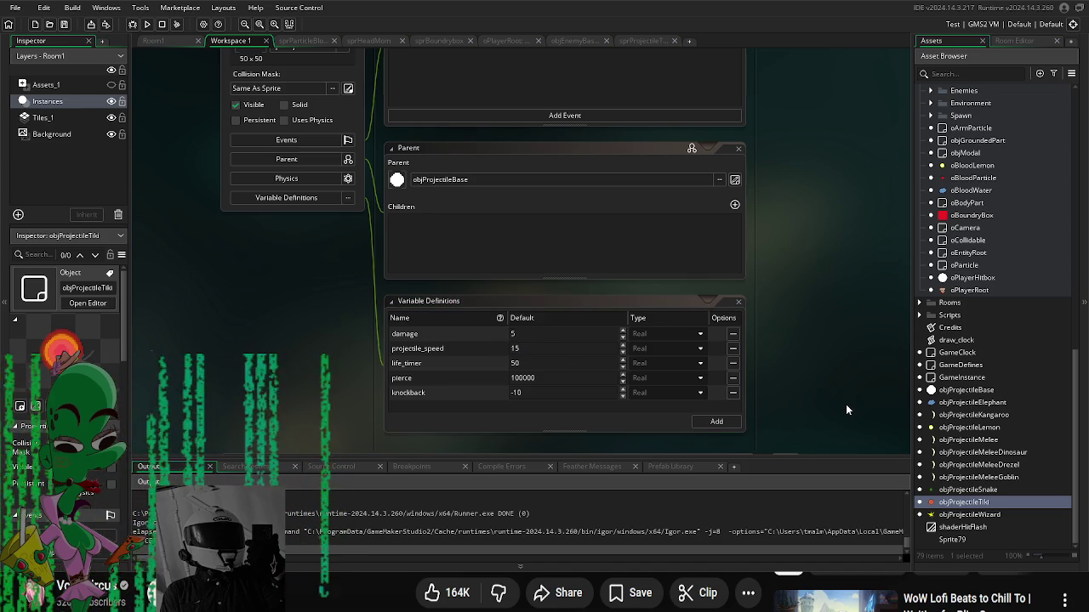
Step: Browse the Asset Browser and open the oPlayerRoot object
{"action": "scroll", "coordinate": [1025, 349], "scroll_direction": "up", "scroll_amount": 5}
{"action": "scroll", "coordinate": [1025, 349], "scroll_direction": "up", "scroll_amount": 15}
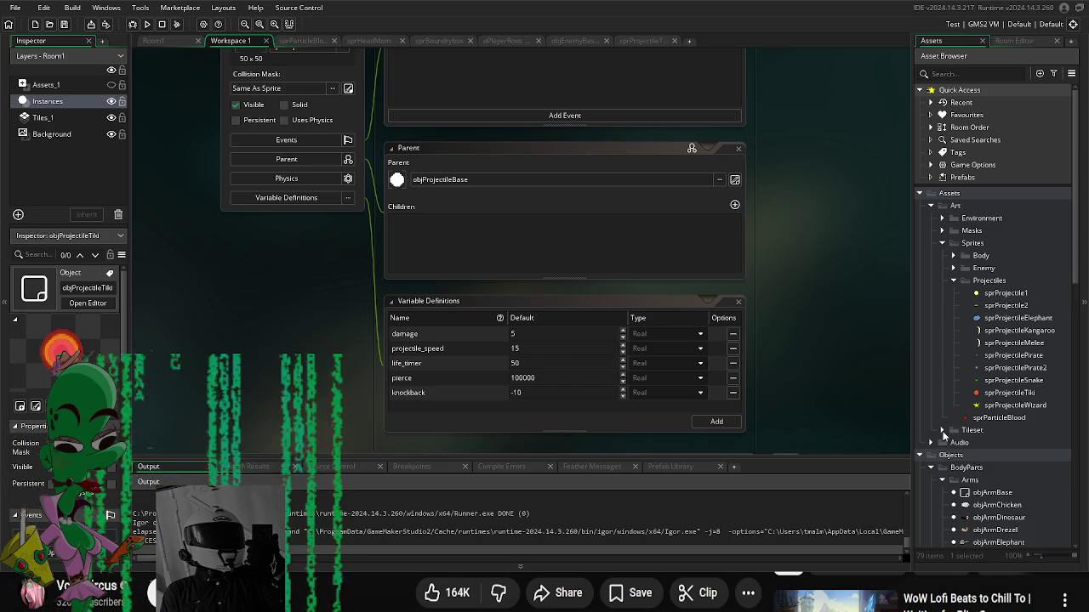
{"action": "left_click", "coordinate": [954, 256]}
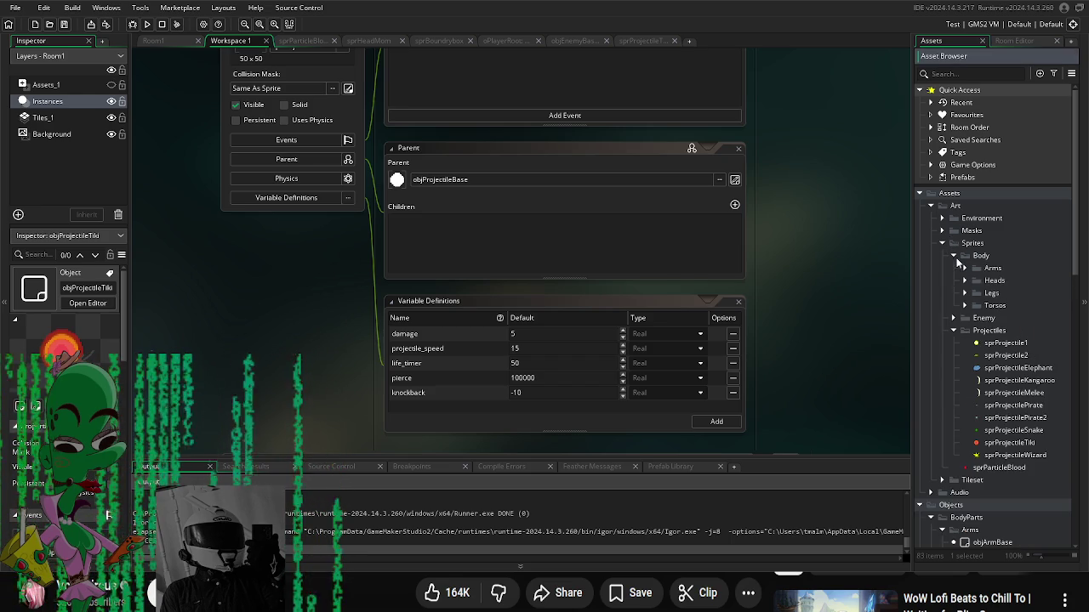
{"action": "left_click", "coordinate": [953, 256]}
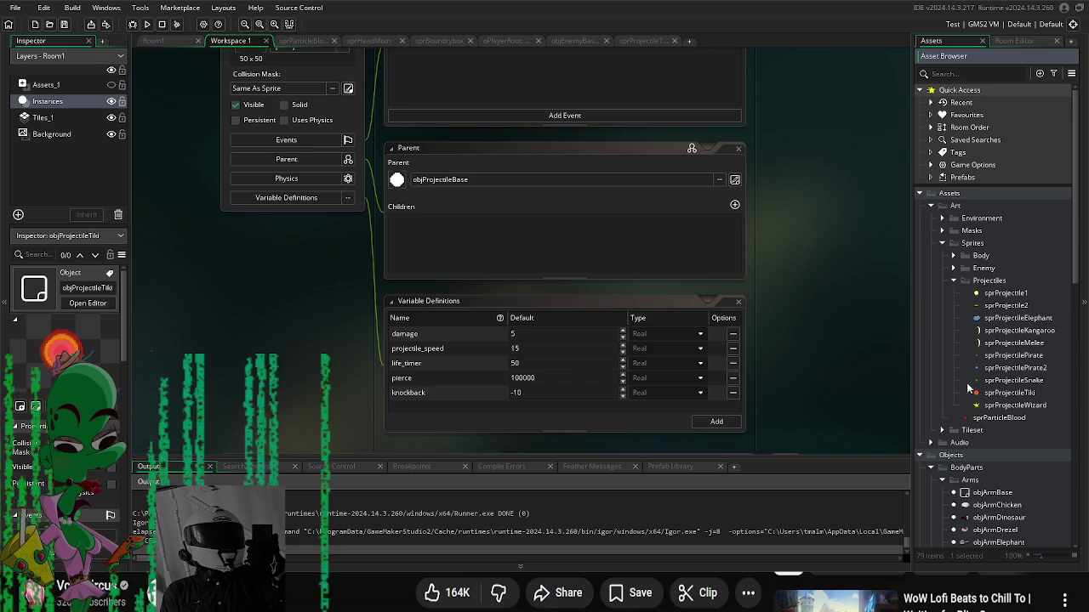
{"action": "scroll", "coordinate": [975, 403], "scroll_direction": "down", "scroll_amount": 3}
{"action": "scroll", "coordinate": [952, 357], "scroll_direction": "down", "scroll_amount": 7}
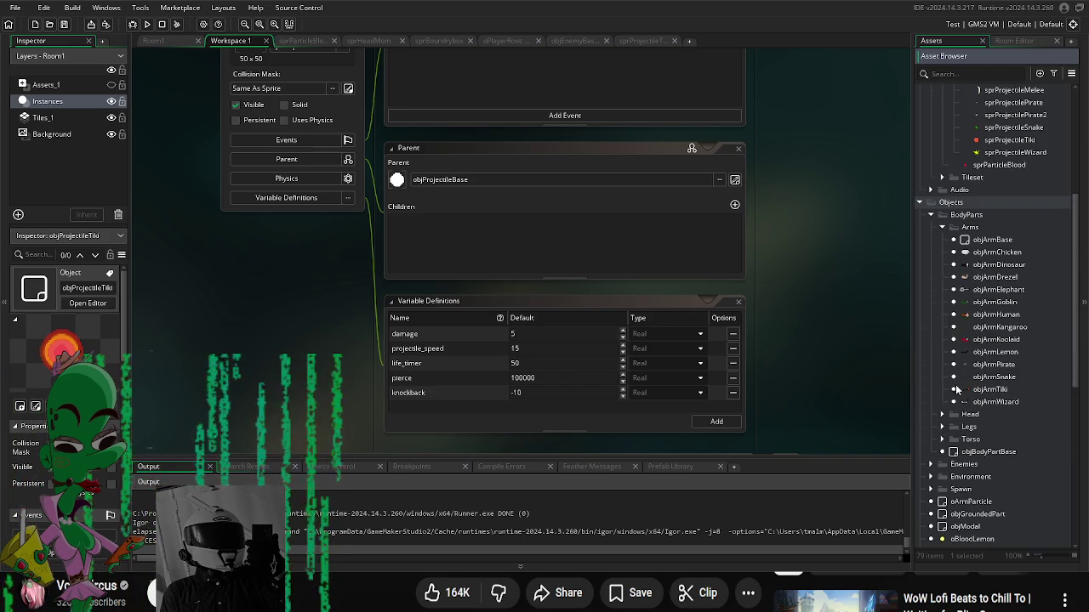
{"action": "double_click", "coordinate": [969, 505]}
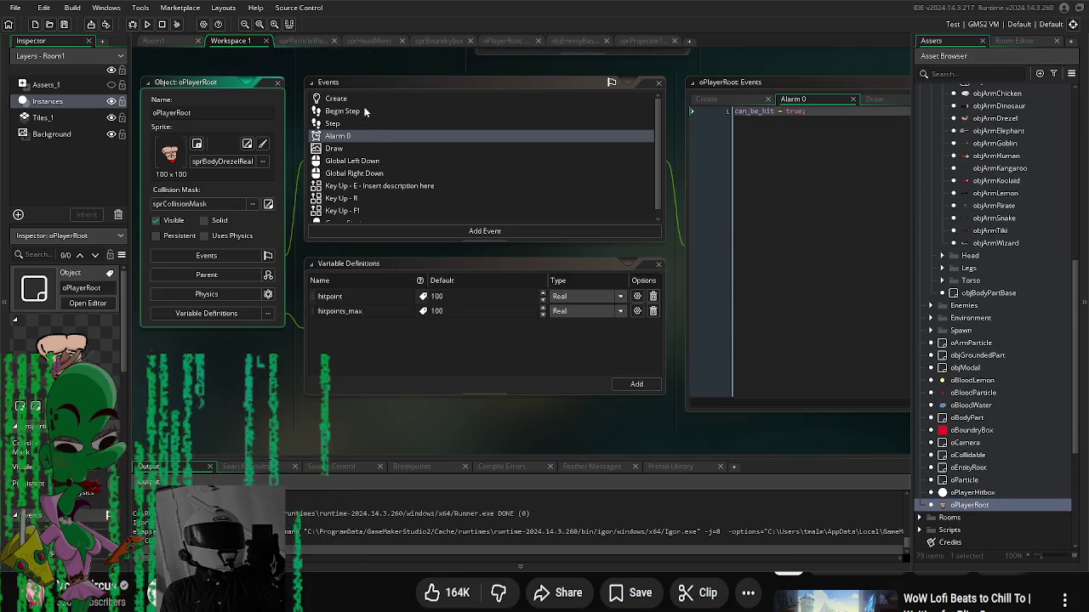
Step: In oPlayerRoot's Create event, change the right arm's object from objArmLemon to objArmTiki
{"action": "left_click", "coordinate": [364, 100]}
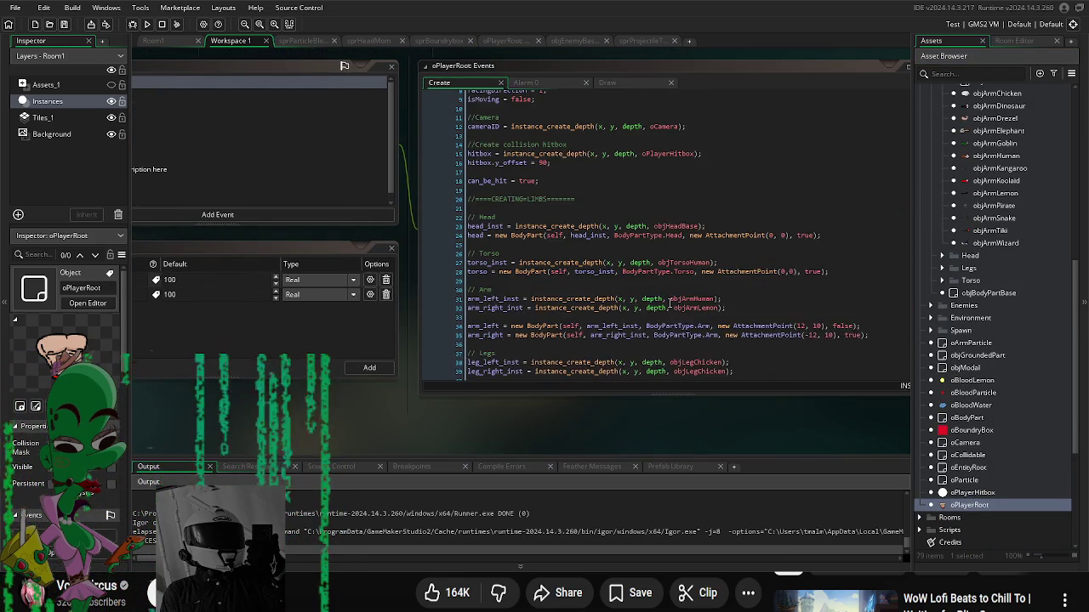
{"action": "scroll", "coordinate": [672, 305], "scroll_direction": "down", "scroll_amount": 2}
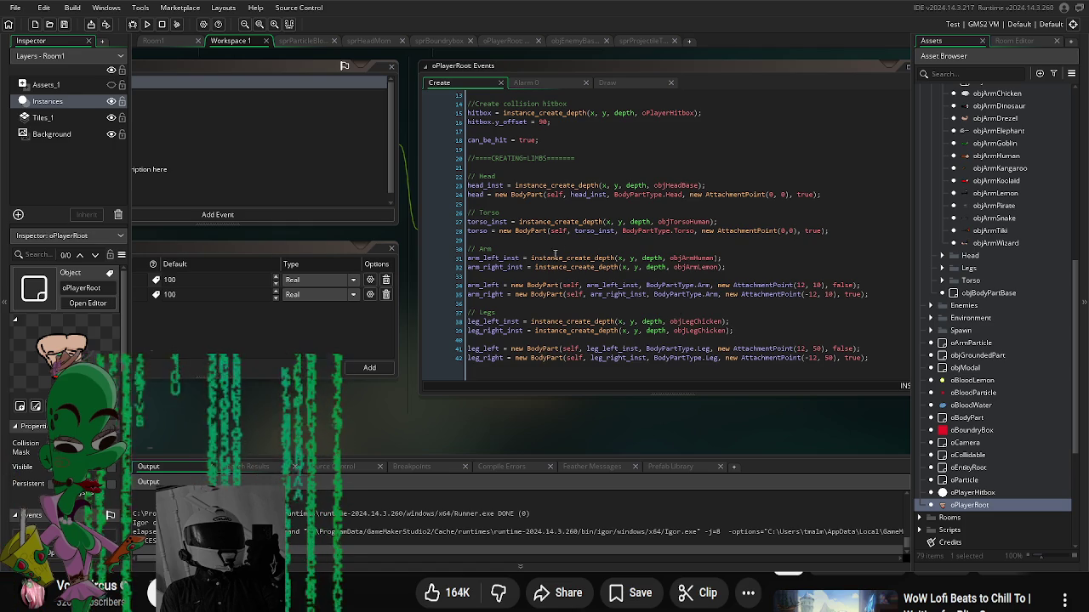
{"action": "left_click", "coordinate": [717, 258]}
{"action": "key", "text": "Down"}
{"action": "key", "text": "BackSpace"}
{"action": "key", "text": "BackSpace"}
{"action": "key", "text": "BackSpace"}
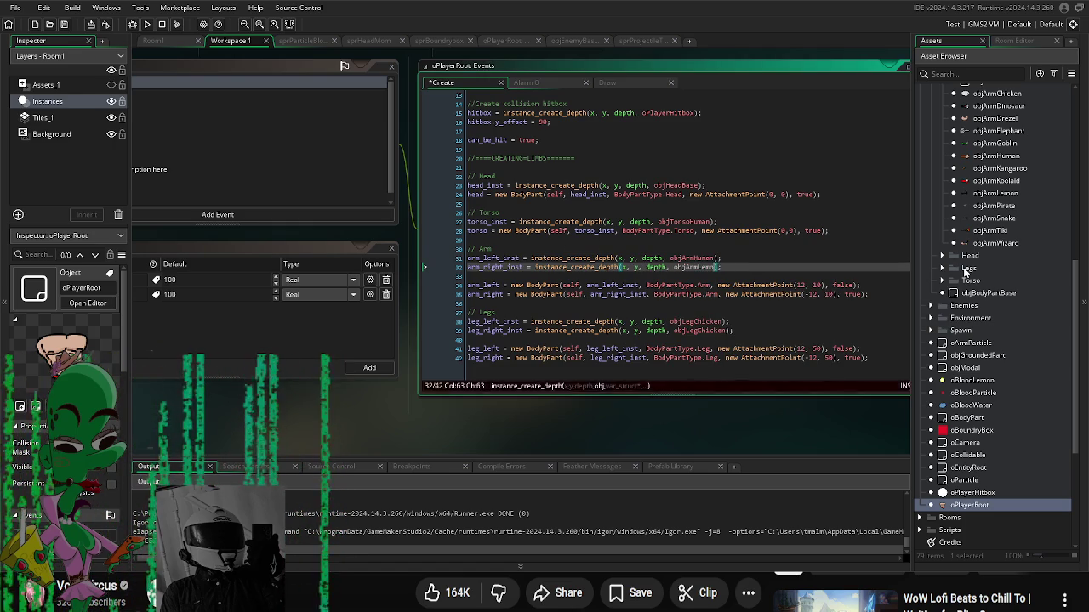
{"action": "type", "text": "Tiki"}
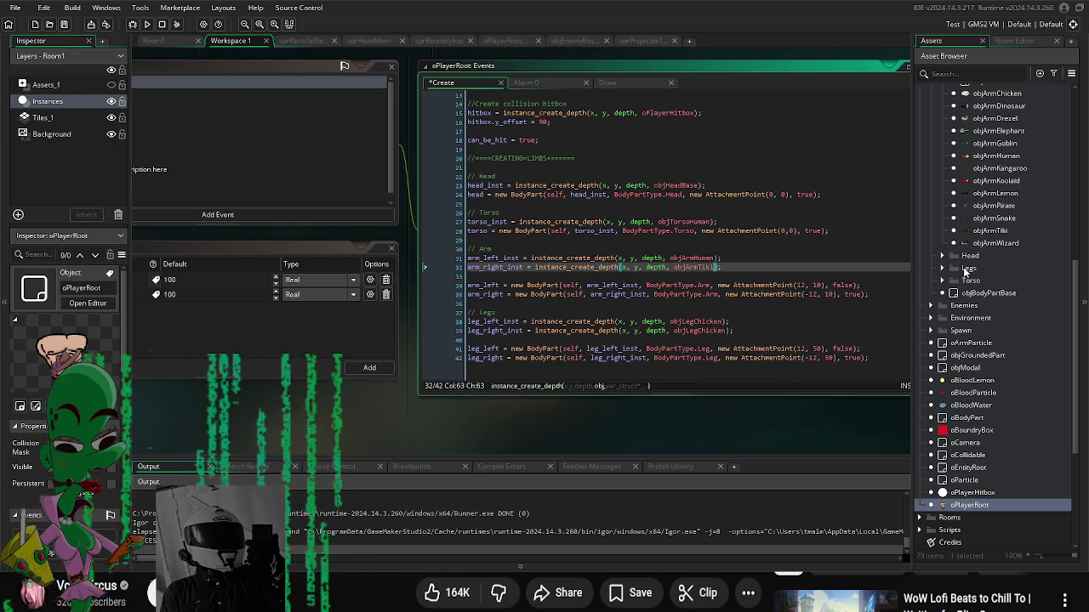
Step: Test-run the game, moving left, up and down to watch the Tiki arm fire orange orbs
{"action": "key", "text": "F5"}
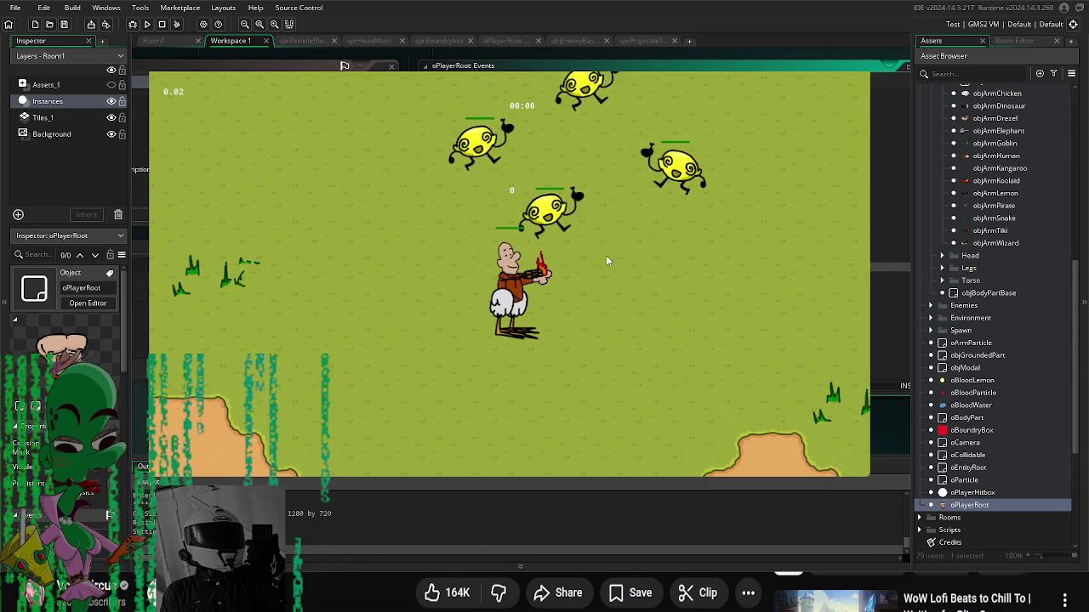
{"action": "key", "text": "a"}
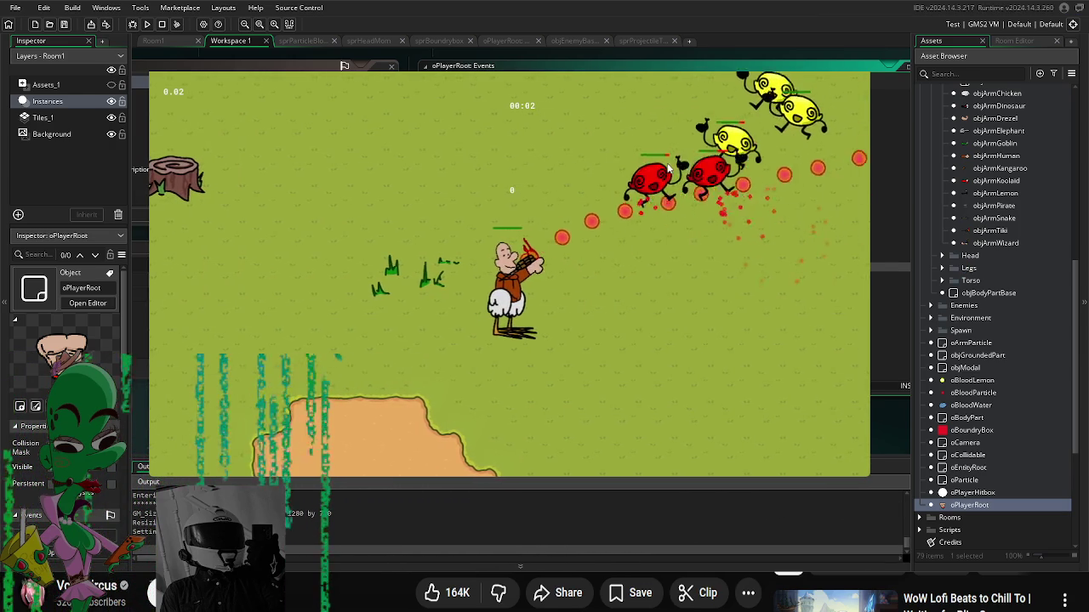
{"action": "key", "text": "w"}
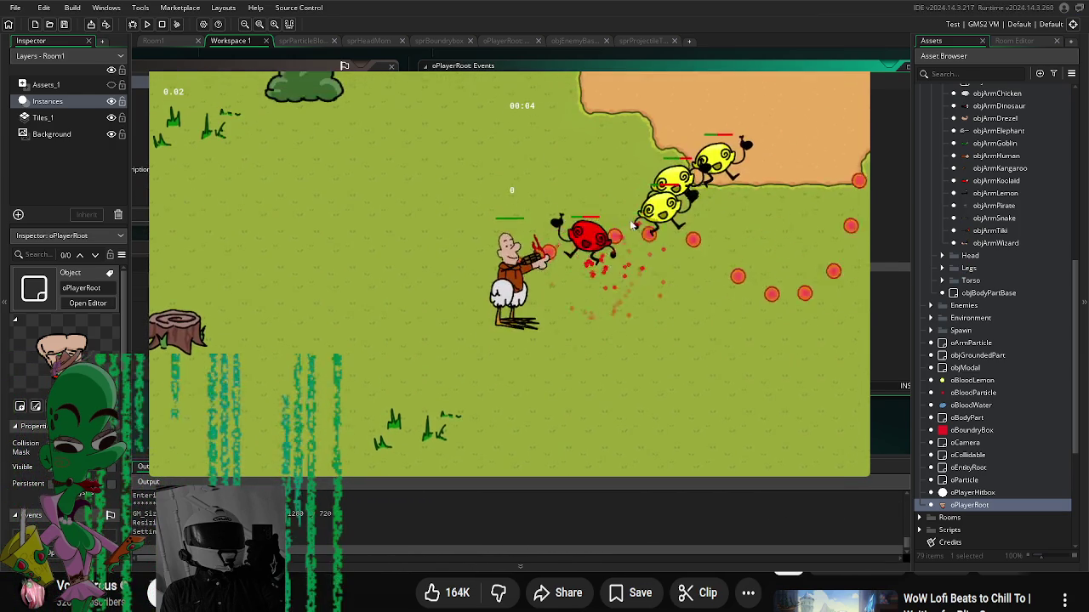
{"action": "key", "text": "s"}
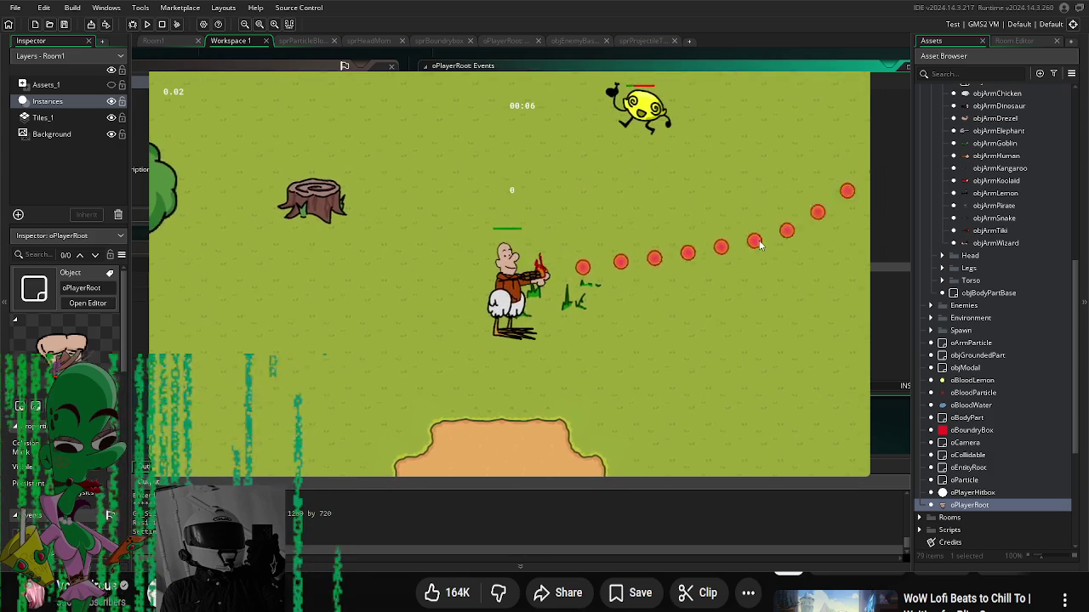
{"action": "key", "text": "Escape"}
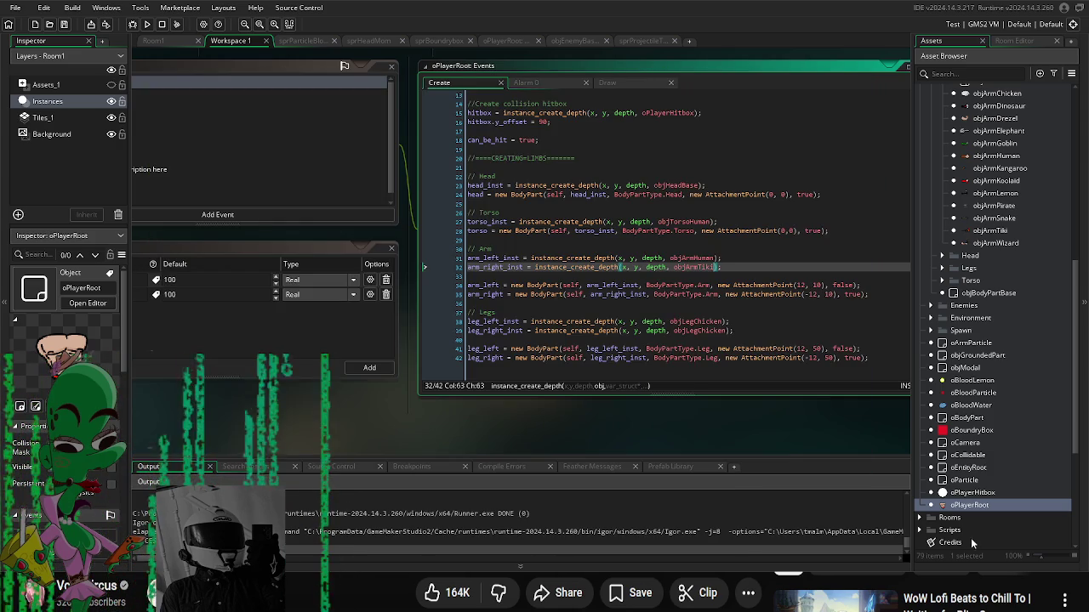
{"action": "scroll", "coordinate": [1000, 485], "scroll_direction": "down", "scroll_amount": 5}
{"action": "double_click", "coordinate": [1001, 506]}
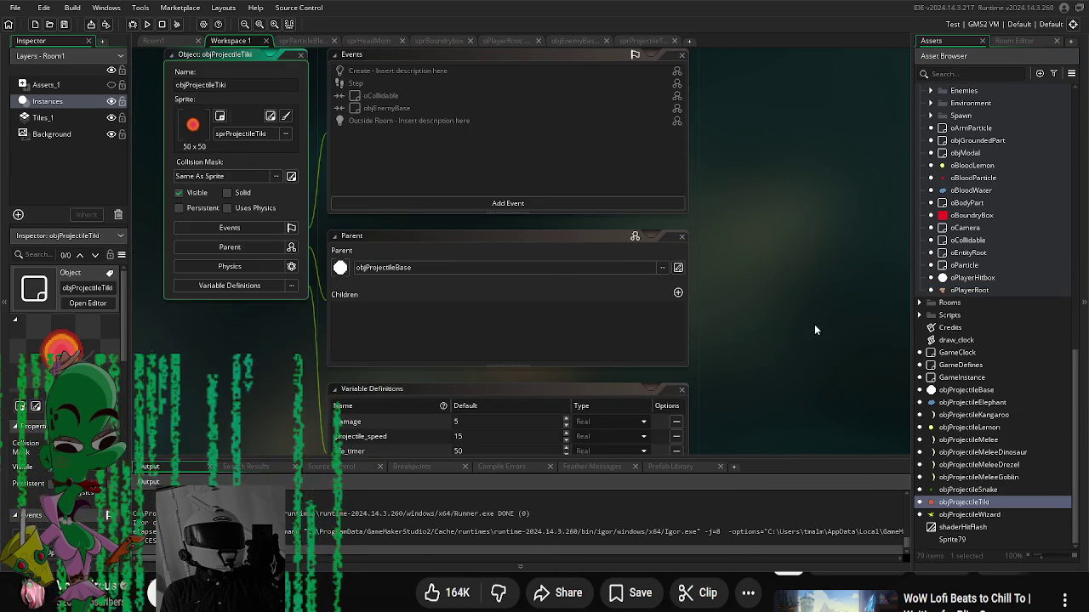
Step: Edit objProjectileTiki's projectile_speed and test-run the slower projectiles against enemies
{"action": "scroll", "coordinate": [608, 231], "scroll_direction": "down", "scroll_amount": 3}
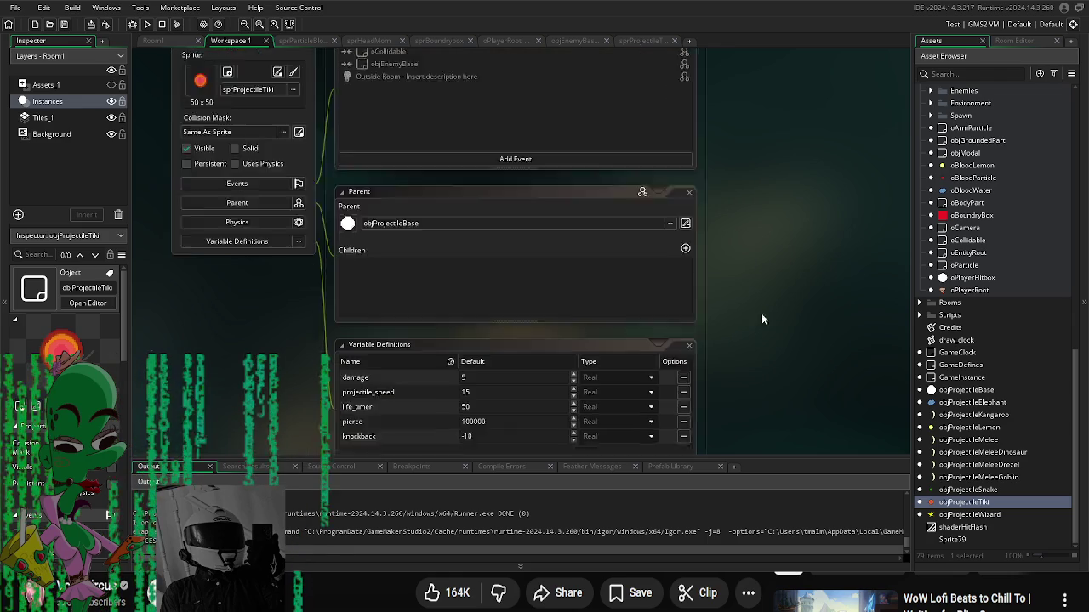
{"action": "left_click", "coordinate": [479, 329]}
{"action": "type", "text": "5"}
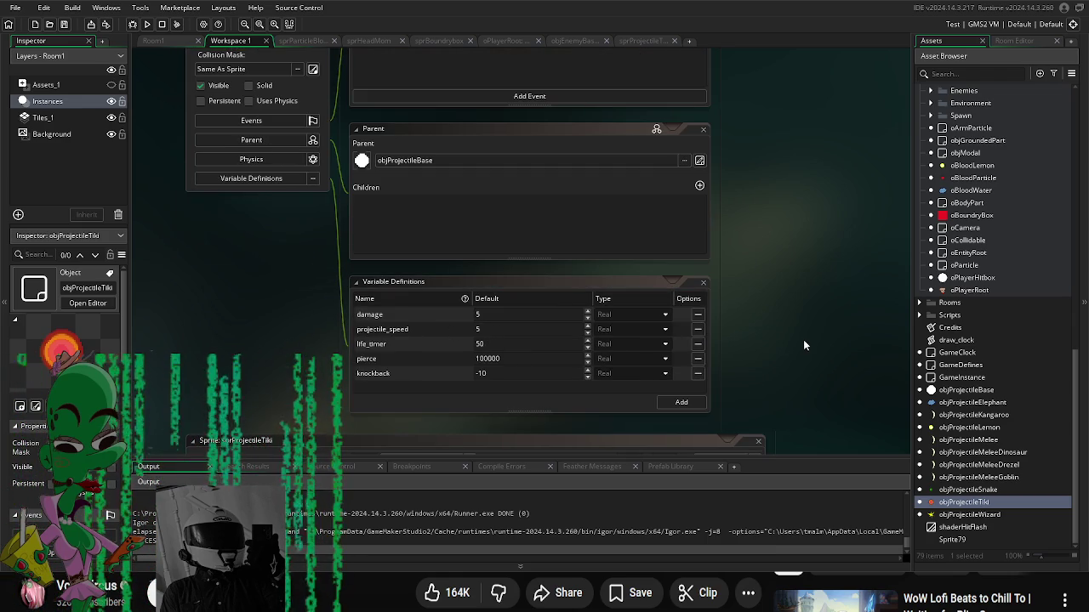
{"action": "left_click", "coordinate": [146, 24]}
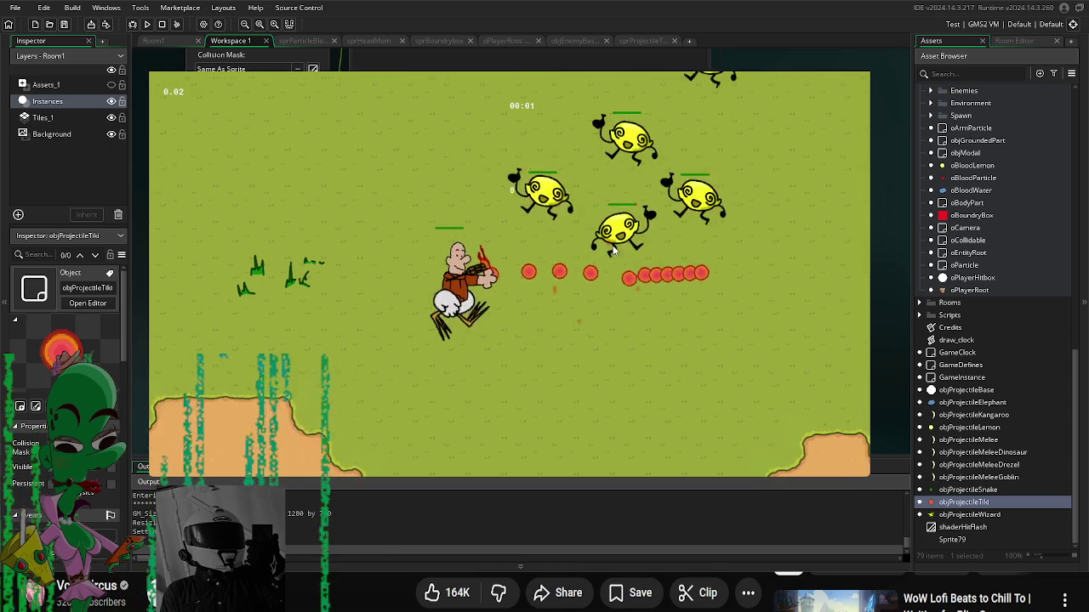
{"action": "key", "text": "a"}
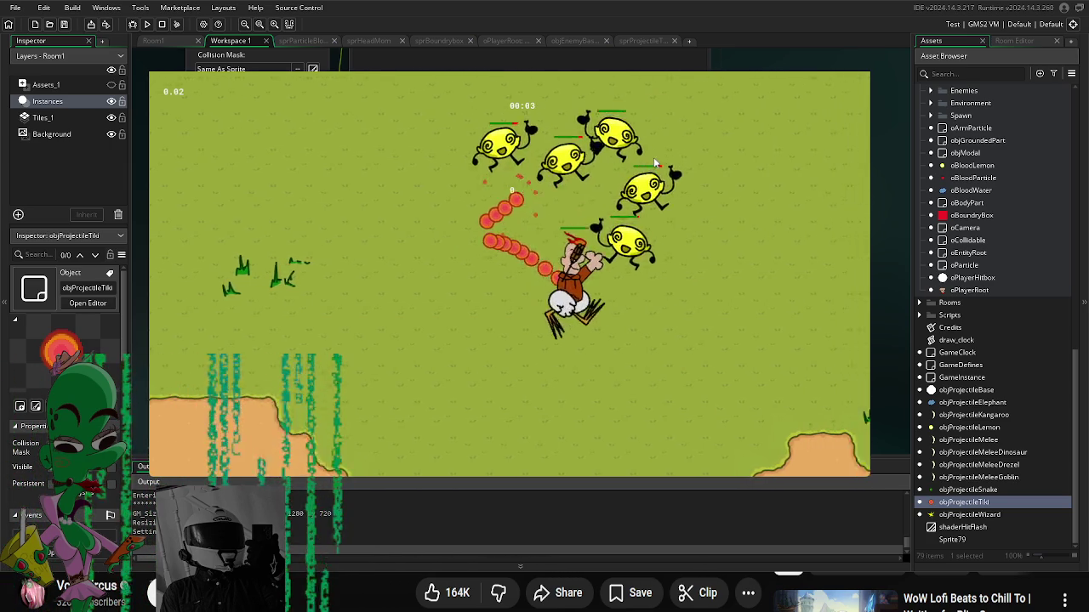
{"action": "key", "text": "w"}
{"action": "key", "text": "d"}
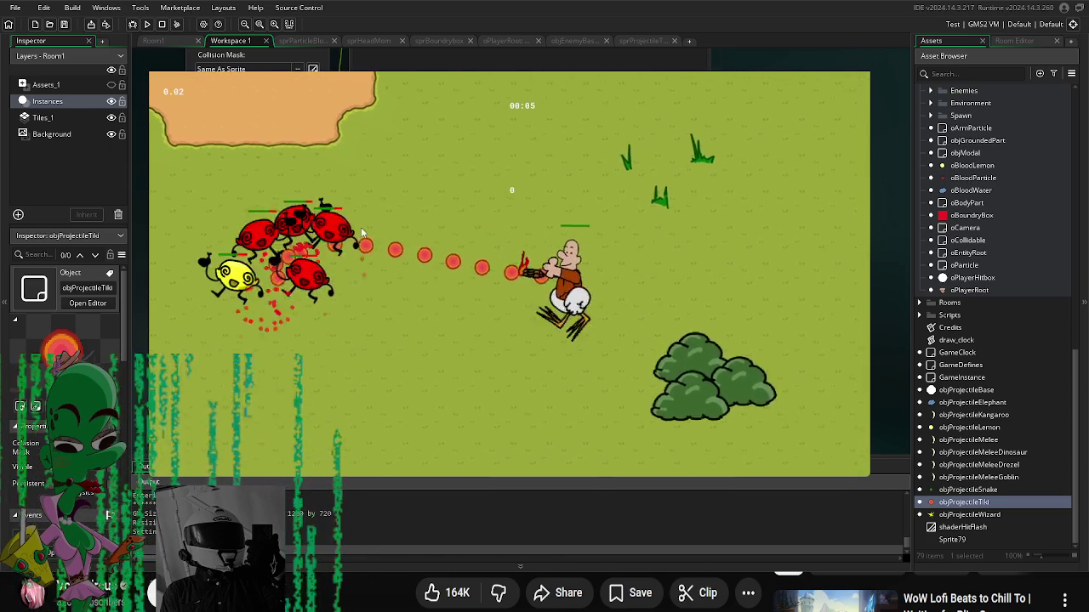
{"action": "key", "text": "s"}
{"action": "key", "text": "a"}
{"action": "key", "text": "a"}
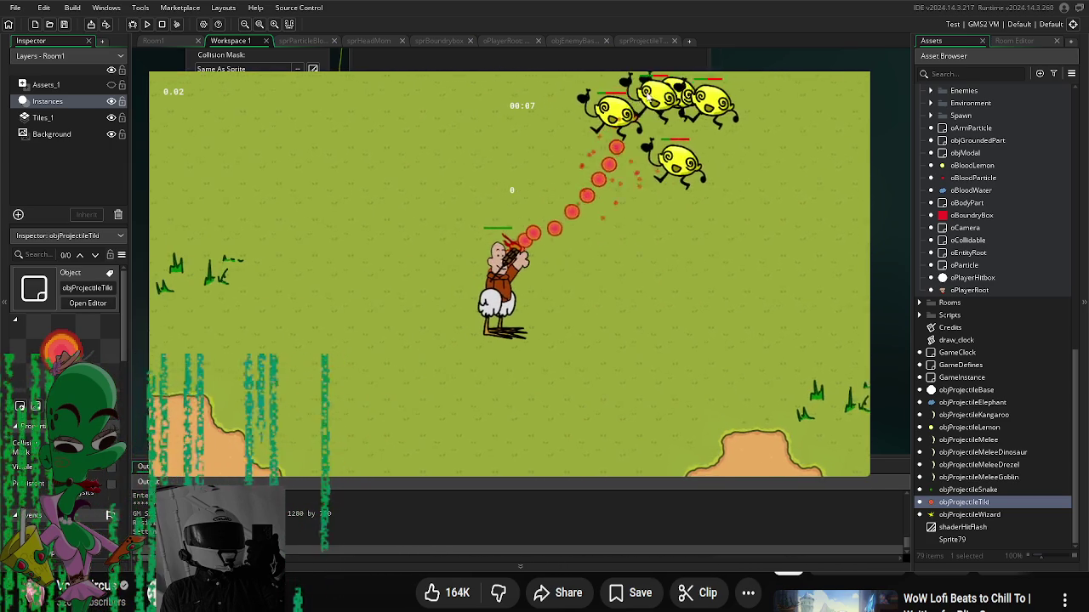
{"action": "key", "text": "d"}
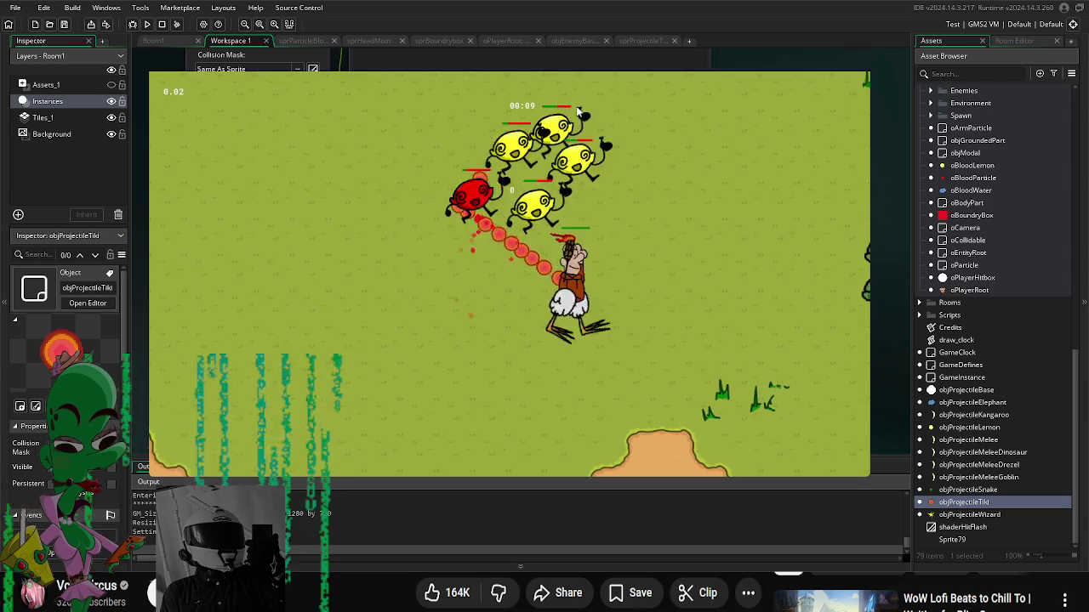
{"action": "key", "text": "w"}
{"action": "key", "text": "Escape"}
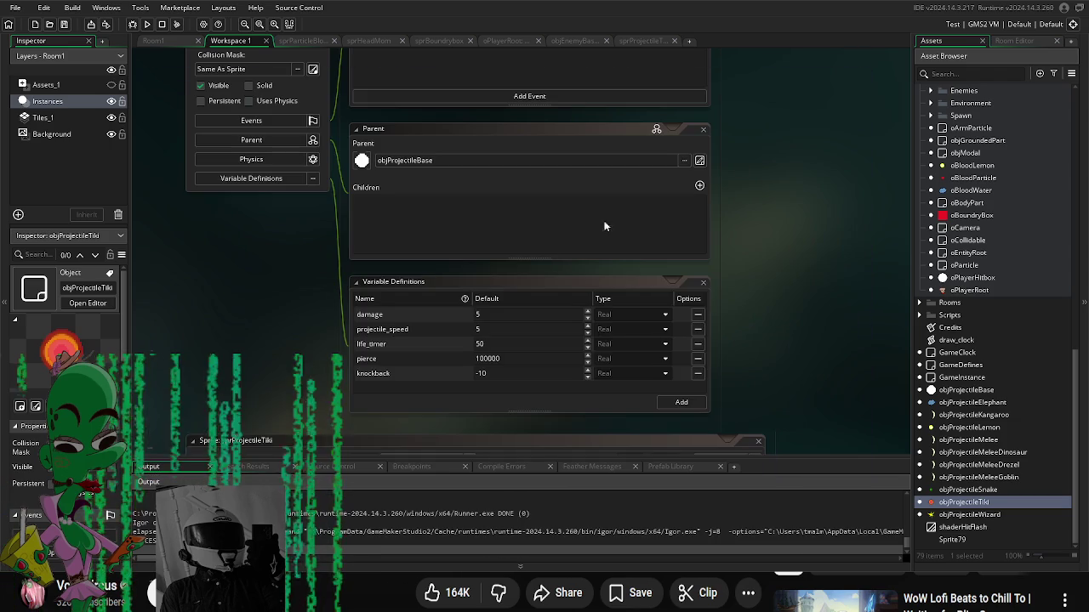
Step: Set projectile_speed to 10 and life_timer to 30, then test-run the game
{"action": "double_click", "coordinate": [489, 314]}
{"action": "type", "text": "3"}
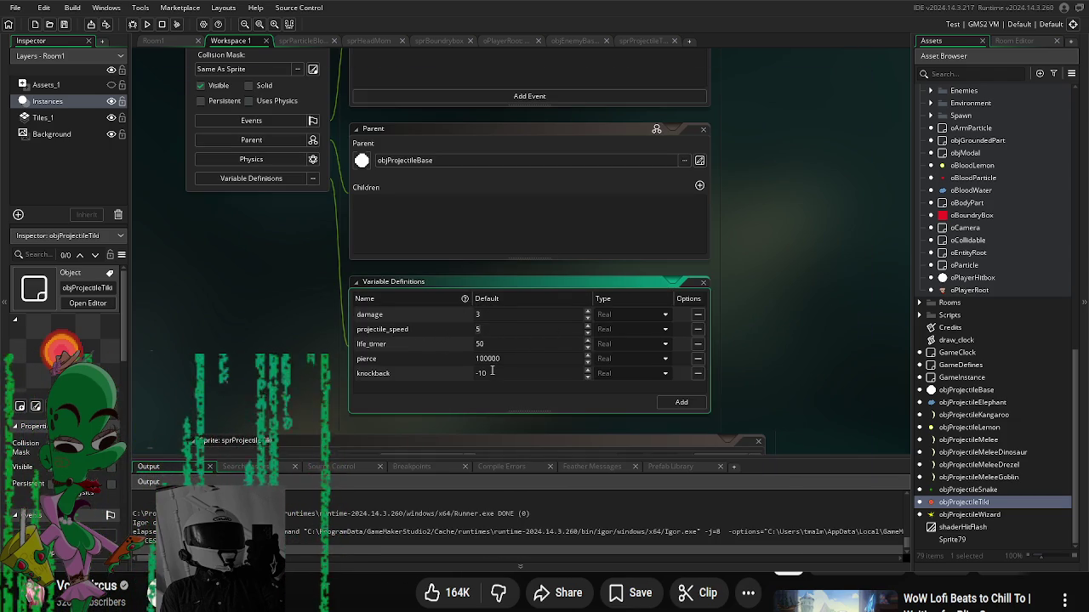
{"action": "type", "text": "10"}
{"action": "key", "text": "Tab"}
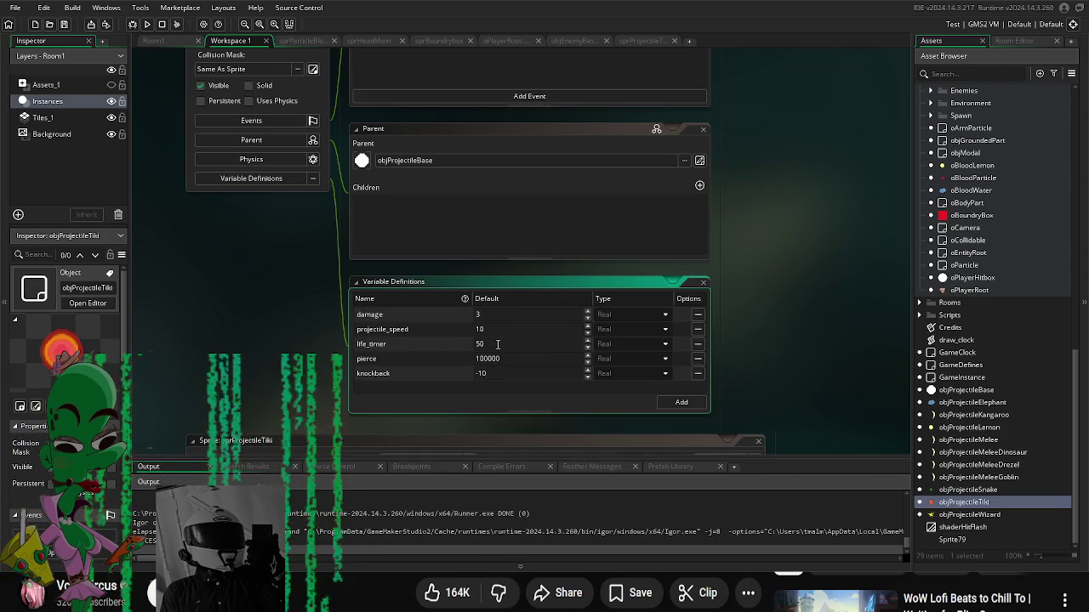
{"action": "type", "text": "30"}
{"action": "key", "text": "F5"}
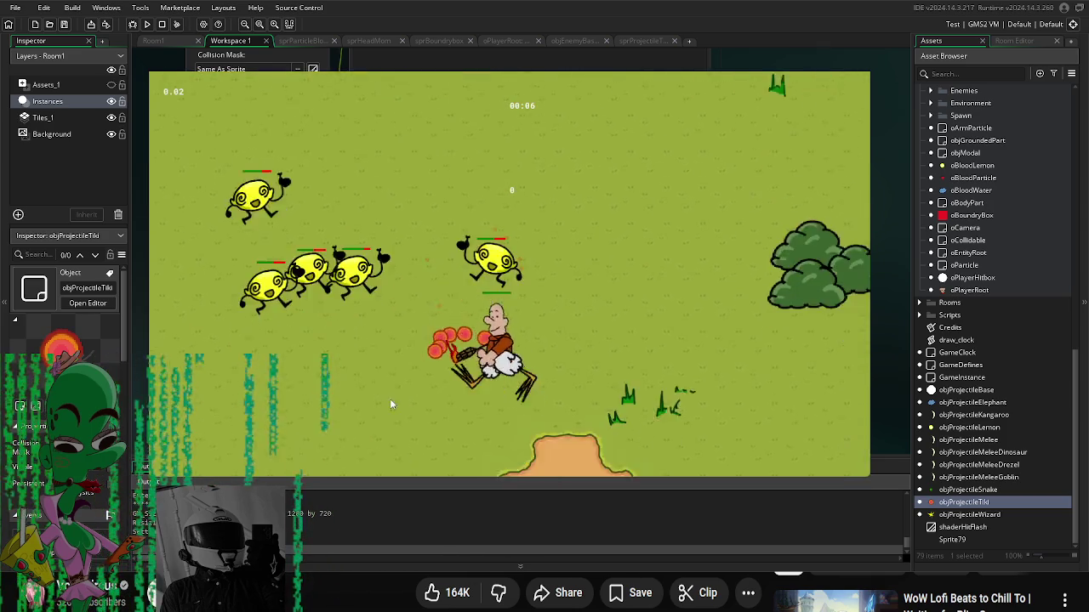
{"action": "key", "text": "Escape"}
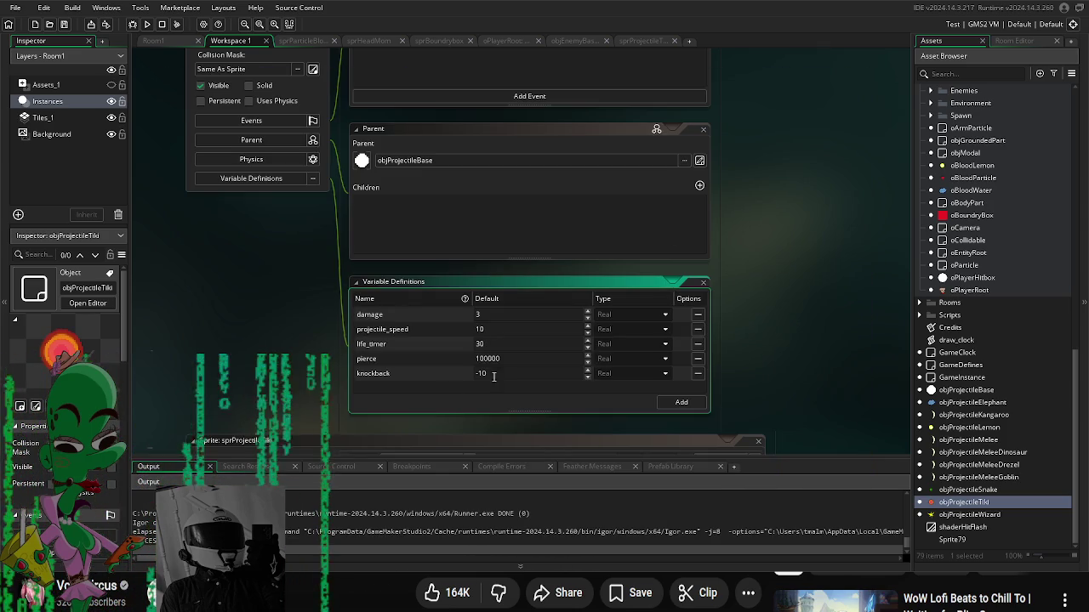
Step: Set knockback to 0, test-run the game, and check the damage value of 3
{"action": "key", "text": "Delete"}
{"action": "key", "text": "Delete"}
{"action": "key", "text": "F5"}
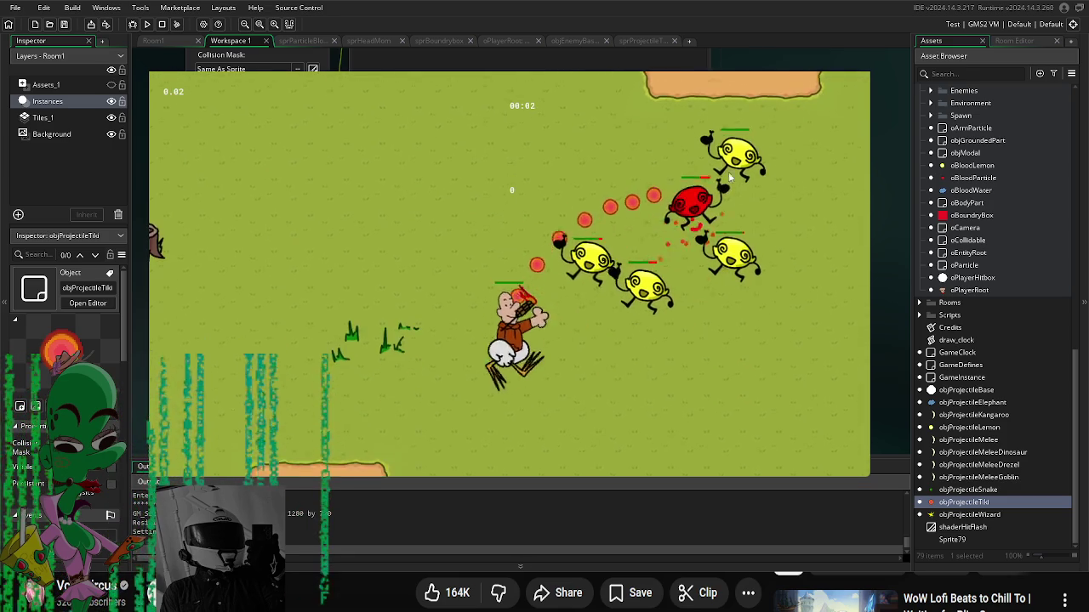
{"action": "key", "text": "s"}
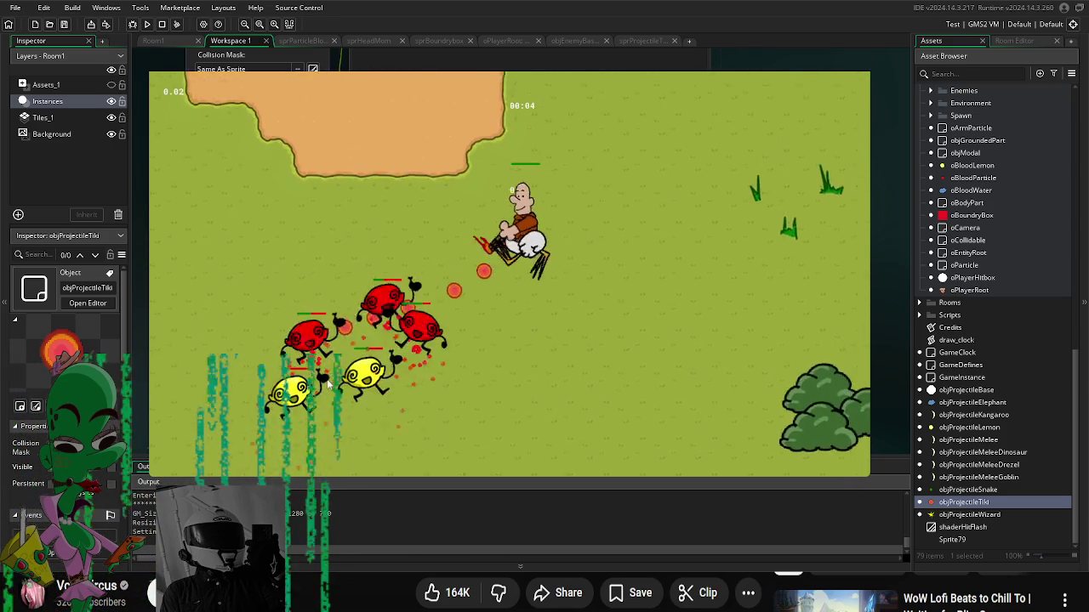
{"action": "key", "text": "s"}
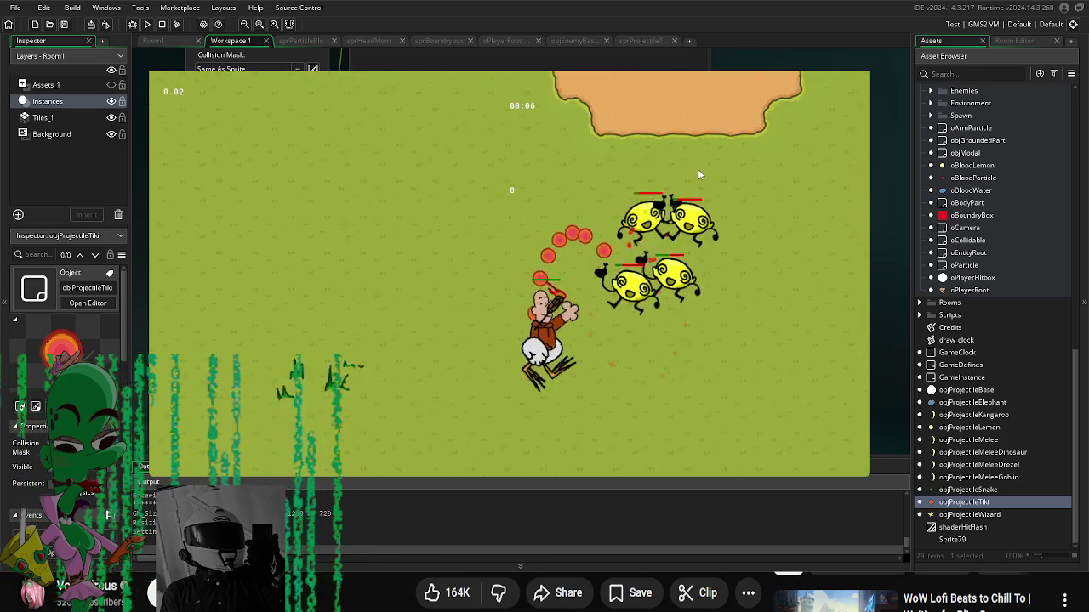
{"action": "key", "text": "w"}
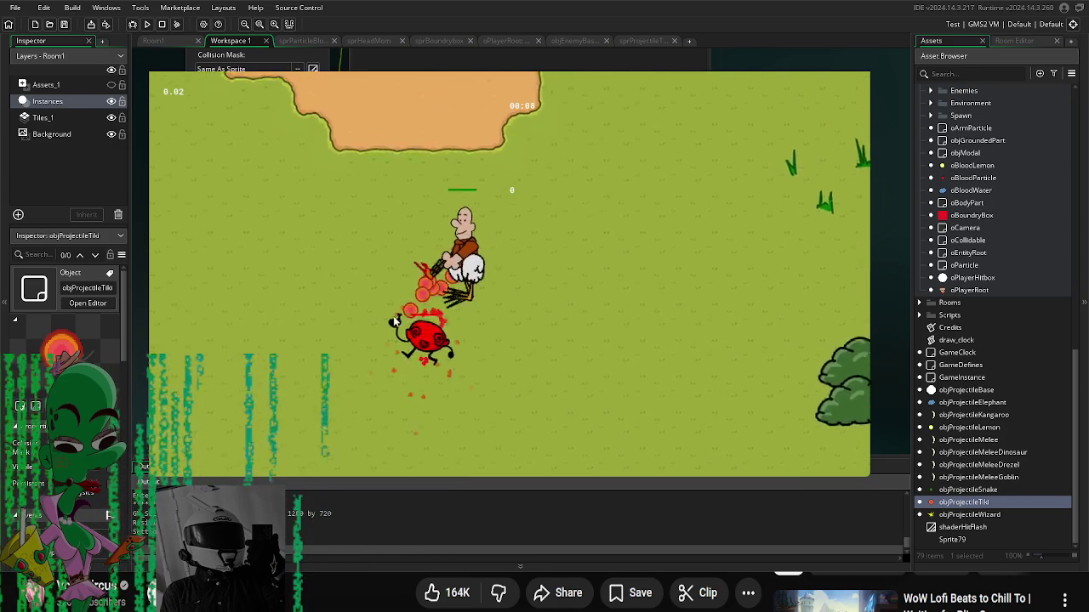
{"action": "key", "text": "s"}
{"action": "key", "text": "Escape"}
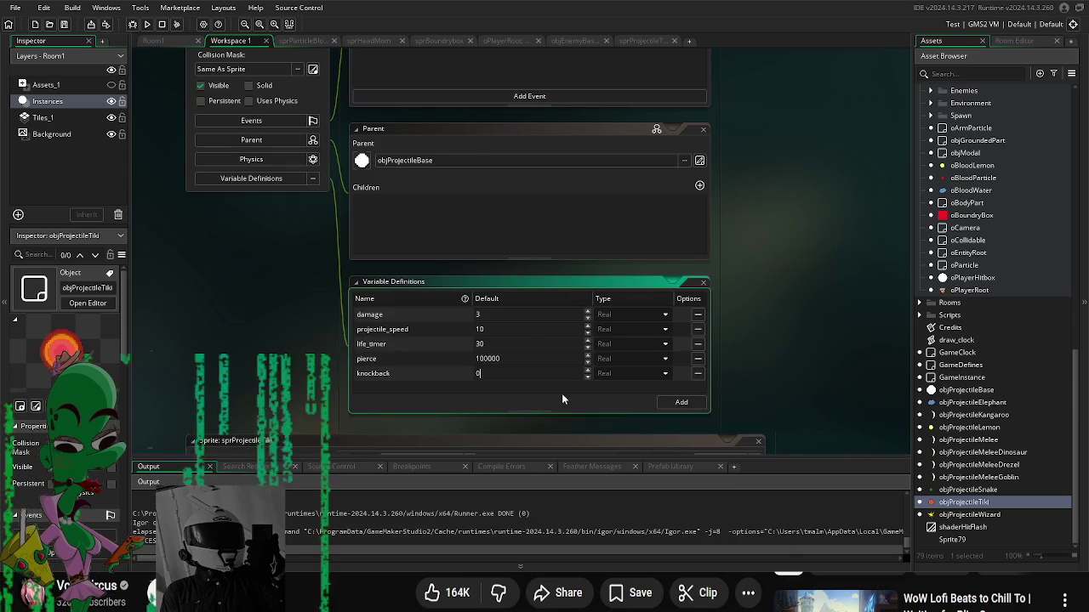
{"action": "left_click", "coordinate": [490, 314]}
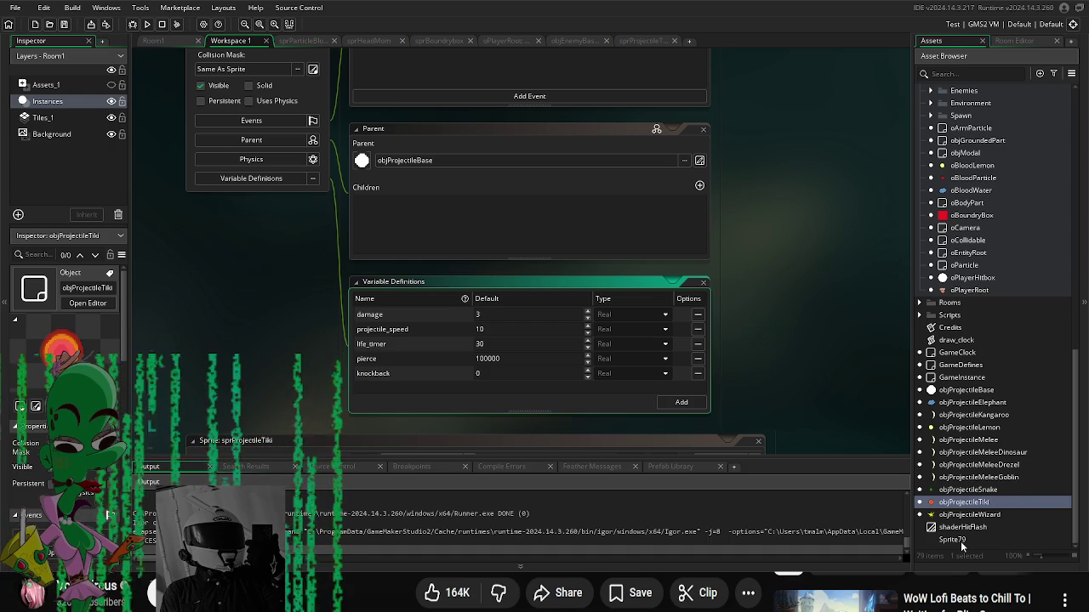
{"action": "left_click", "coordinate": [766, 365]}
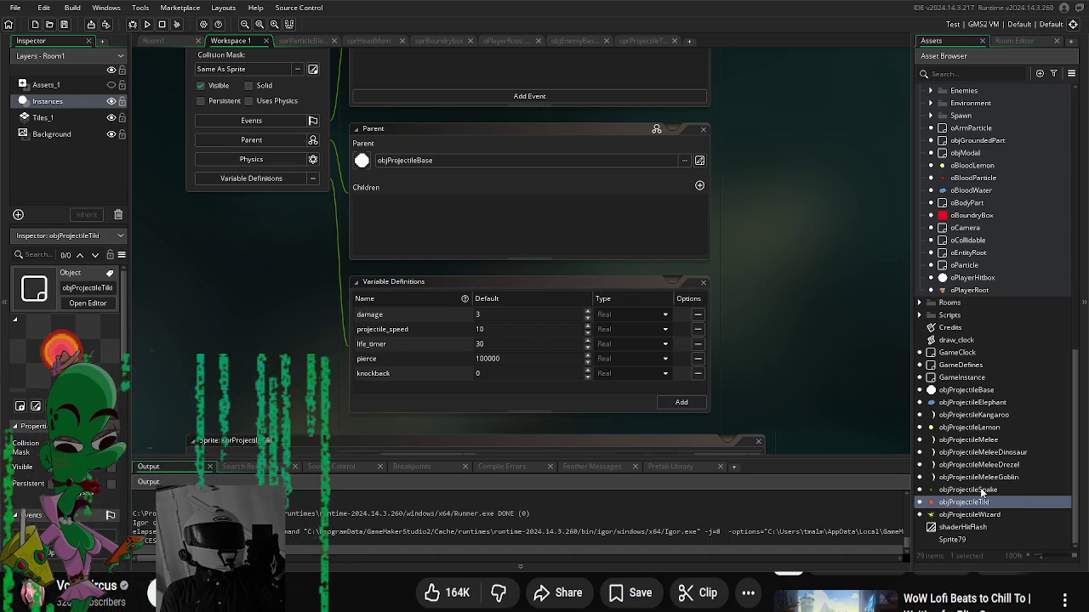
Step: Using objProjectileElephant's code as reference, add an Alarm 0 event to objProjectileTiki running ParticleBurst(x, y, oBloodWater, 5)
{"action": "double_click", "coordinate": [999, 405]}
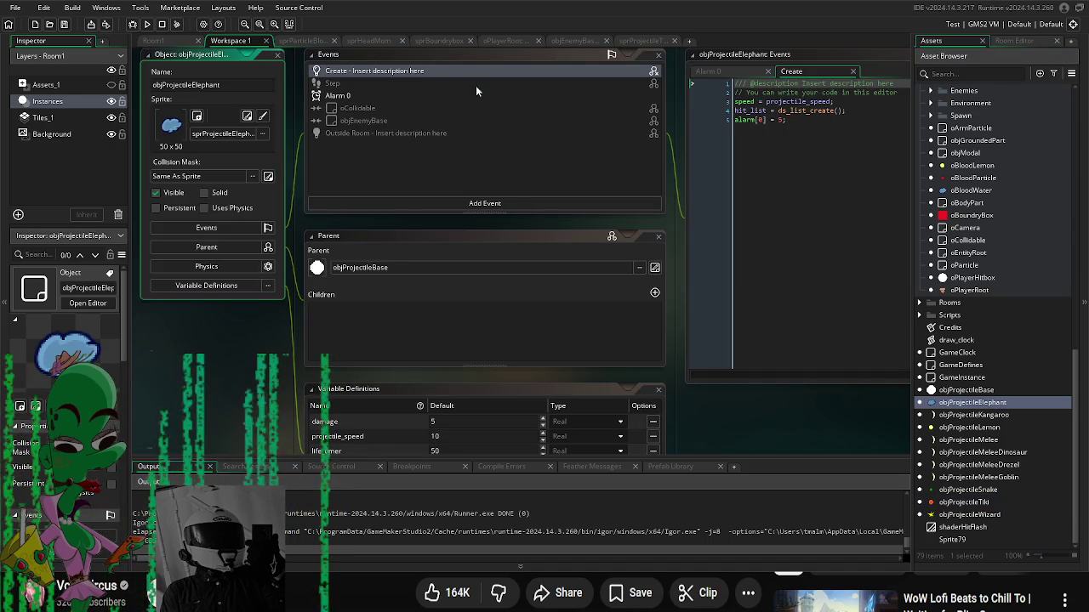
{"action": "left_click", "coordinate": [368, 95]}
{"action": "key", "text": "ctrl+a"}
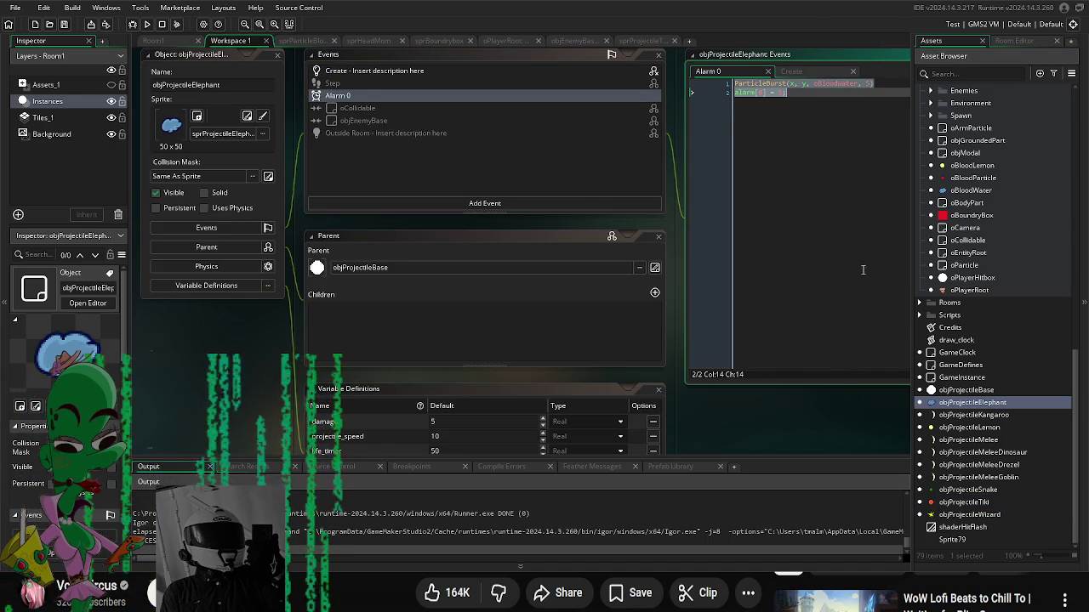
{"action": "double_click", "coordinate": [963, 502]}
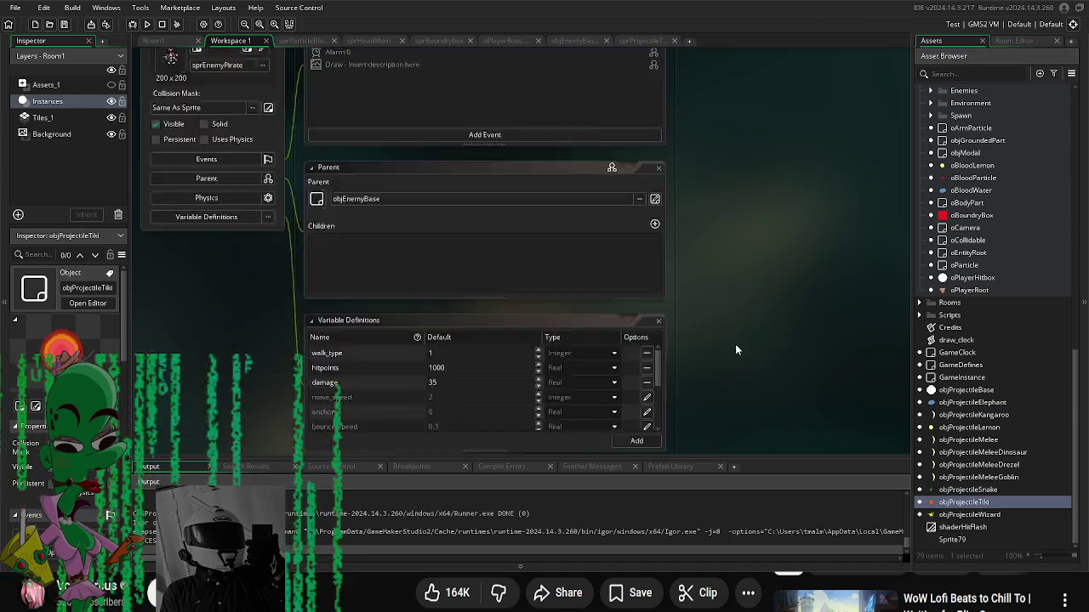
{"action": "left_click", "coordinate": [371, 199]}
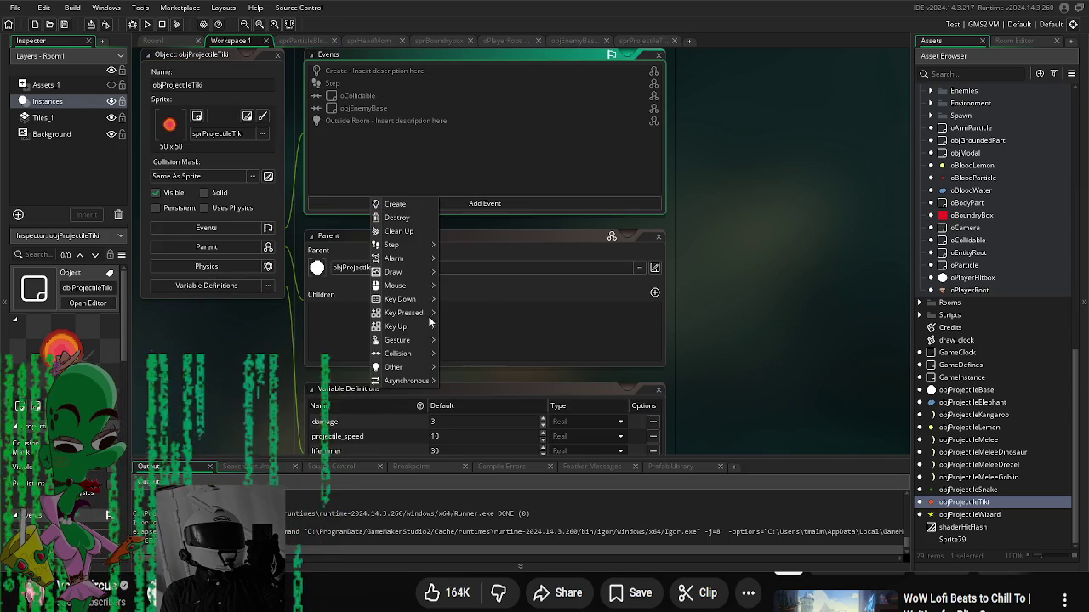
{"action": "mouse_move", "coordinate": [423, 278]}
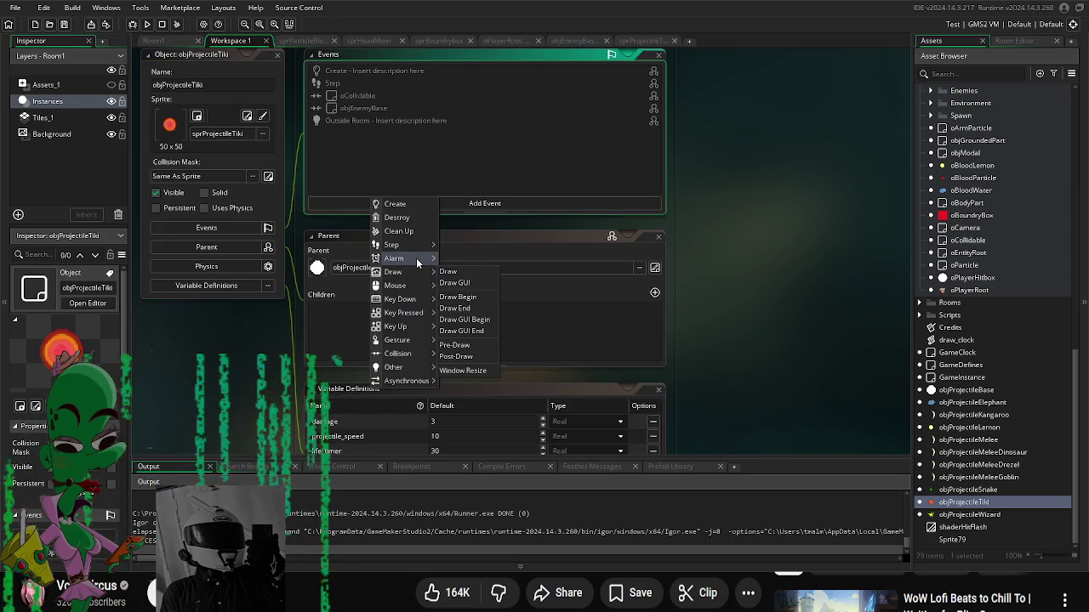
{"action": "mouse_move", "coordinate": [416, 257]}
{"action": "left_click", "coordinate": [454, 258]}
{"action": "type", "text": "ParticleBurst(x, y, oBloodWater, 5) alarm[0] = 5;"}
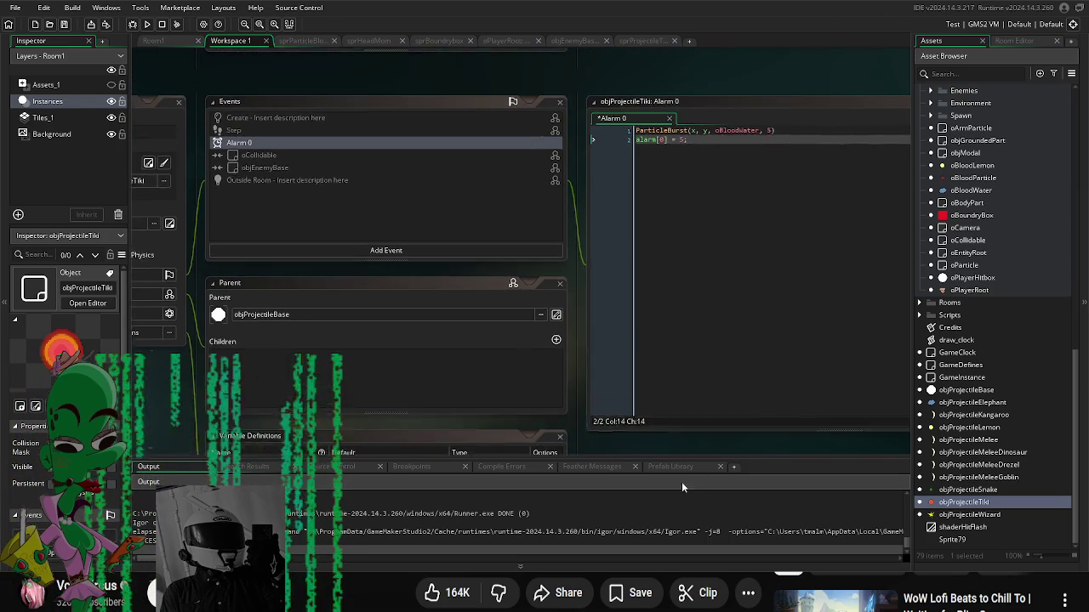
{"action": "key", "text": "BackSpace"}
{"action": "type", "text": "10"}
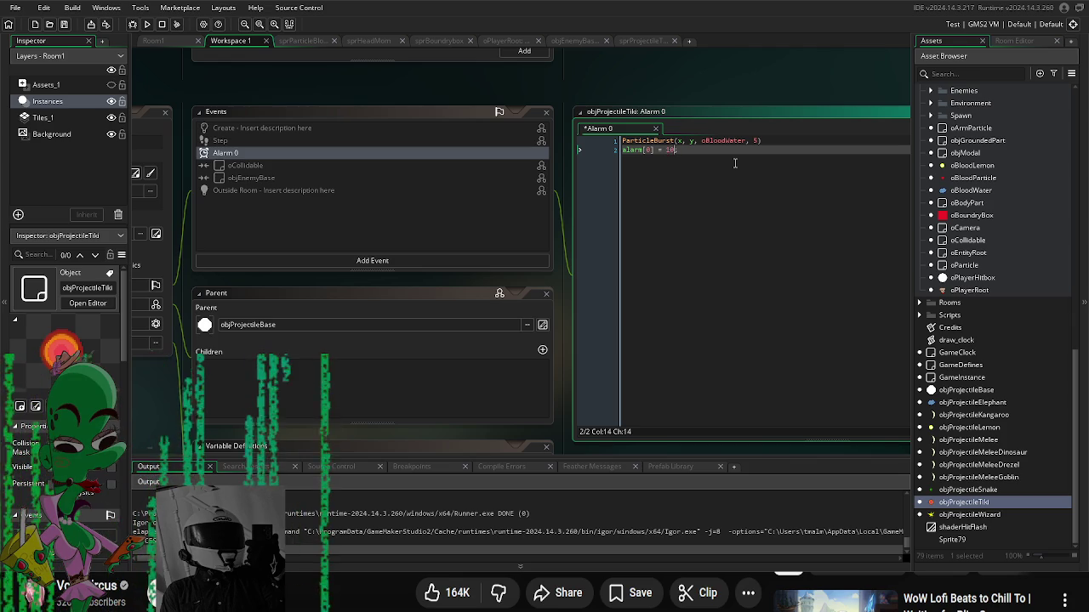
Step: Find oBloodWater among the assets and duplicate oBloodParticle
{"action": "left_click", "coordinate": [724, 141]}
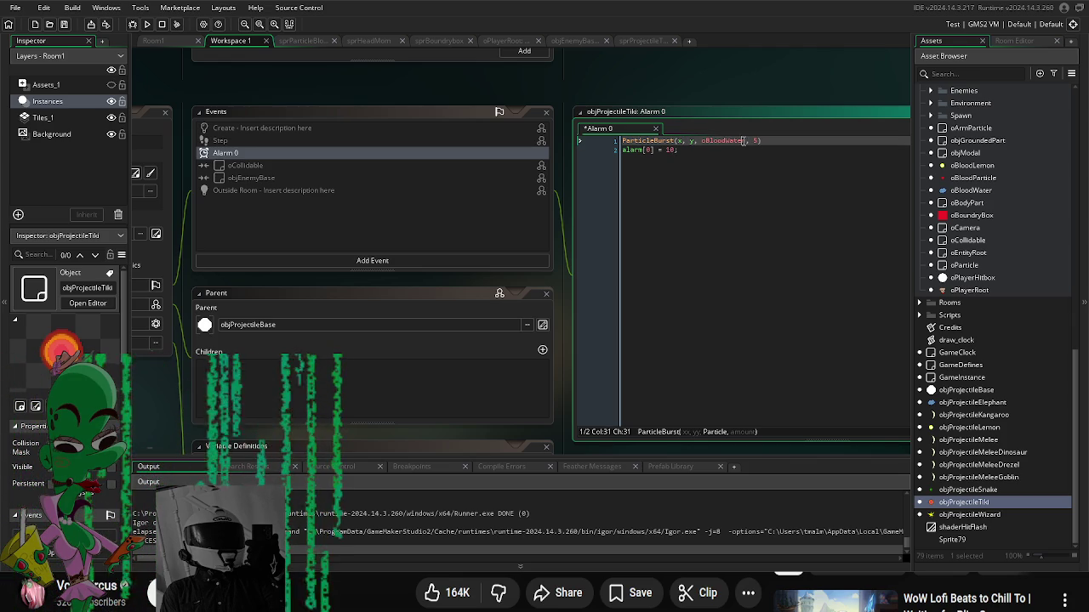
{"action": "left_click", "coordinate": [986, 191]}
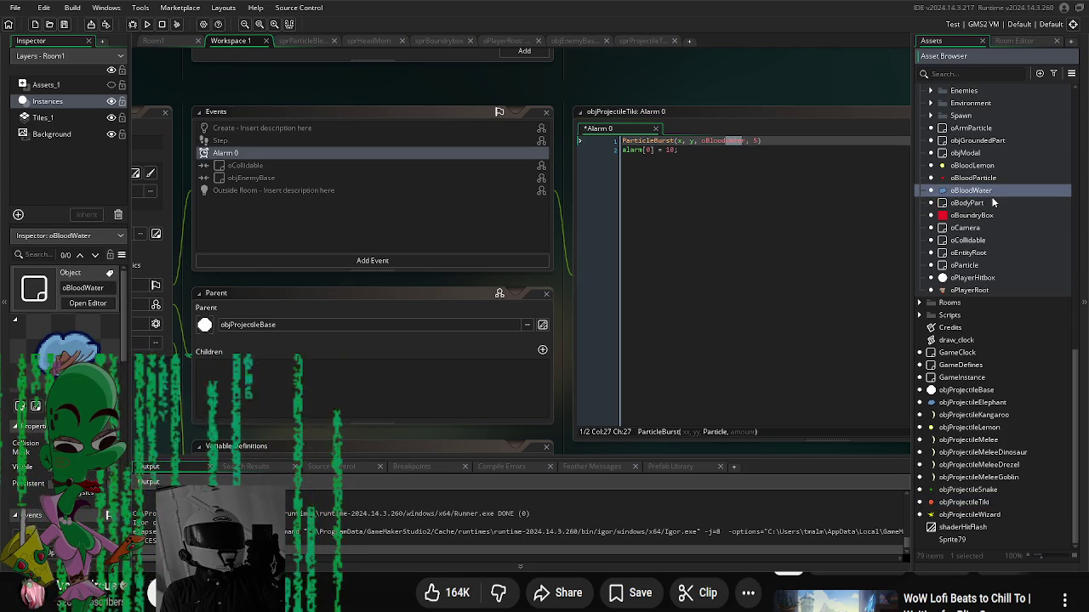
{"action": "left_click", "coordinate": [990, 178]}
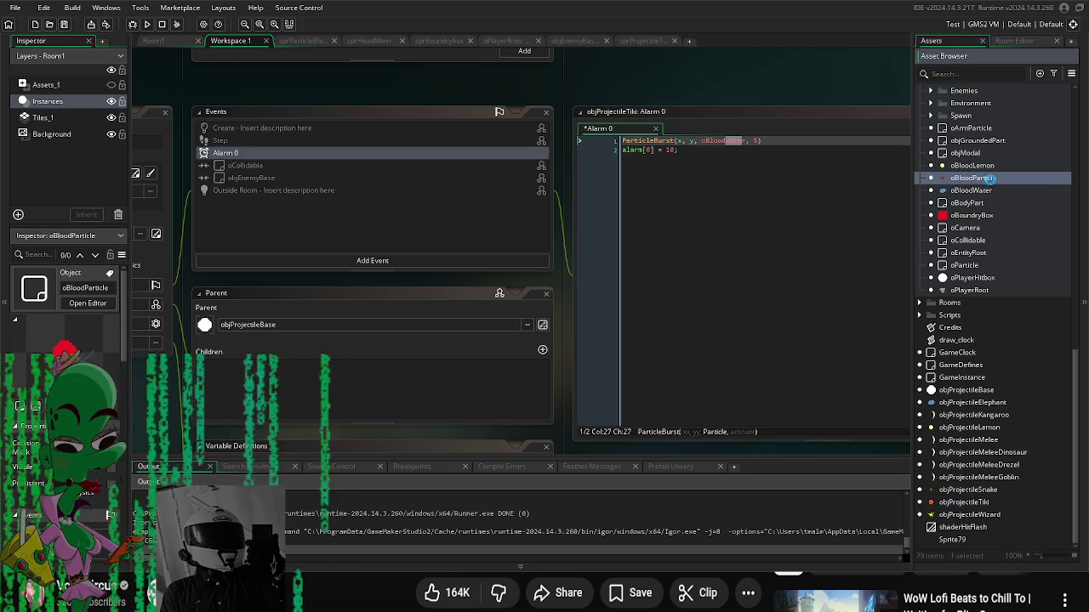
{"action": "key", "text": "ctrl+d"}
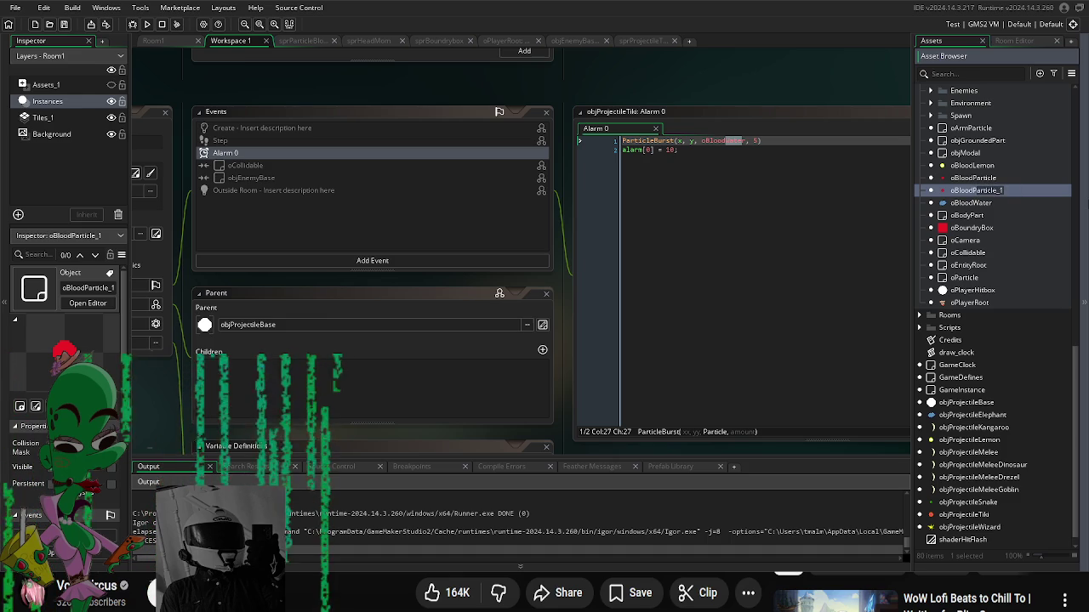
{"action": "type", "text": "oBloodTiki"}
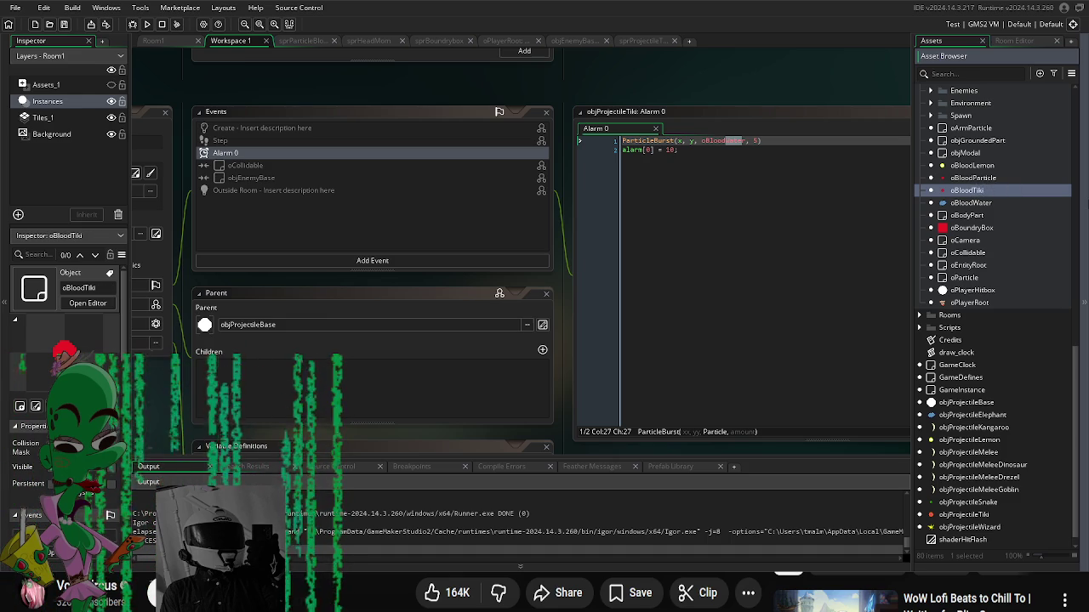
Step: Set oBloodTiki's sprite to sprProjectileTiki from Assets > Art > Sprites > Projectiles
{"action": "double_click", "coordinate": [950, 190]}
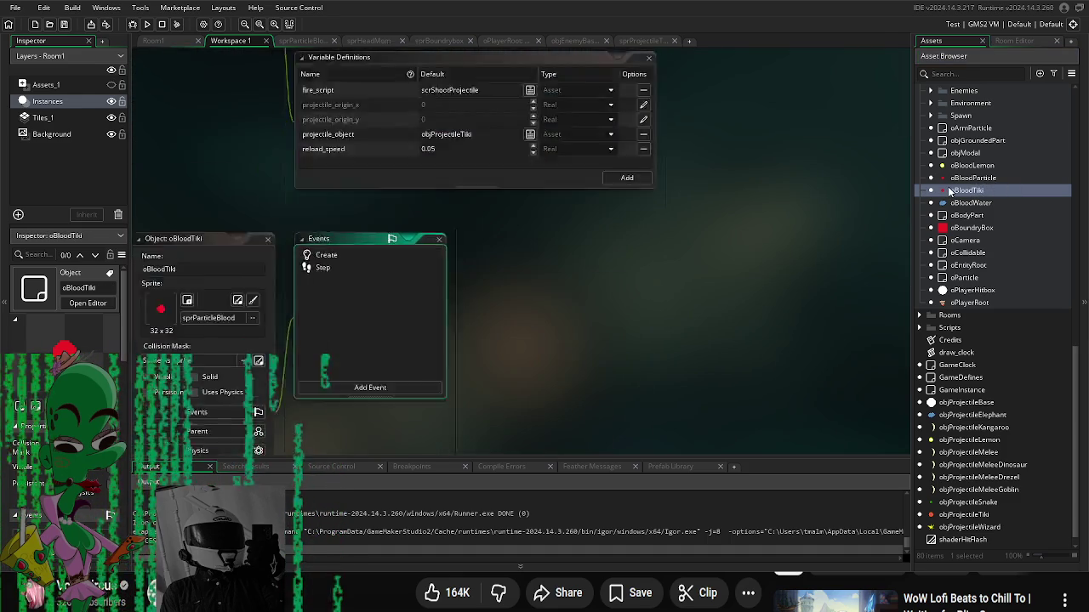
{"action": "left_click", "coordinate": [218, 204]}
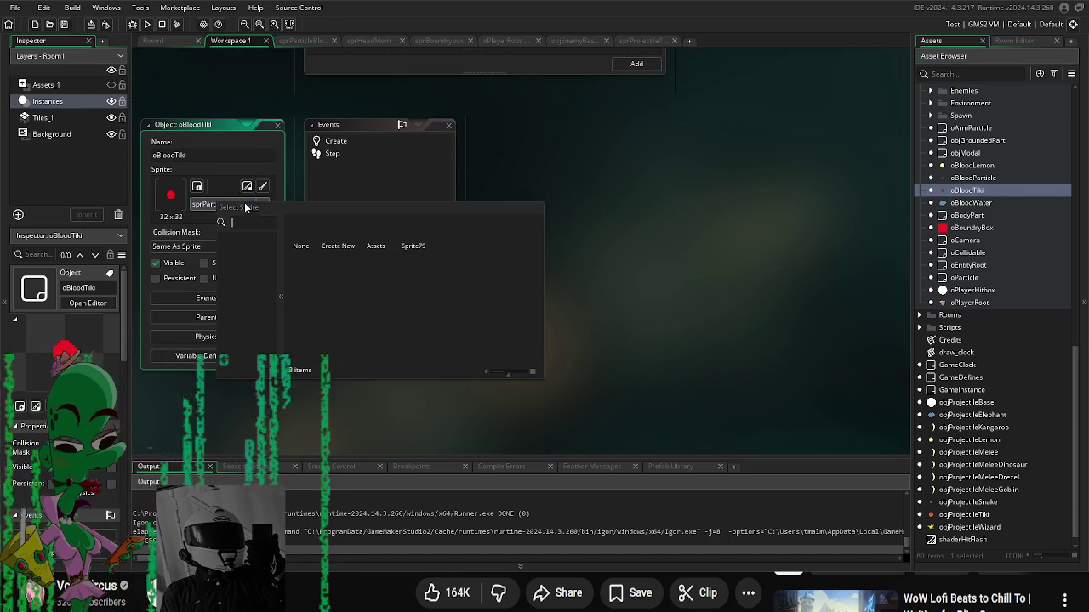
{"action": "left_click", "coordinate": [413, 228]}
{"action": "left_click", "coordinate": [239, 205]}
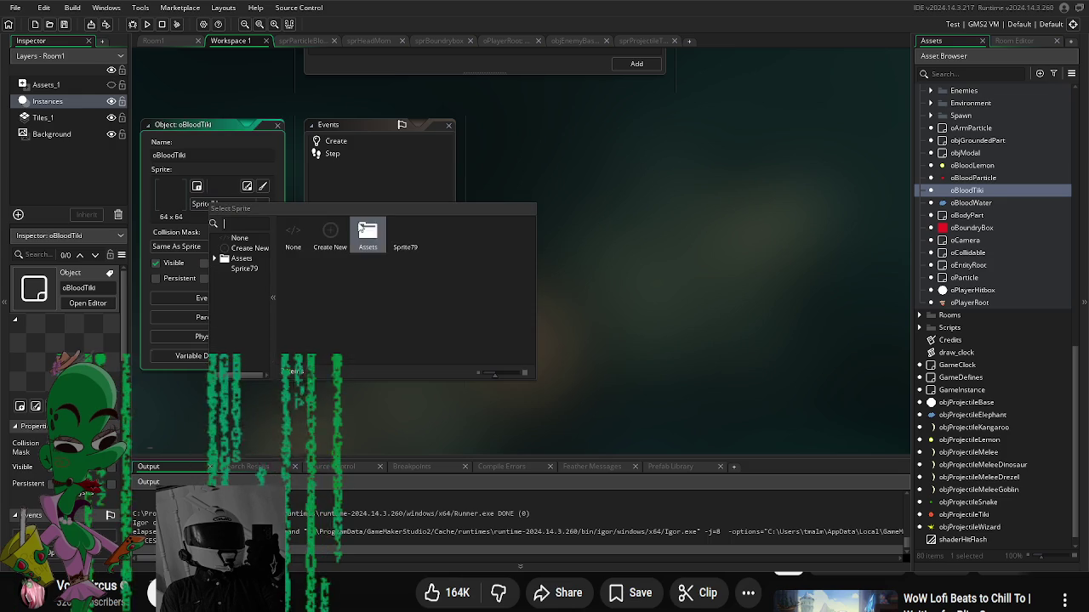
{"action": "left_click", "coordinate": [366, 231]}
{"action": "left_click", "coordinate": [328, 232]}
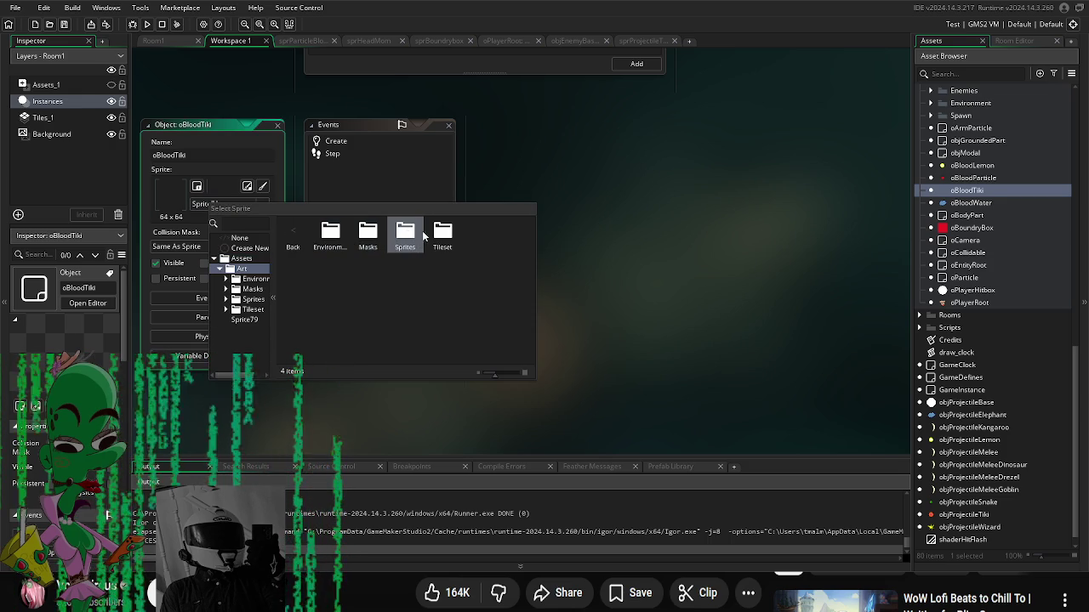
{"action": "left_click", "coordinate": [403, 236]}
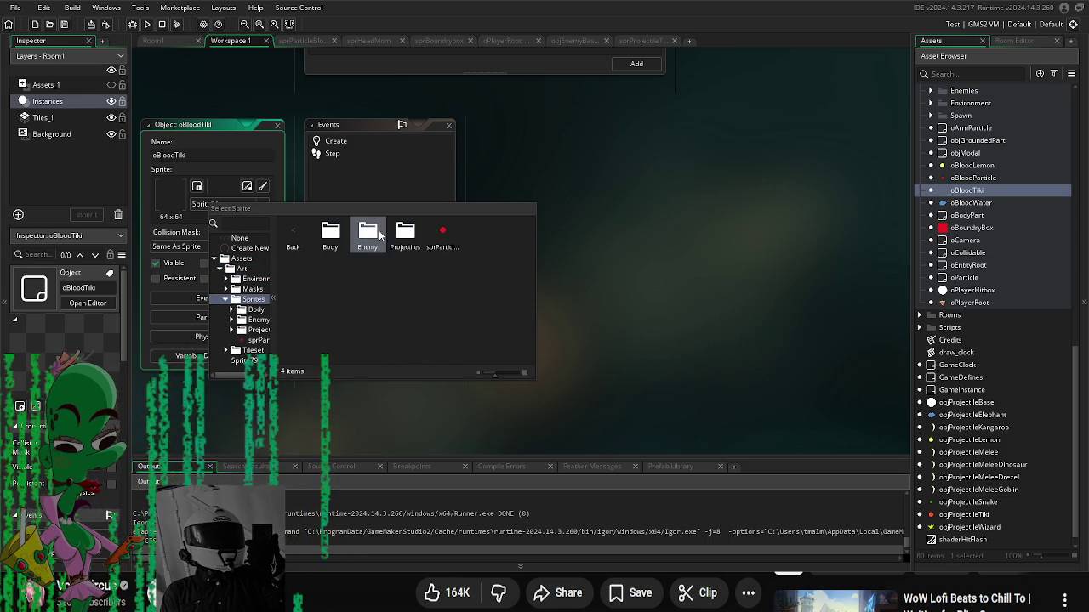
{"action": "left_click", "coordinate": [405, 235]}
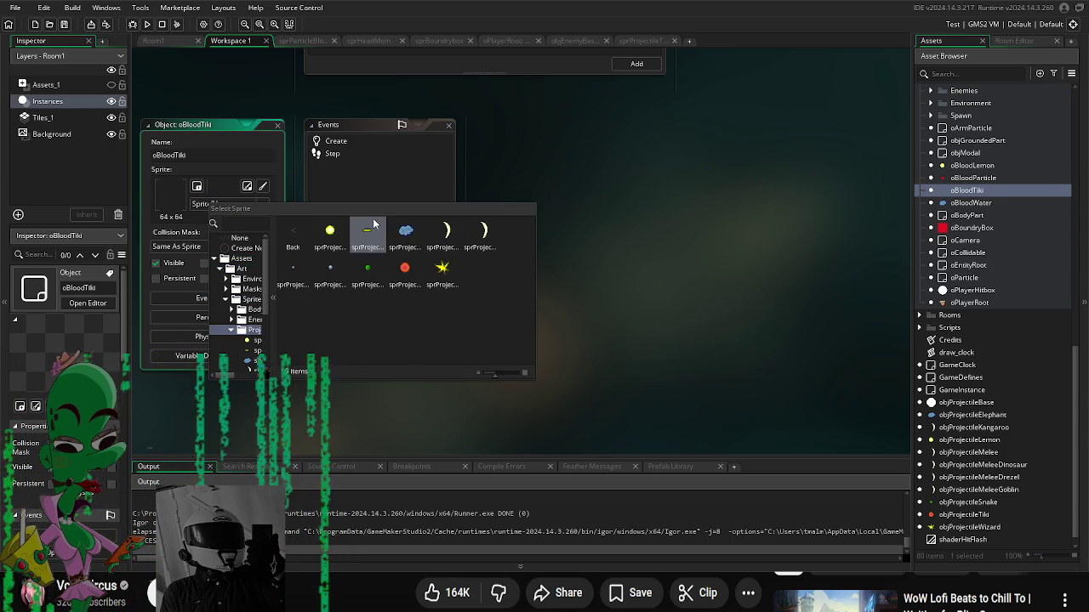
{"action": "double_click", "coordinate": [404, 268]}
{"action": "scroll", "coordinate": [1025, 371], "scroll_direction": "down", "scroll_amount": 1}
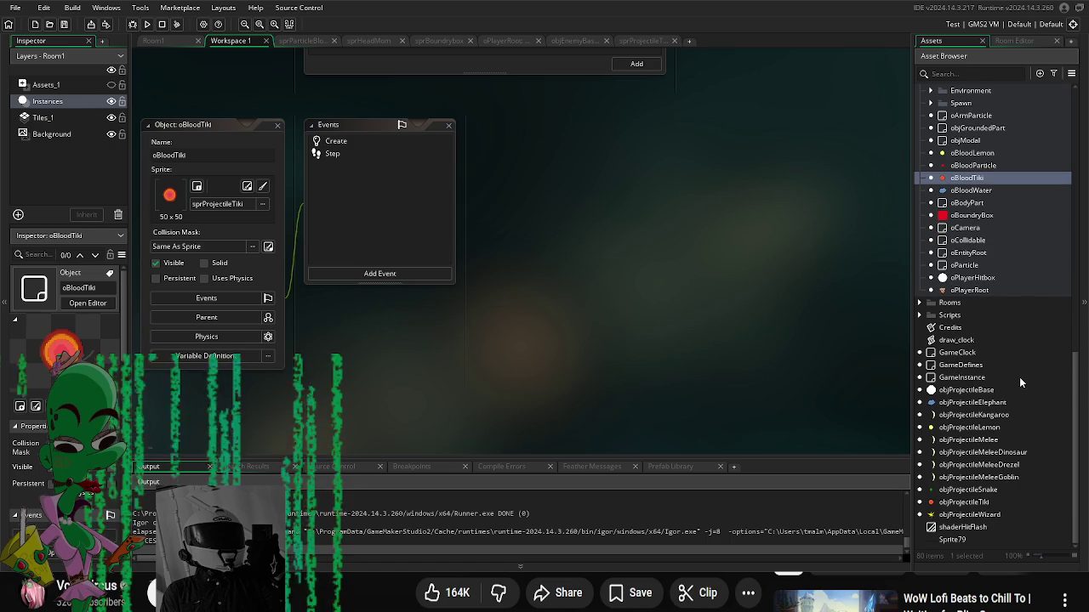
{"action": "double_click", "coordinate": [982, 505]}
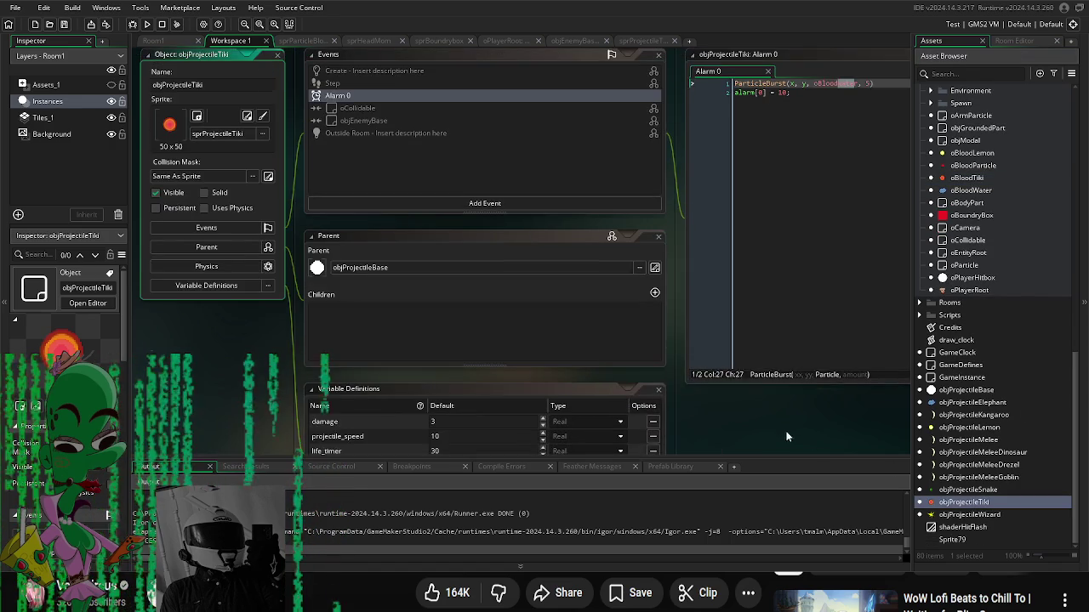
Step: Add alarm[0] = 5 as a new last line of objProjectileTiki's Create event
{"action": "left_click", "coordinate": [792, 130]}
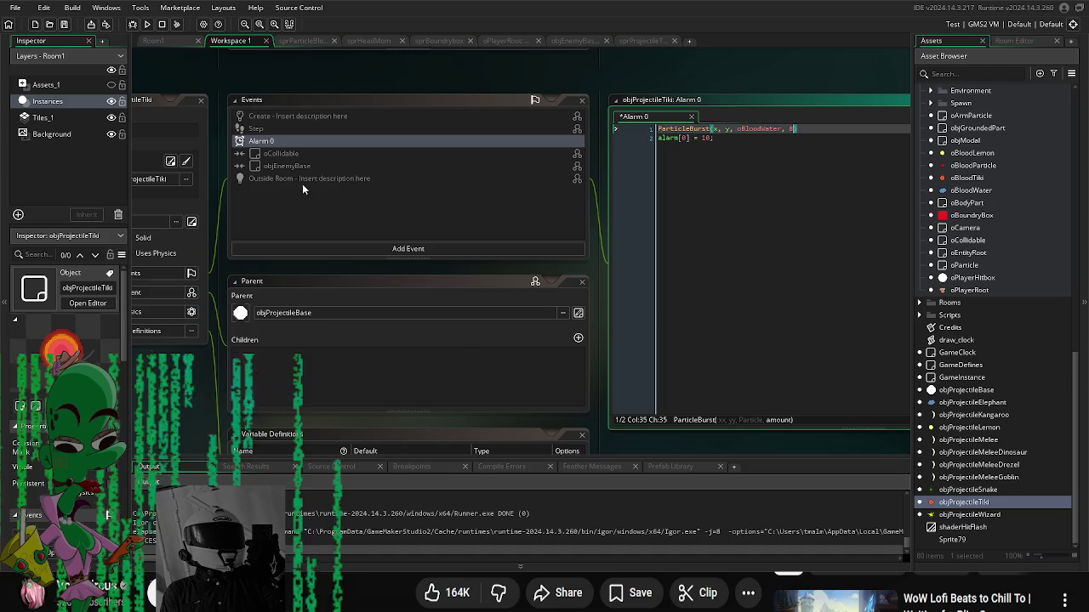
{"action": "left_click", "coordinate": [284, 121]}
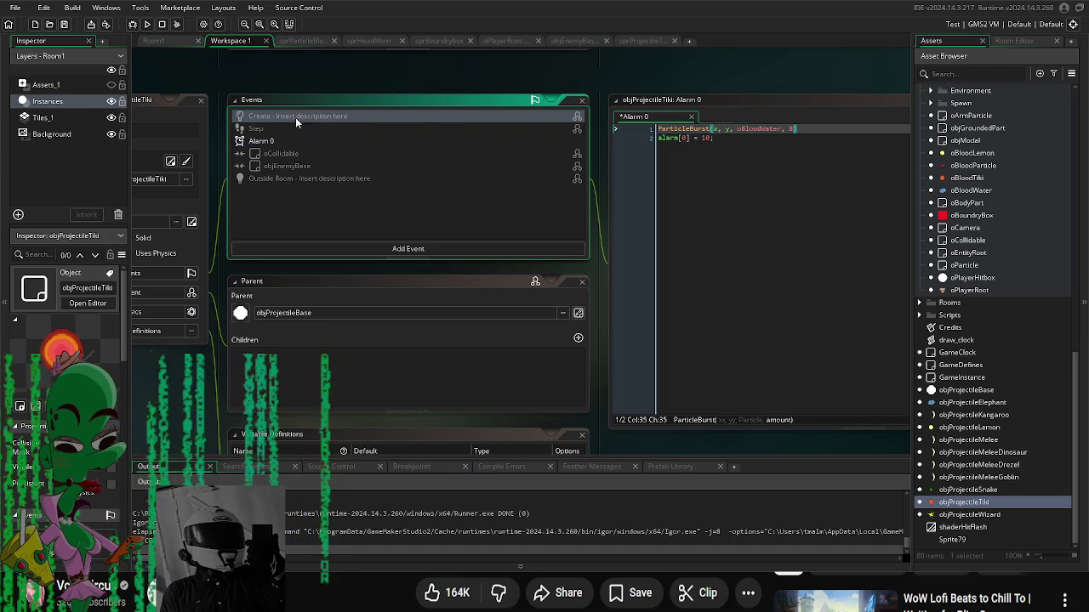
{"action": "double_click", "coordinate": [298, 116]}
{"action": "key", "text": "ctrl+a"}
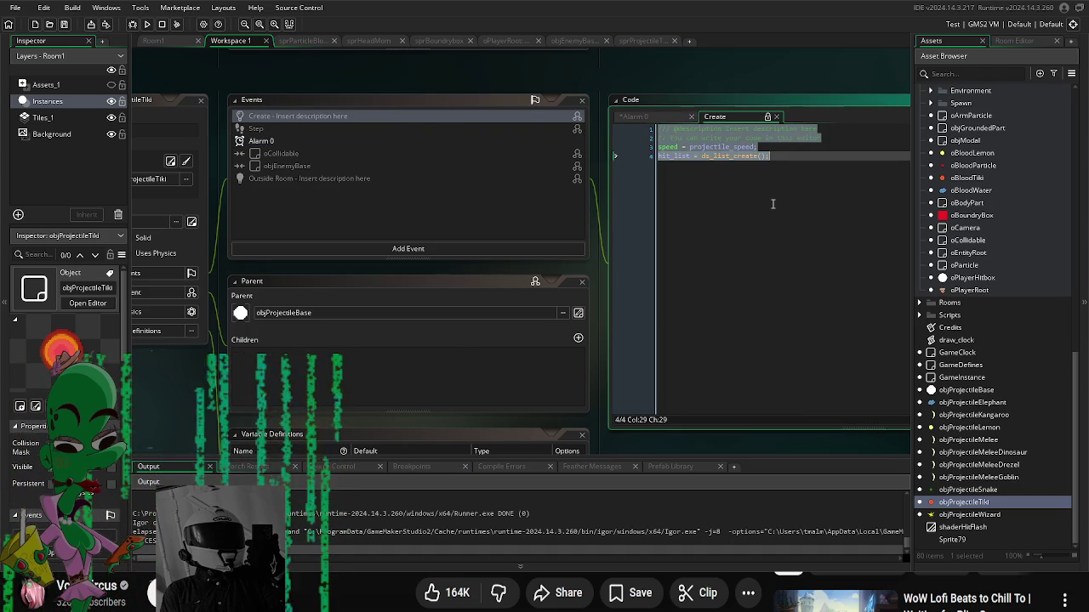
{"action": "right_click", "coordinate": [280, 117]}
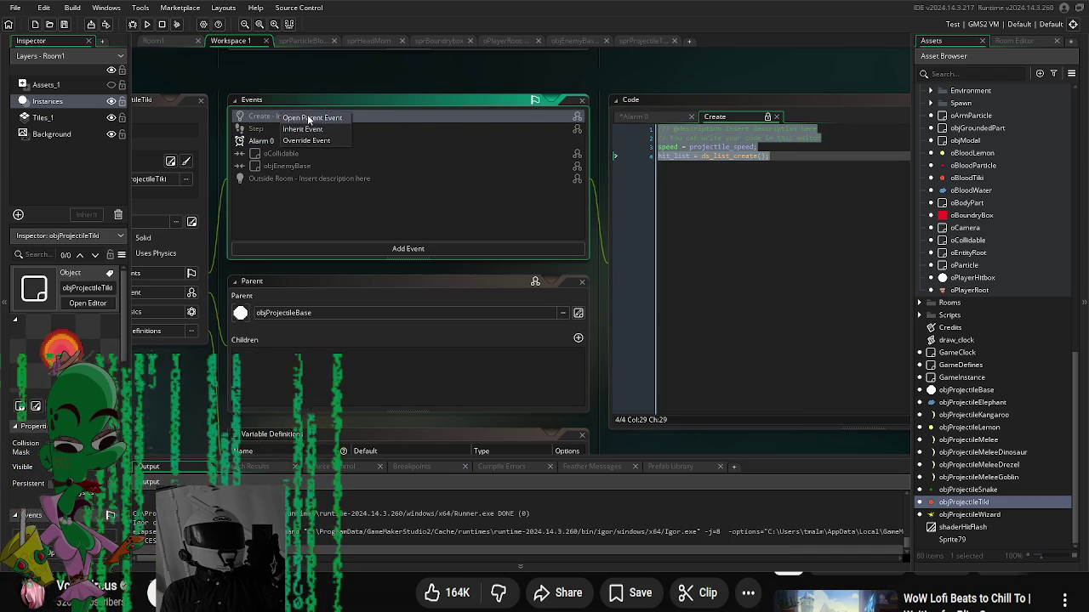
{"action": "left_click", "coordinate": [753, 218]}
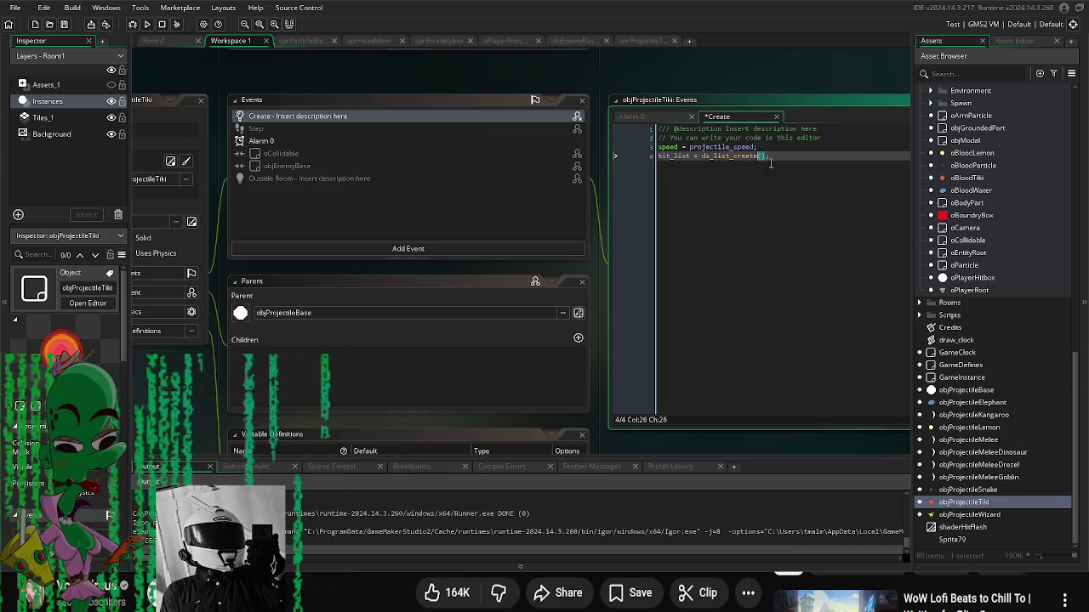
{"action": "key", "text": "Return"}
{"action": "type", "text": "m["}
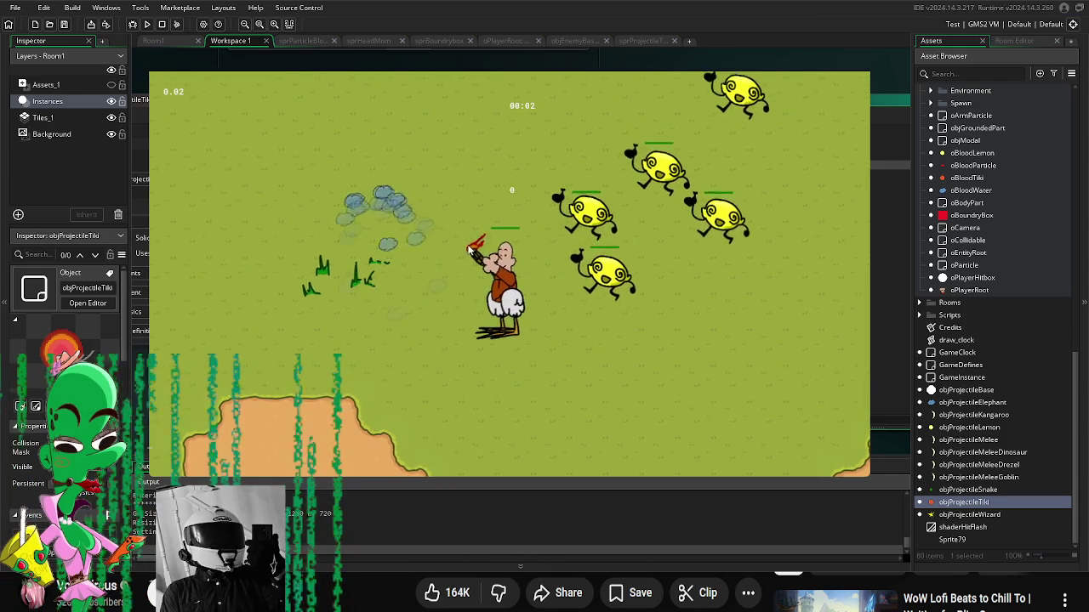
Step: Change the Alarm 0 call to ParticleBurst(x, y, oBloodTiki, 2) and test-run the game
{"action": "key", "text": "Escape"}
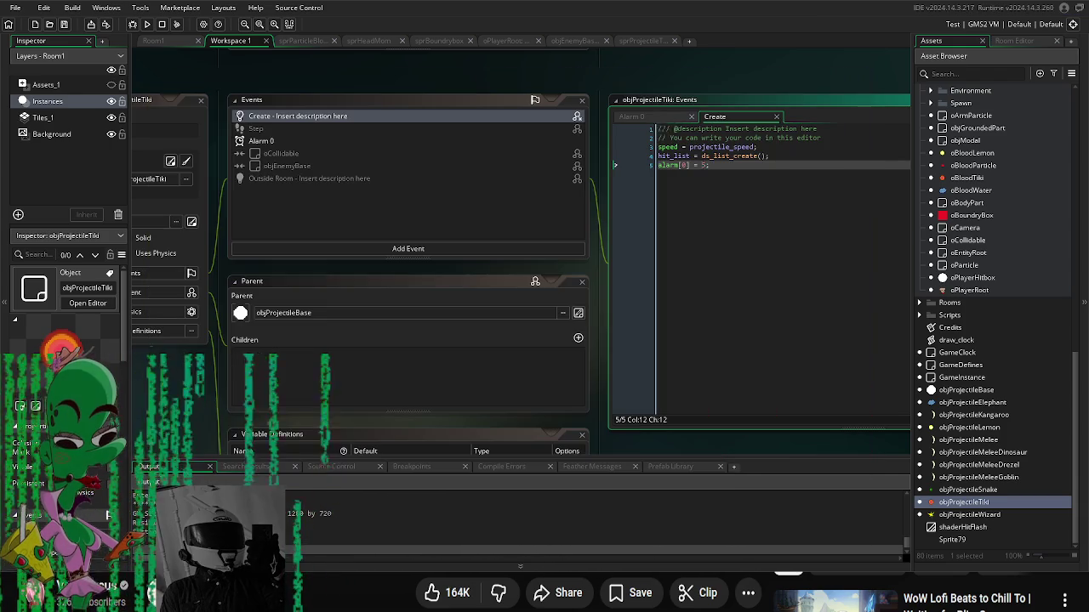
{"action": "left_click", "coordinate": [278, 141]}
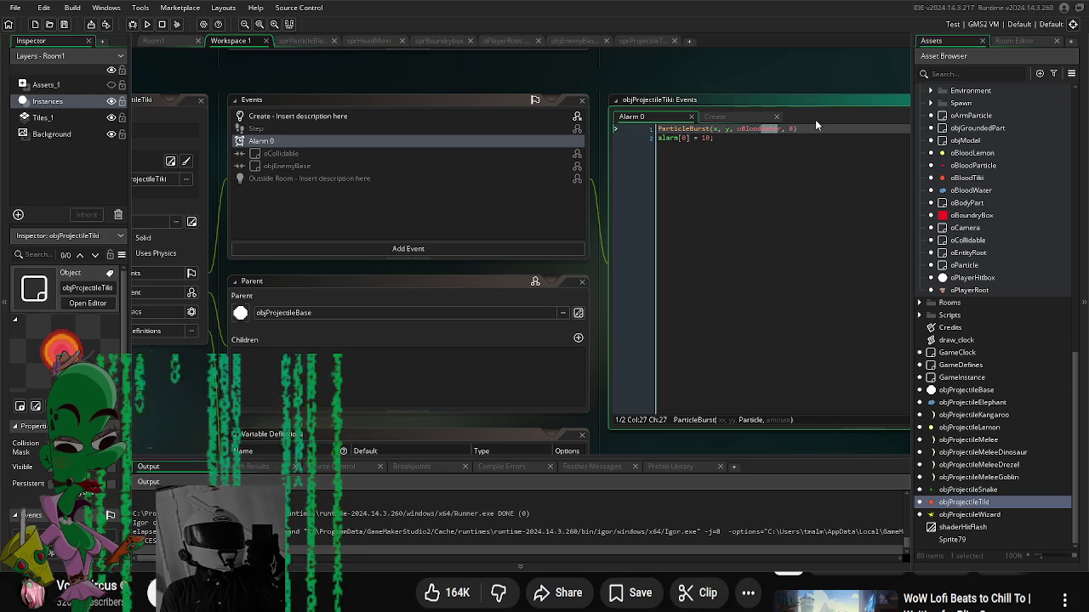
{"action": "type", "text": "ti"}
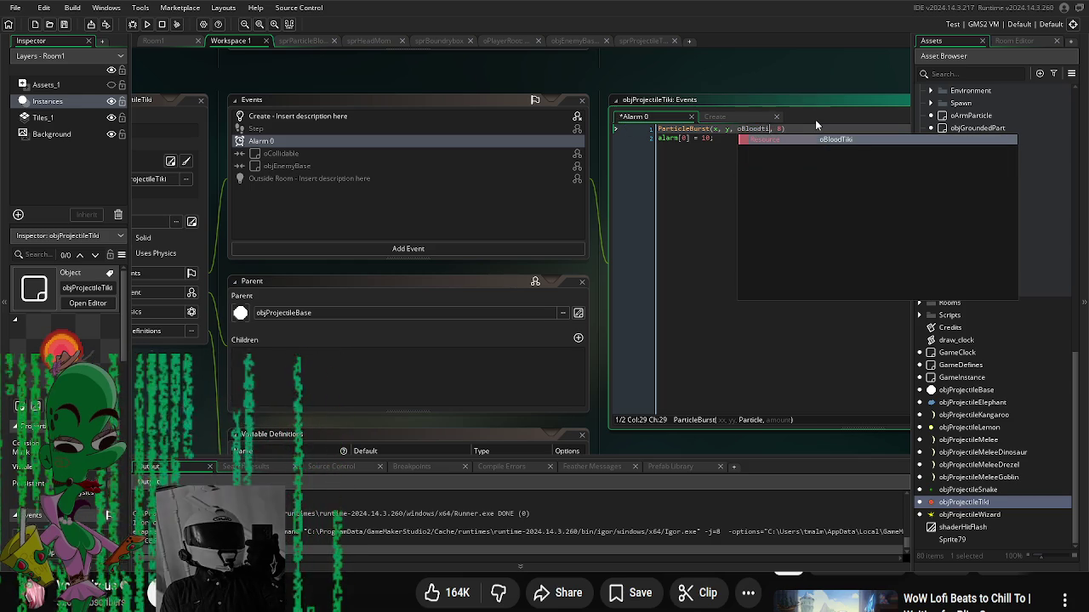
{"action": "key", "text": "Return"}
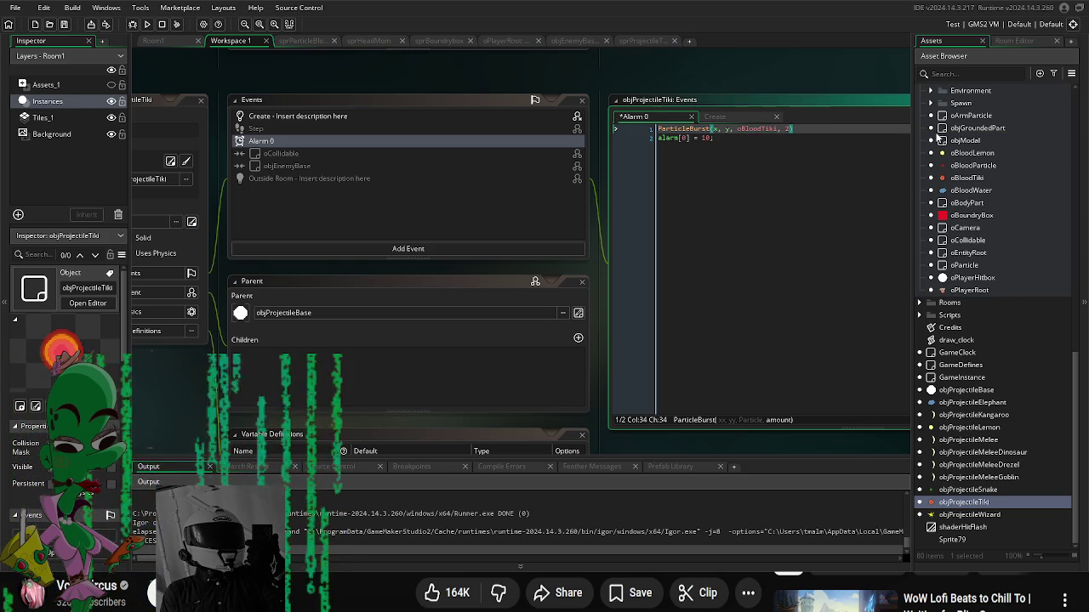
{"action": "key", "text": "F5"}
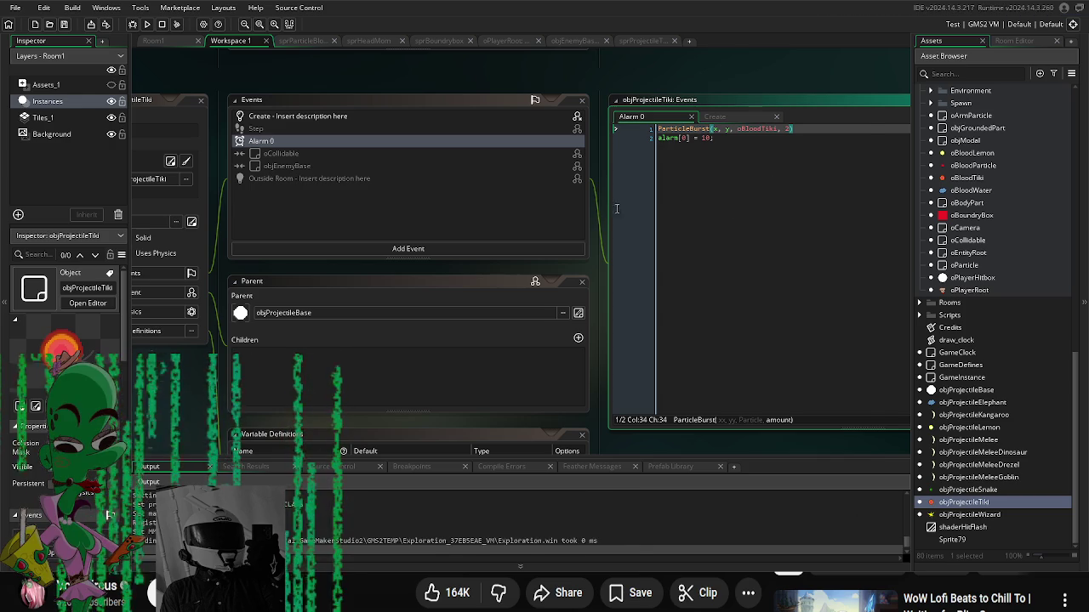
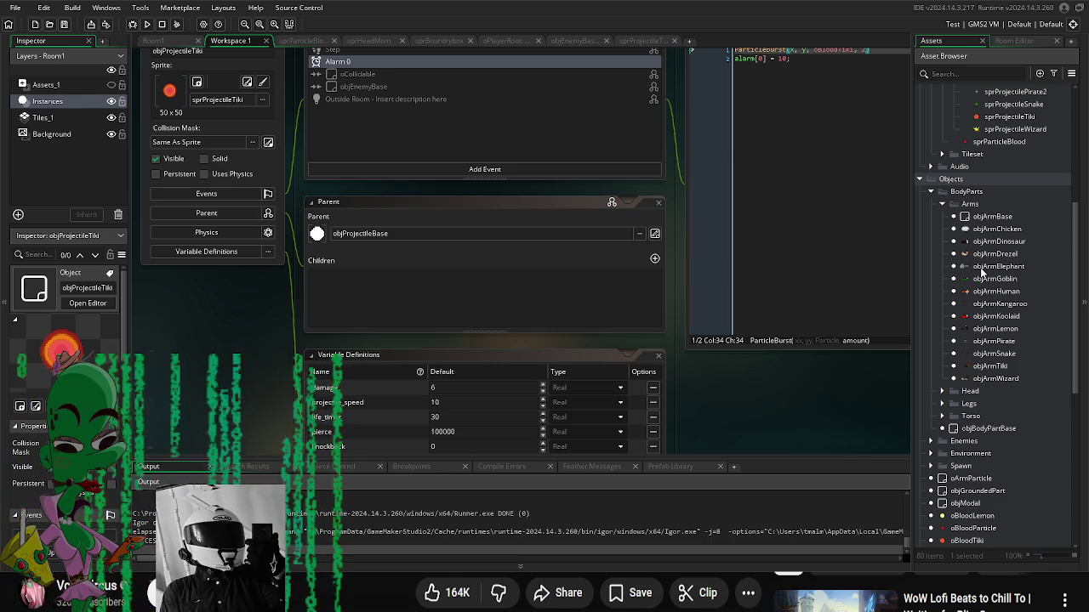
Step: Steer the player right, left, down and around the arena to dodge the swarming lemon enemies
{"action": "scroll", "coordinate": [993, 289], "scroll_direction": "up", "scroll_amount": 6}
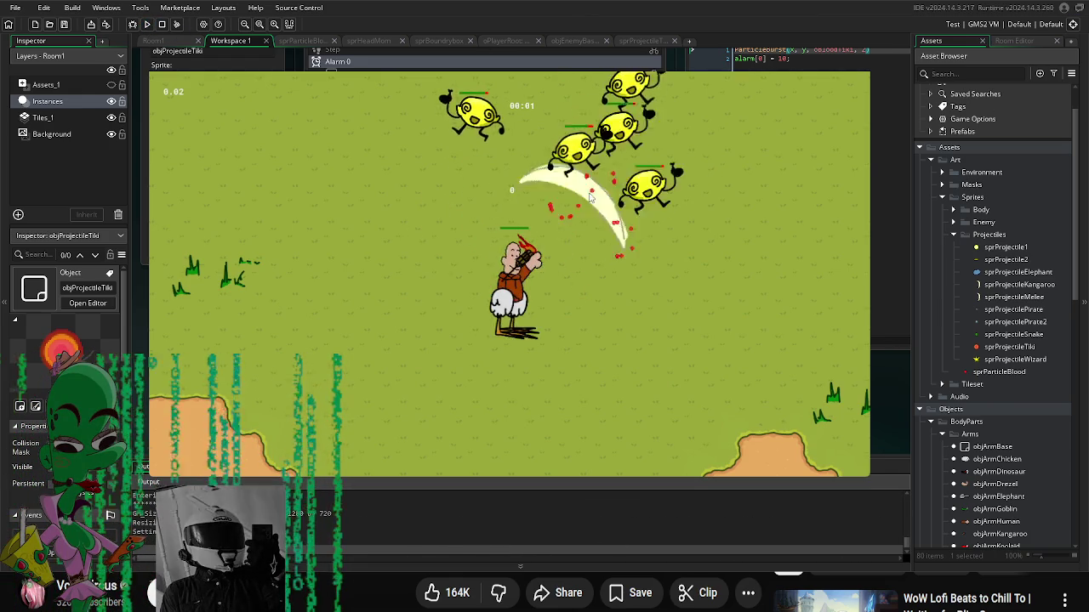
{"action": "key", "text": "d"}
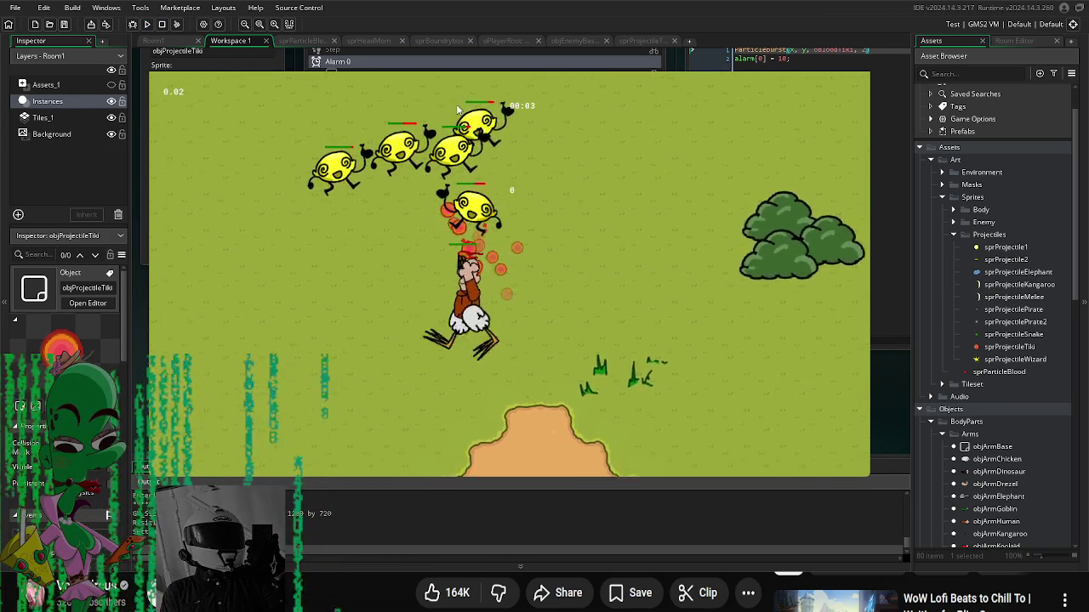
{"action": "key", "text": "a"}
{"action": "key", "text": "s"}
{"action": "key", "text": "d"}
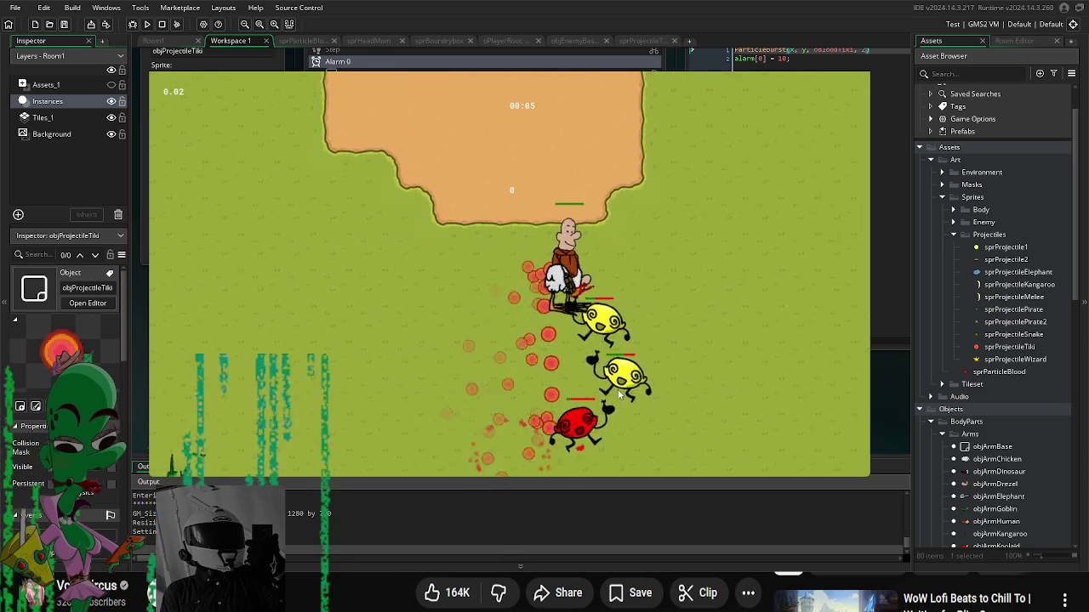
{"action": "key", "text": "s"}
{"action": "key", "text": "a"}
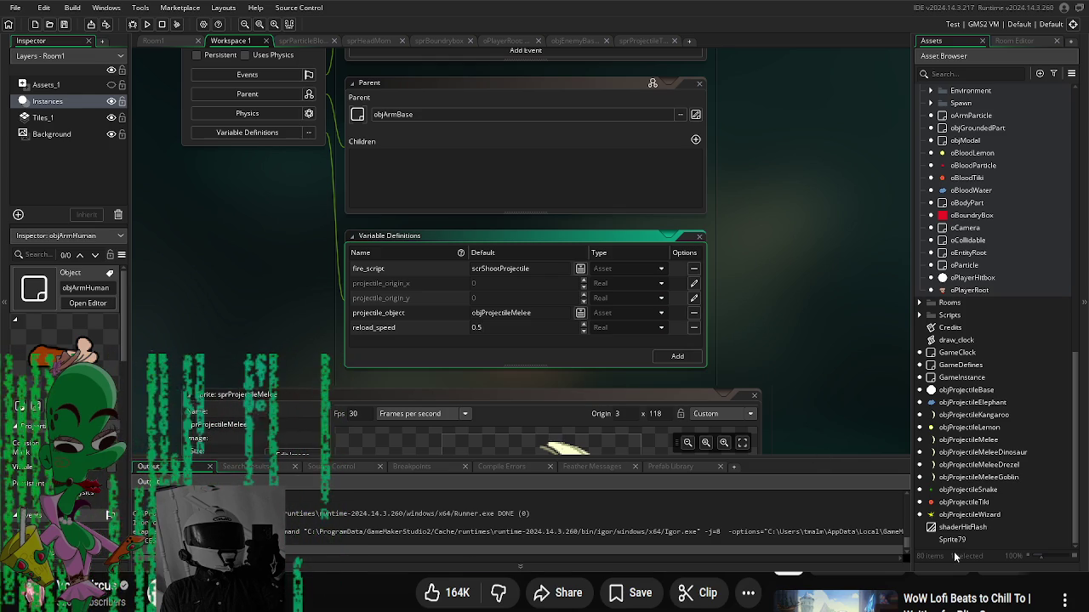
Step: Review objArmHuman's variables: scrShootProjectile firing objProjectileMelee with reload_speed 0.5
{"action": "scroll", "coordinate": [1015, 274], "scroll_direction": "up", "scroll_amount": 3}
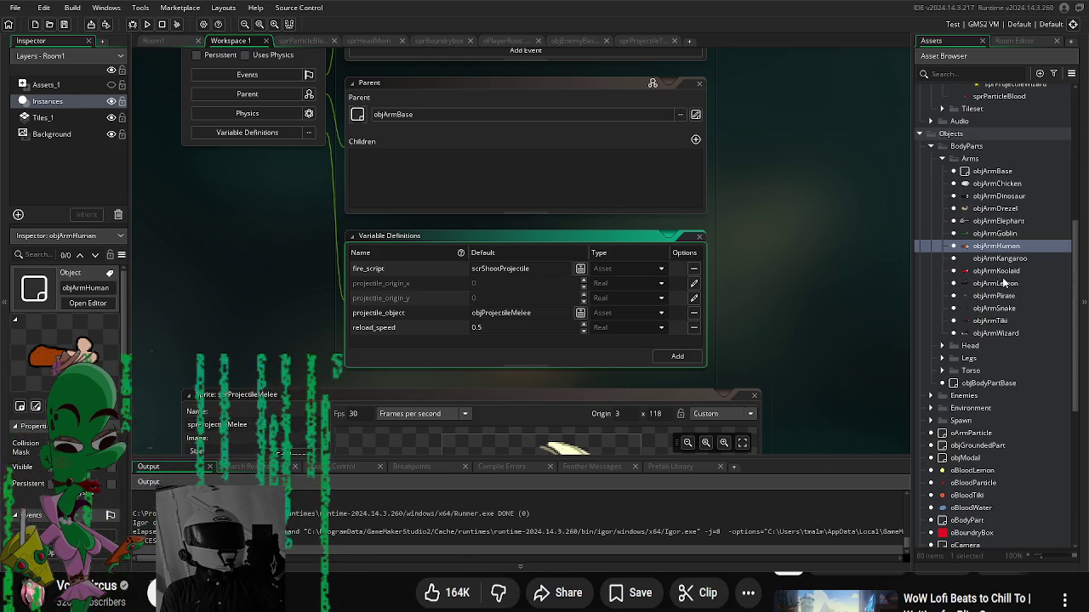
Step: Open objArmKangaroo, which fires objProjectileKangaroo
{"action": "double_click", "coordinate": [1012, 257]}
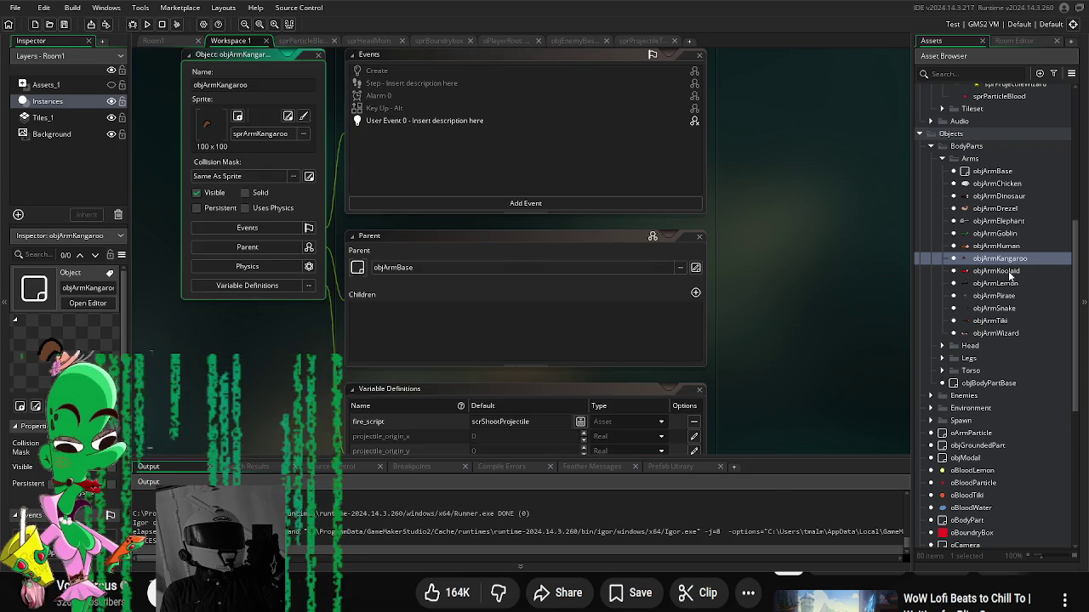
{"action": "scroll", "coordinate": [791, 315], "scroll_direction": "down", "scroll_amount": 3}
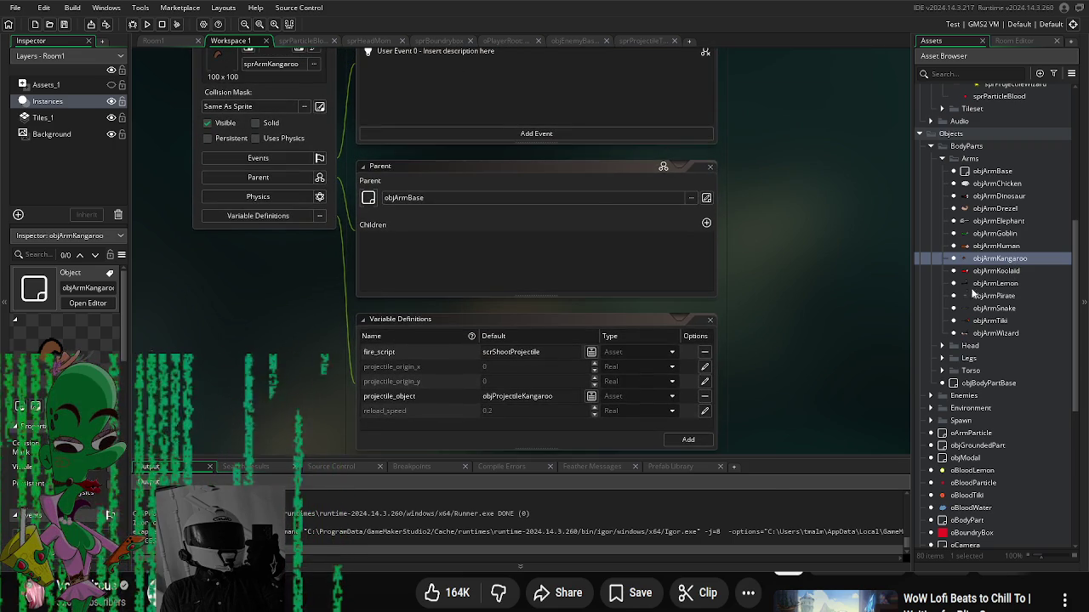
{"action": "scroll", "coordinate": [995, 274], "scroll_direction": "down", "scroll_amount": 6}
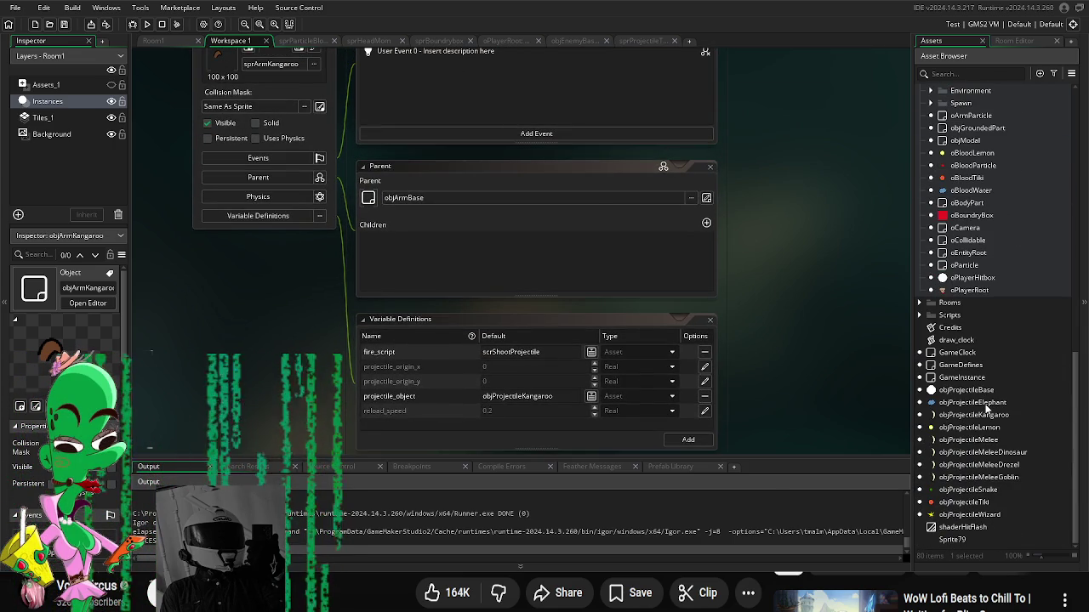
Step: Duplicate objProjectileWizard, keeping the default name objProjectileWizard_1
{"action": "left_click", "coordinate": [987, 403]}
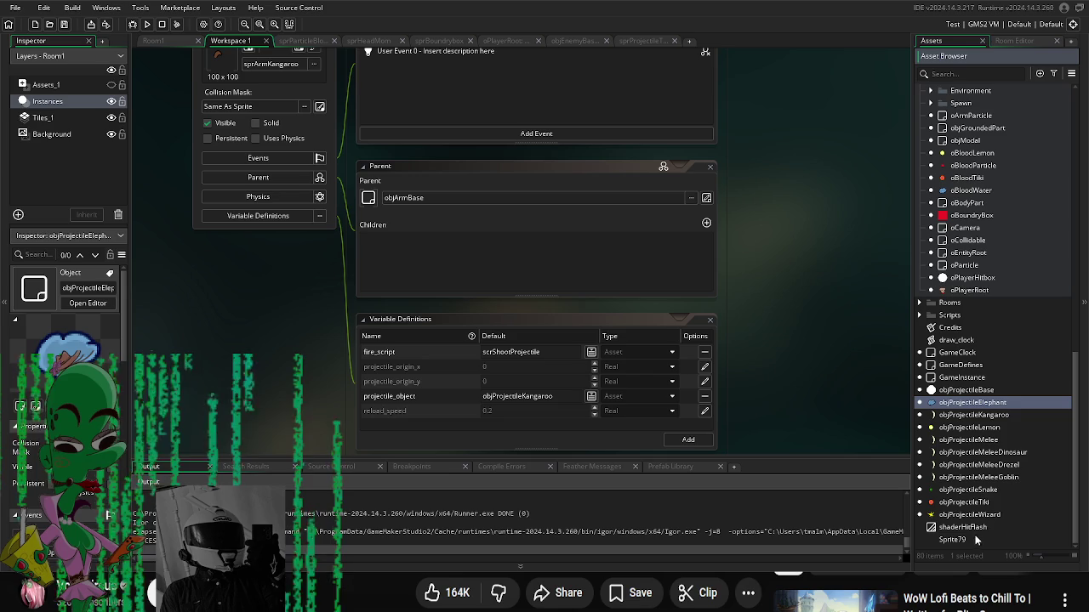
{"action": "left_click", "coordinate": [988, 514]}
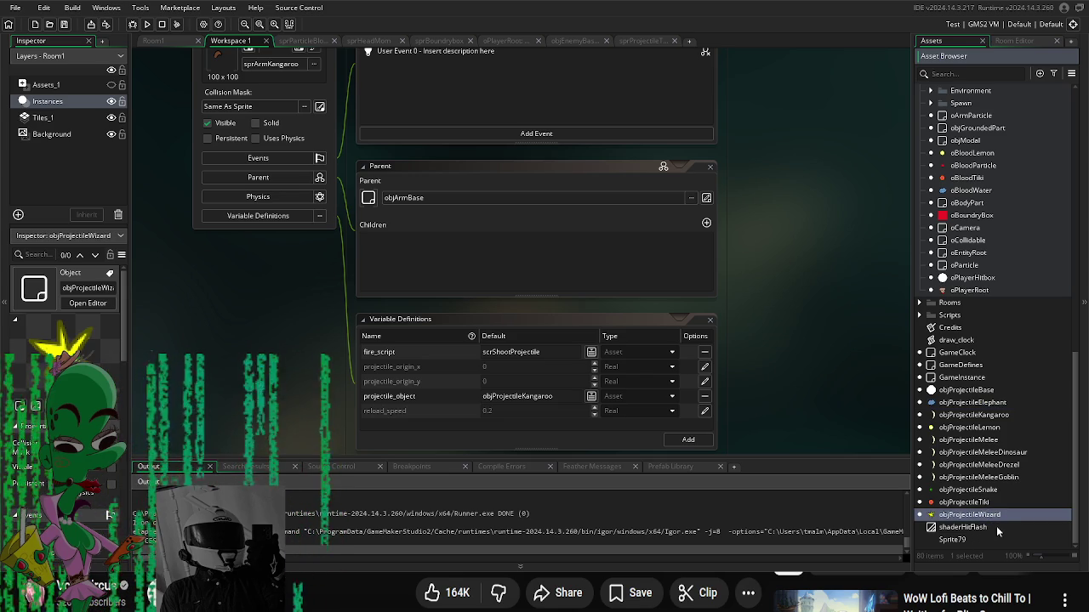
{"action": "key", "text": "ctrl+d"}
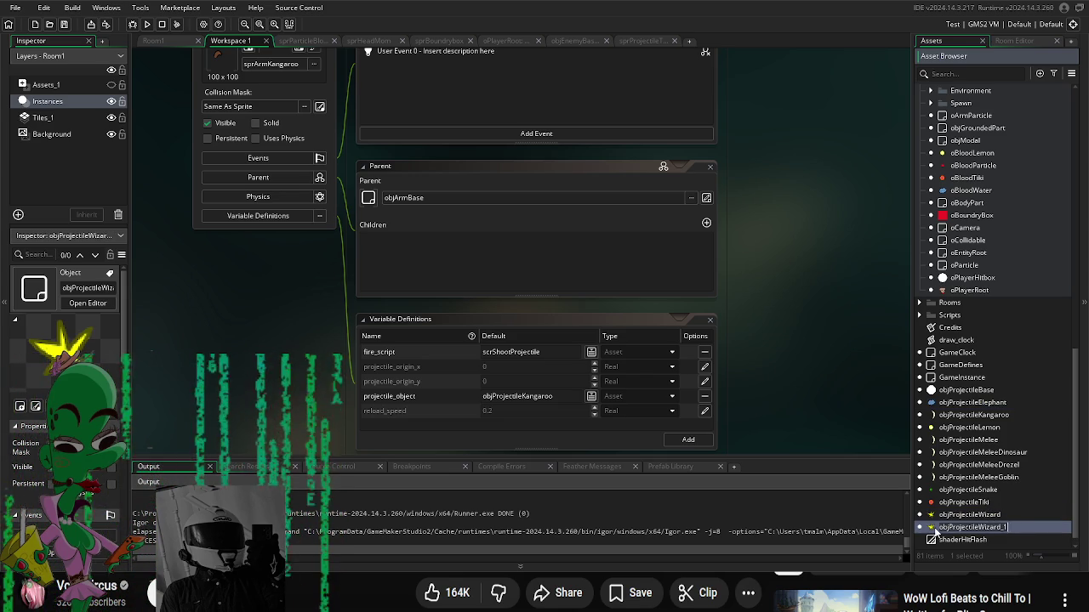
{"action": "key", "text": "Return"}
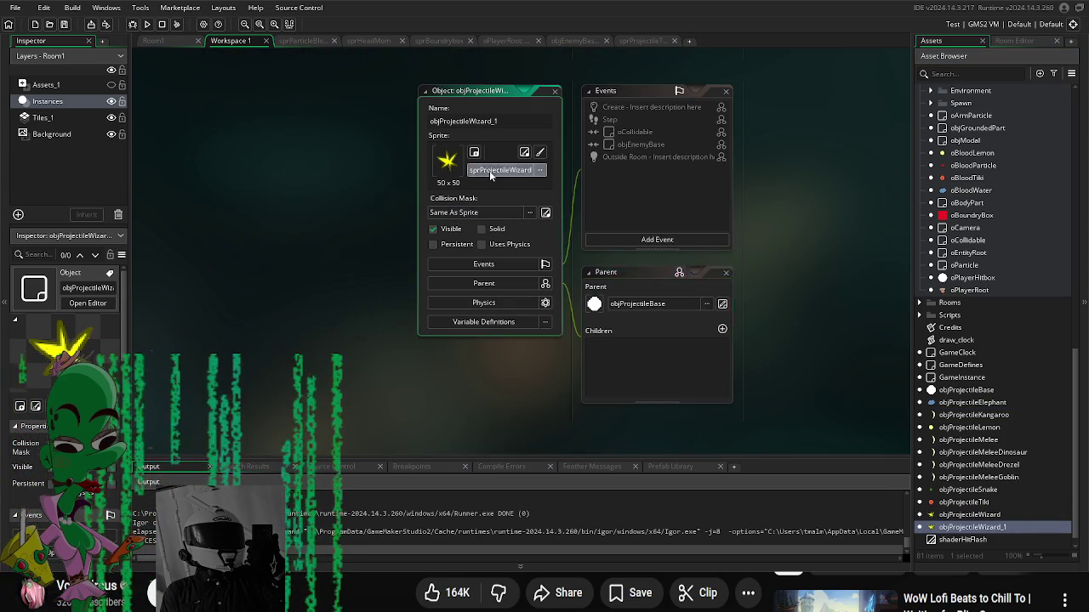
Step: Browse the Art sprite folders in the Select Sprite picker for the copied projectile
{"action": "left_click", "coordinate": [489, 171]}
{"action": "left_click", "coordinate": [655, 193]}
{"action": "left_click", "coordinate": [501, 170]}
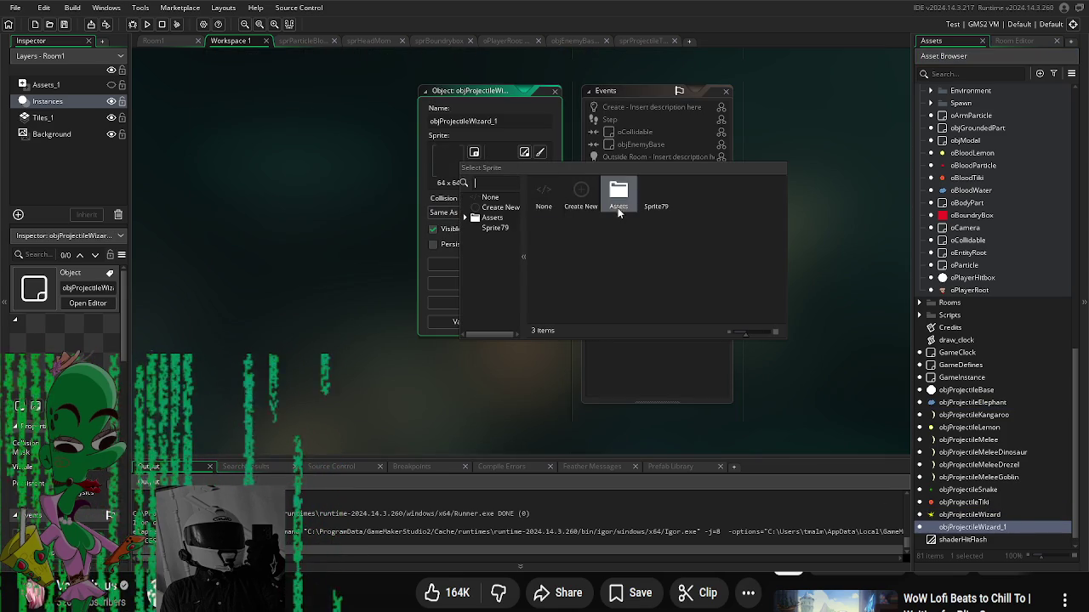
{"action": "double_click", "coordinate": [618, 200]}
{"action": "double_click", "coordinate": [579, 194]}
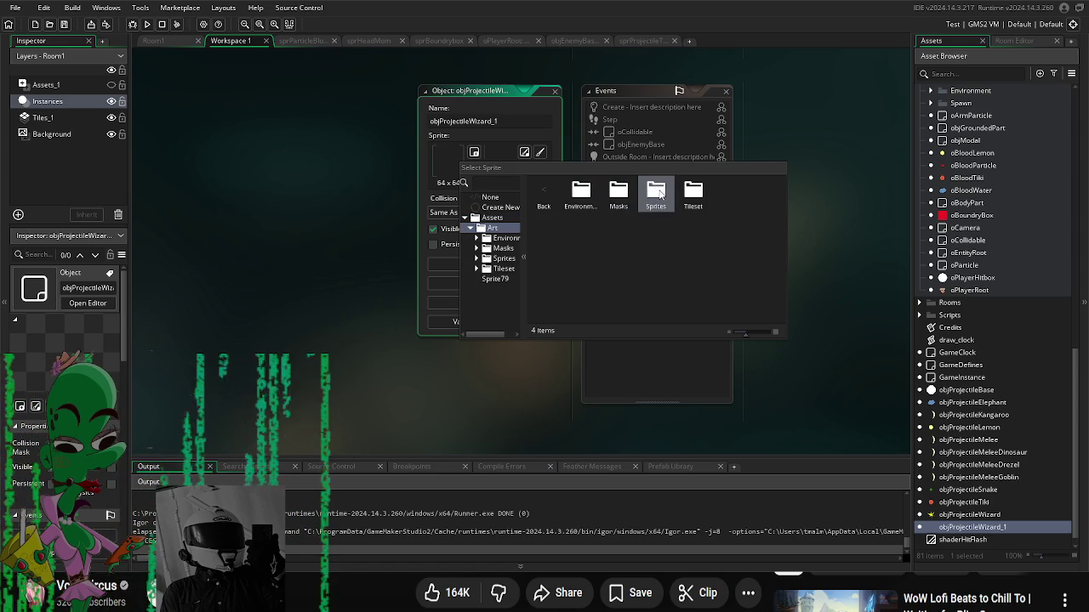
{"action": "double_click", "coordinate": [656, 194]}
{"action": "double_click", "coordinate": [581, 194]}
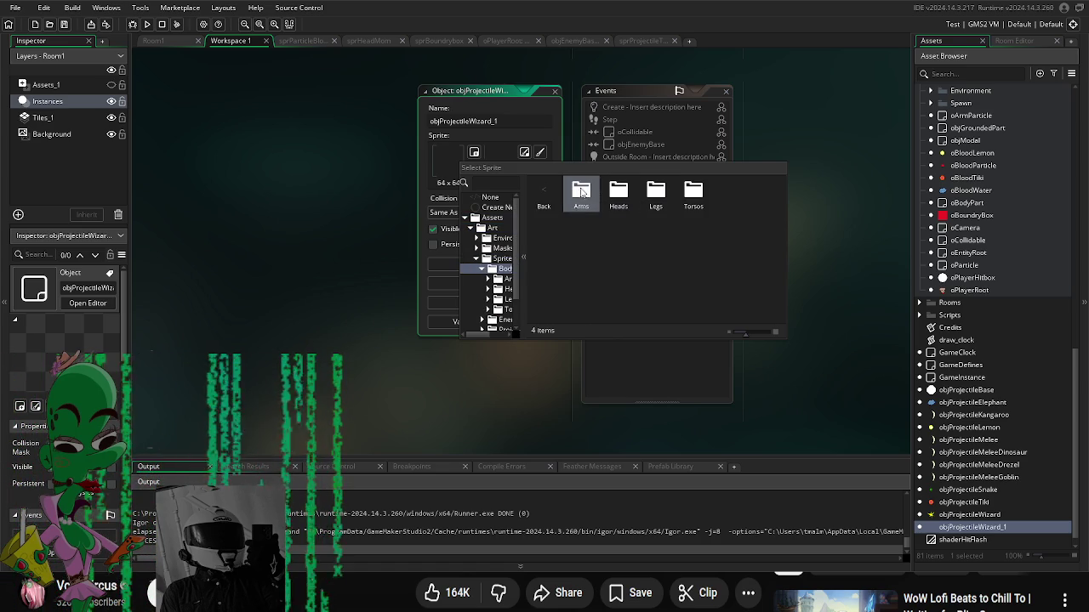
{"action": "double_click", "coordinate": [582, 192]}
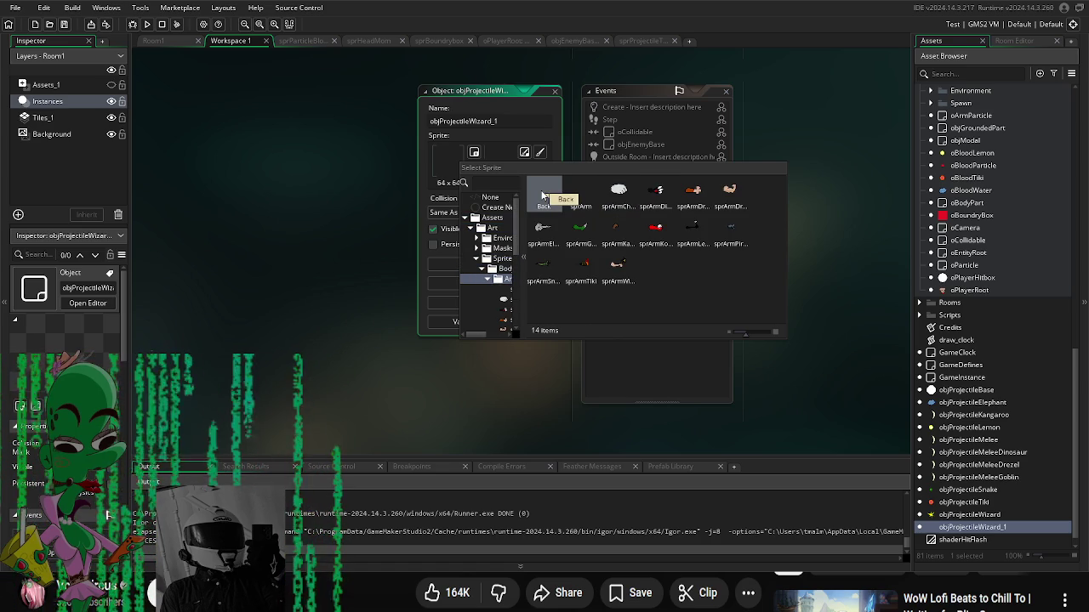
{"action": "double_click", "coordinate": [541, 197]}
{"action": "double_click", "coordinate": [543, 196]}
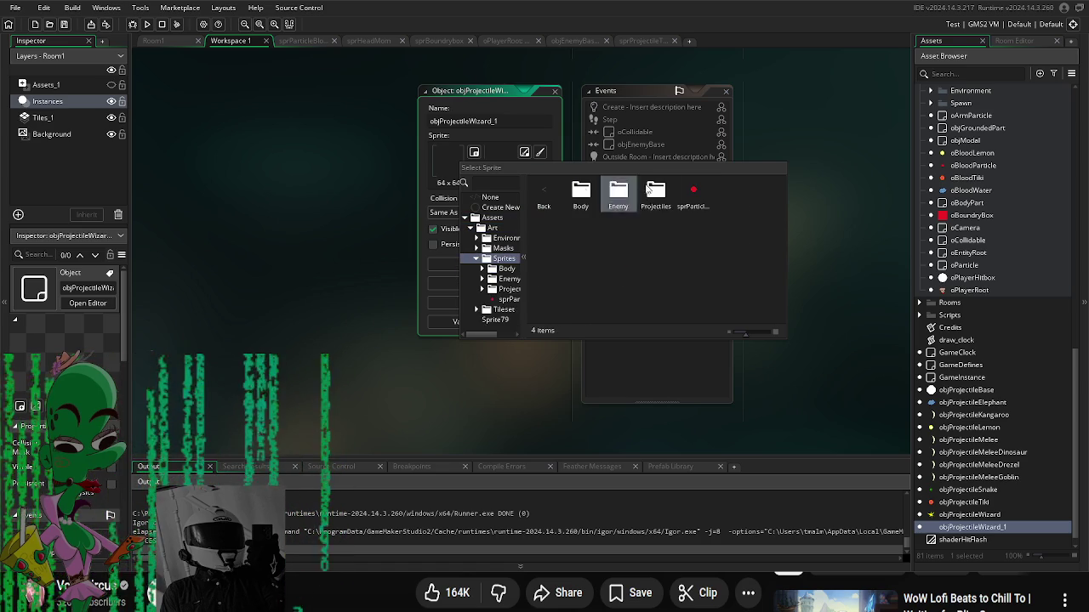
{"action": "double_click", "coordinate": [656, 194]}
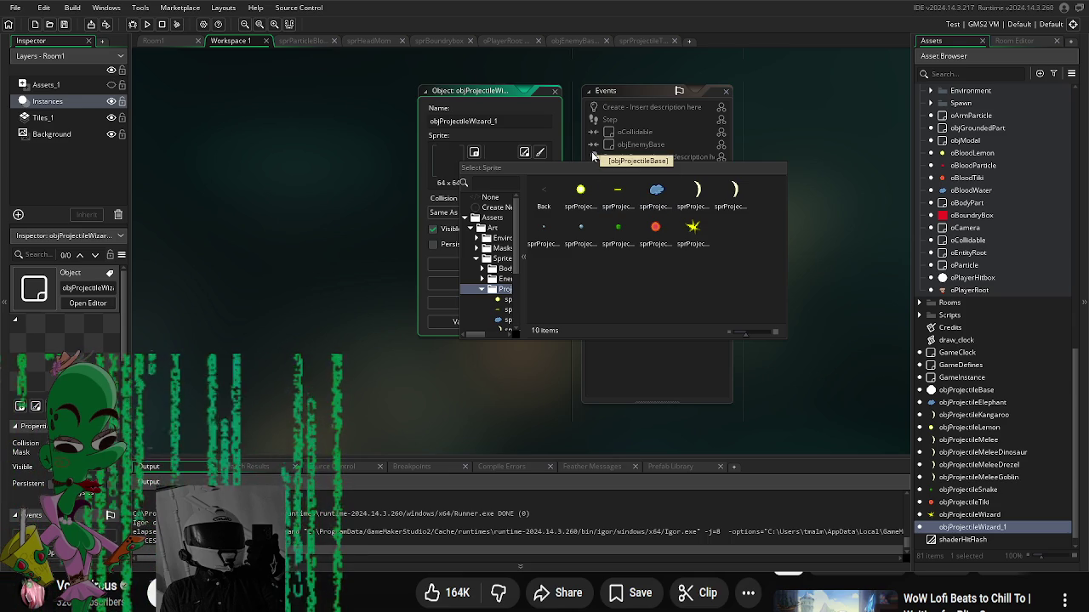
Step: Choose sprProjectileMask from the Masks folder as the projectile's sprite
{"action": "double_click", "coordinate": [551, 198]}
{"action": "double_click", "coordinate": [551, 197]}
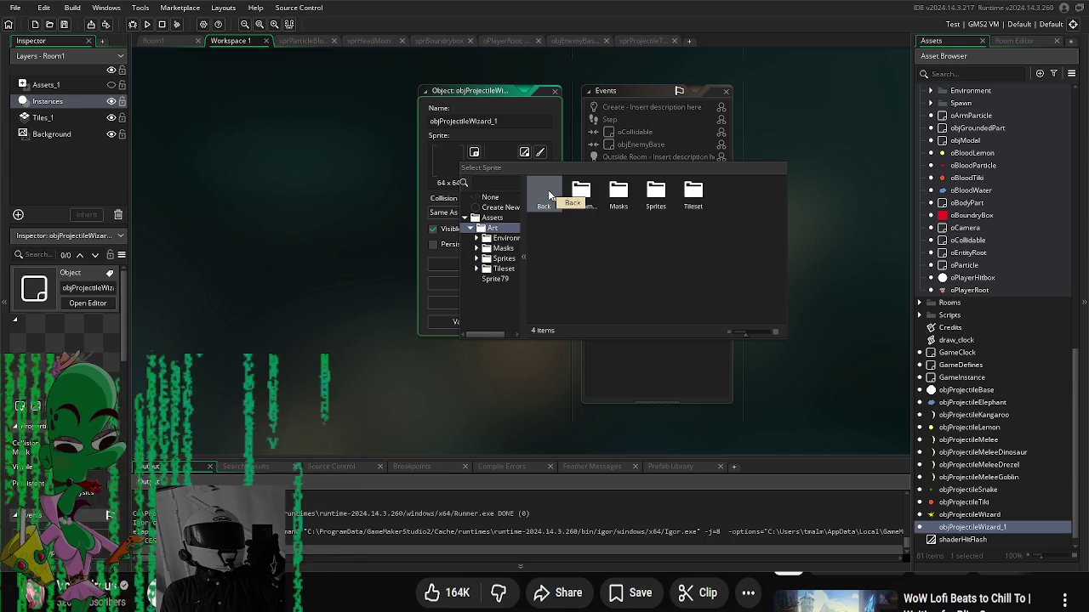
{"action": "double_click", "coordinate": [551, 197]}
{"action": "double_click", "coordinate": [578, 192]}
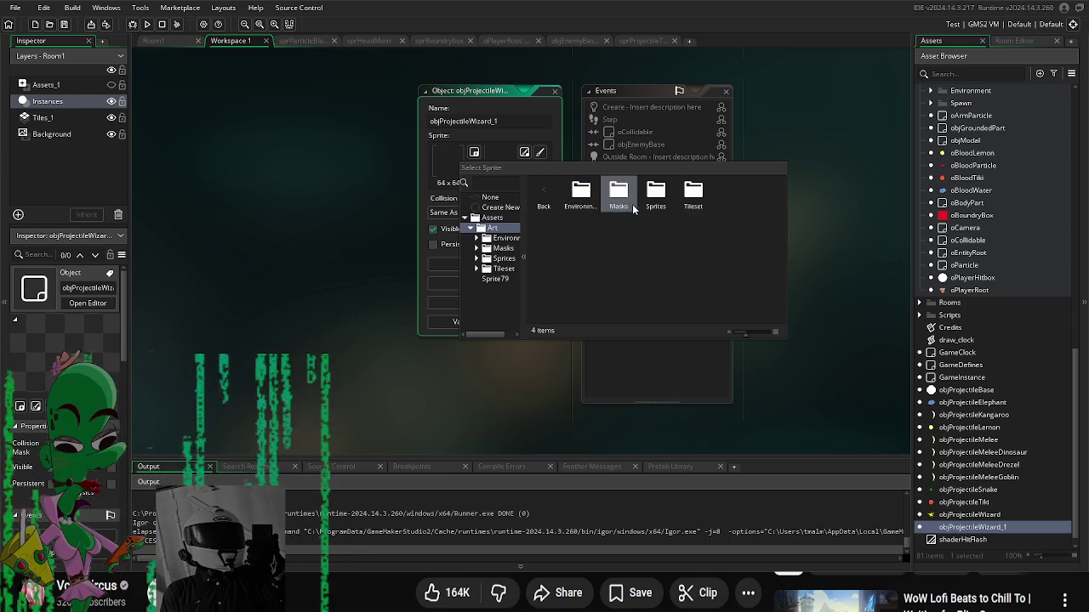
{"action": "double_click", "coordinate": [619, 189]}
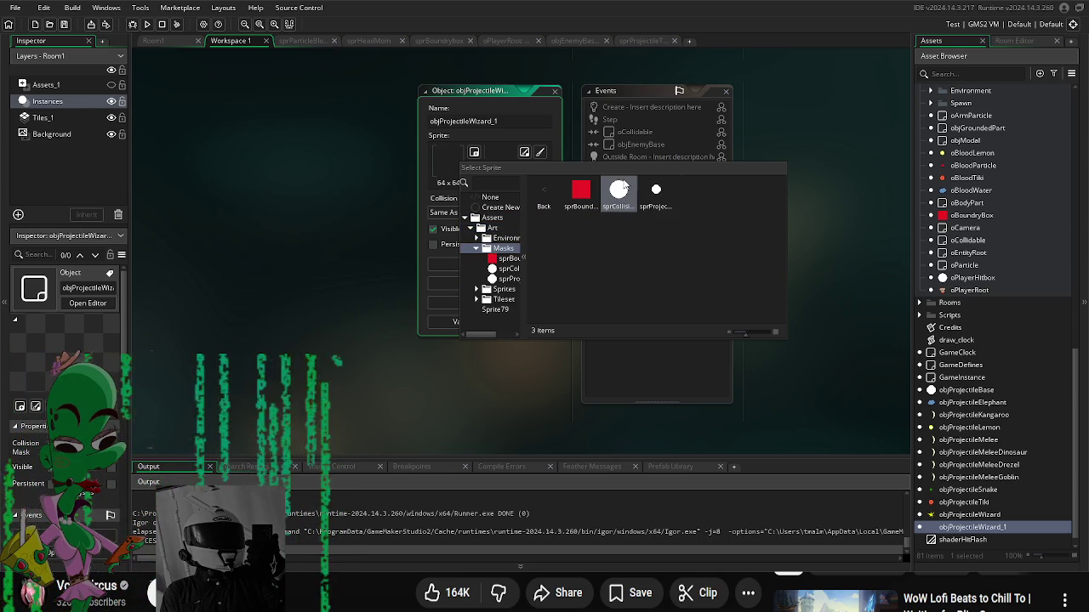
{"action": "left_click", "coordinate": [665, 200]}
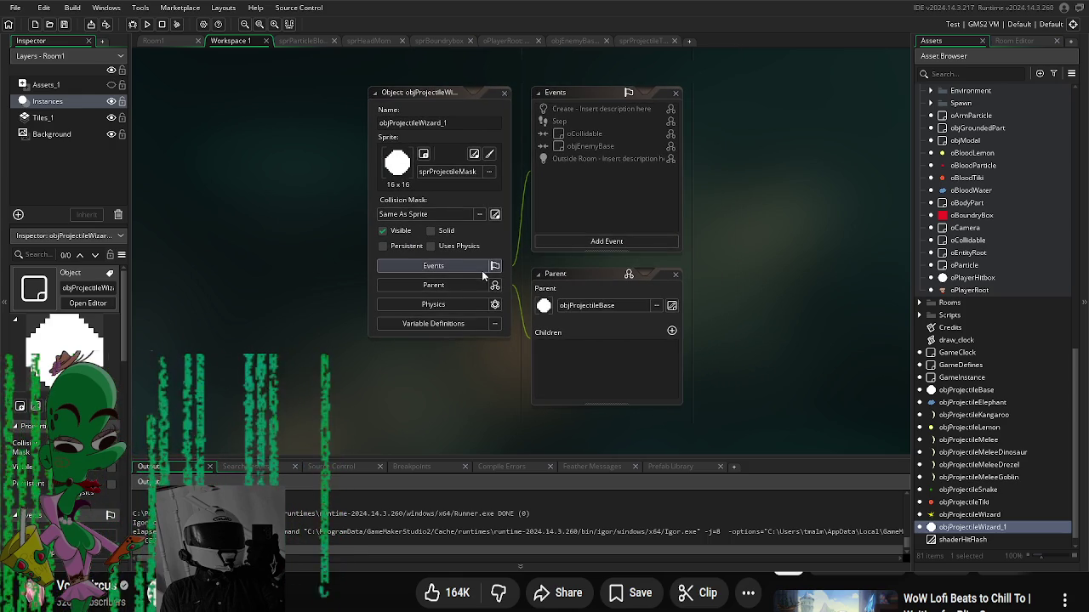
Step: In Variable Definitions, enter a new damage default and a projectile_speed of 15
{"action": "left_click", "coordinate": [452, 325]}
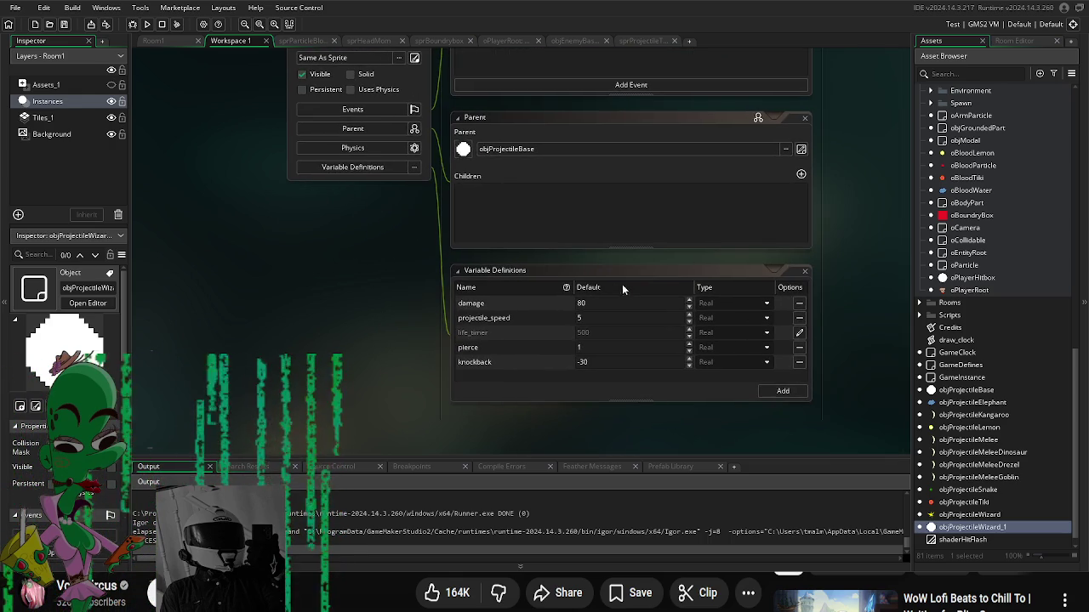
{"action": "left_click", "coordinate": [608, 303]}
{"action": "type", "text": "20"}
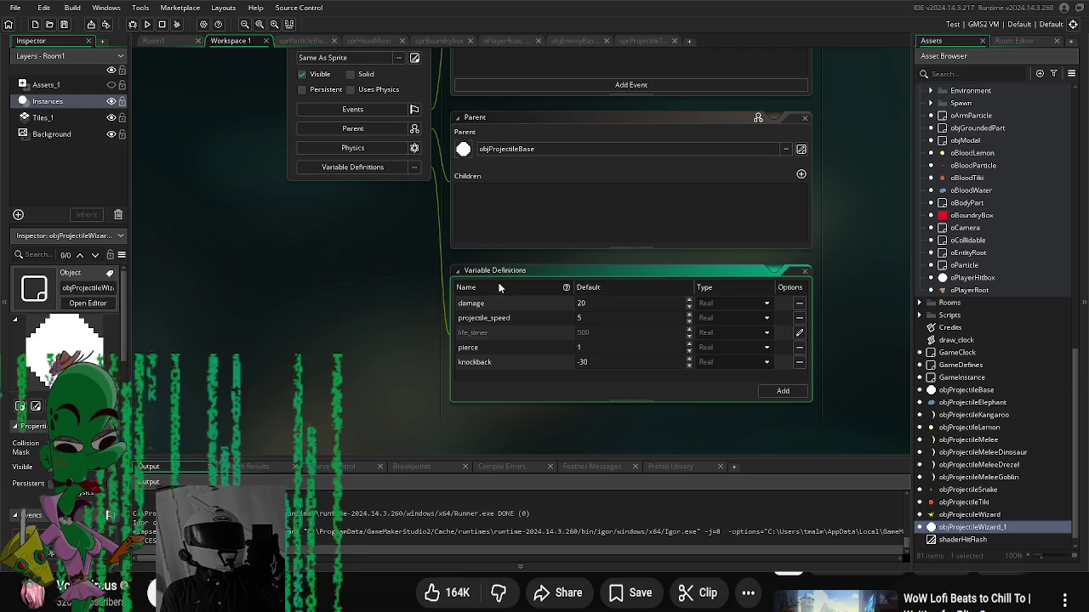
{"action": "key", "text": "Tab"}
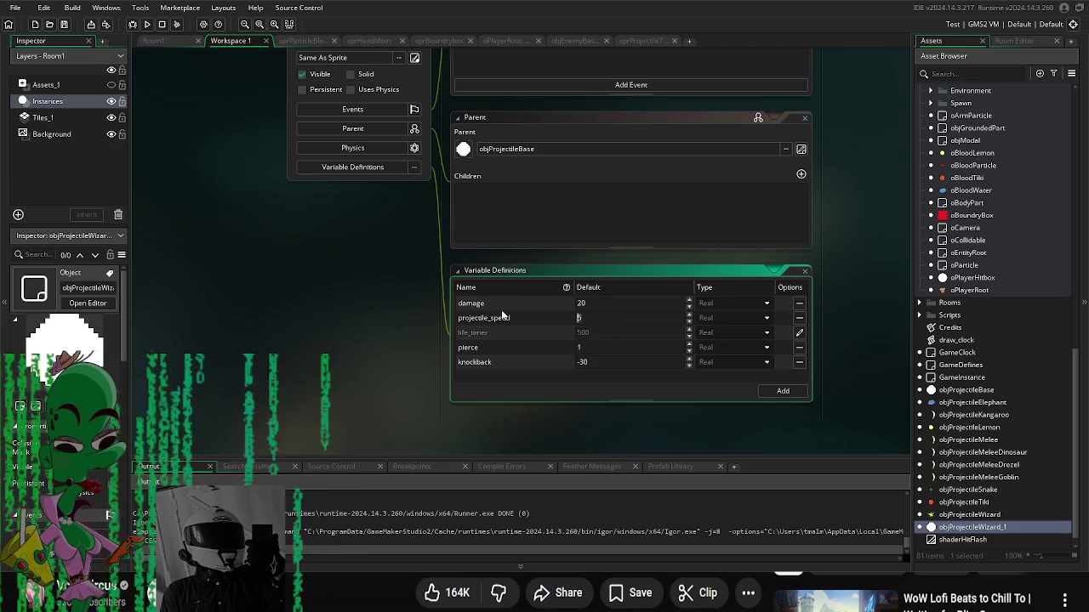
{"action": "type", "text": "15"}
{"action": "key", "text": "Tab"}
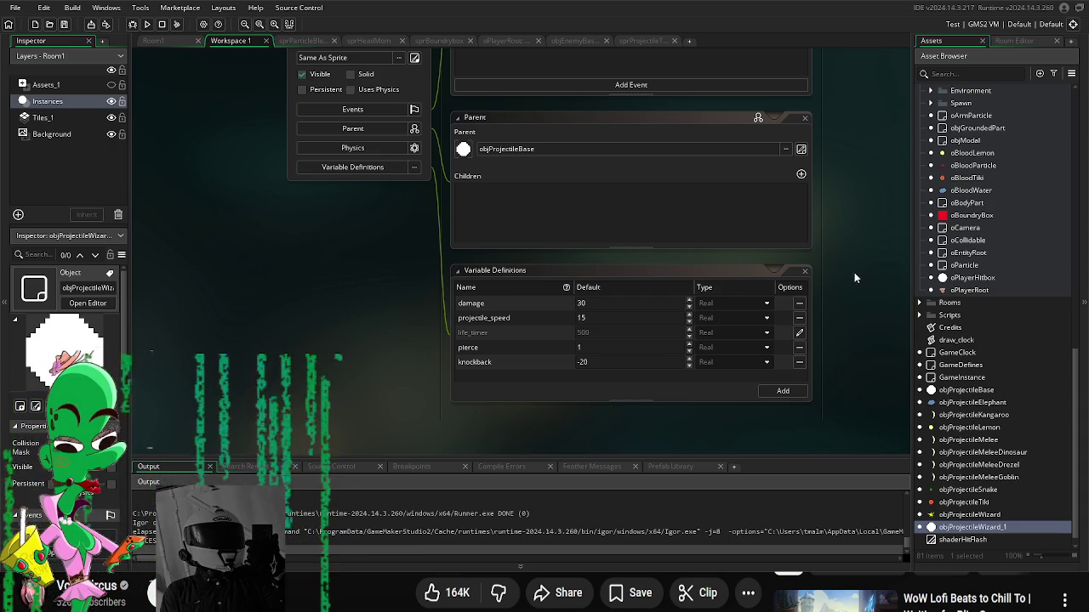
{"action": "scroll", "coordinate": [854, 277], "scroll_direction": "up", "scroll_amount": 1}
{"action": "scroll", "coordinate": [995, 255], "scroll_direction": "up", "scroll_amount": 6}
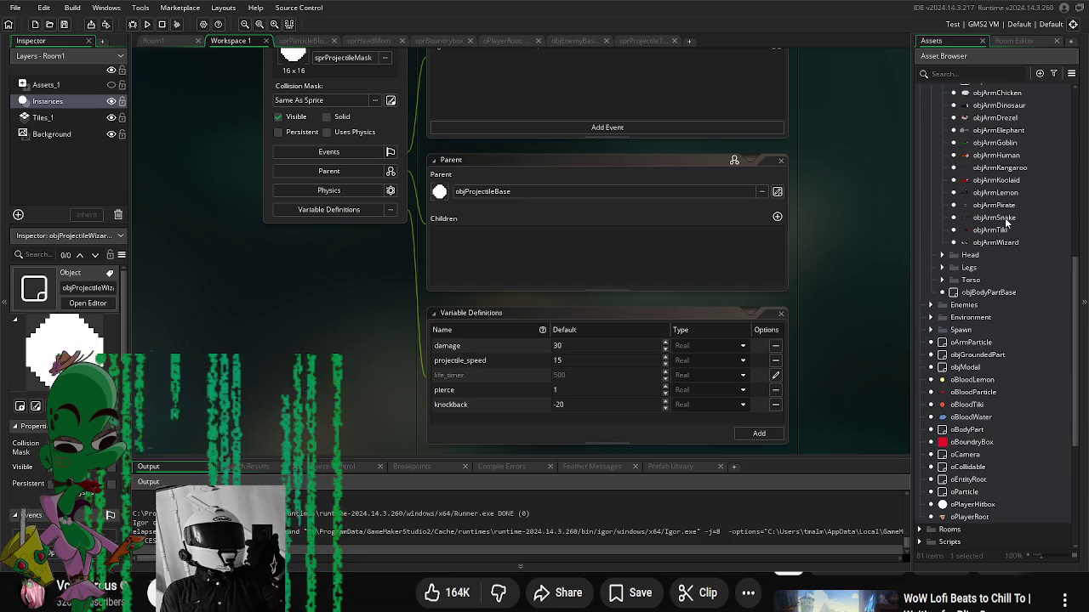
Step: Open objArmKoolaid and set its fire_script to scrShootProjectile
{"action": "scroll", "coordinate": [1003, 247], "scroll_direction": "up", "scroll_amount": 2}
{"action": "double_click", "coordinate": [1004, 249]}
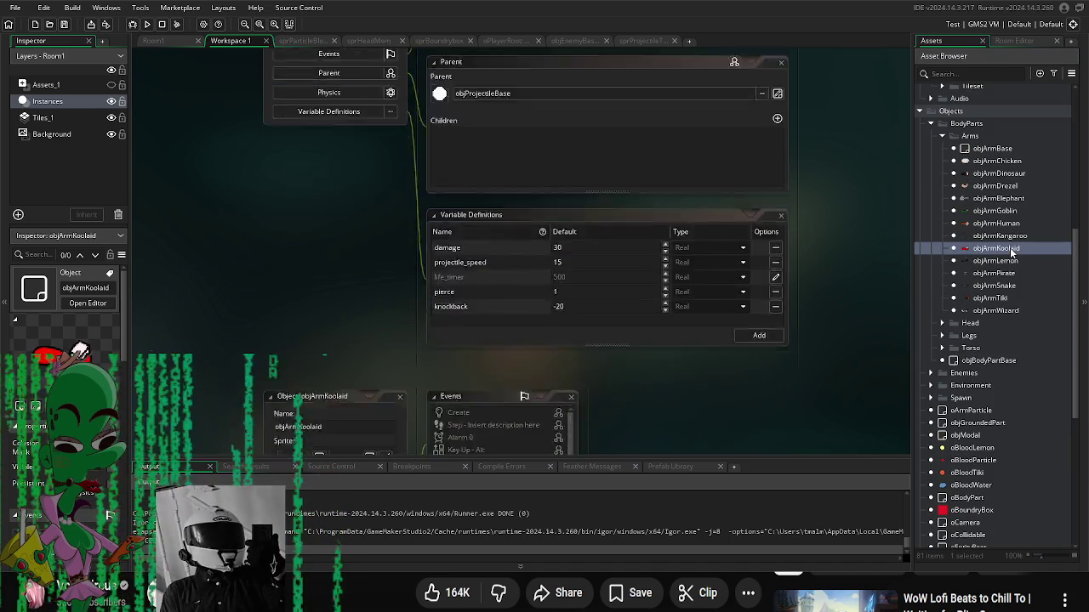
{"action": "scroll", "coordinate": [566, 377], "scroll_direction": "down", "scroll_amount": 3}
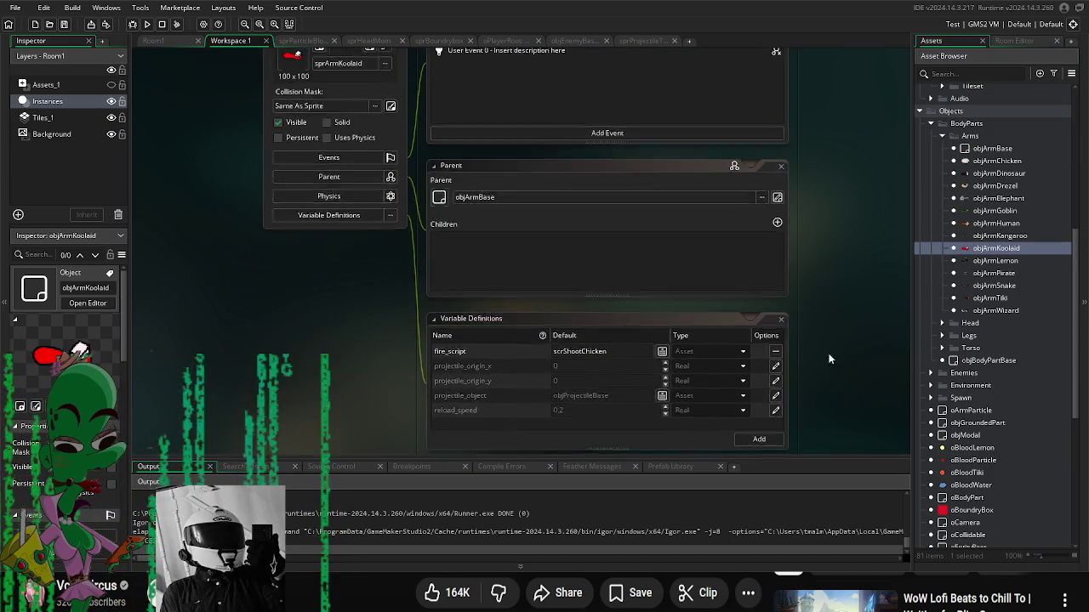
{"action": "left_click", "coordinate": [611, 320]}
{"action": "double_click", "coordinate": [705, 350]}
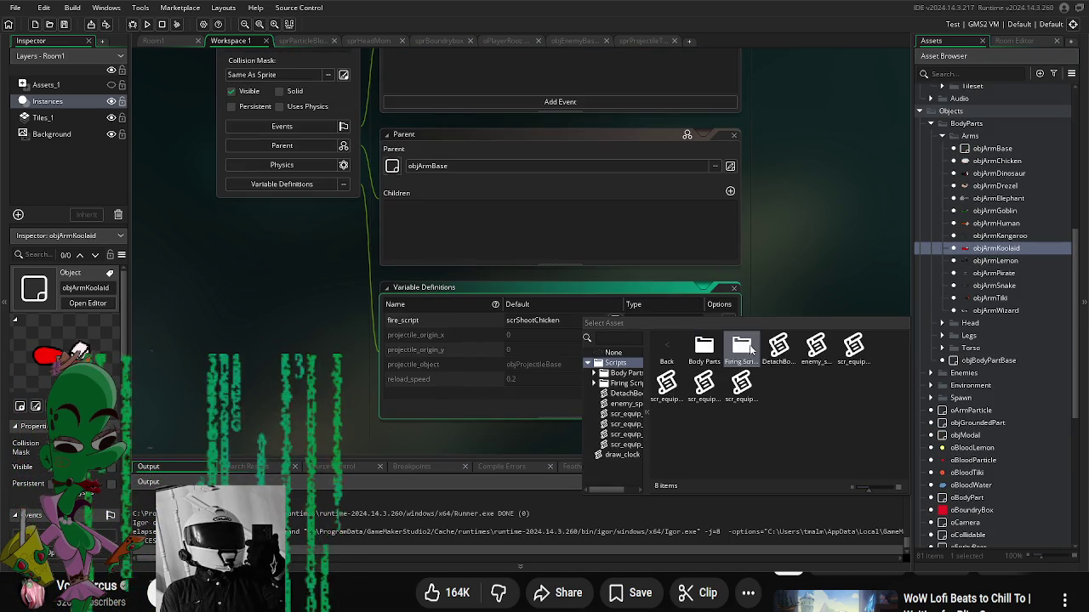
{"action": "double_click", "coordinate": [741, 348]}
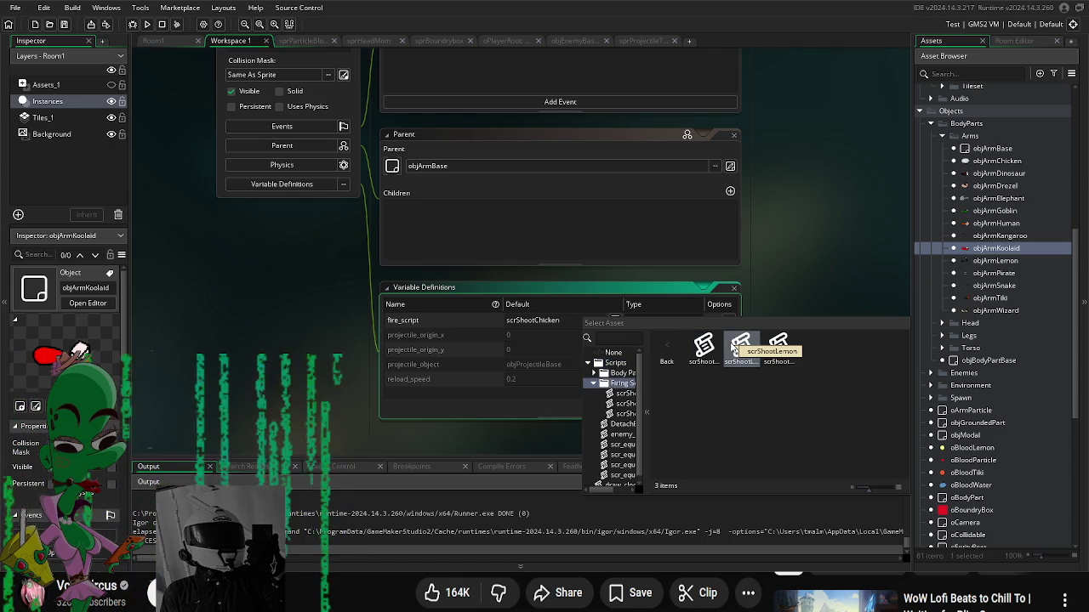
{"action": "double_click", "coordinate": [742, 349]}
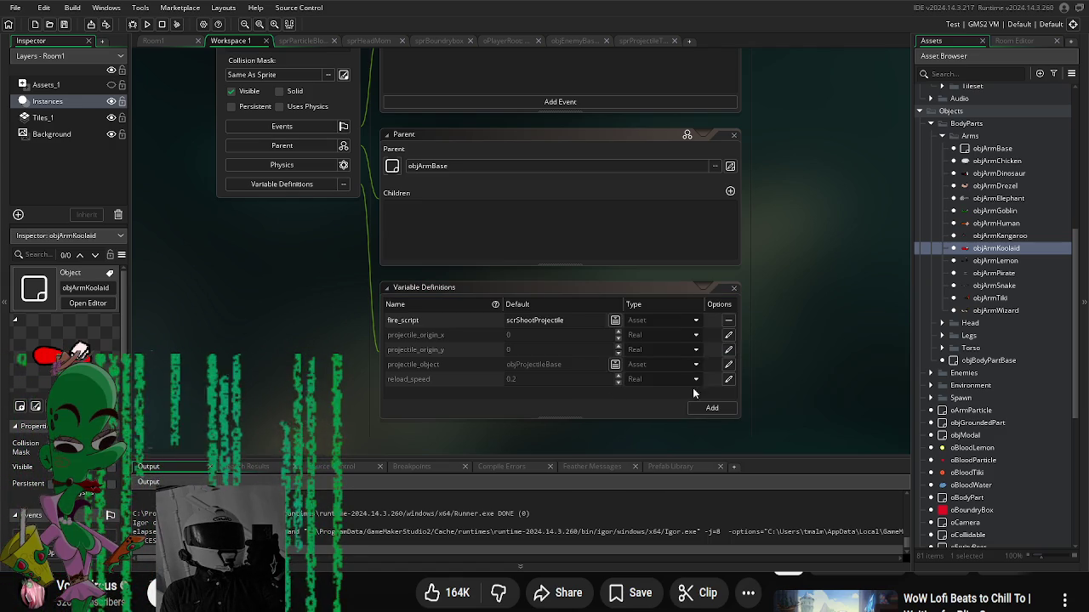
Step: Set objArmKoolaid's projectile_object to objProjectileWizard_1
{"action": "left_click", "coordinate": [615, 366]}
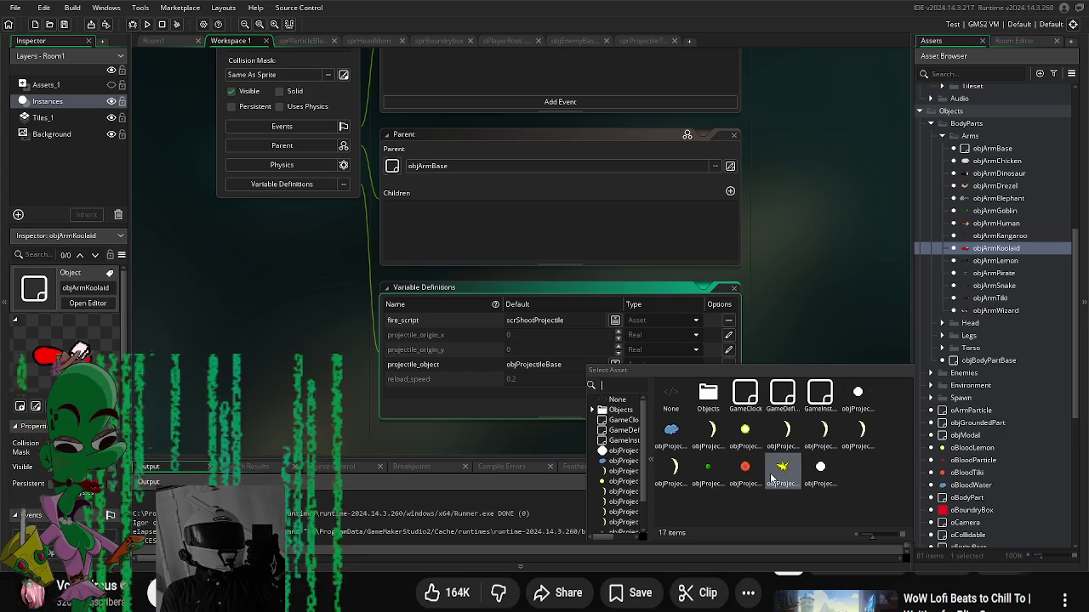
{"action": "left_click", "coordinate": [825, 465]}
{"action": "scroll", "coordinate": [943, 443], "scroll_direction": "down", "scroll_amount": 10}
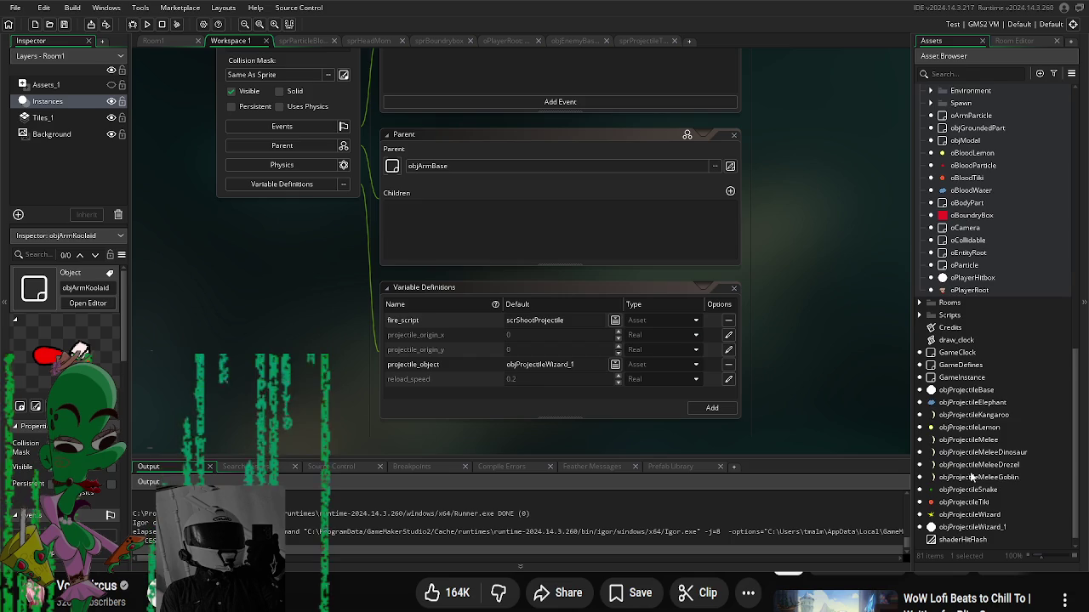
{"action": "left_click", "coordinate": [987, 516]}
Step: Rename objProjectileWizard_1 to objProjectileKoolaid
{"action": "double_click", "coordinate": [987, 515]}
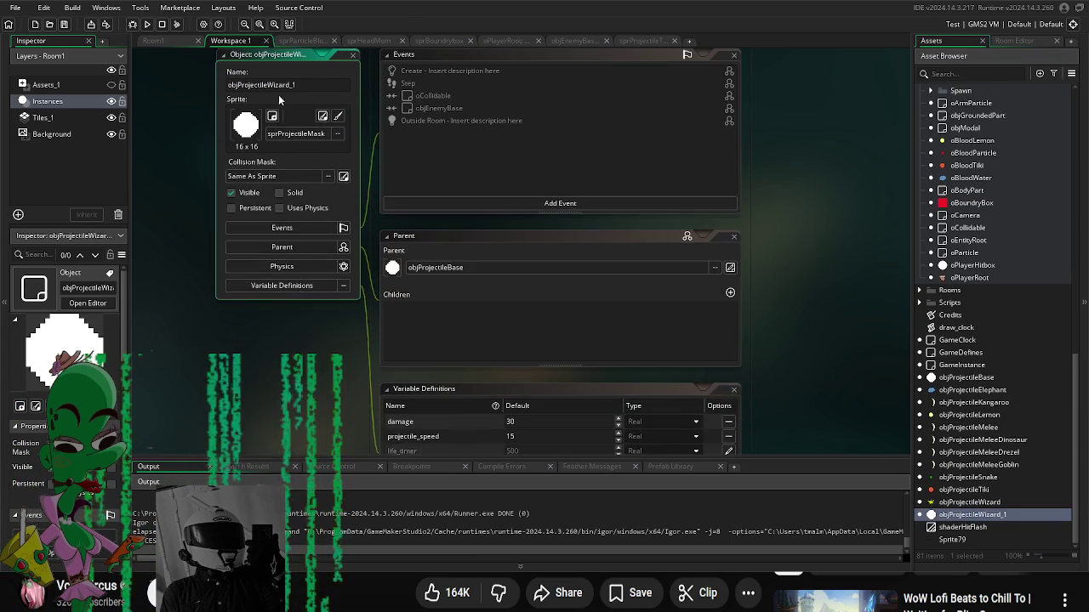
{"action": "left_click_drag", "start_coordinate": [301, 84], "coordinate": [268, 84]}
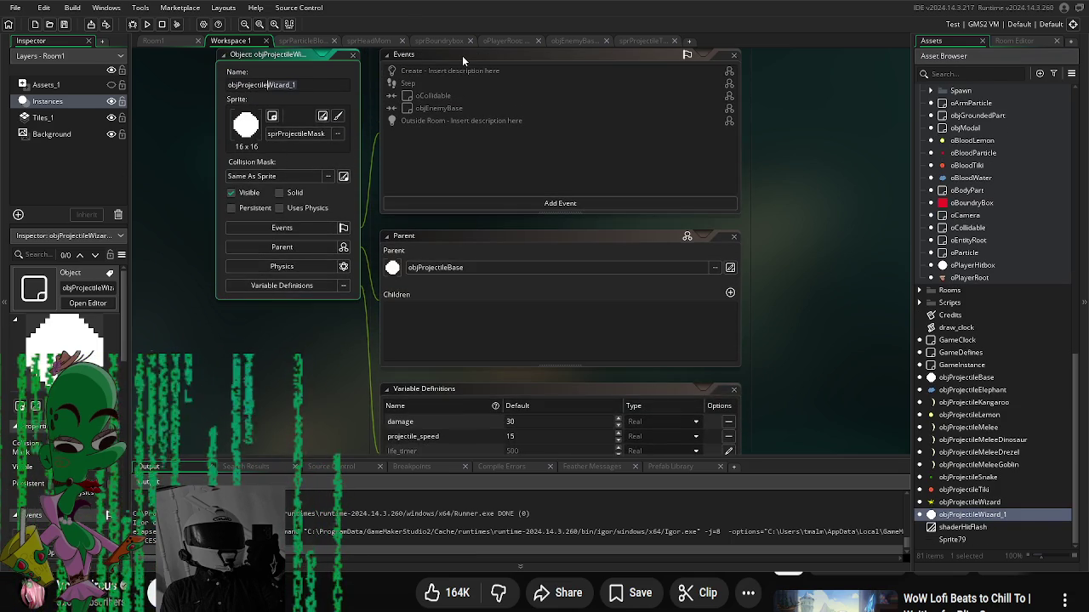
{"action": "type", "text": "Koolaid"}
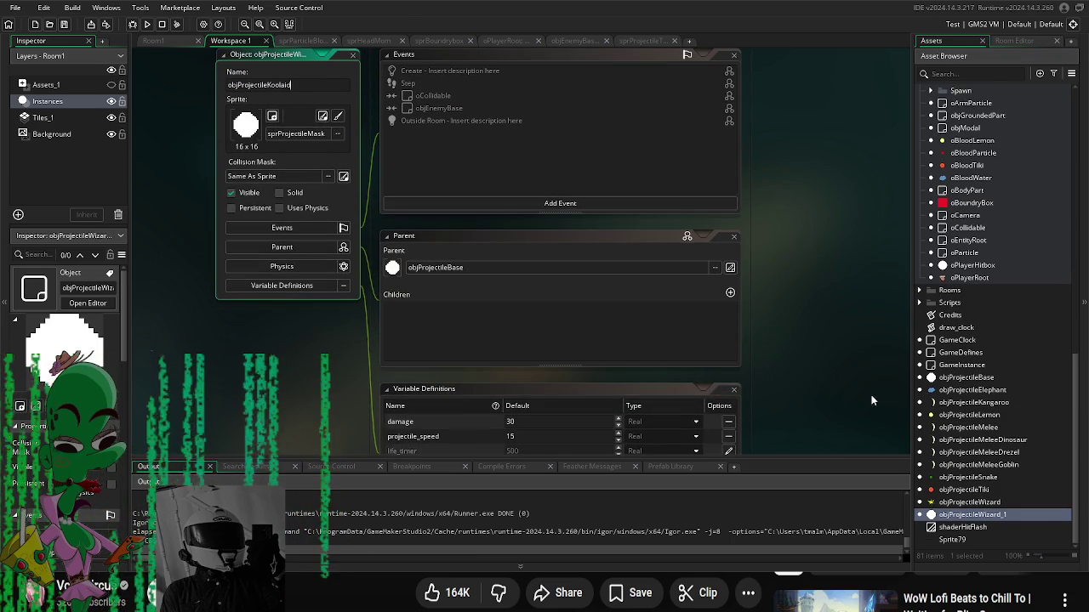
Step: Reopen the objArmKoolaid object from the Asset Browser
{"action": "scroll", "coordinate": [956, 365], "scroll_direction": "up", "scroll_amount": 10}
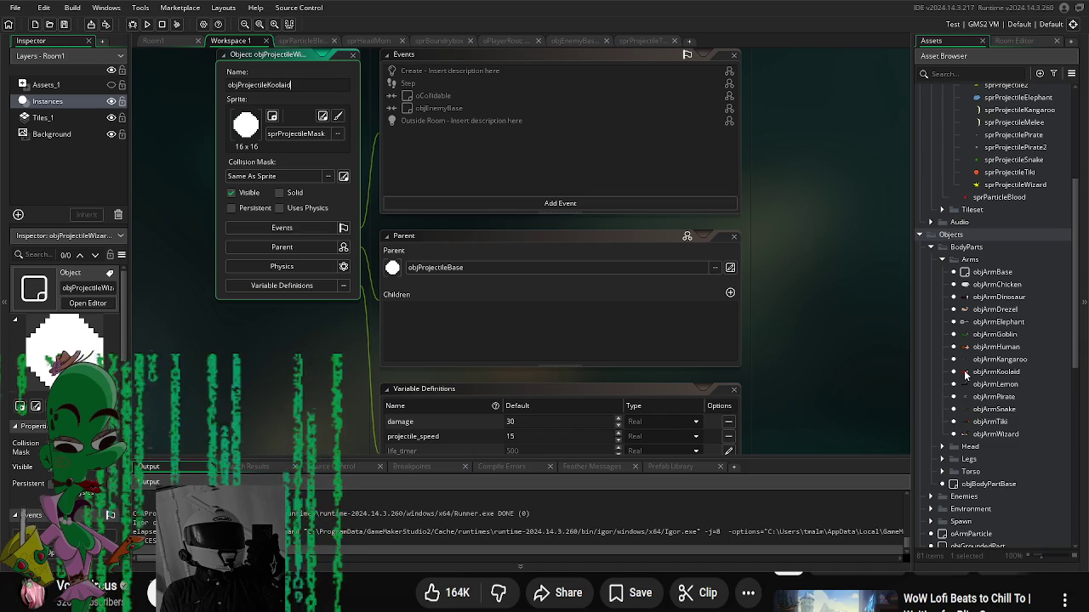
{"action": "scroll", "coordinate": [965, 375], "scroll_direction": "down", "scroll_amount": 3}
{"action": "scroll", "coordinate": [963, 378], "scroll_direction": "down", "scroll_amount": 8}
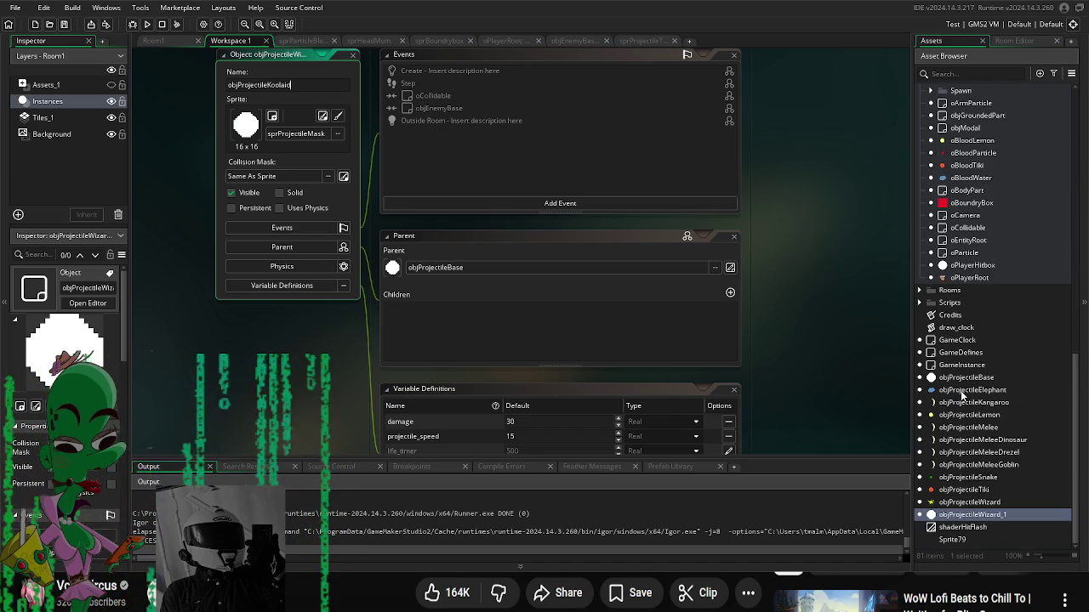
{"action": "scroll", "coordinate": [1034, 340], "scroll_direction": "up", "scroll_amount": 3}
{"action": "scroll", "coordinate": [999, 316], "scroll_direction": "up", "scroll_amount": 4}
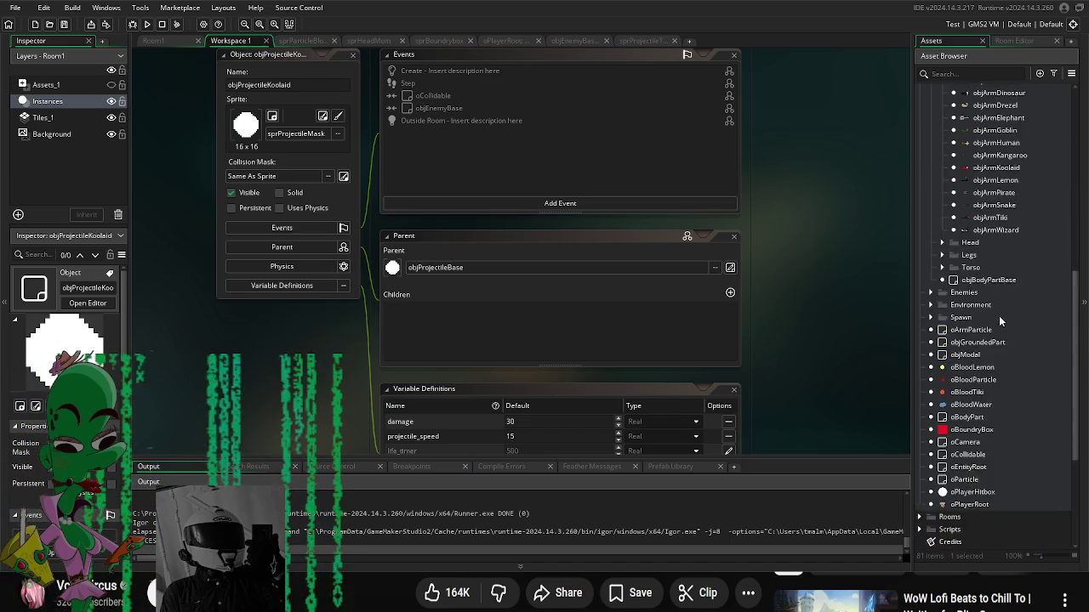
{"action": "left_click", "coordinate": [996, 190]}
{"action": "double_click", "coordinate": [997, 191]}
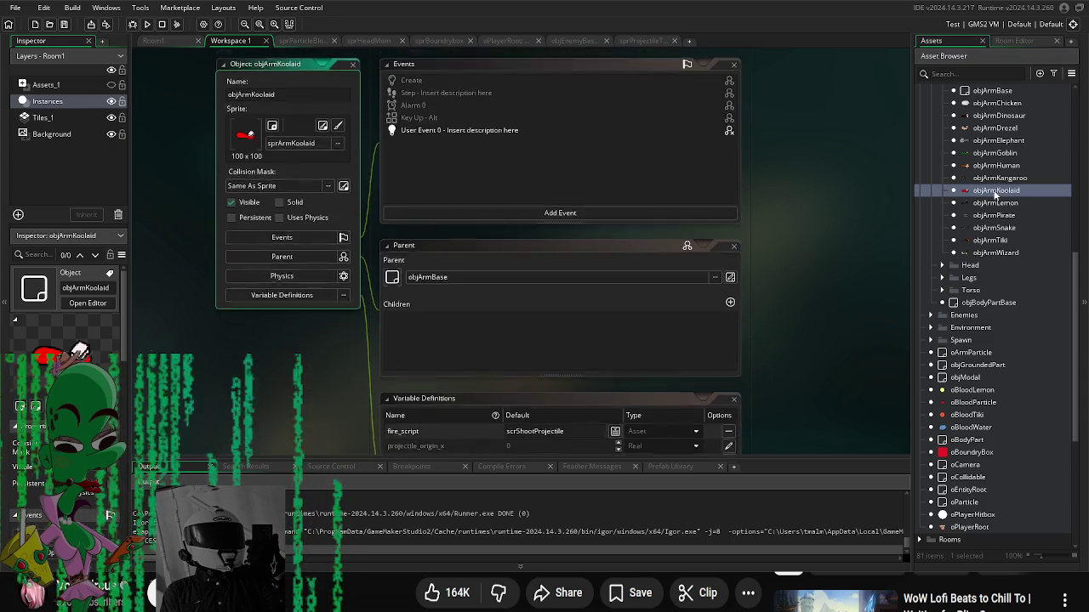
Step: Show the elephant arm's variables: objProjectileElephant via scrShootProjectile, reload_speed 0.05
{"action": "scroll", "coordinate": [484, 309], "scroll_direction": "down", "scroll_amount": 3}
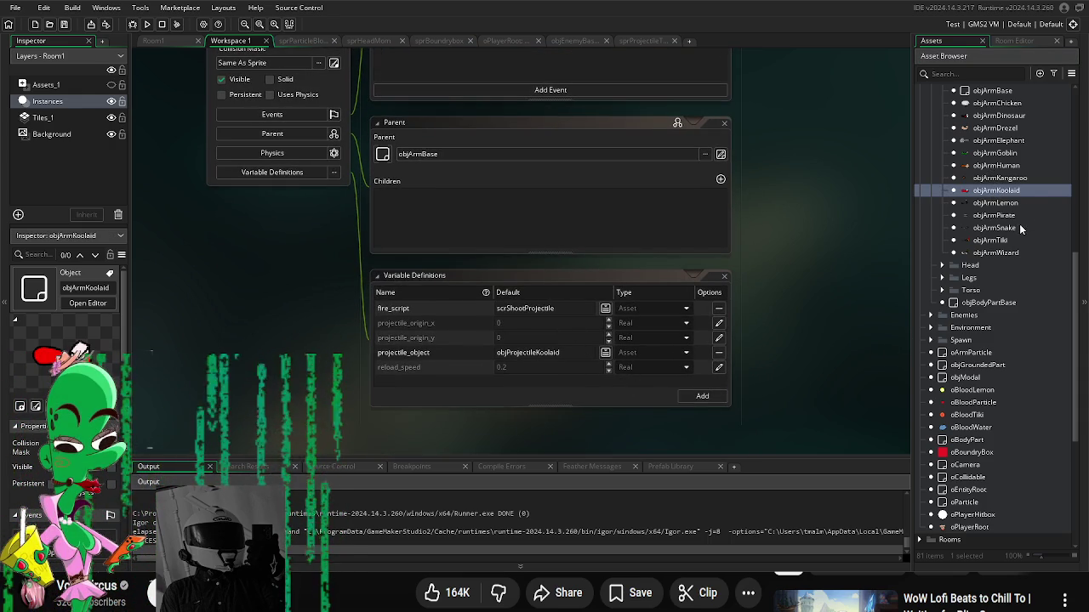
{"action": "double_click", "coordinate": [993, 215]}
{"action": "scroll", "coordinate": [749, 126], "scroll_direction": "up", "scroll_amount": 2}
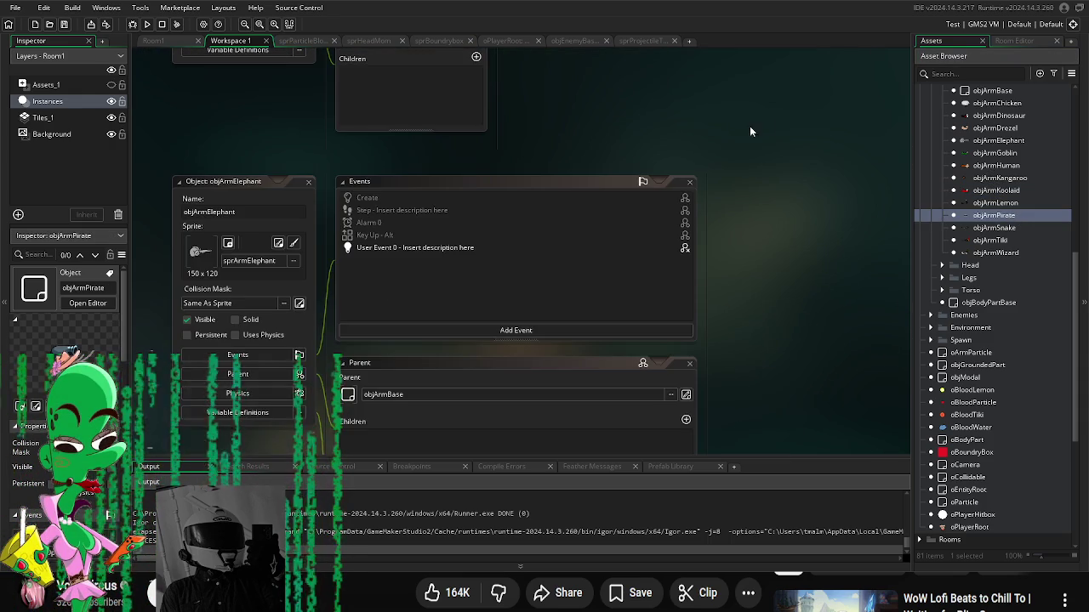
{"action": "scroll", "coordinate": [852, 389], "scroll_direction": "down", "scroll_amount": 3}
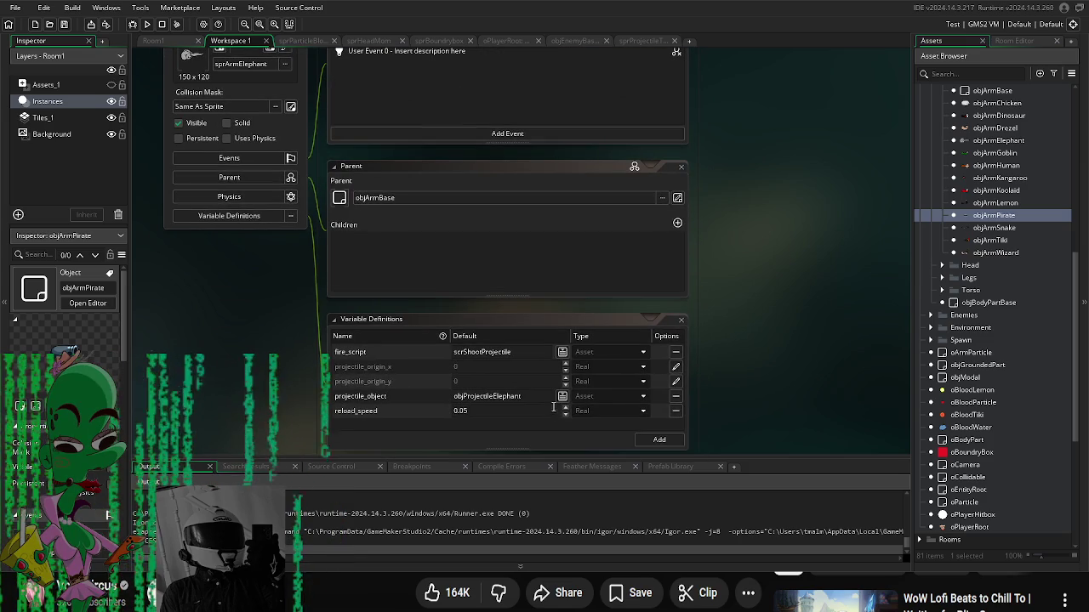
{"action": "scroll", "coordinate": [1034, 447], "scroll_direction": "down", "scroll_amount": 6}
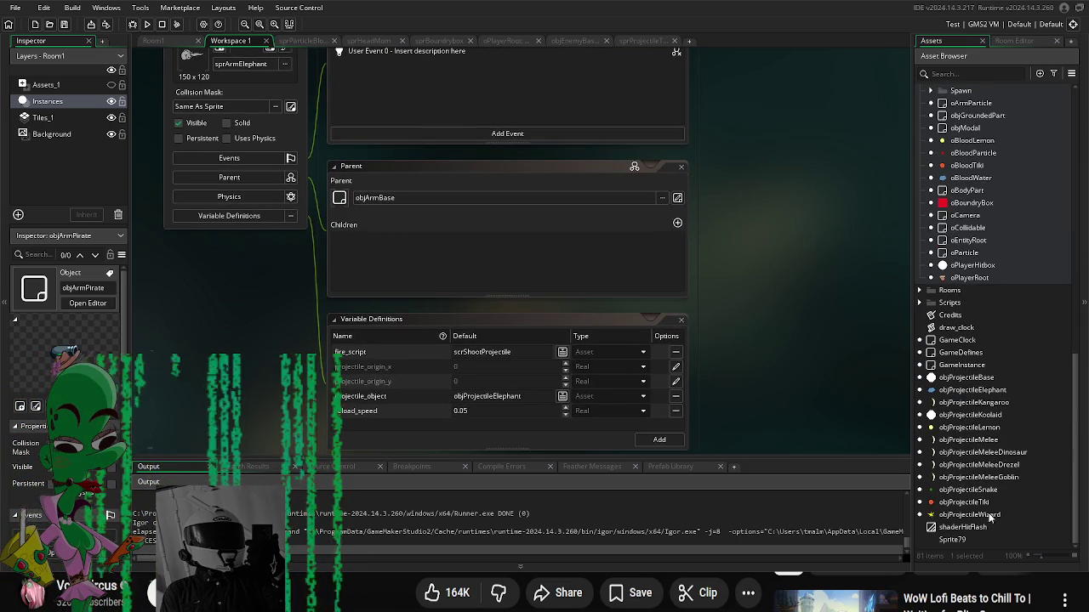
Step: Duplicate objProjectileWizard as objProjectilePirate and open it
{"action": "left_click", "coordinate": [989, 516]}
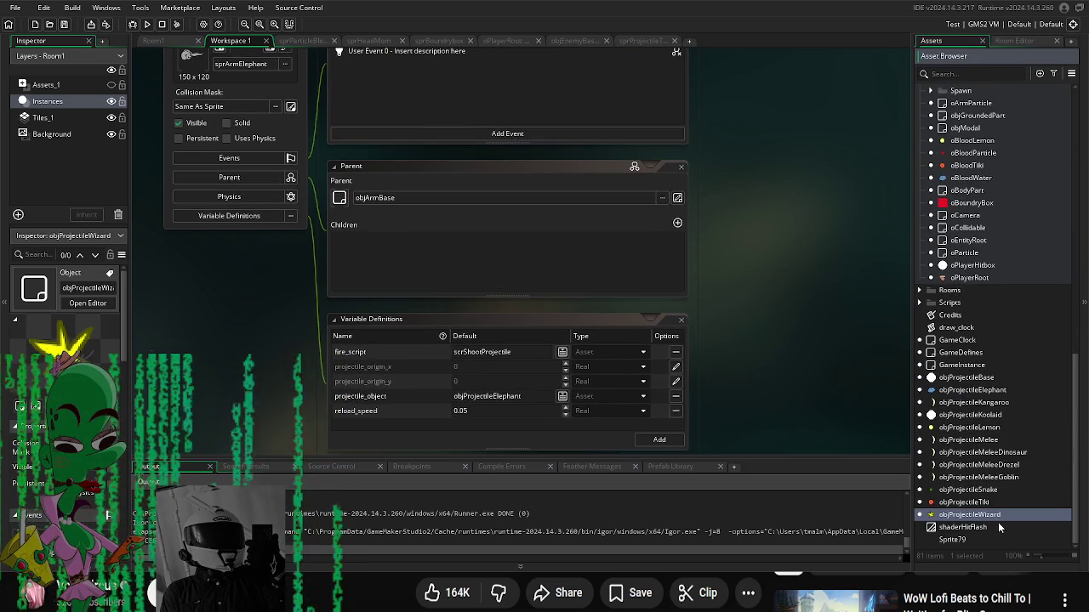
{"action": "key", "text": "ctrl+d"}
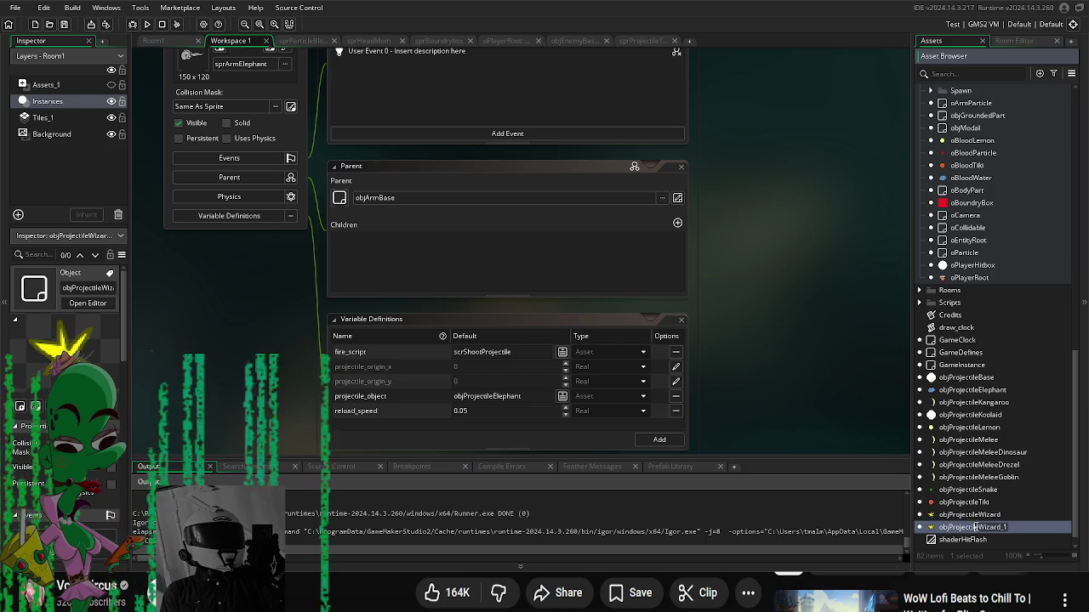
{"action": "key", "text": "BackSpace"}
{"action": "key", "text": "BackSpace"}
{"action": "key", "text": "BackSpace"}
{"action": "type", "text": "Pirate"}
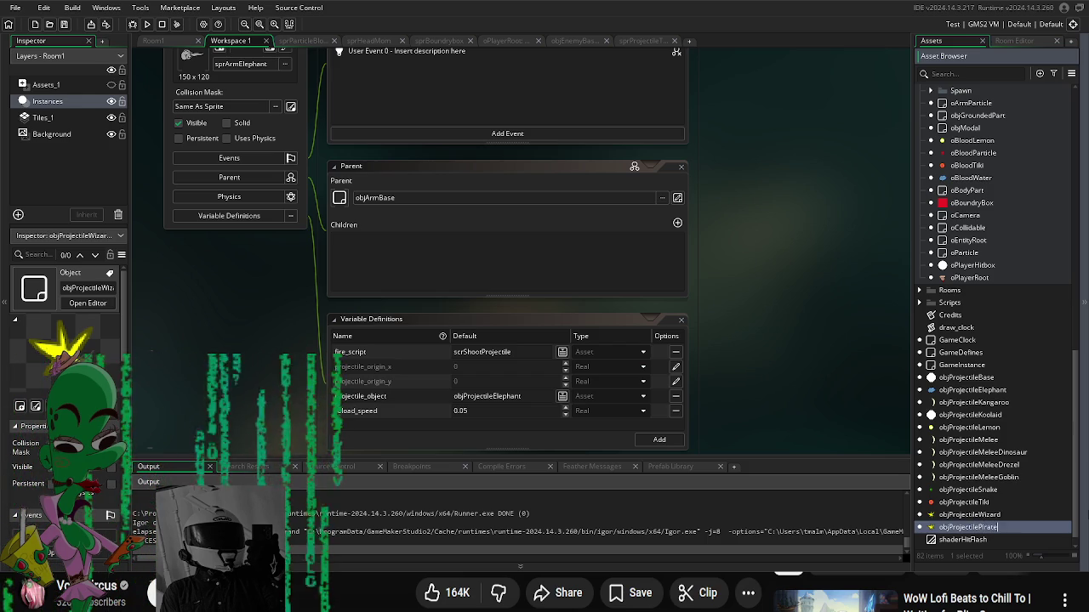
{"action": "left_click", "coordinate": [1004, 491]}
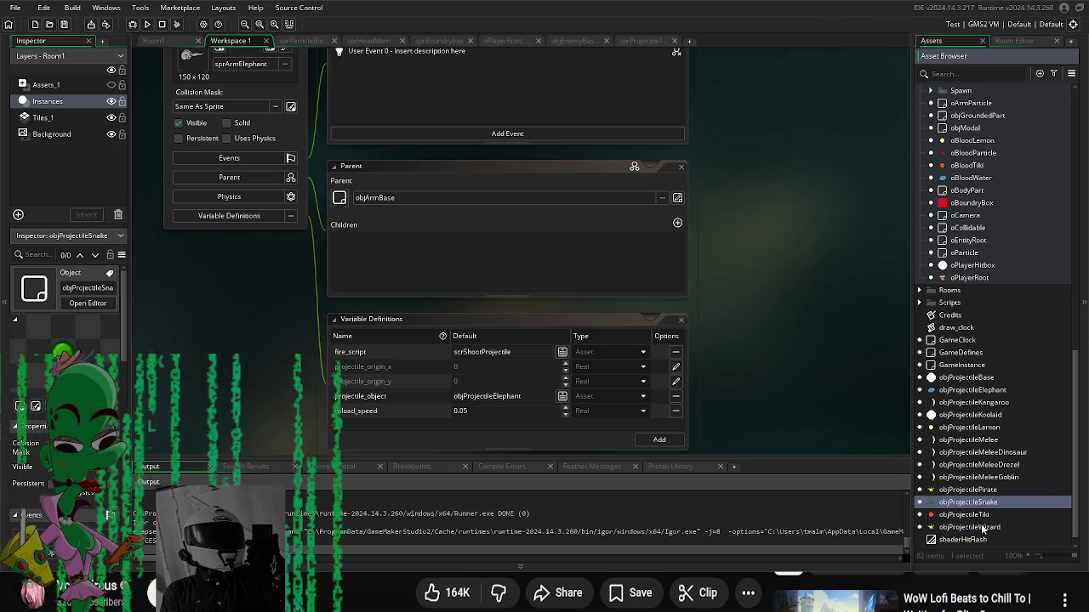
{"action": "double_click", "coordinate": [991, 490]}
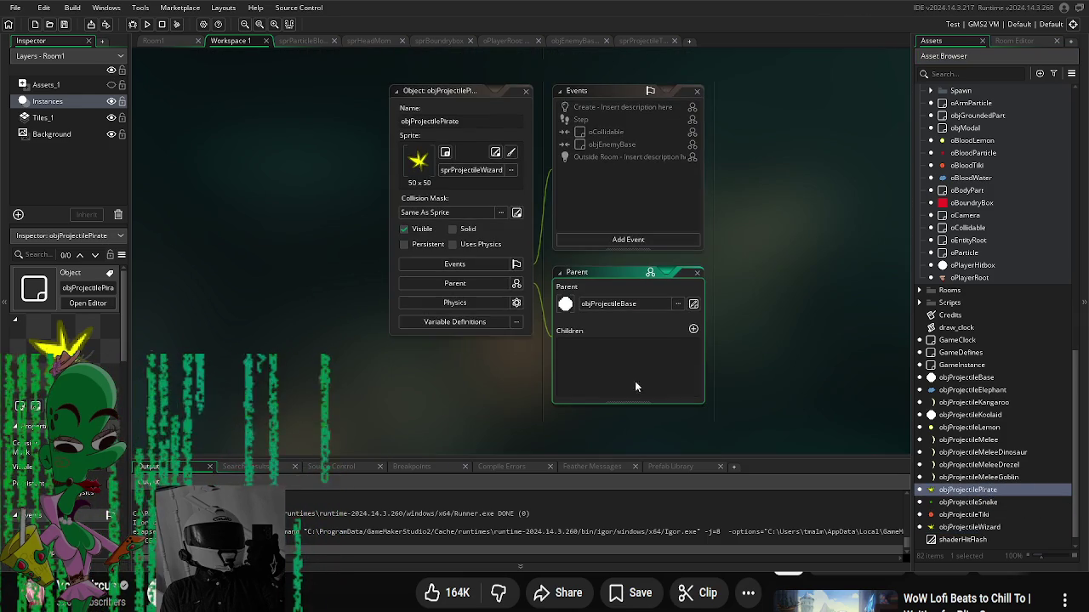
Step: Give objProjectilePirate the sprProjectilePirate2 sprite from the Projectiles sprite folder
{"action": "left_click", "coordinate": [464, 170]}
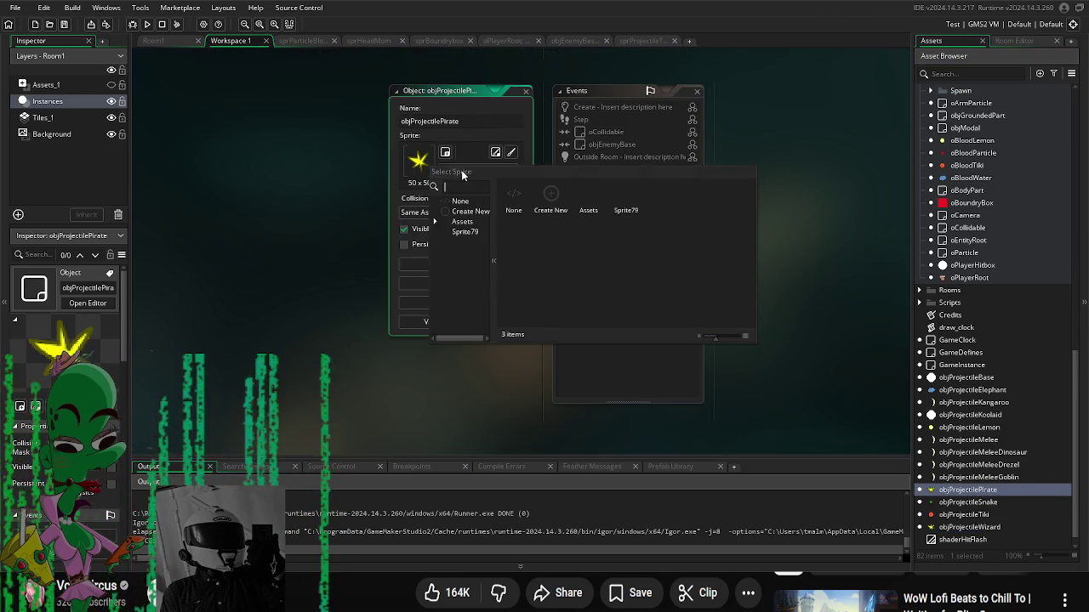
{"action": "double_click", "coordinate": [586, 197]}
{"action": "double_click", "coordinate": [561, 196]}
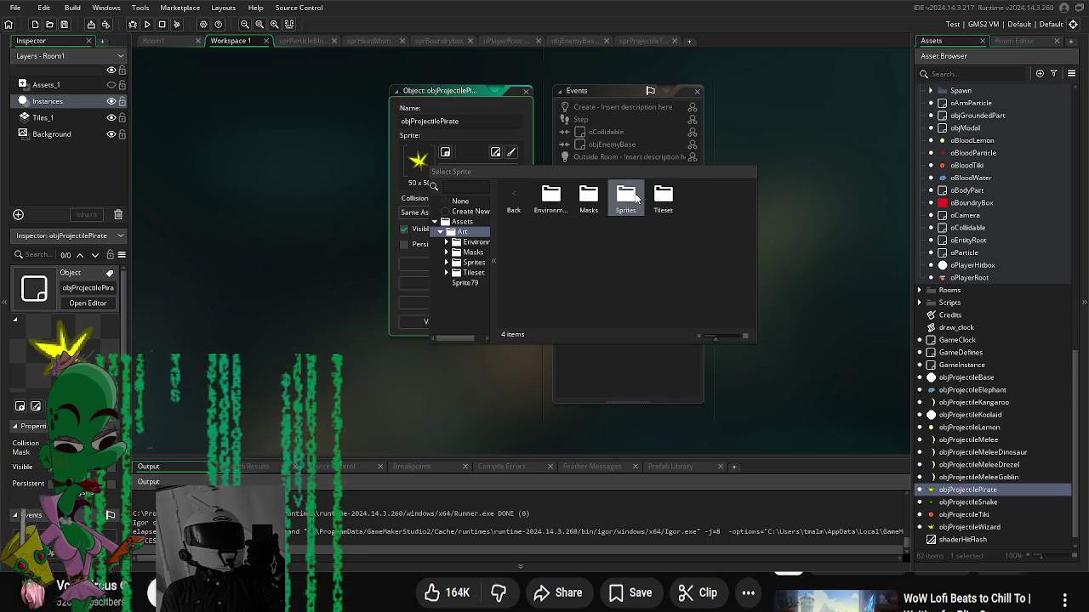
{"action": "double_click", "coordinate": [626, 198]}
{"action": "double_click", "coordinate": [626, 197]}
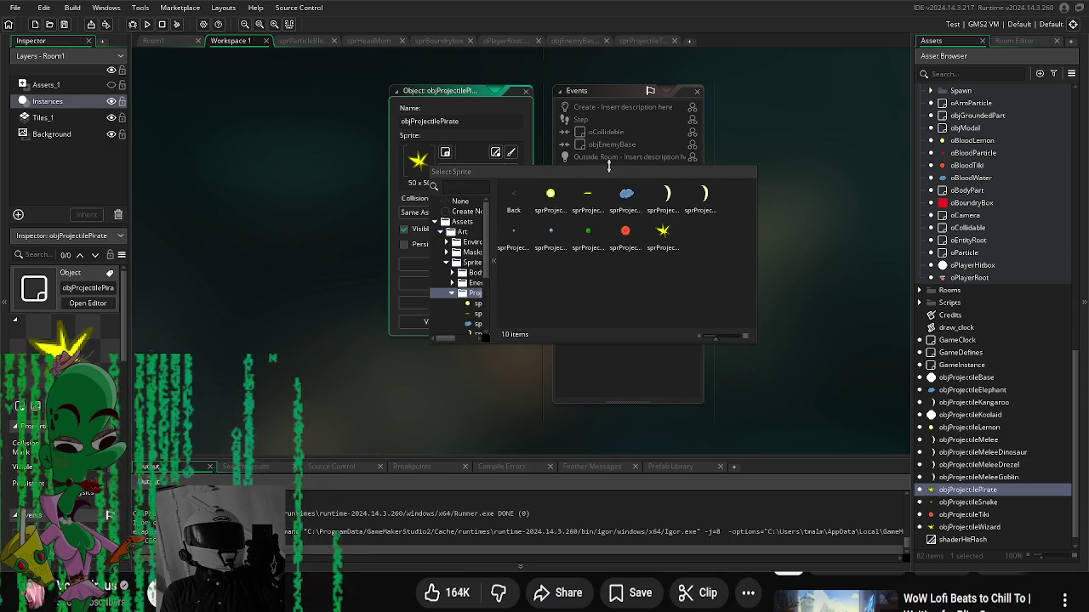
{"action": "double_click", "coordinate": [588, 231]}
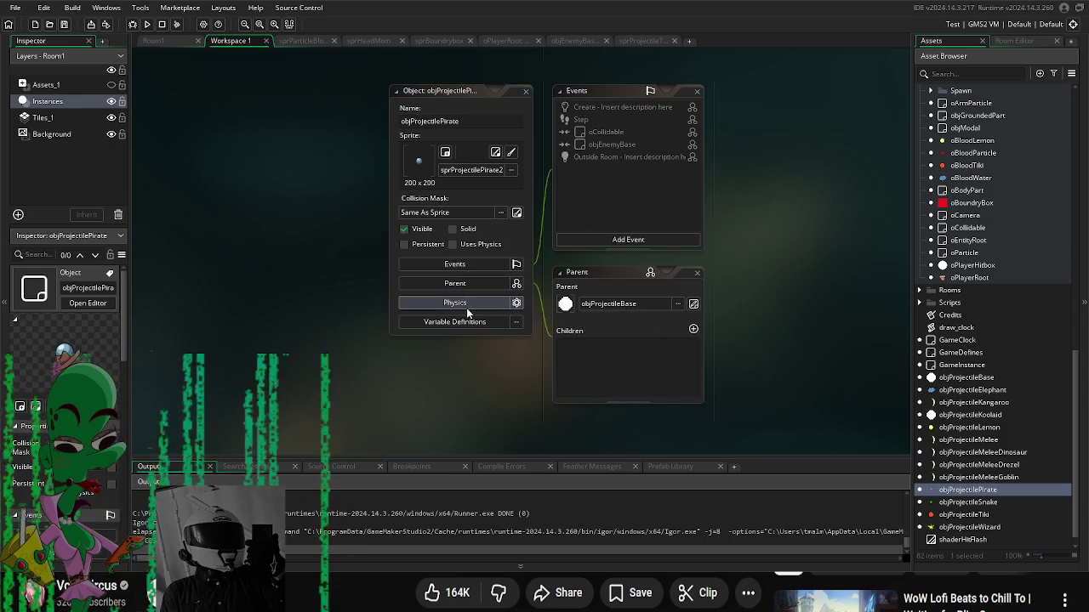
{"action": "left_click_drag", "start_coordinate": [773, 245], "coordinate": [765, 246]}
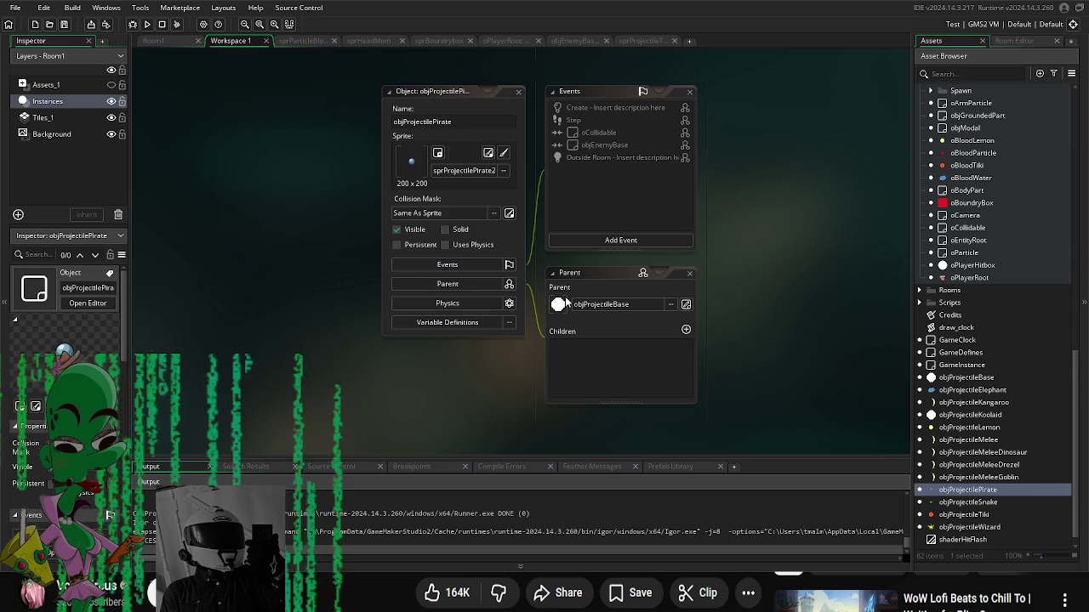
Step: Set the pirate projectile's damage to 200 and projectile_speed to 20
{"action": "left_click", "coordinate": [446, 322]}
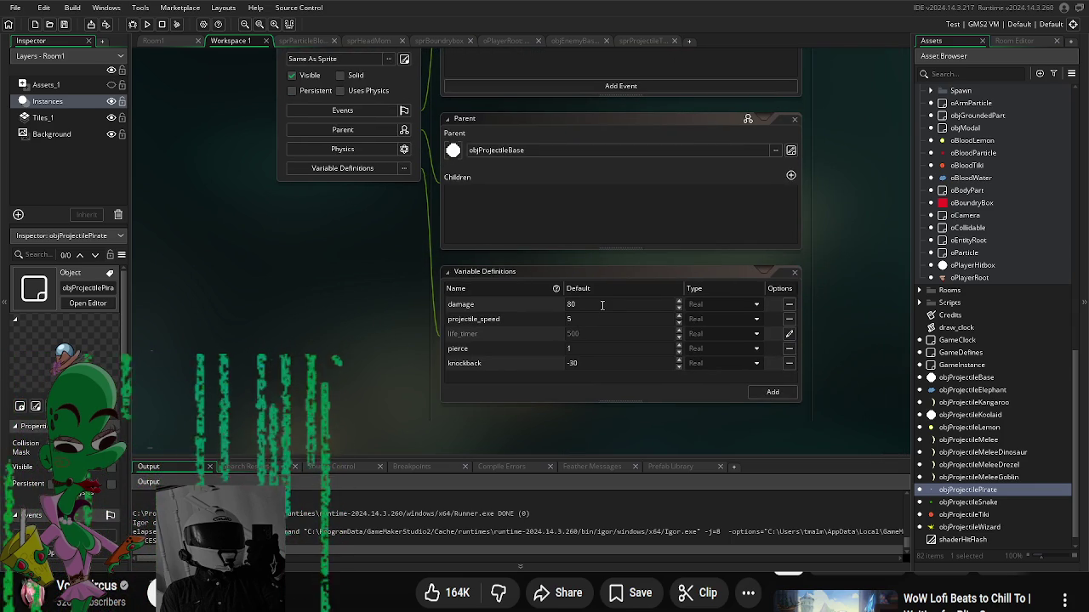
{"action": "double_click", "coordinate": [602, 304]}
{"action": "type", "text": "100"}
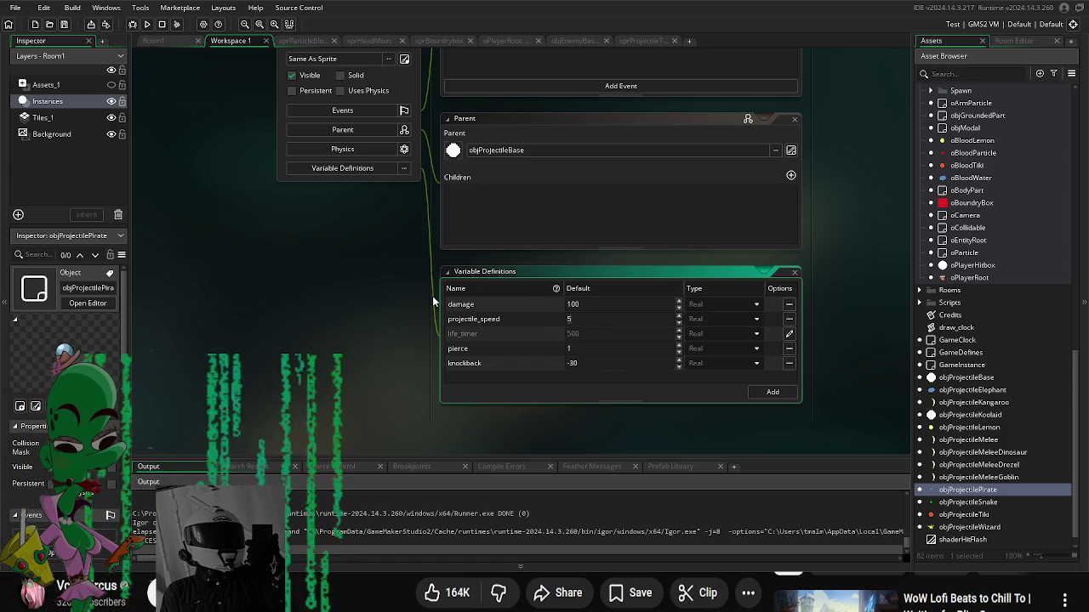
{"action": "type", "text": "20"}
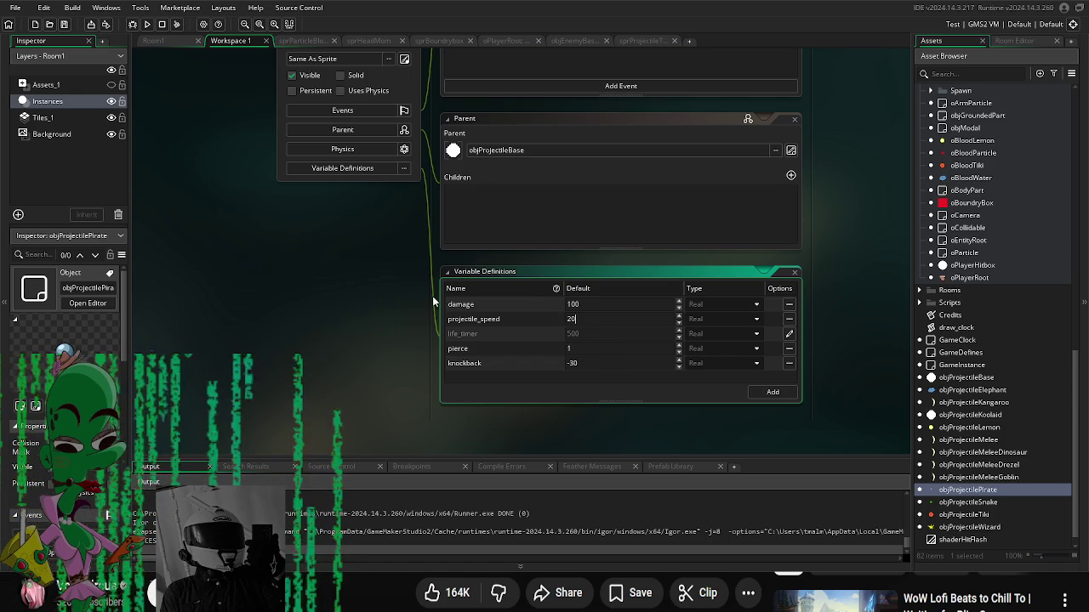
{"action": "left_click", "coordinate": [433, 302]}
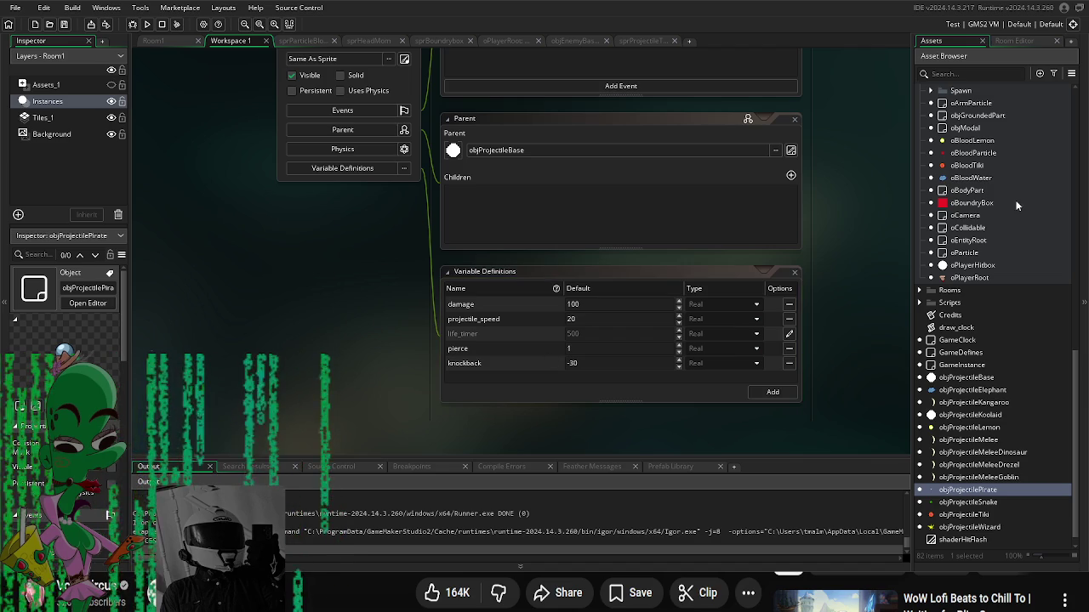
{"action": "double_click", "coordinate": [572, 304]}
{"action": "type", "text": "200"}
{"action": "left_click", "coordinate": [522, 302]}
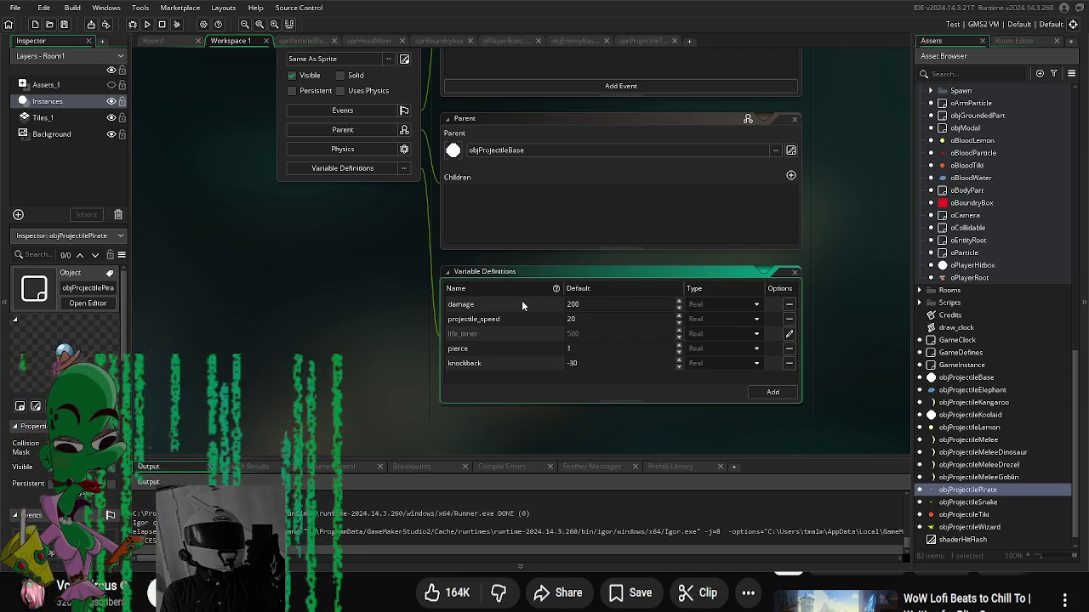
{"action": "key", "text": "BackSpace"}
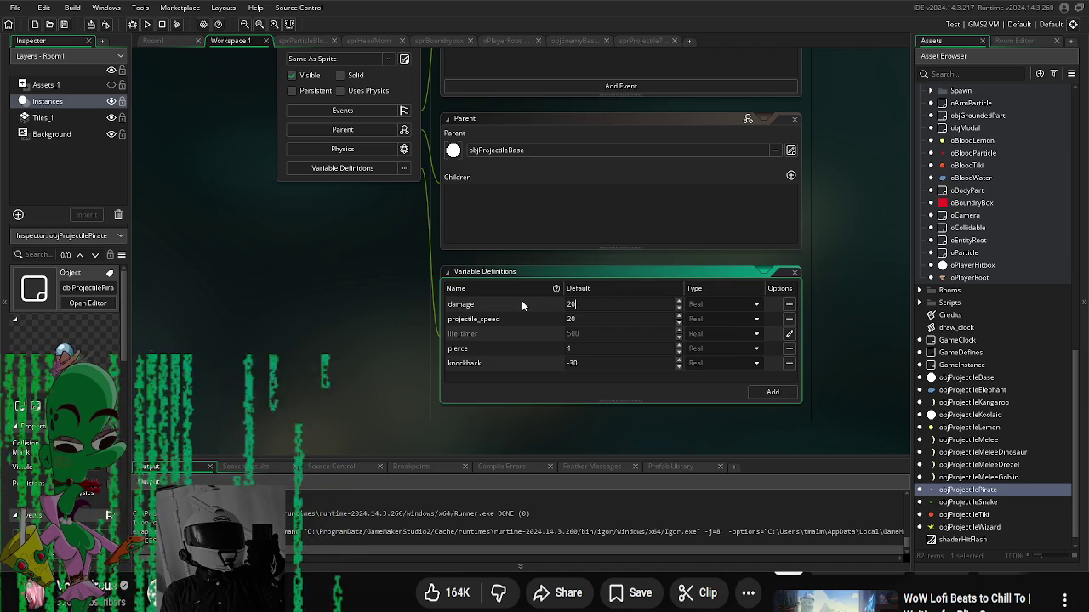
{"action": "type", "text": "0"}
{"action": "left_click", "coordinate": [284, 312]}
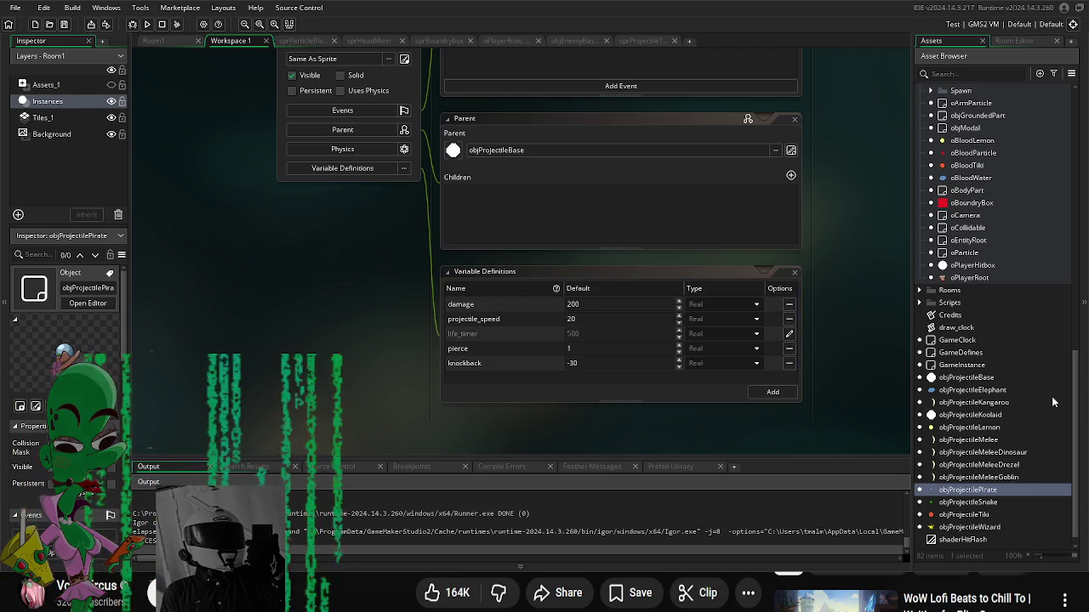
Step: Change the knockback default to -50 and open objArmPirate
{"action": "scroll", "coordinate": [968, 366], "scroll_direction": "up", "scroll_amount": 3}
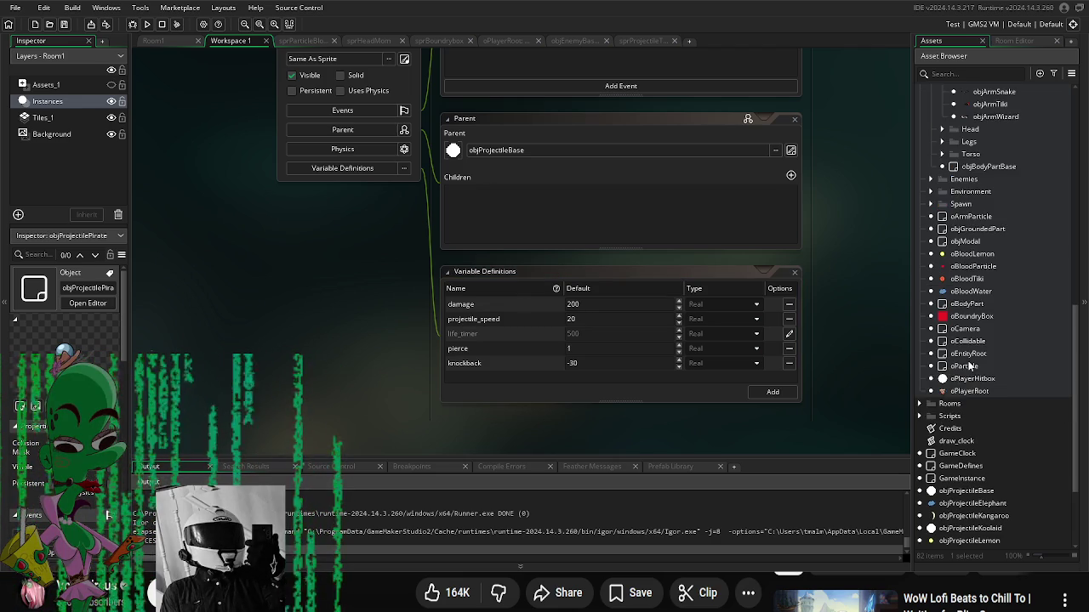
{"action": "scroll", "coordinate": [968, 366], "scroll_direction": "up", "scroll_amount": 6}
{"action": "left_click", "coordinate": [618, 366]}
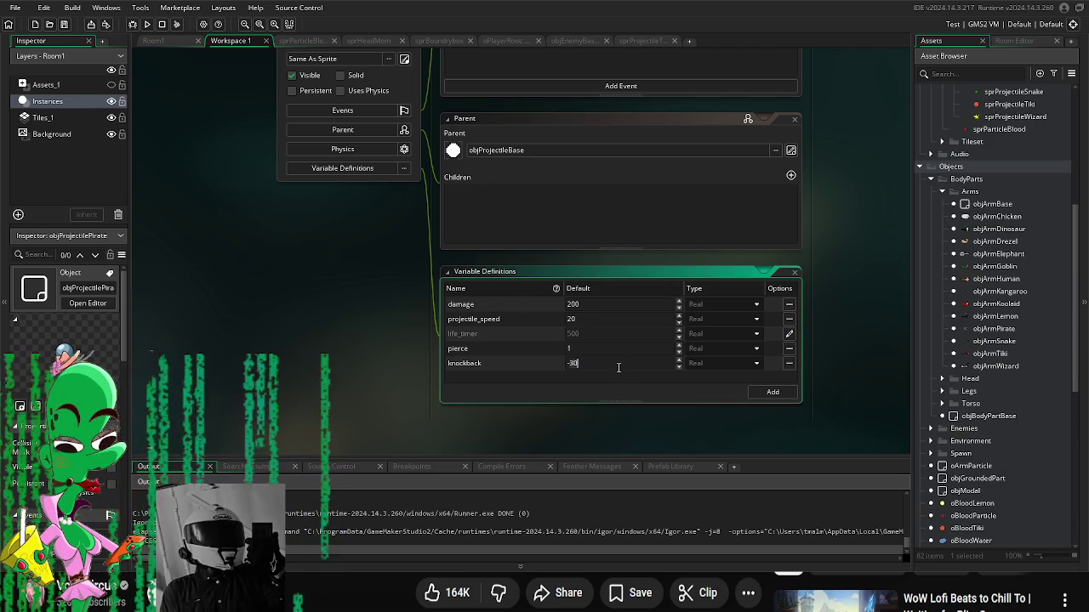
{"action": "key", "text": "BackSpace"}
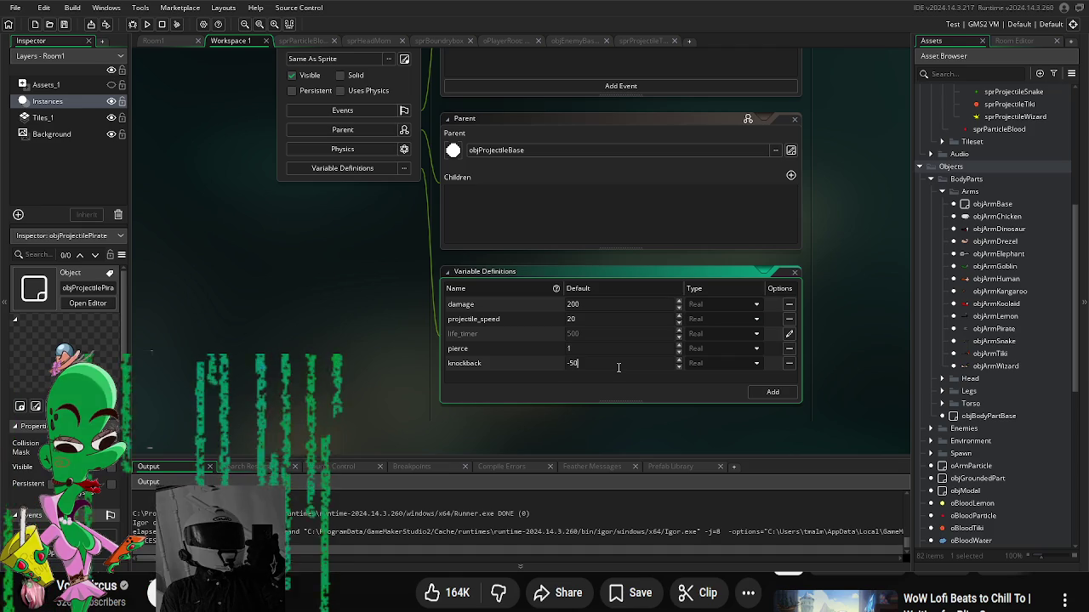
{"action": "double_click", "coordinate": [1009, 332]}
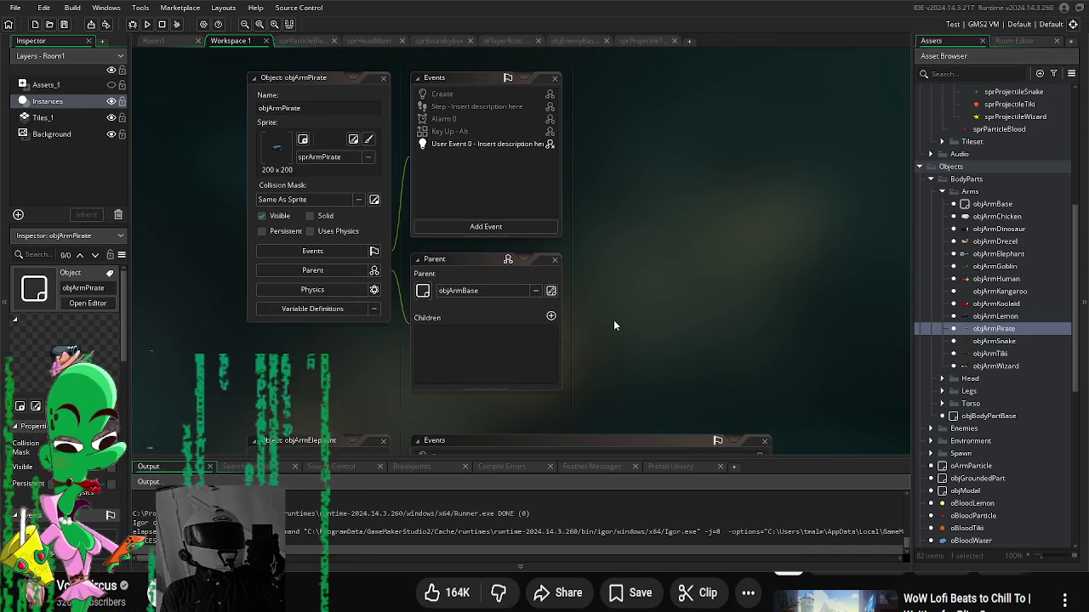
Step: In objArmPirate's Variable Definitions, pick scrShootProjectile as fire_script and objProjectilePirate as projectile_object
{"action": "left_click", "coordinate": [328, 309]}
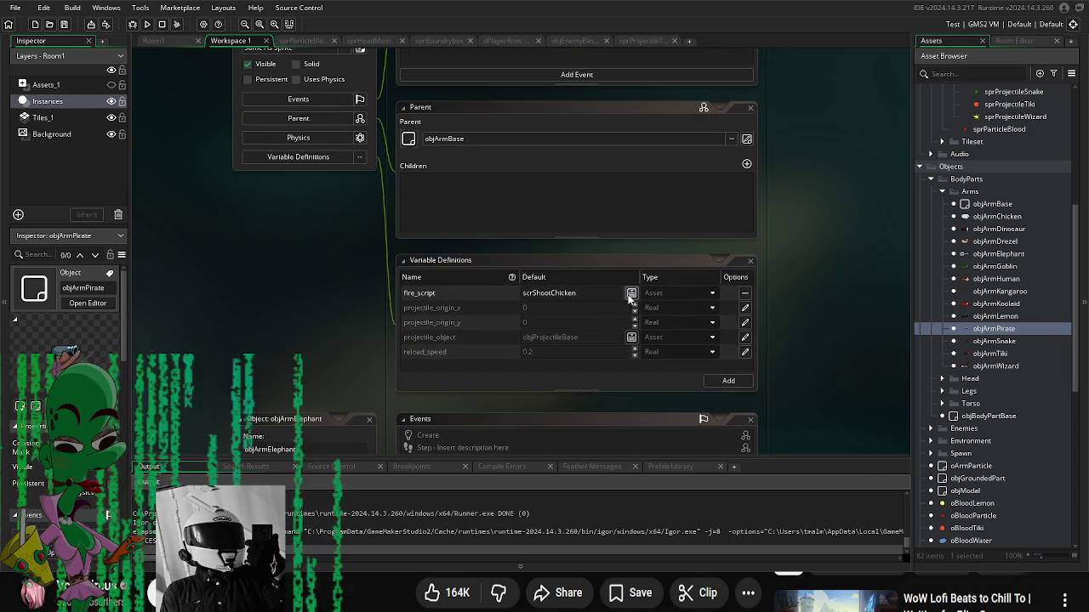
{"action": "left_click", "coordinate": [630, 293]}
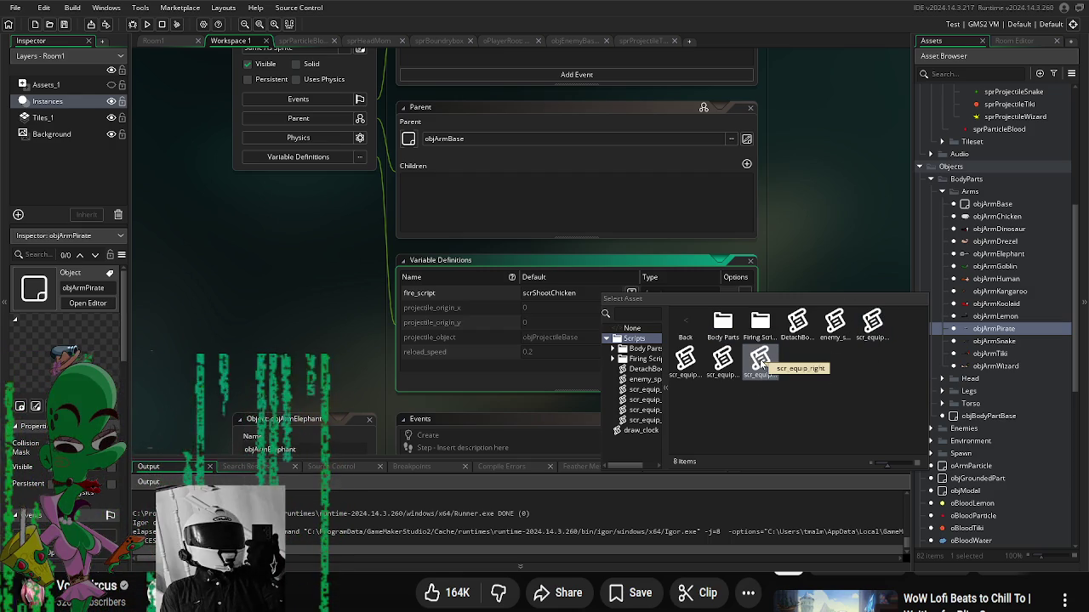
{"action": "double_click", "coordinate": [758, 324]}
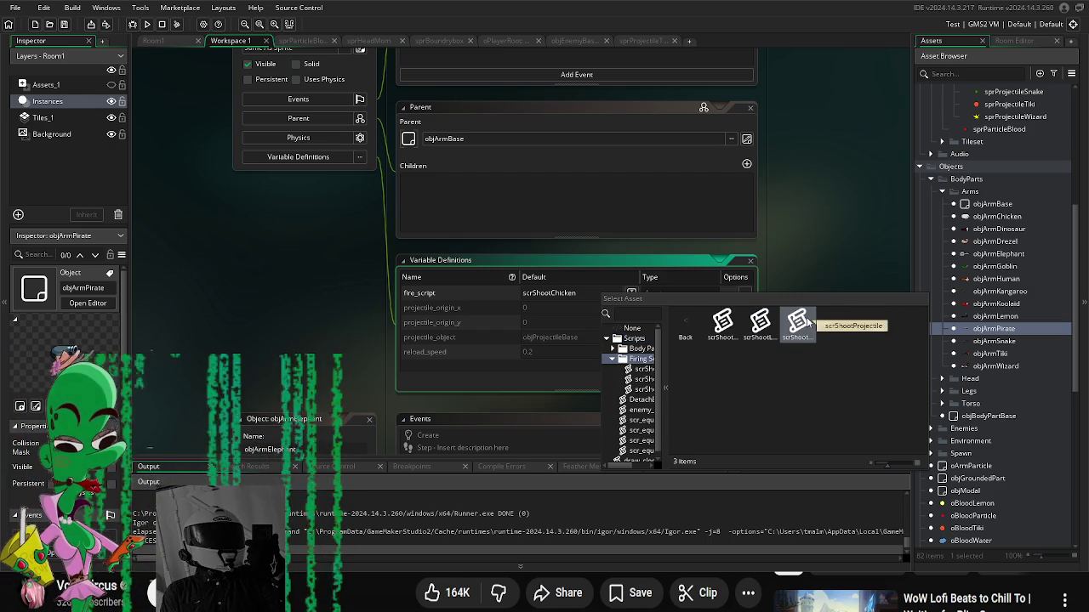
{"action": "double_click", "coordinate": [799, 323]}
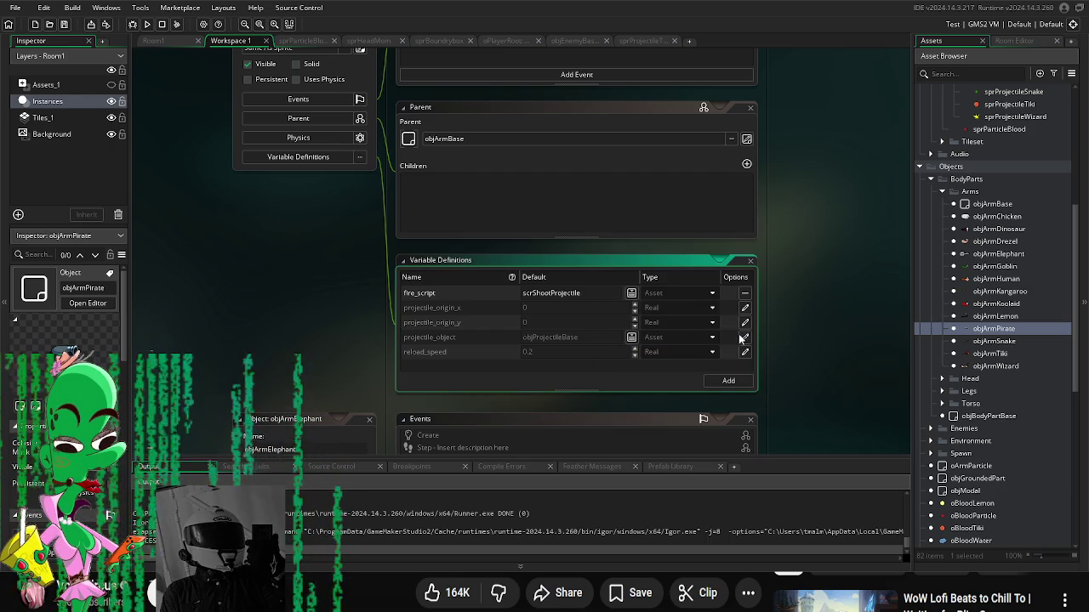
{"action": "left_click", "coordinate": [631, 337]}
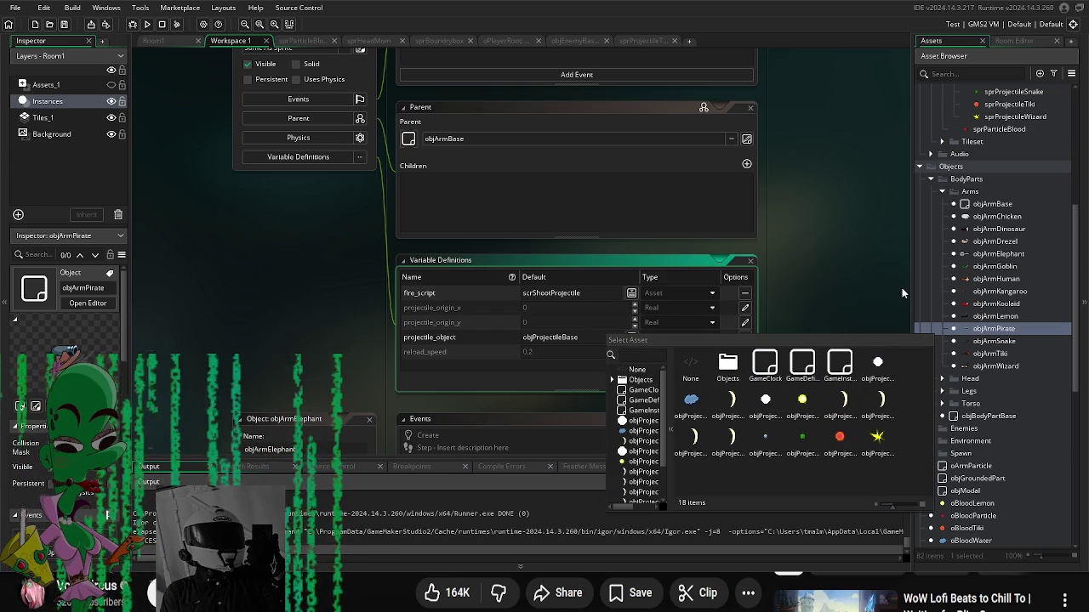
{"action": "left_click", "coordinate": [769, 437]}
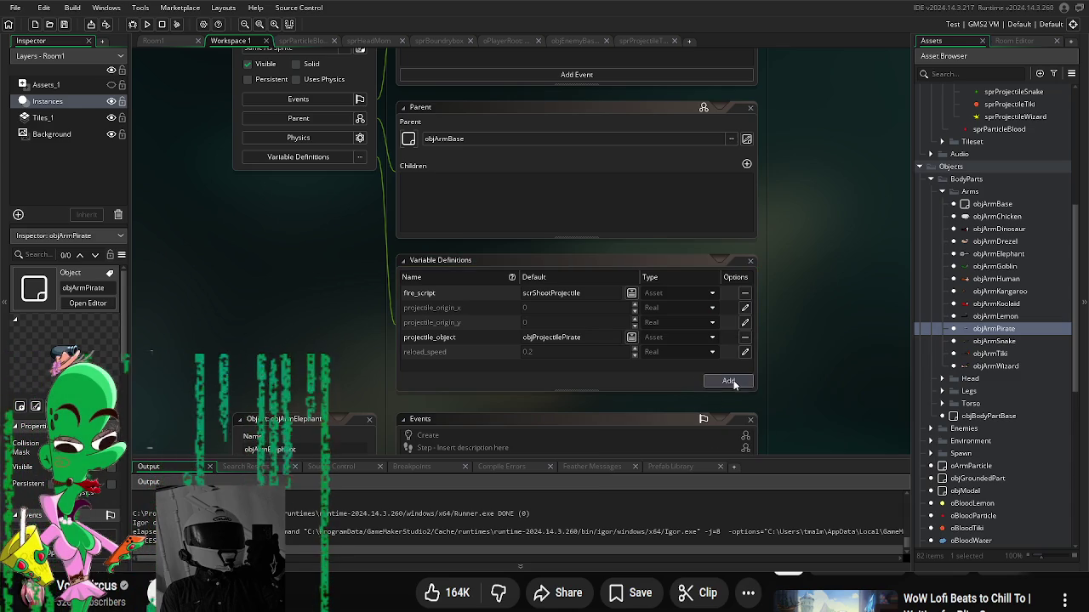
{"action": "left_click_drag", "start_coordinate": [780, 385], "coordinate": [744, 391]}
{"action": "scroll", "coordinate": [1016, 429], "scroll_direction": "down", "scroll_amount": 3}
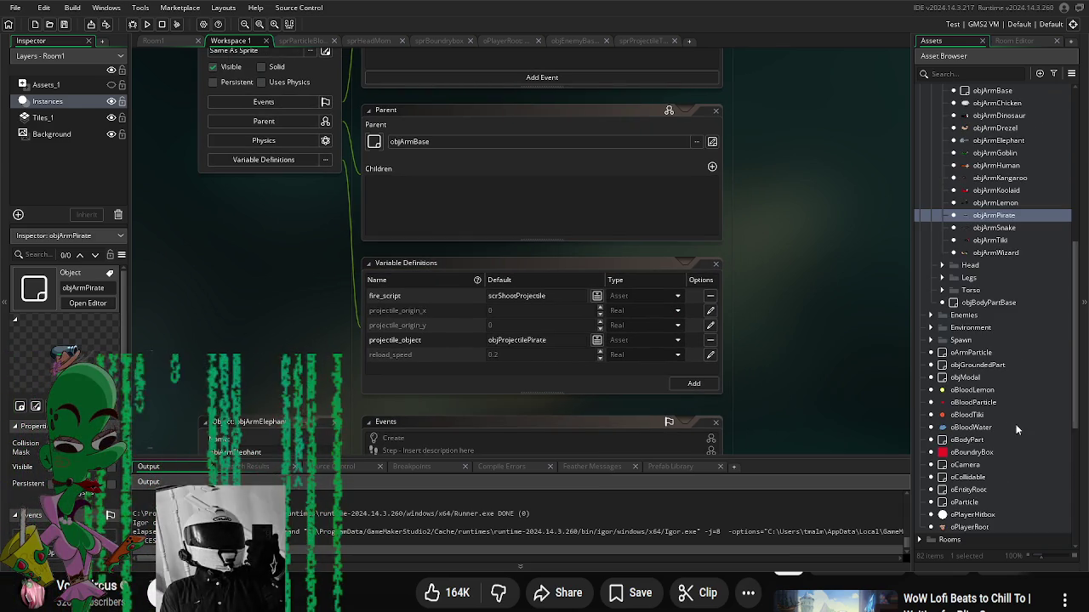
Step: Open the Tiki, Wizard, Kangaroo and Human arm objects to compare their settings
{"action": "scroll", "coordinate": [1007, 417], "scroll_direction": "up", "scroll_amount": 7}
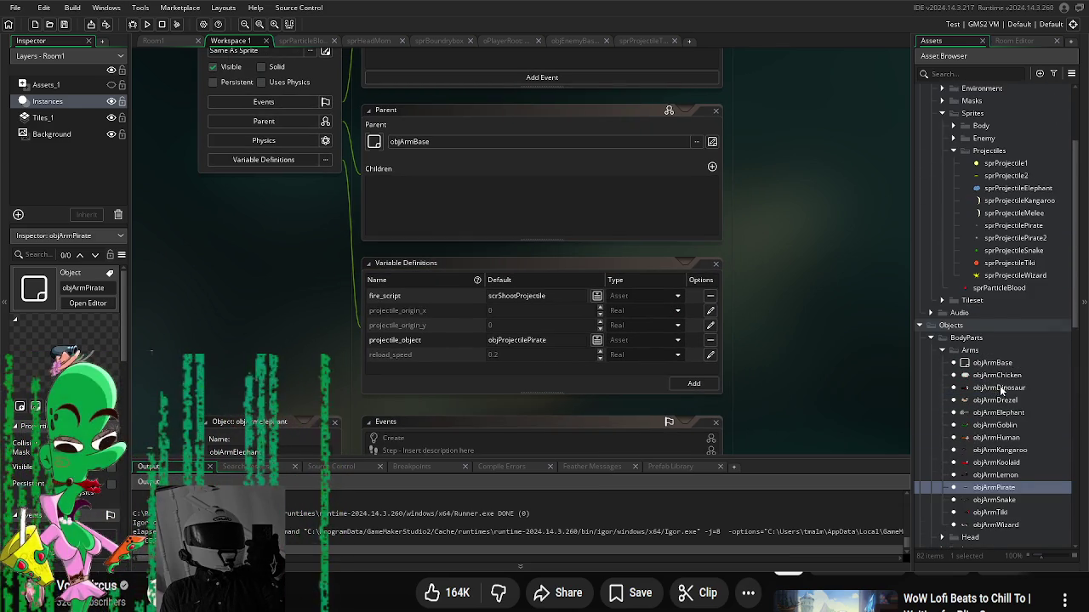
{"action": "scroll", "coordinate": [1001, 391], "scroll_direction": "down", "scroll_amount": 5}
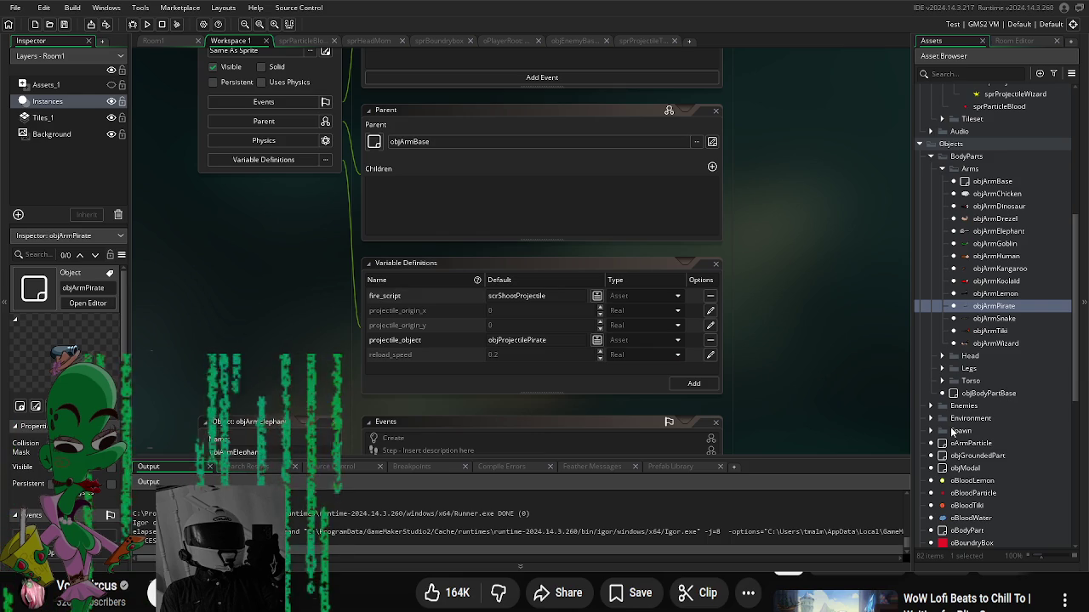
{"action": "scroll", "coordinate": [816, 411], "scroll_direction": "down", "scroll_amount": 4}
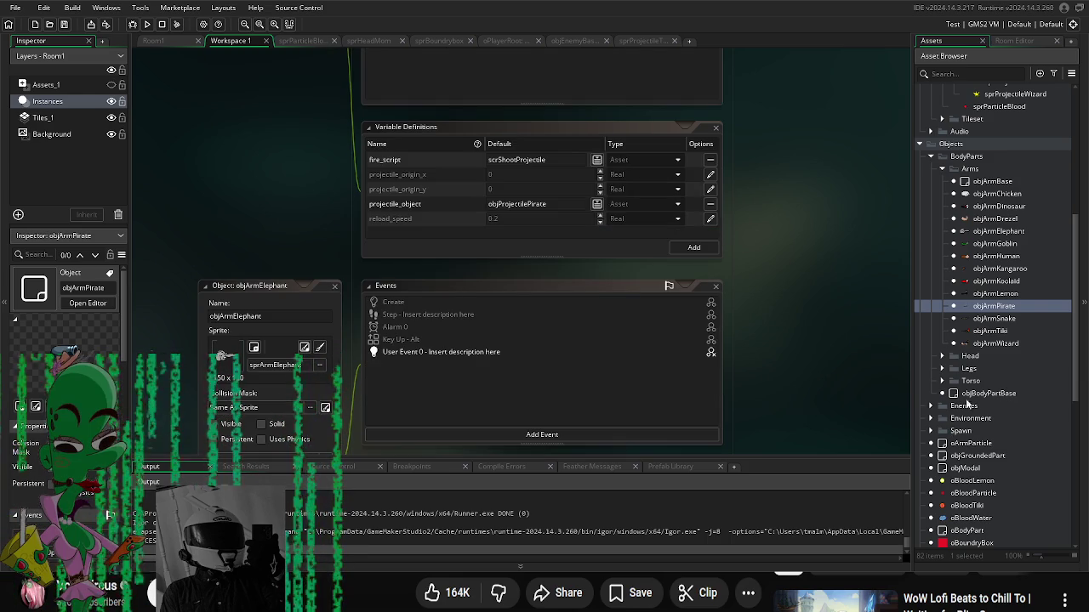
{"action": "double_click", "coordinate": [994, 318]}
{"action": "double_click", "coordinate": [1005, 343]}
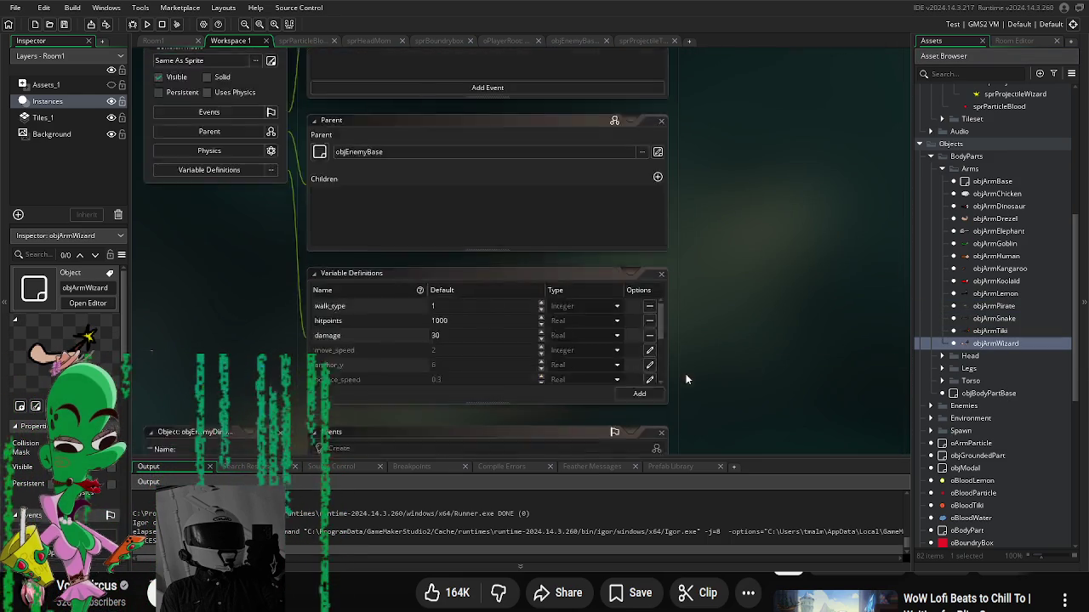
{"action": "double_click", "coordinate": [1004, 268]}
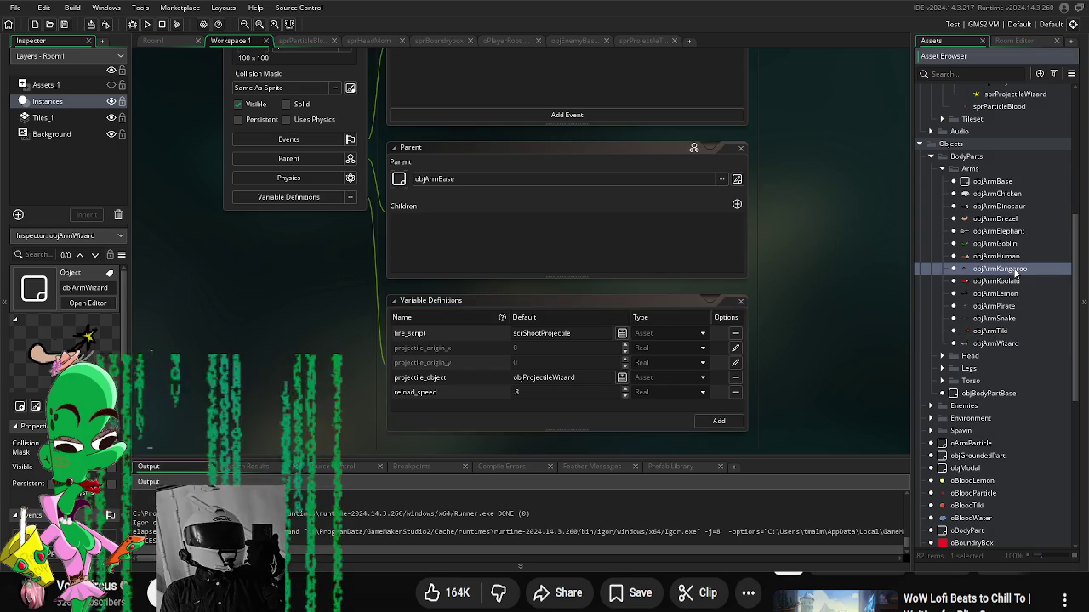
{"action": "double_click", "coordinate": [995, 257]}
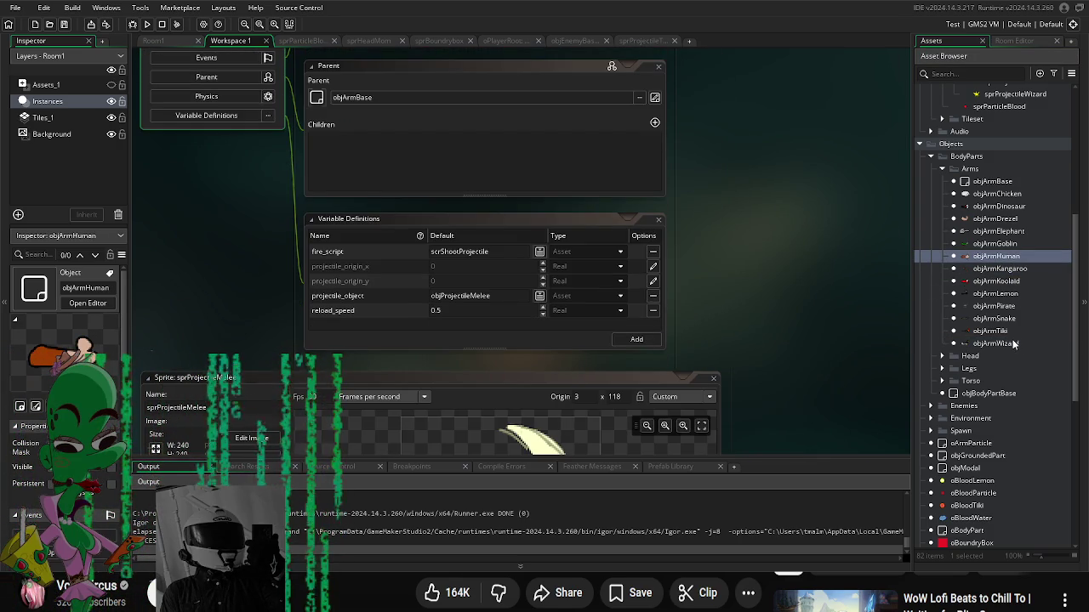
Step: Change objArmPirate's reload_speed from 0.2 to 1 and launch a test run
{"action": "double_click", "coordinate": [1002, 306]}
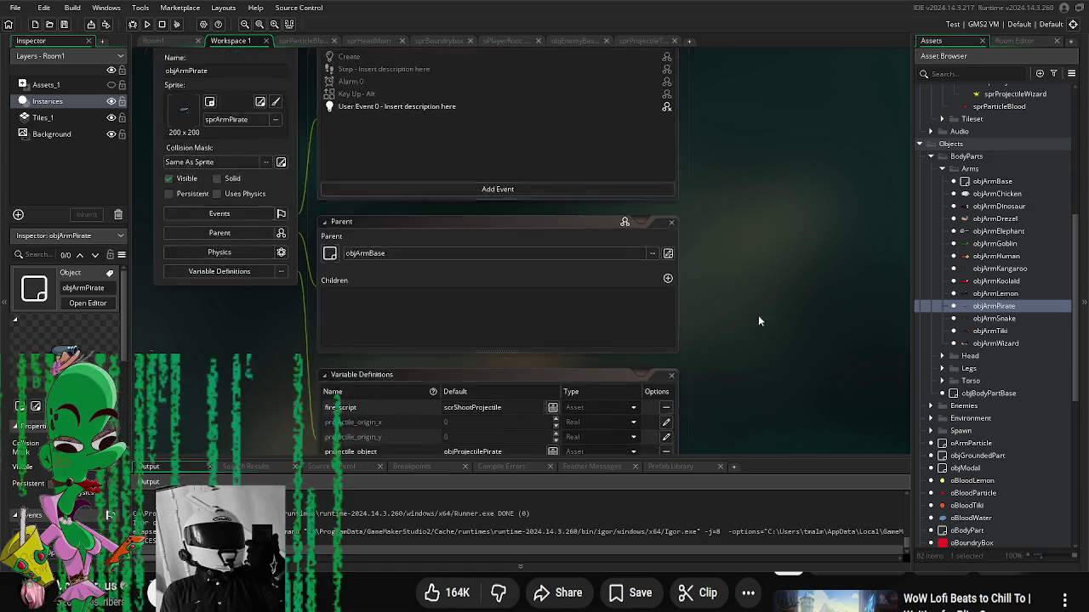
{"action": "left_click", "coordinate": [699, 345]}
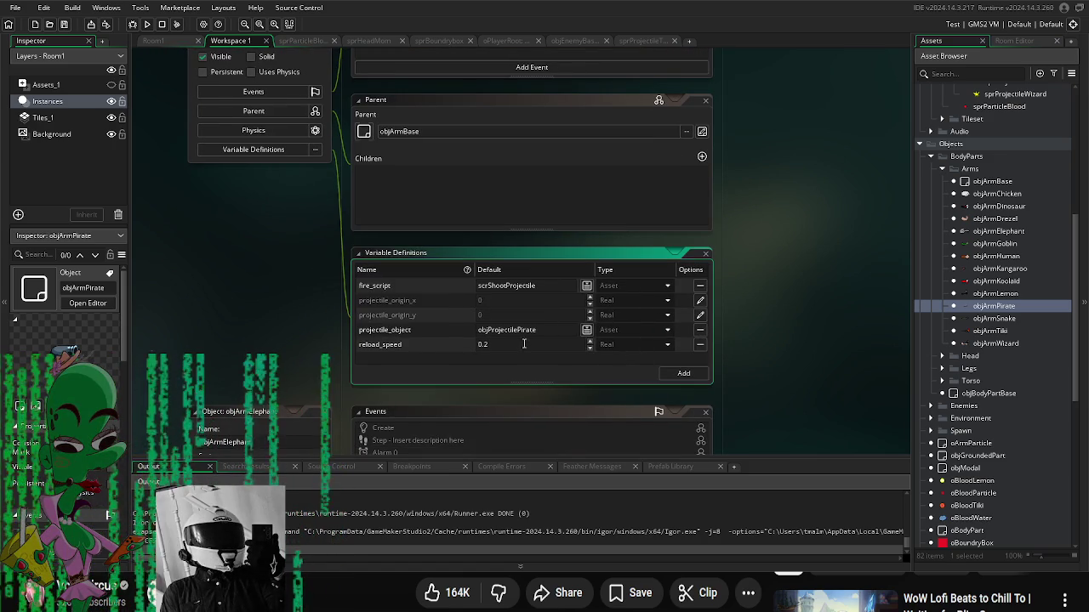
{"action": "scroll", "coordinate": [970, 330], "scroll_direction": "up", "scroll_amount": 10}
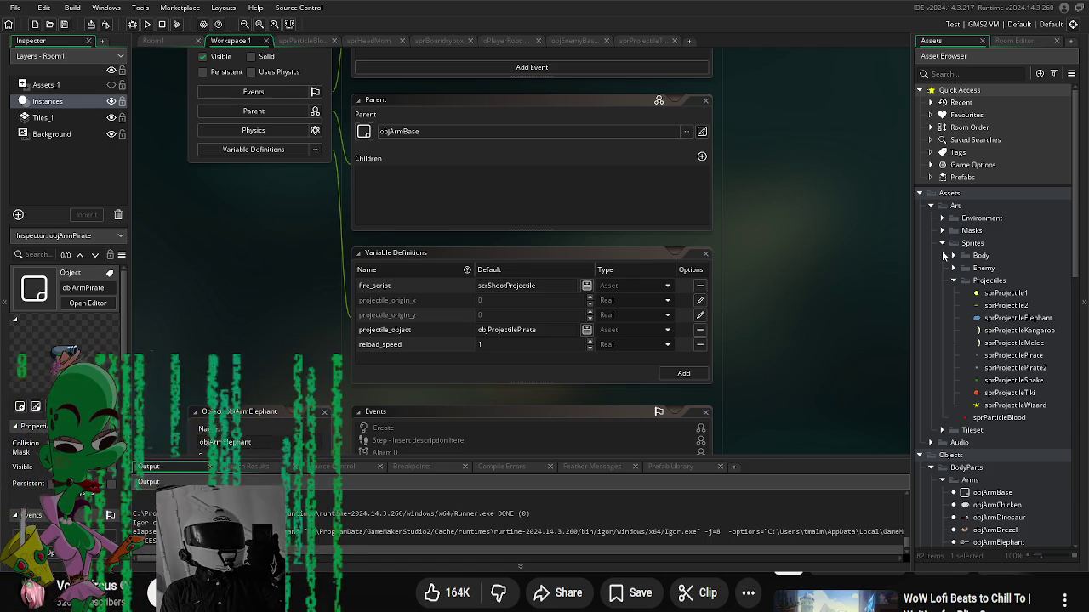
{"action": "left_click", "coordinate": [146, 25]}
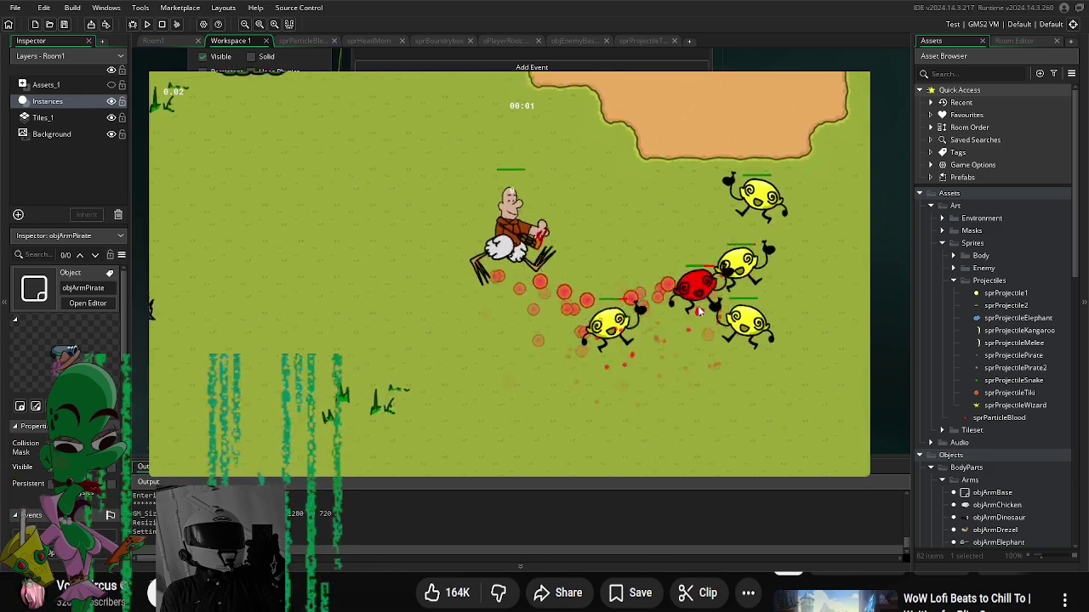
Step: Walk down to the grass and back to the sand, then equip the yellow torso pickup
{"action": "key", "text": "s"}
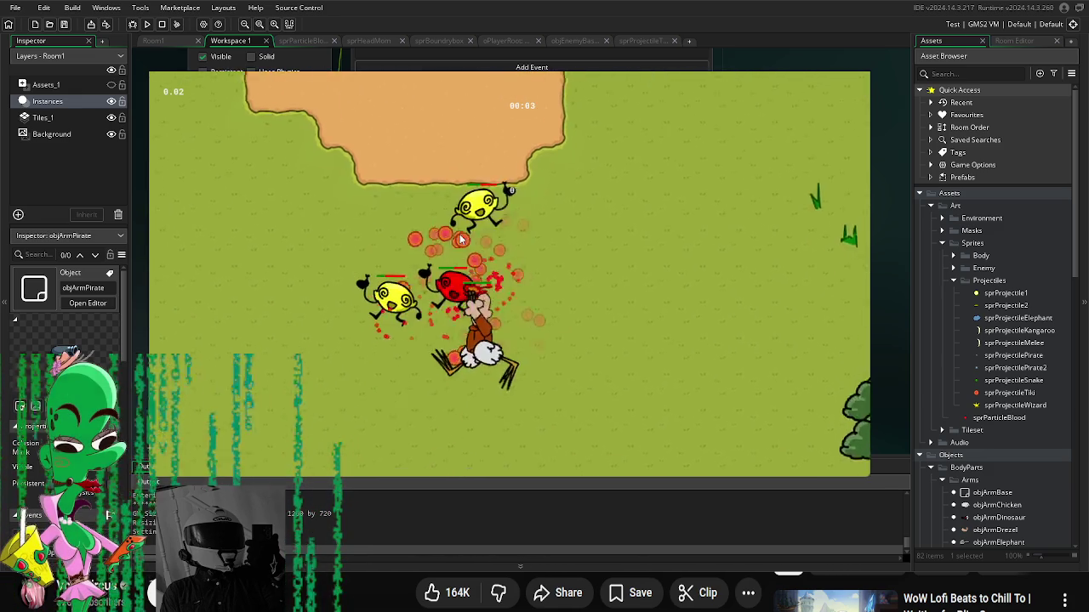
{"action": "key", "text": "w"}
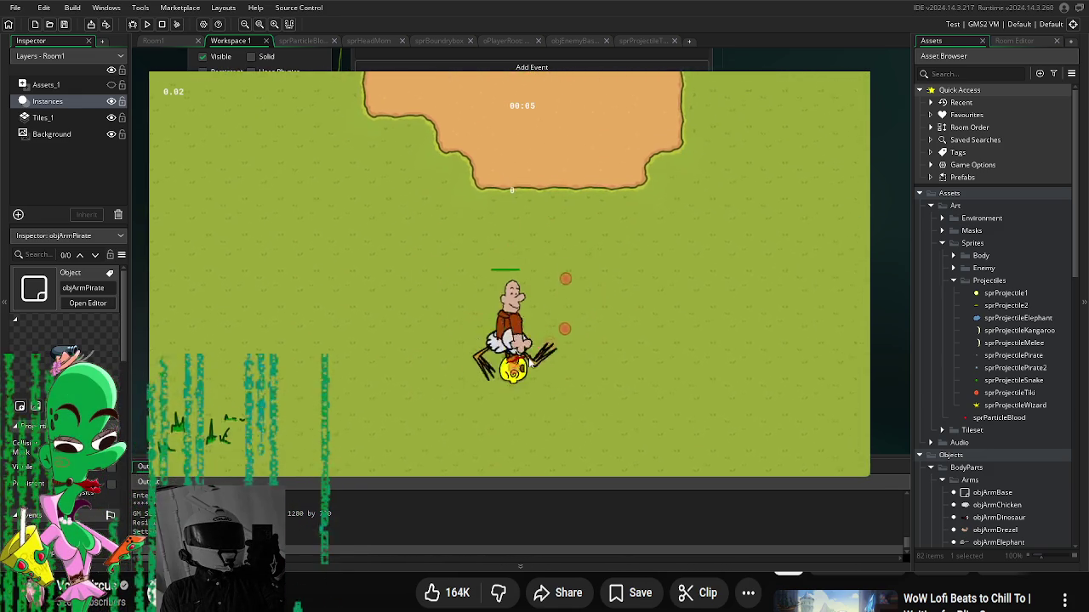
{"action": "left_click", "coordinate": [502, 293]}
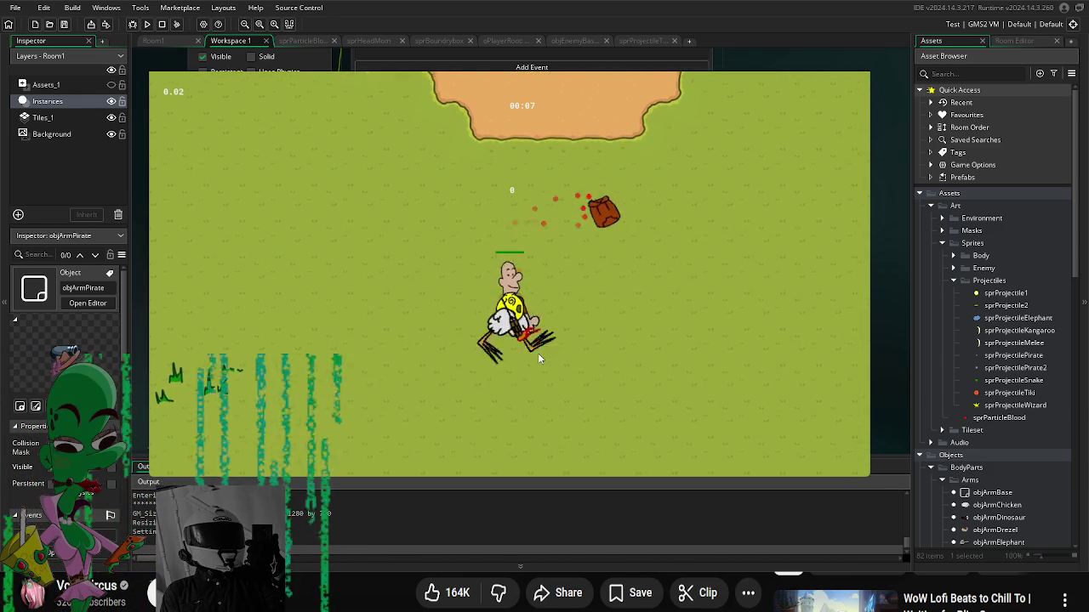
{"action": "key", "text": "s"}
Step: Move the player around the arena with WASD, heading right toward more enemies
{"action": "key", "text": "d"}
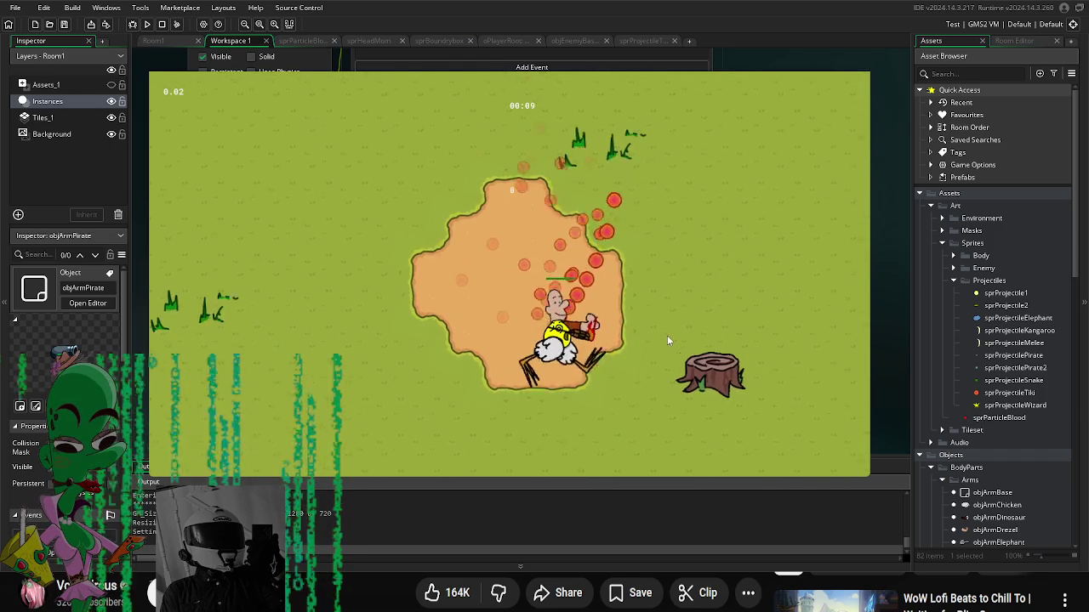
{"action": "key", "text": "a"}
{"action": "key", "text": "w"}
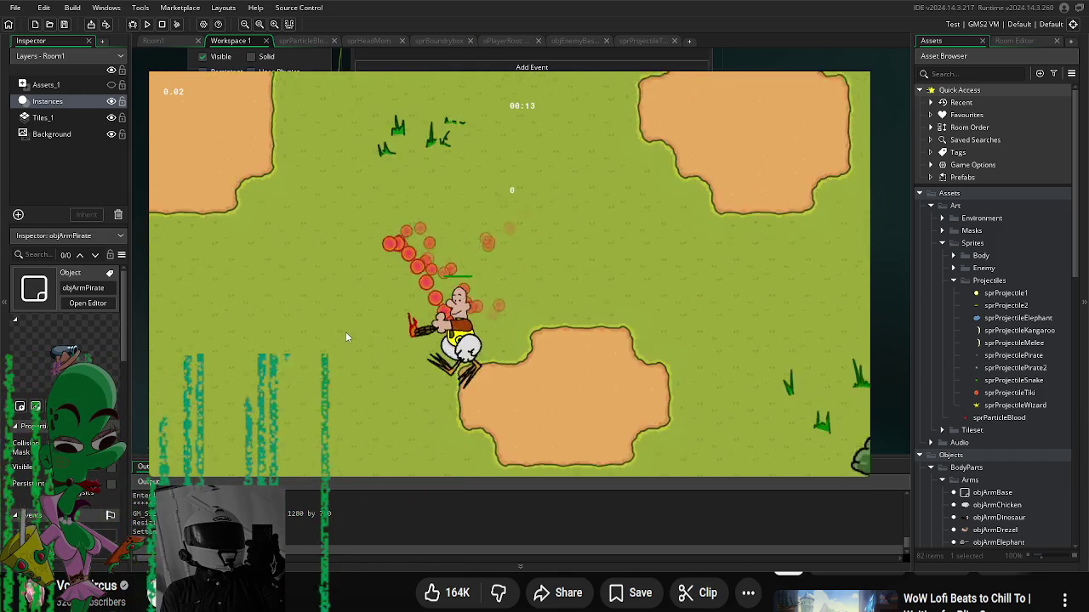
{"action": "key", "text": "s"}
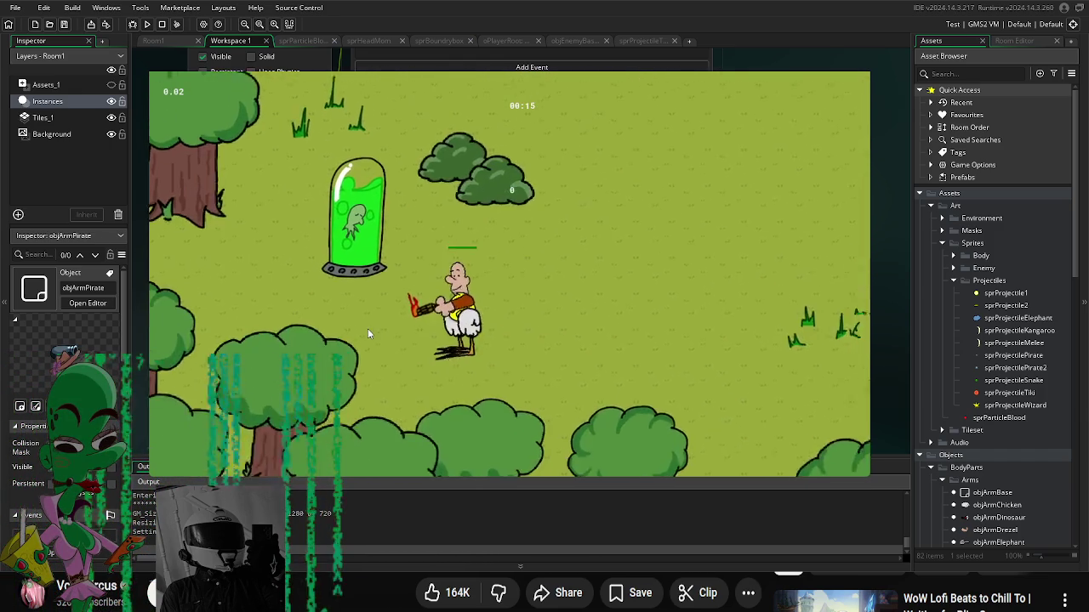
{"action": "key", "text": "w"}
{"action": "key", "text": "d"}
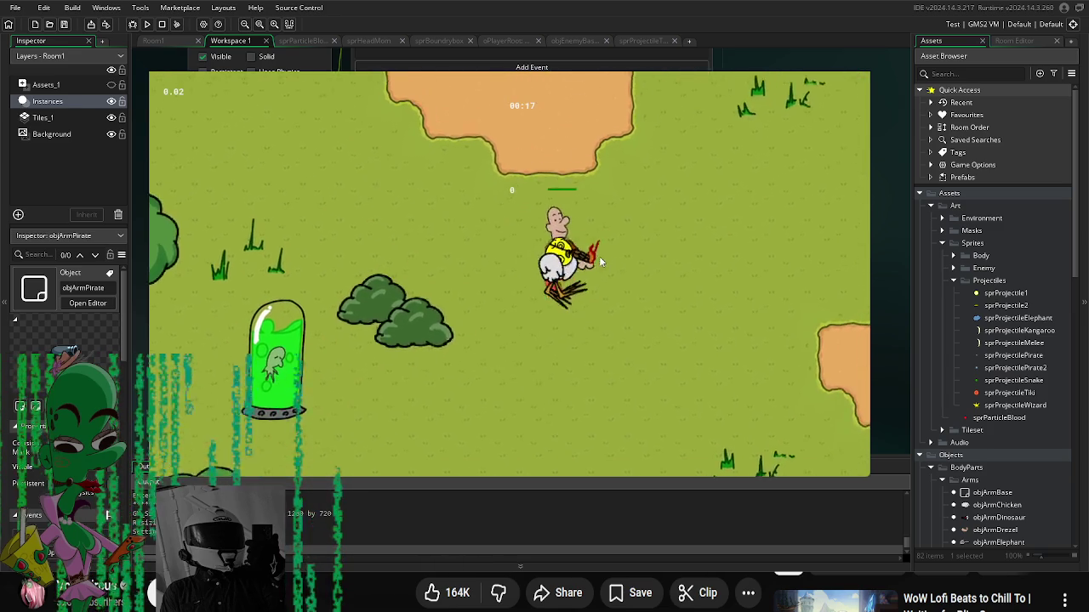
{"action": "key", "text": "w"}
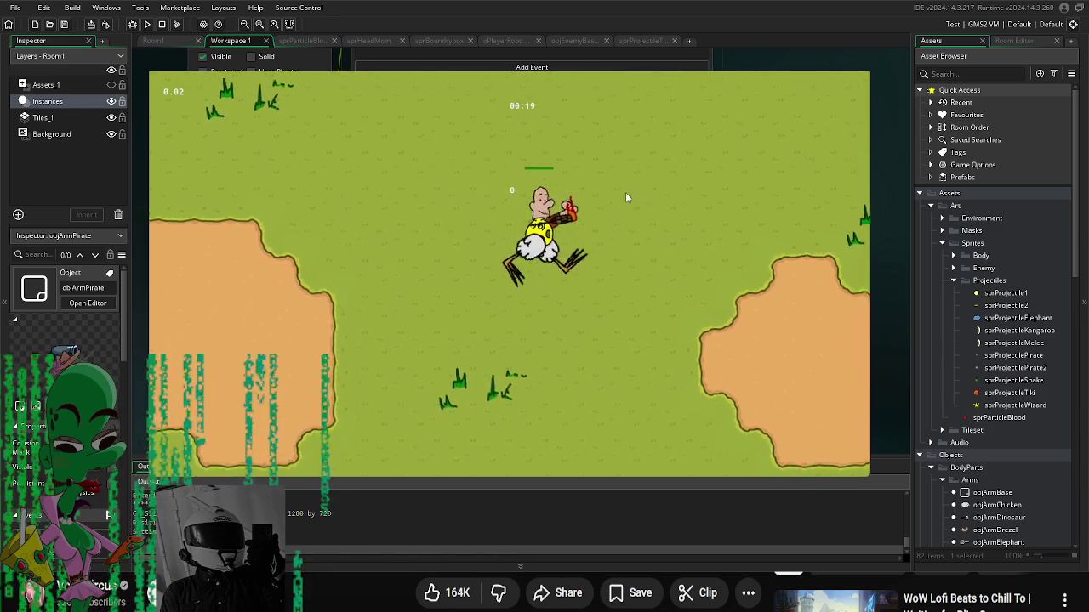
{"action": "key", "text": "w"}
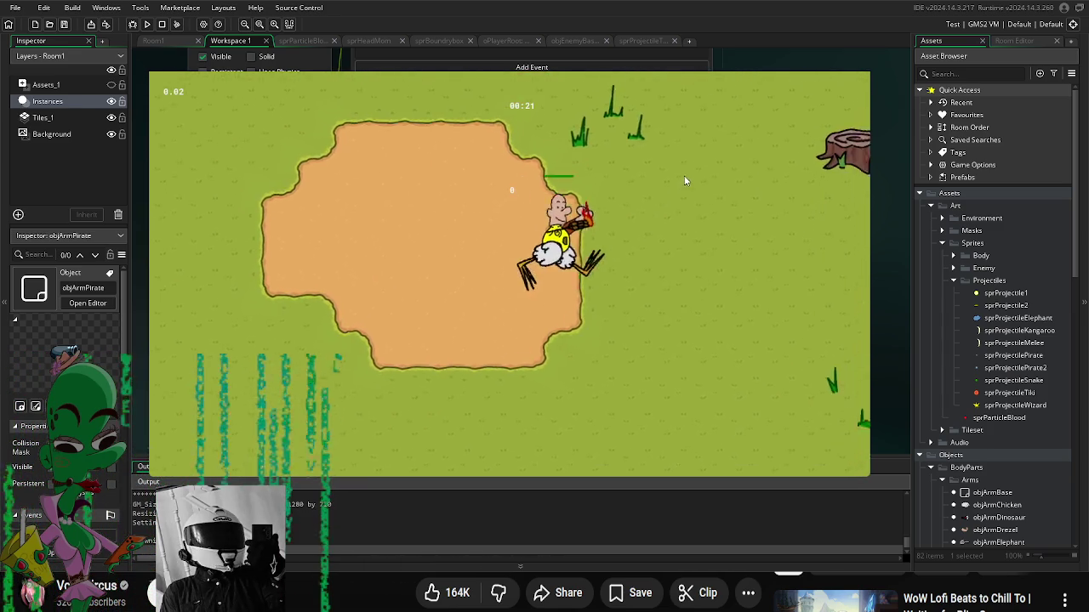
{"action": "key", "text": "d"}
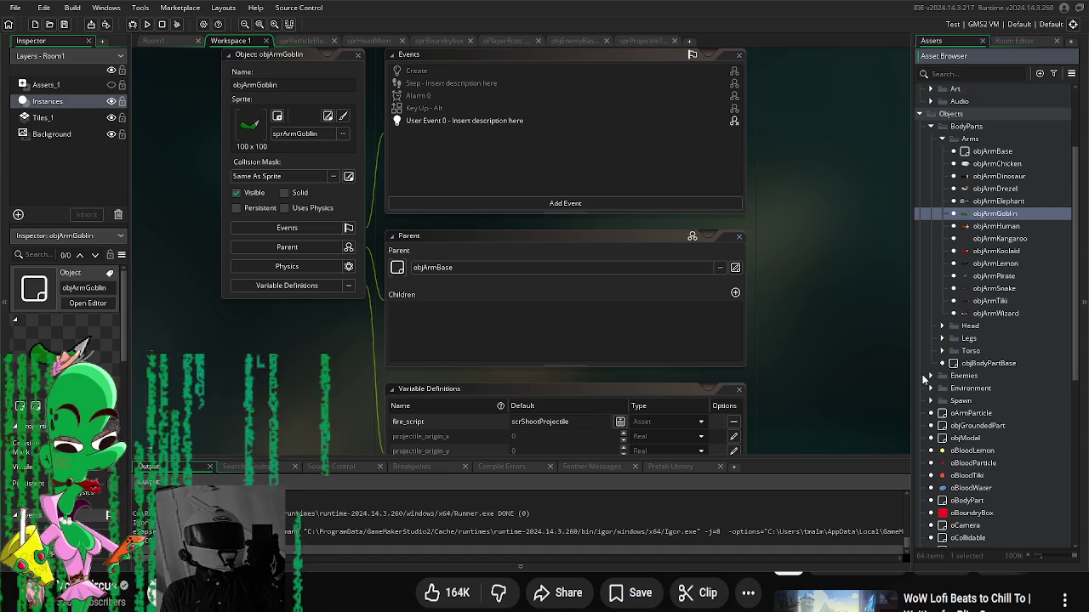
Step: Expand the Enemies group and review objEnemyBase's default hitpoints
{"action": "left_click", "coordinate": [929, 376]}
{"action": "double_click", "coordinate": [984, 388]}
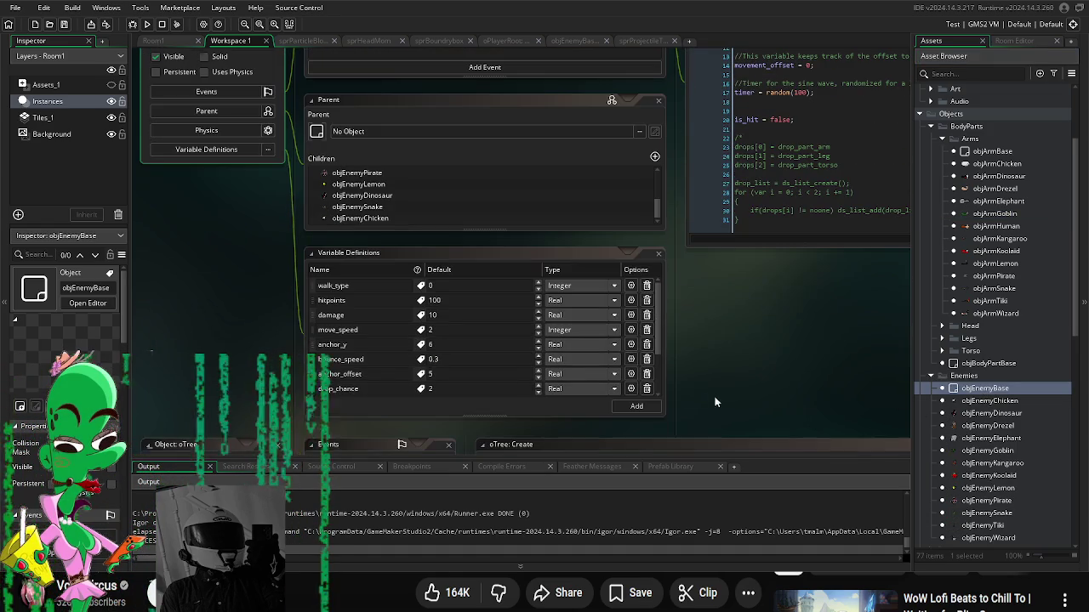
{"action": "left_click", "coordinate": [457, 301]}
{"action": "type", "text": "80"}
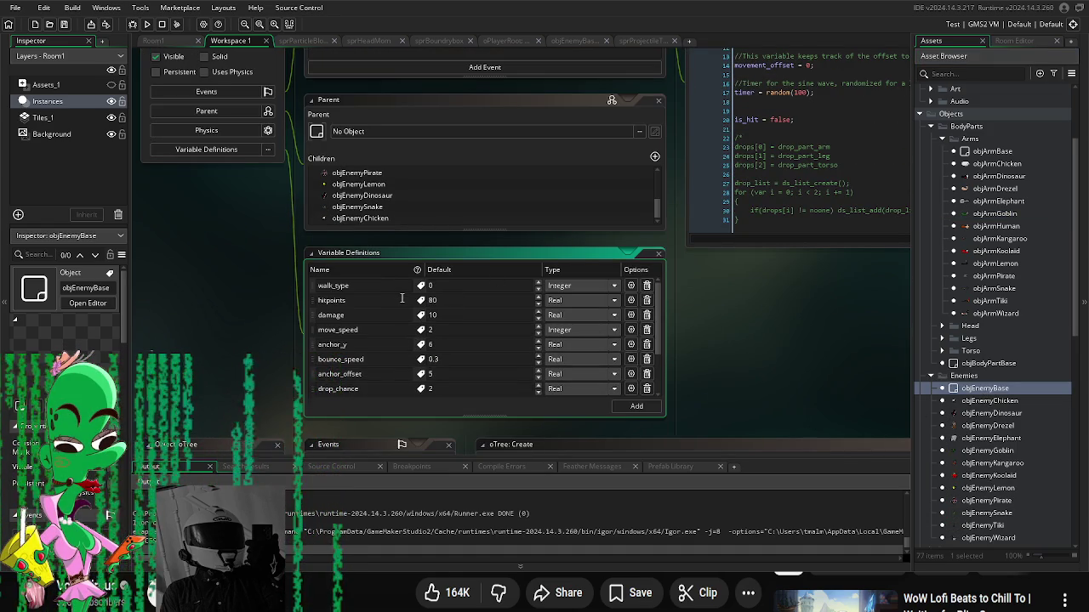
{"action": "scroll", "coordinate": [811, 300], "scroll_direction": "down", "scroll_amount": 3}
{"action": "scroll", "coordinate": [996, 423], "scroll_direction": "down", "scroll_amount": 2}
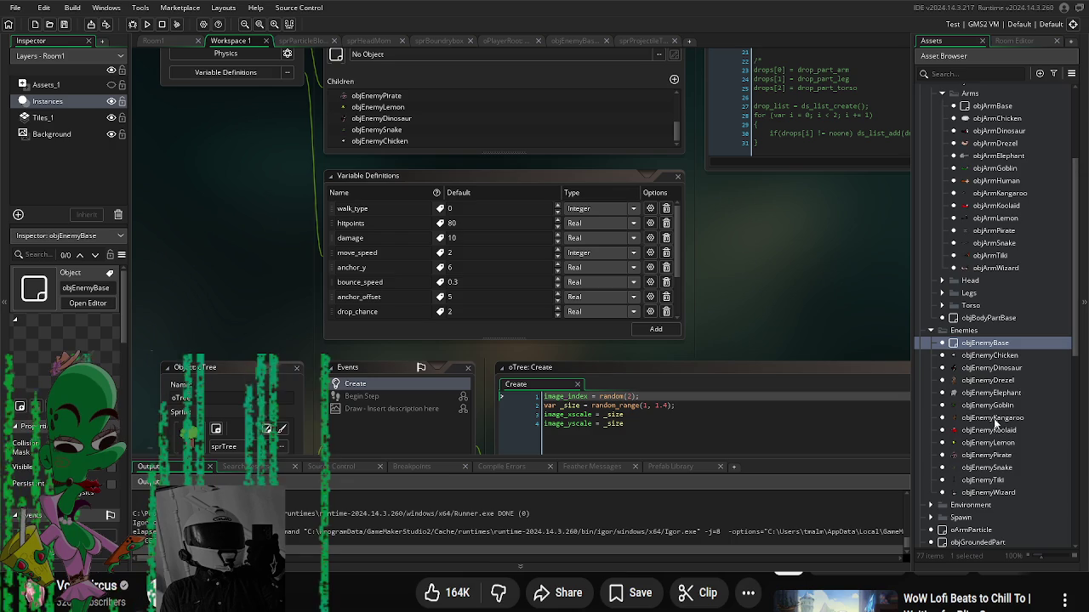
Step: Override objEnemyGoblin's hitpoints to 50
{"action": "double_click", "coordinate": [1012, 406]}
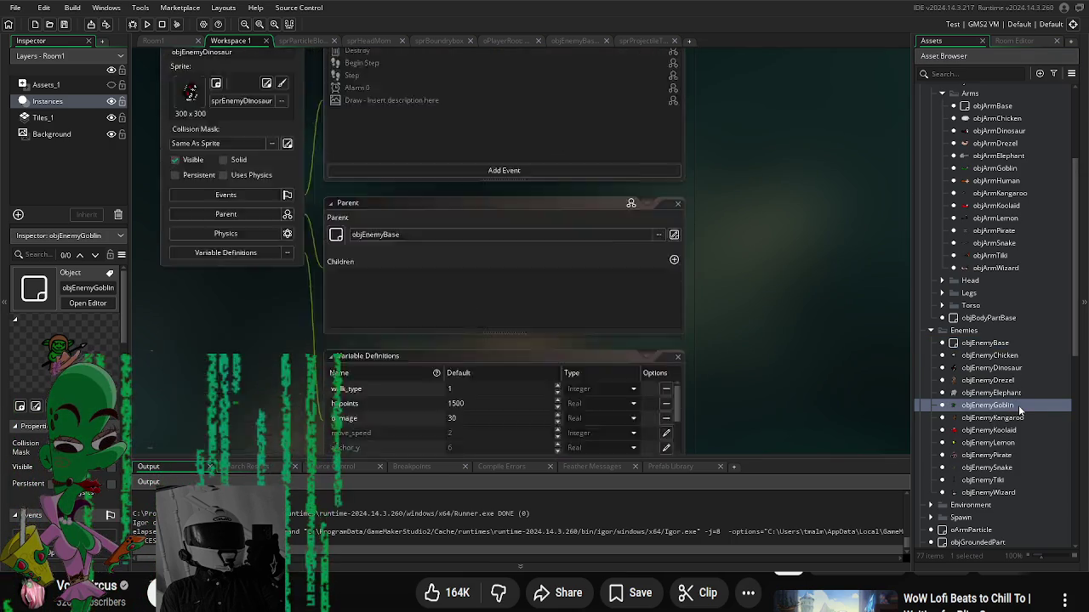
{"action": "scroll", "coordinate": [596, 374], "scroll_direction": "down", "scroll_amount": 4}
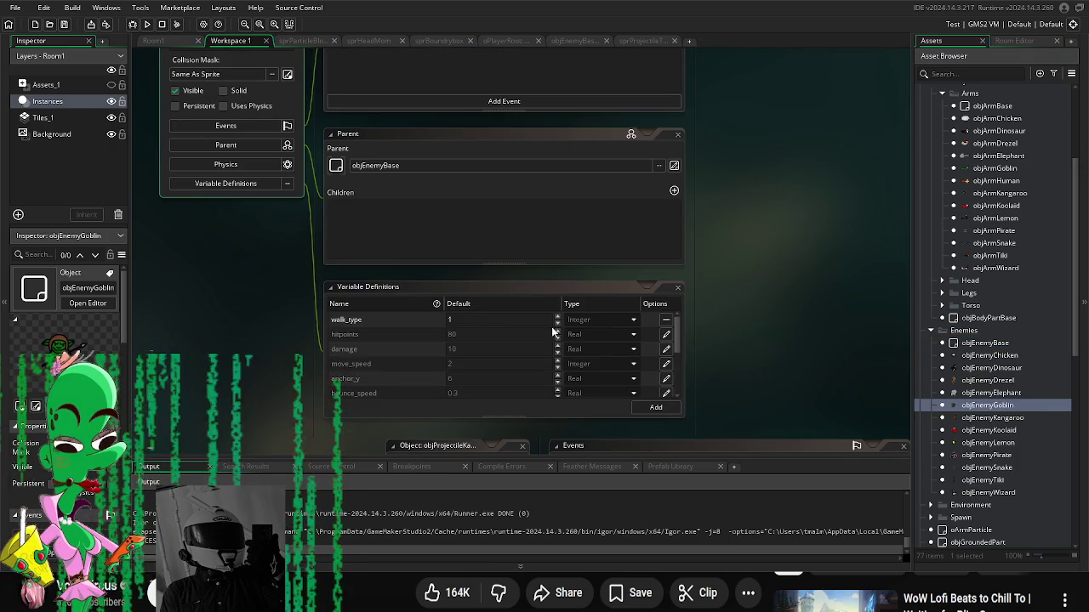
{"action": "left_click", "coordinate": [666, 334]}
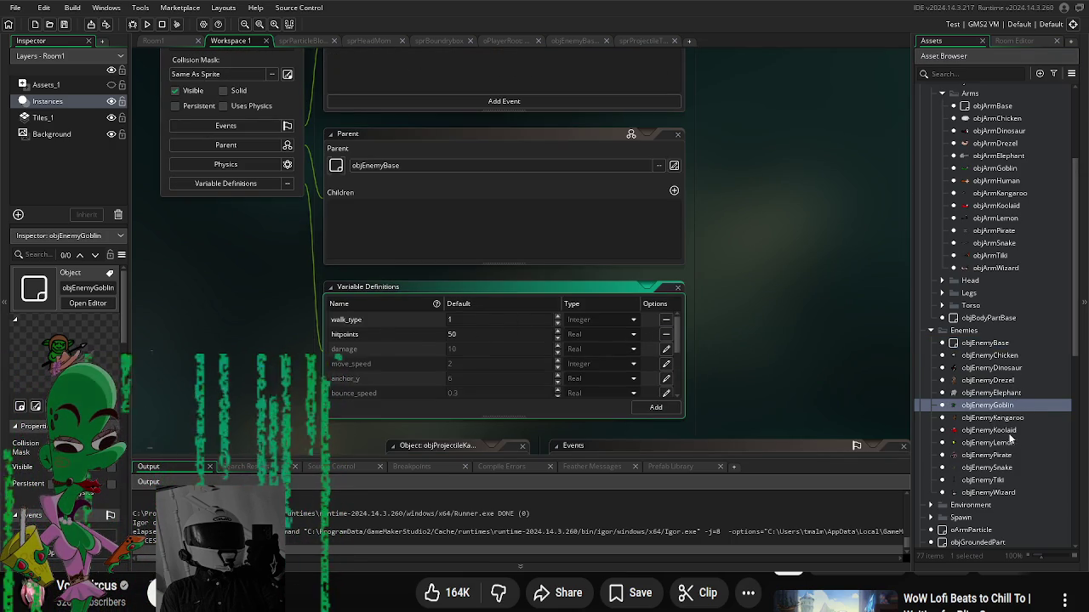
{"action": "scroll", "coordinate": [1026, 413], "scroll_direction": "down", "scroll_amount": 1}
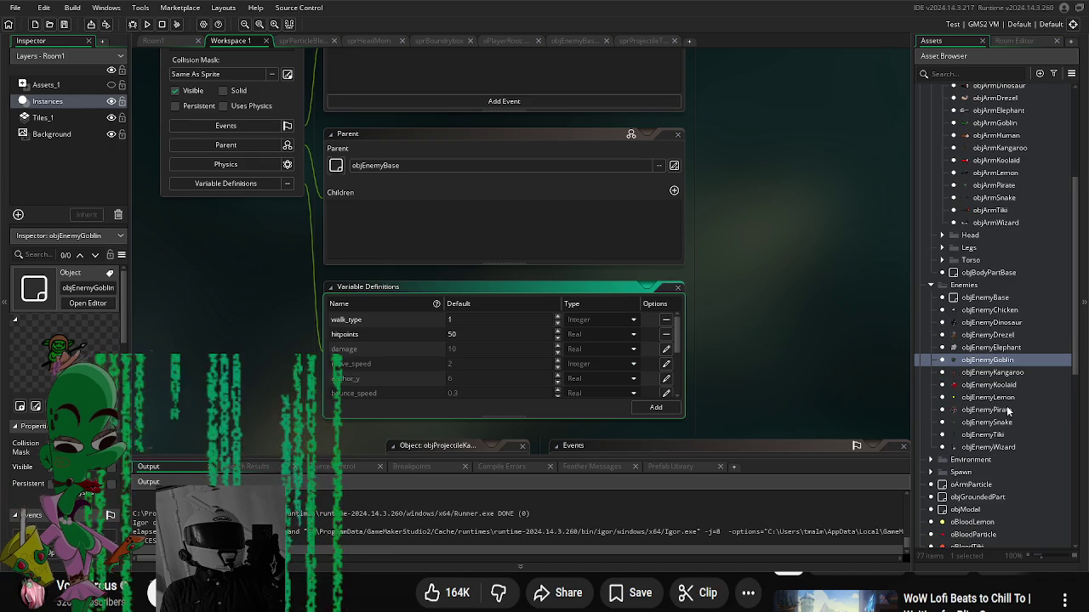
Step: Override objEnemySnake's hitpoints to 50
{"action": "double_click", "coordinate": [1008, 422]}
{"action": "scroll", "coordinate": [714, 249], "scroll_direction": "down", "scroll_amount": 3}
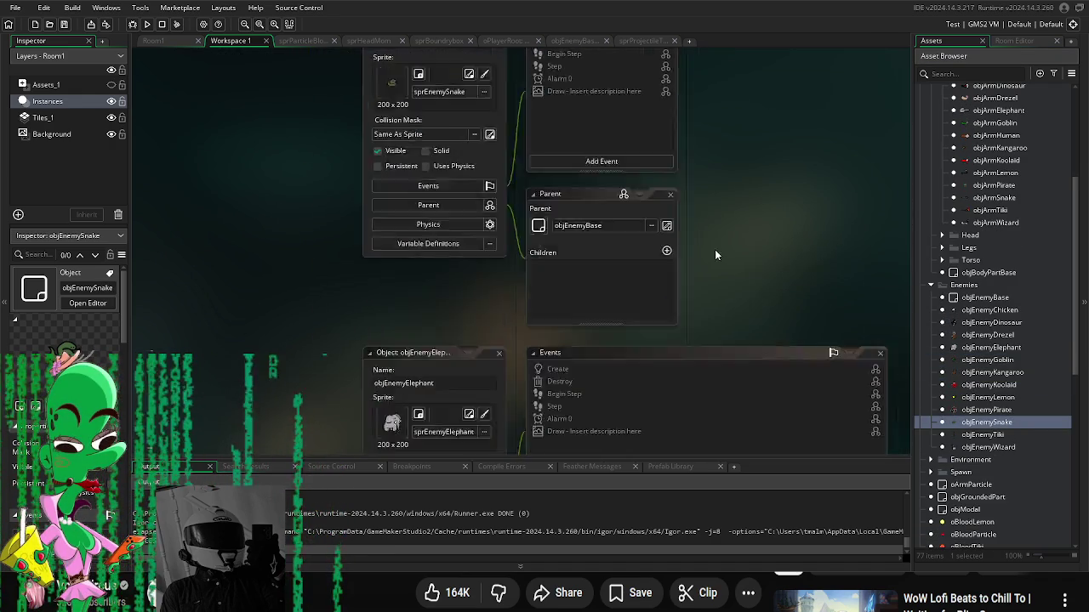
{"action": "scroll", "coordinate": [716, 217], "scroll_direction": "up", "scroll_amount": 3}
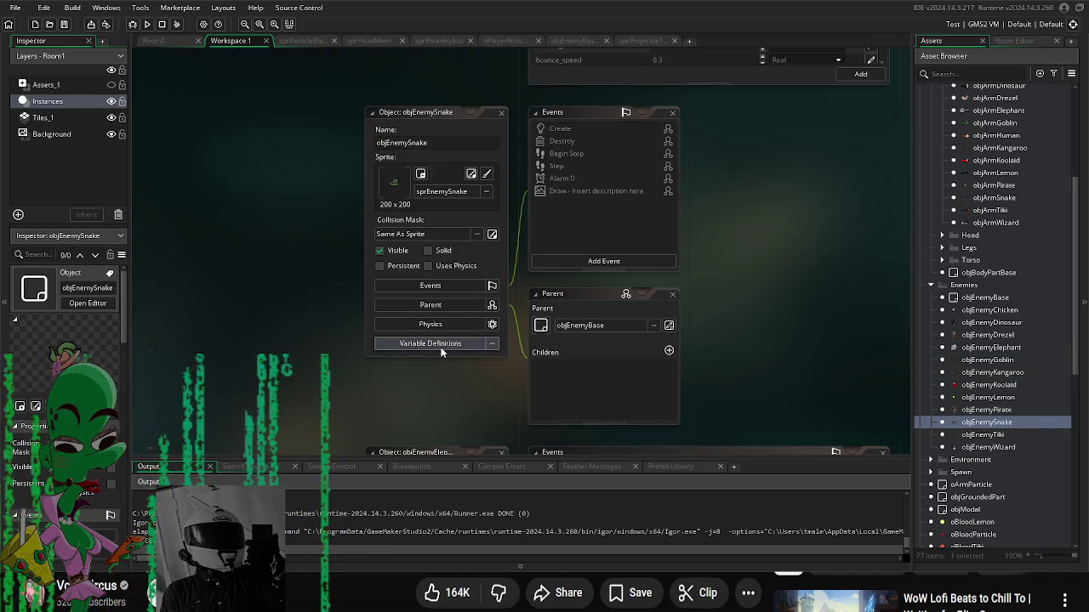
{"action": "left_click", "coordinate": [440, 345]}
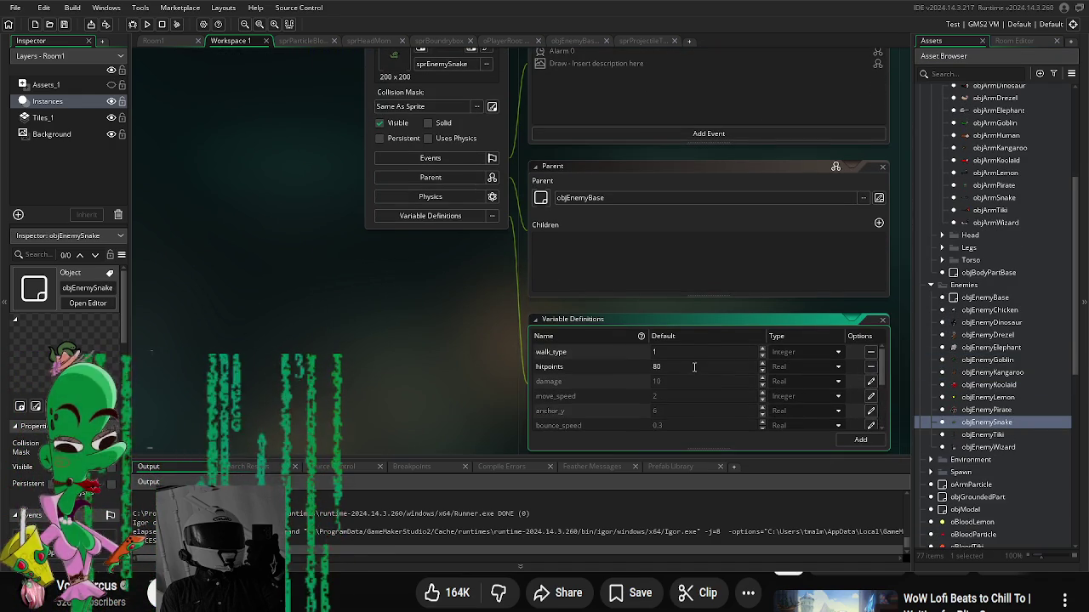
{"action": "left_click", "coordinate": [366, 337]}
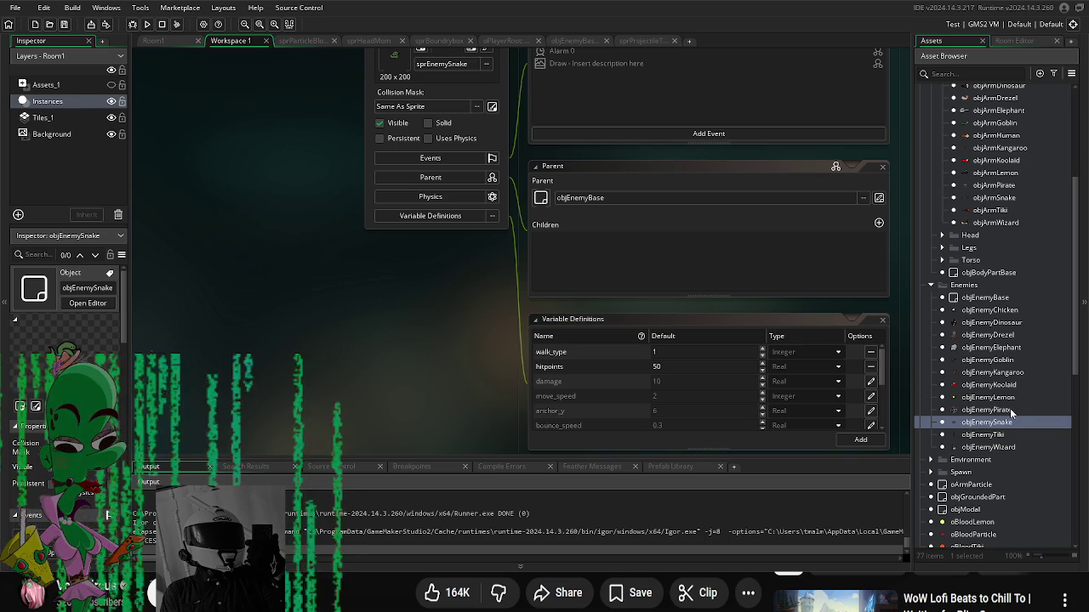
{"action": "scroll", "coordinate": [1009, 399], "scroll_direction": "down", "scroll_amount": 10}
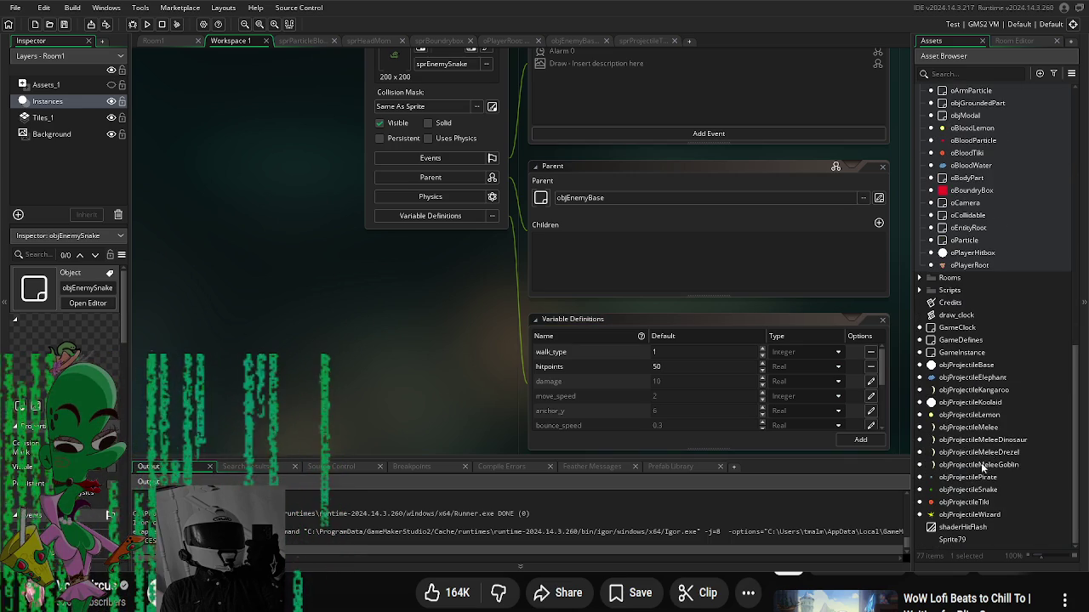
{"action": "scroll", "coordinate": [987, 436], "scroll_direction": "up", "scroll_amount": 10}
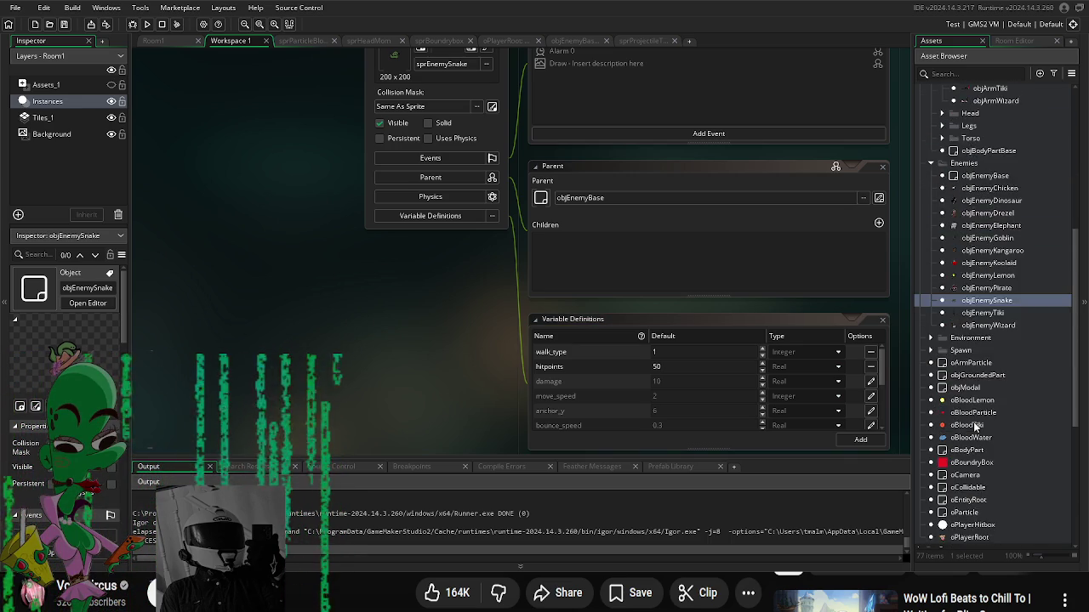
{"action": "scroll", "coordinate": [975, 427], "scroll_direction": "up", "scroll_amount": 1}
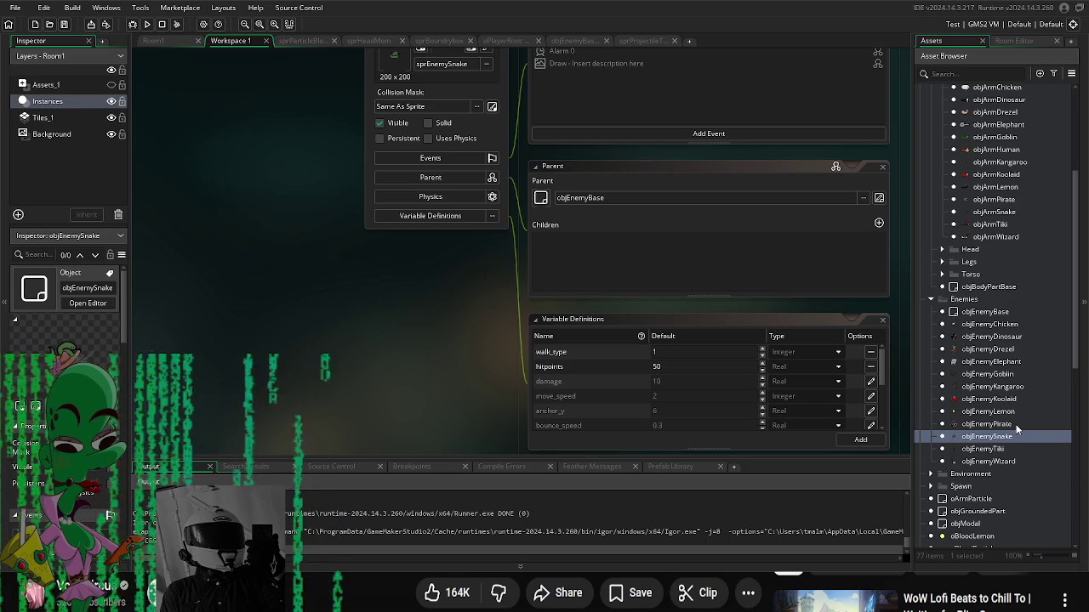
Step: Set objEnemyPirate's hitpoints to 8000
{"action": "double_click", "coordinate": [1014, 424]}
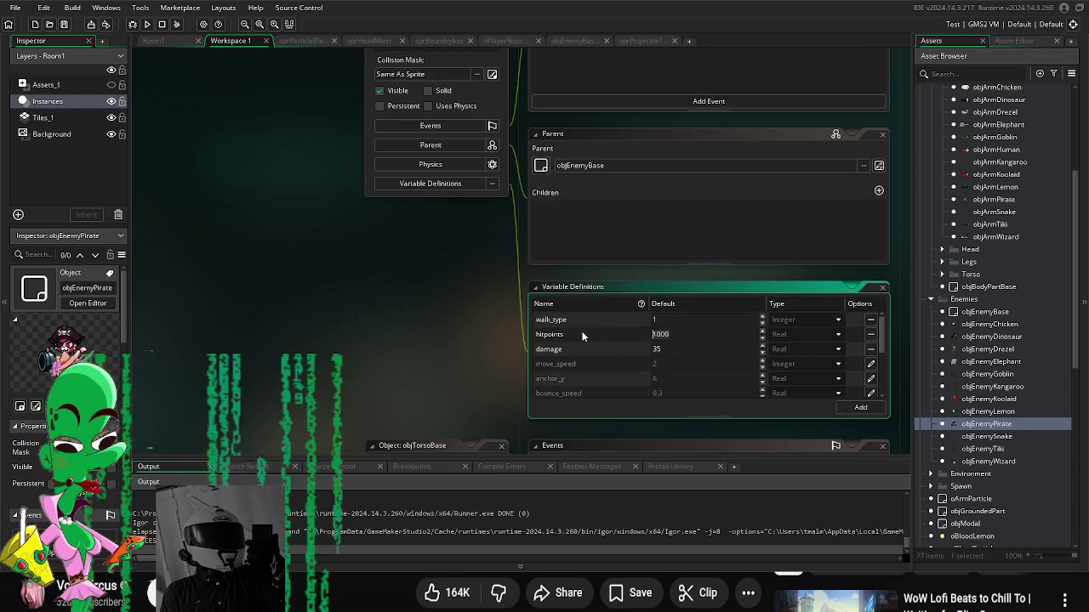
{"action": "double_click", "coordinate": [662, 335]}
{"action": "type", "text": "8000"}
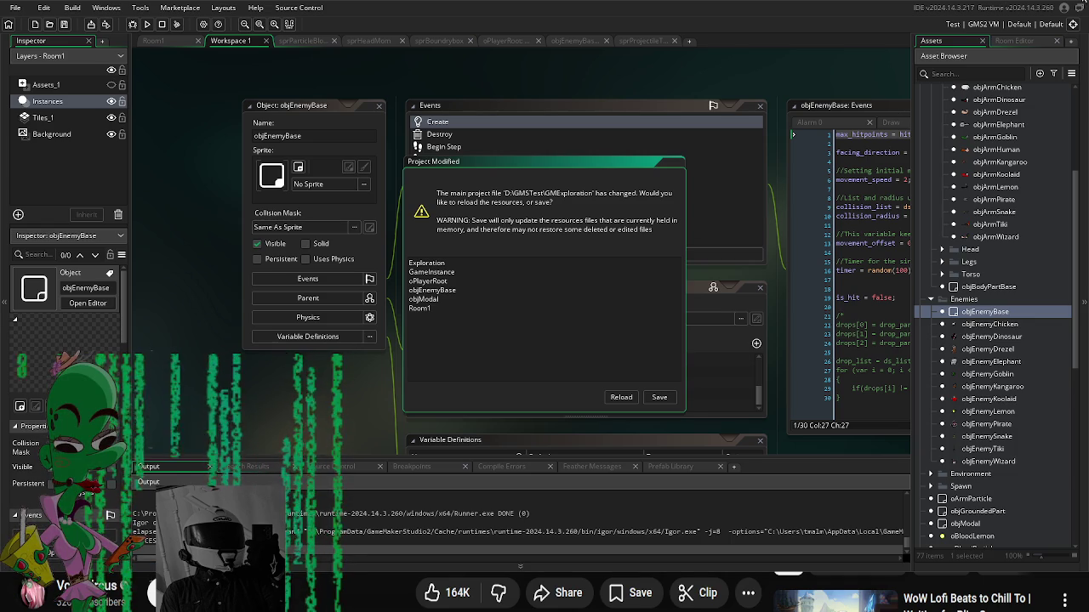
Step: Exit GameMaker, reopen the project so the external changes load, and run the game
{"action": "key", "text": "Escape"}
{"action": "left_click", "coordinate": [568, 308]}
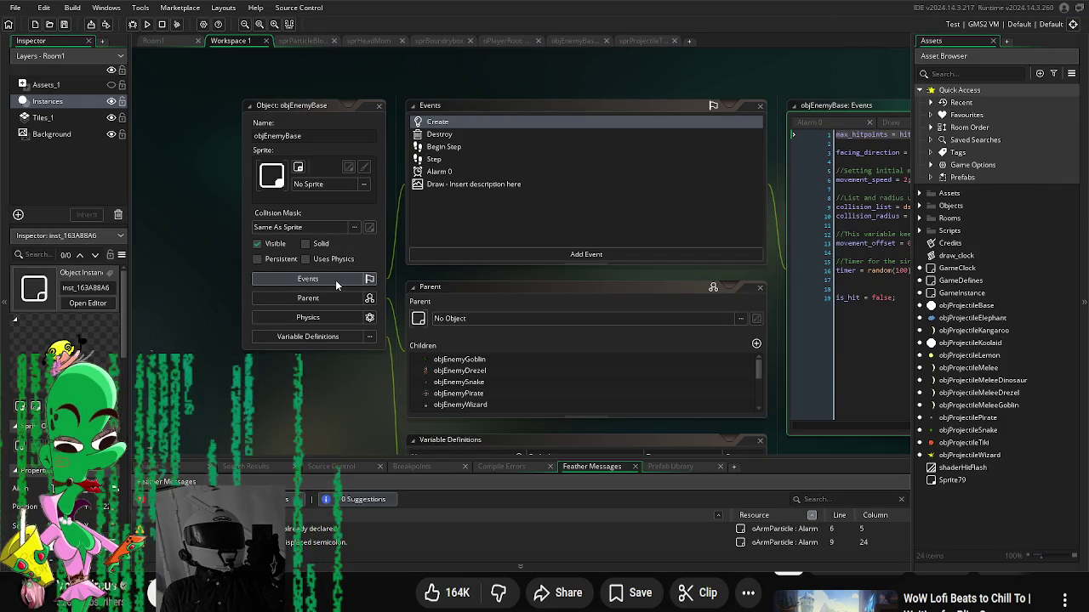
{"action": "key", "text": "F5"}
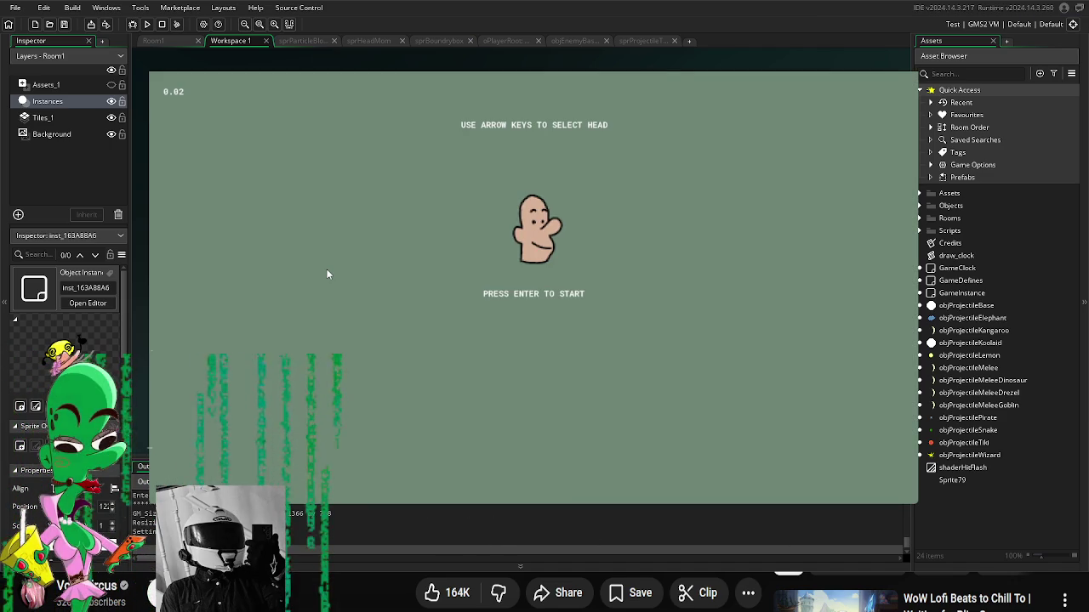
Step: Cycle through the player heads, settle on the green orc head, and start the game
{"action": "key", "text": "Right"}
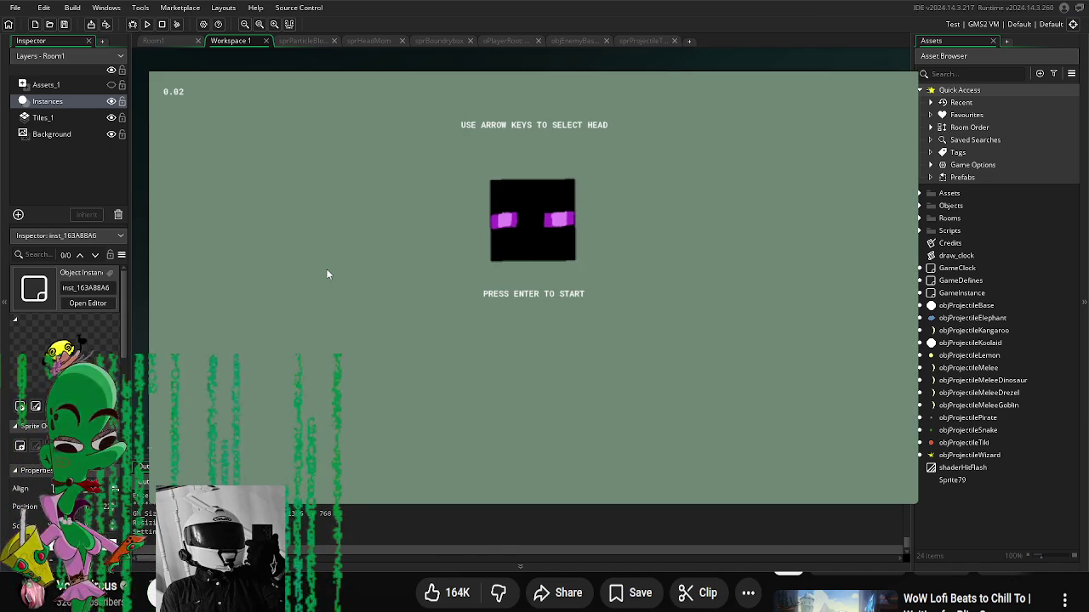
{"action": "key", "text": "Right"}
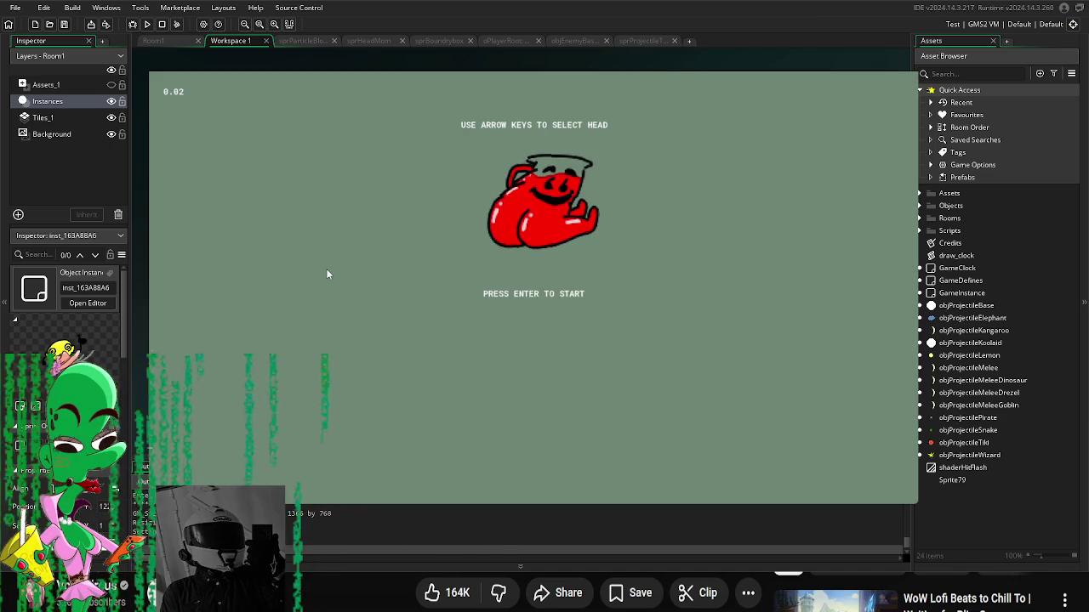
{"action": "key", "text": "Right"}
{"action": "key", "text": "Right"}
{"action": "key", "text": "Right"}
{"action": "key", "text": "Right"}
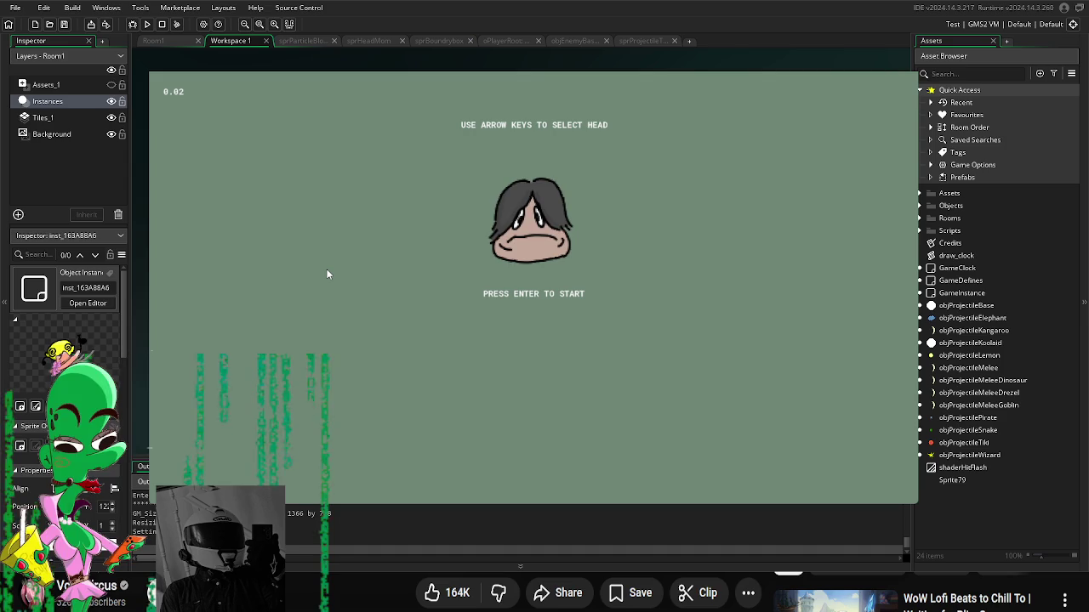
{"action": "key", "text": "Right"}
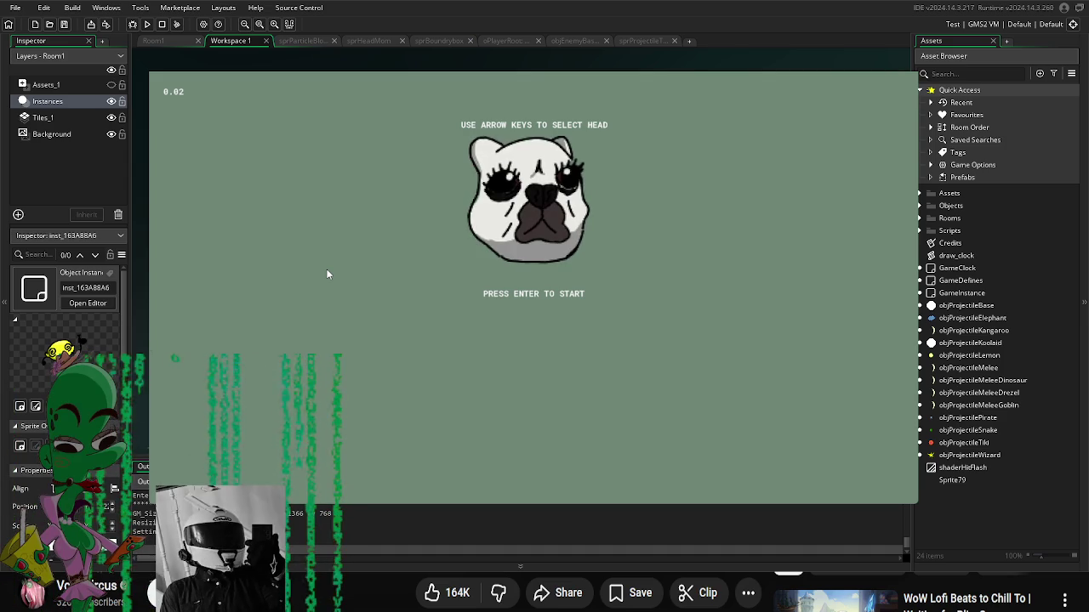
{"action": "key", "text": "Right"}
{"action": "key", "text": "Right"}
{"action": "key", "text": "Right"}
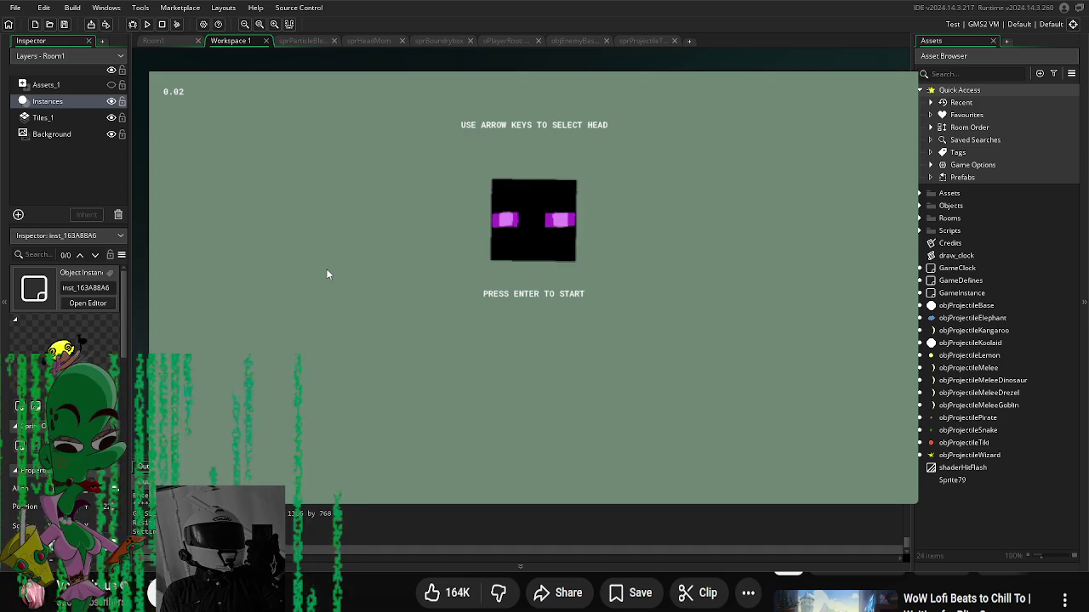
{"action": "key", "text": "Left"}
{"action": "key", "text": "Left"}
{"action": "key", "text": "Left"}
{"action": "key", "text": "Right"}
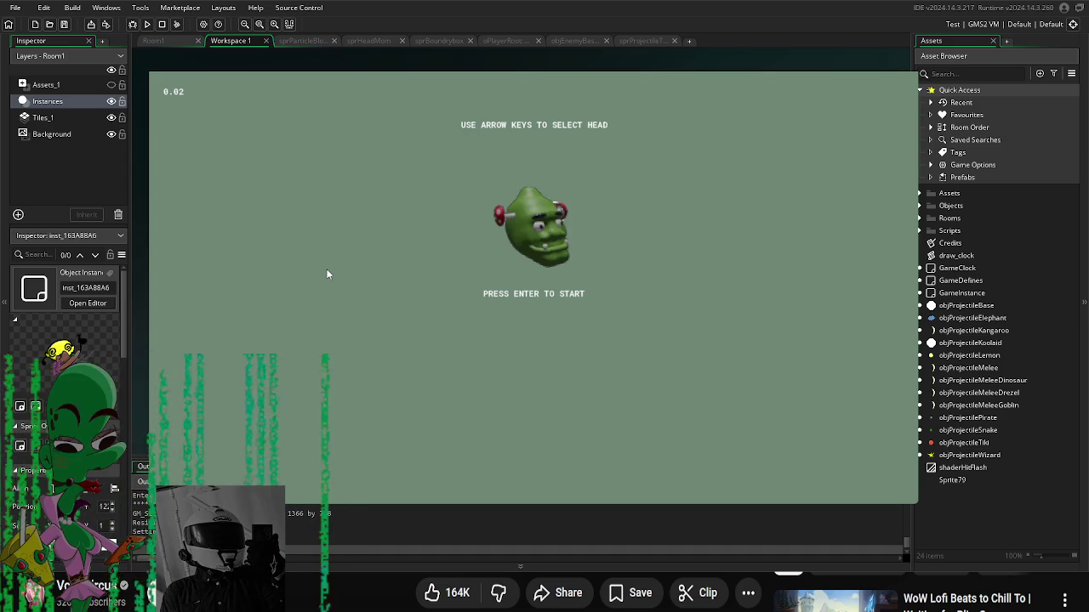
{"action": "key", "text": "Return"}
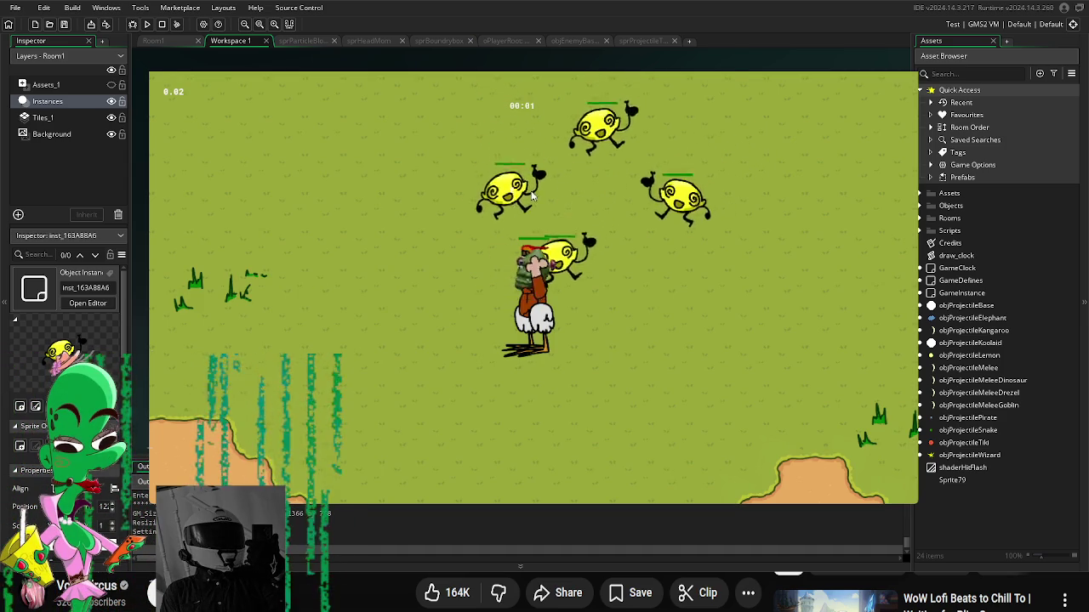
Step: Move the player across the field while shooting the lemon enemies
{"action": "key", "text": "Up"}
{"action": "key", "text": "Down"}
{"action": "key", "text": "Right"}
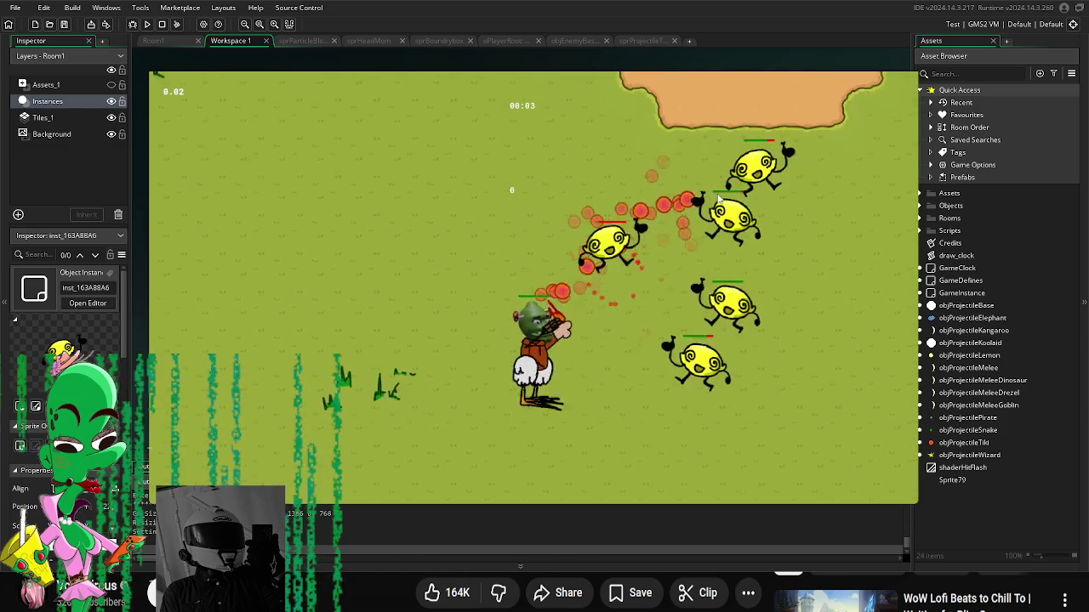
{"action": "key", "text": "Left"}
{"action": "key", "text": "Up"}
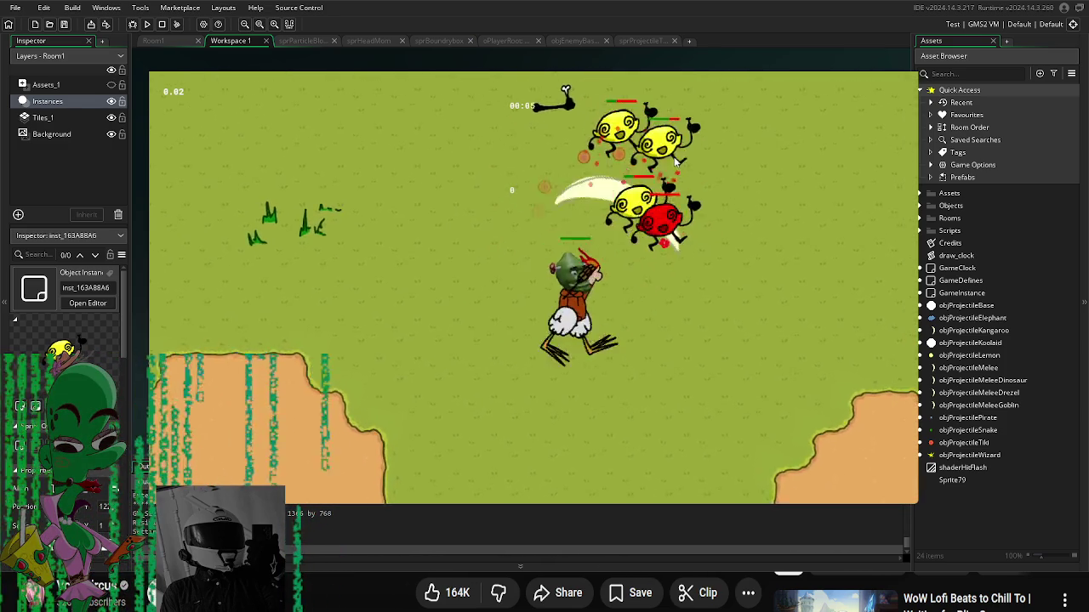
{"action": "key", "text": "Left"}
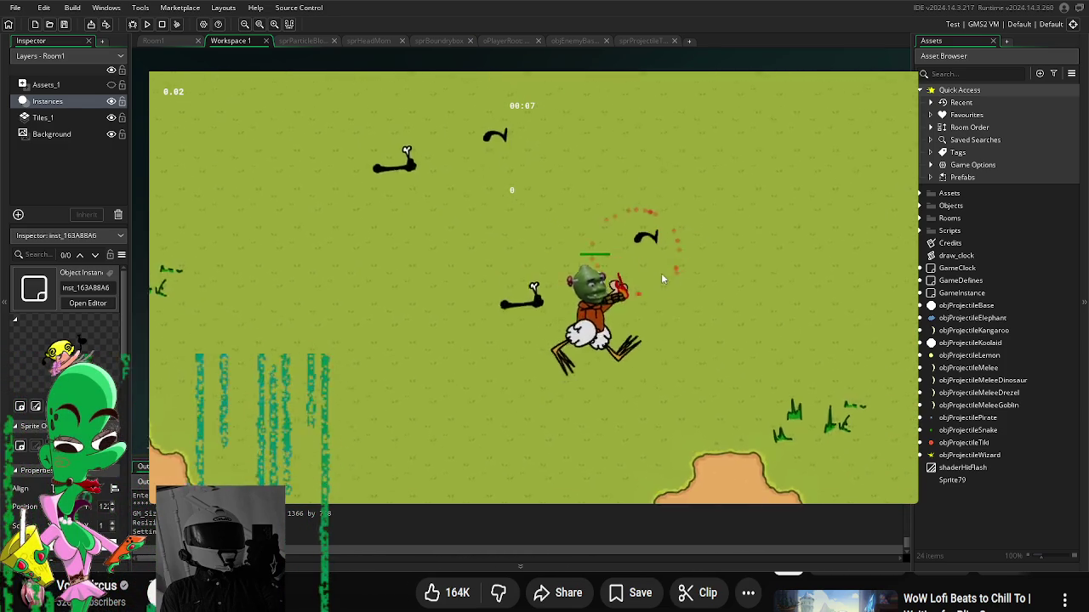
Step: Restart with the Enderman head, pause mid-wave, and inspect the GameDefines object
{"action": "key", "text": "r"}
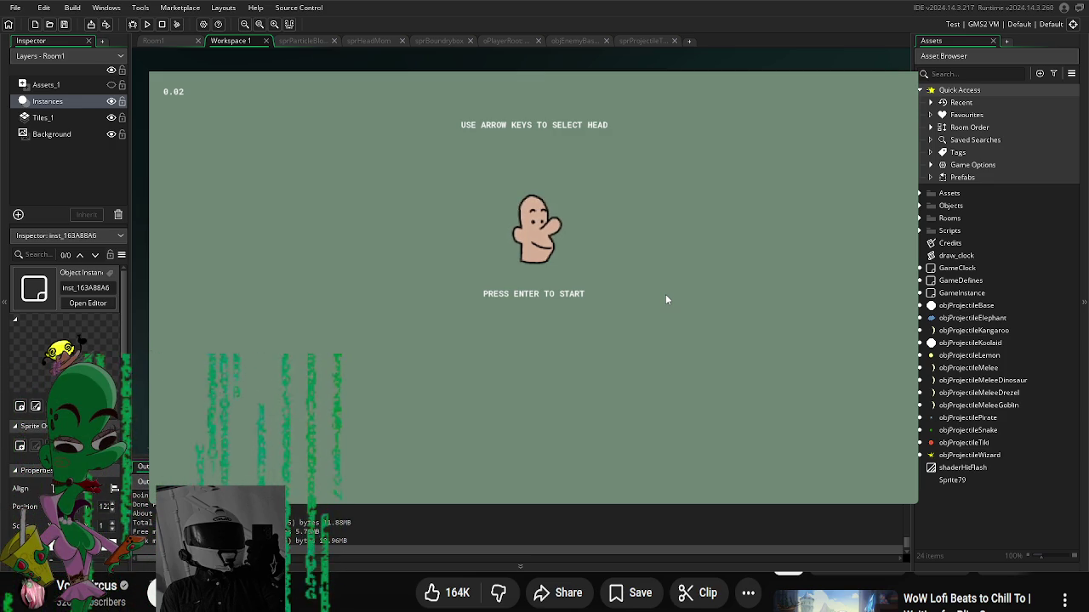
{"action": "key", "text": "Right"}
{"action": "key", "text": "Right"}
{"action": "key", "text": "Left"}
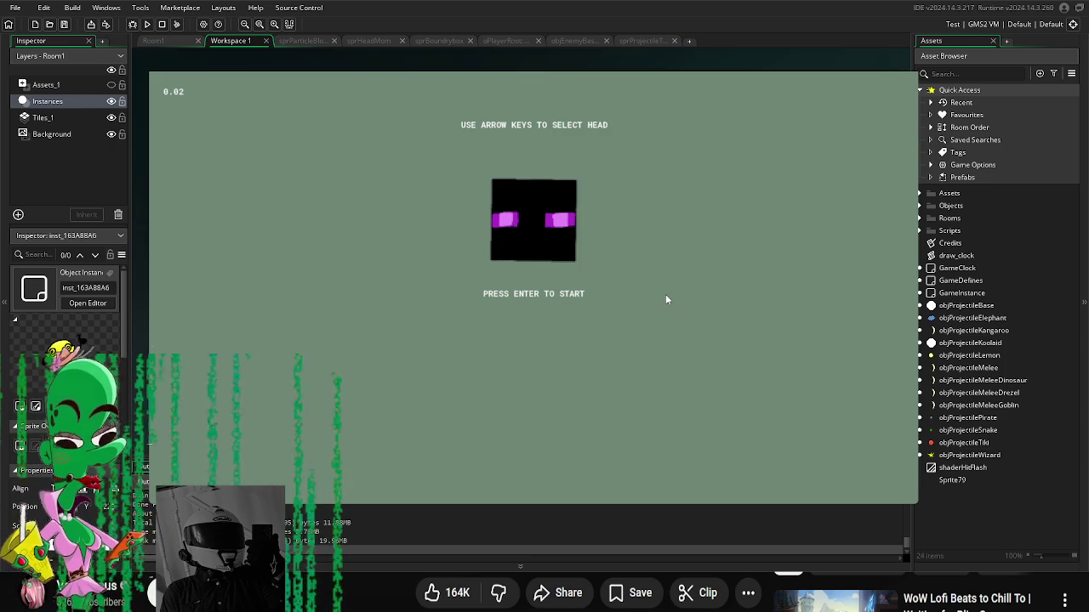
{"action": "key", "text": "Return"}
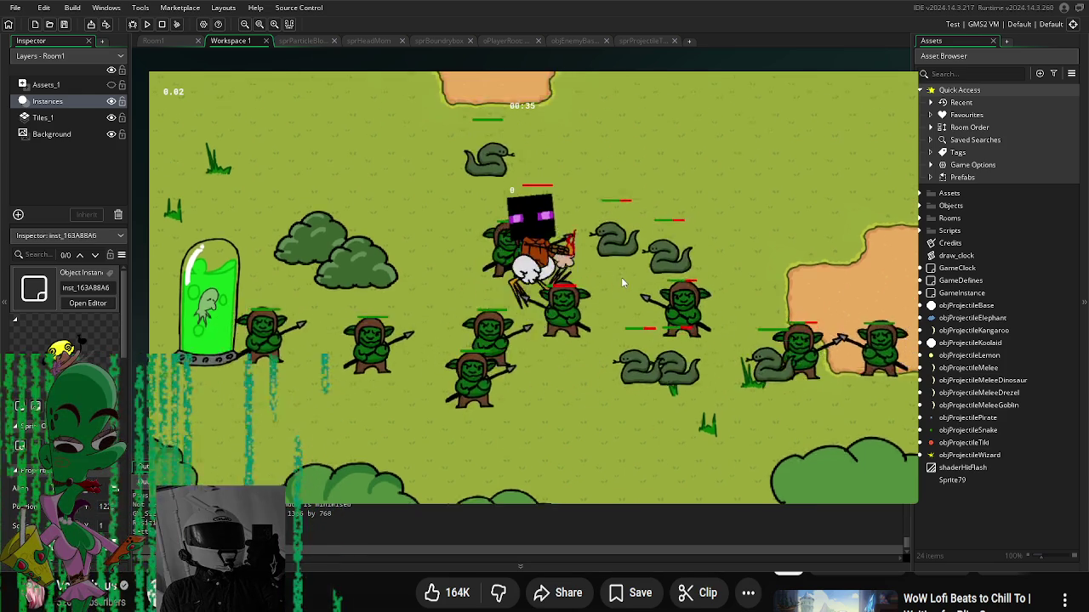
{"action": "key", "text": "Escape"}
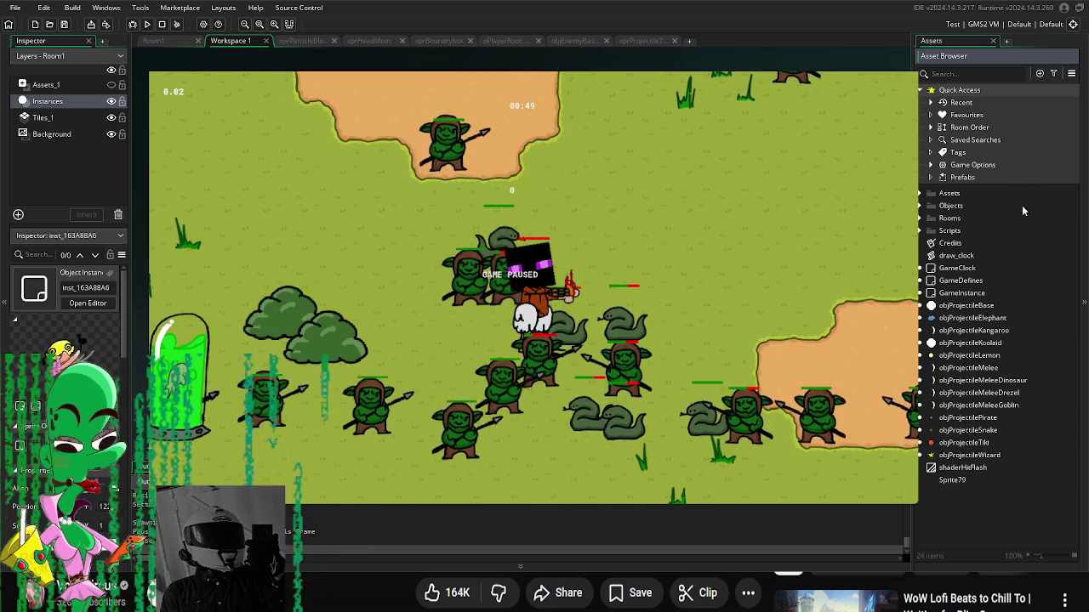
{"action": "left_click", "coordinate": [969, 281]}
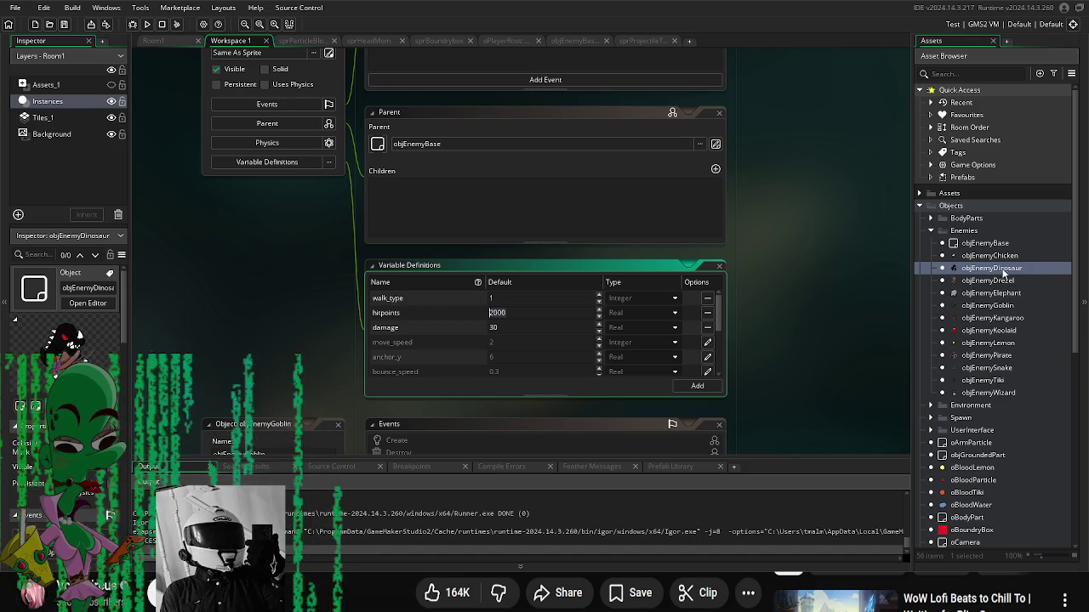
Step: Type 2000 in objEnemyPirate, review objEnemyDinosaur's Variable Definitions, and start a test run
{"action": "double_click", "coordinate": [986, 356]}
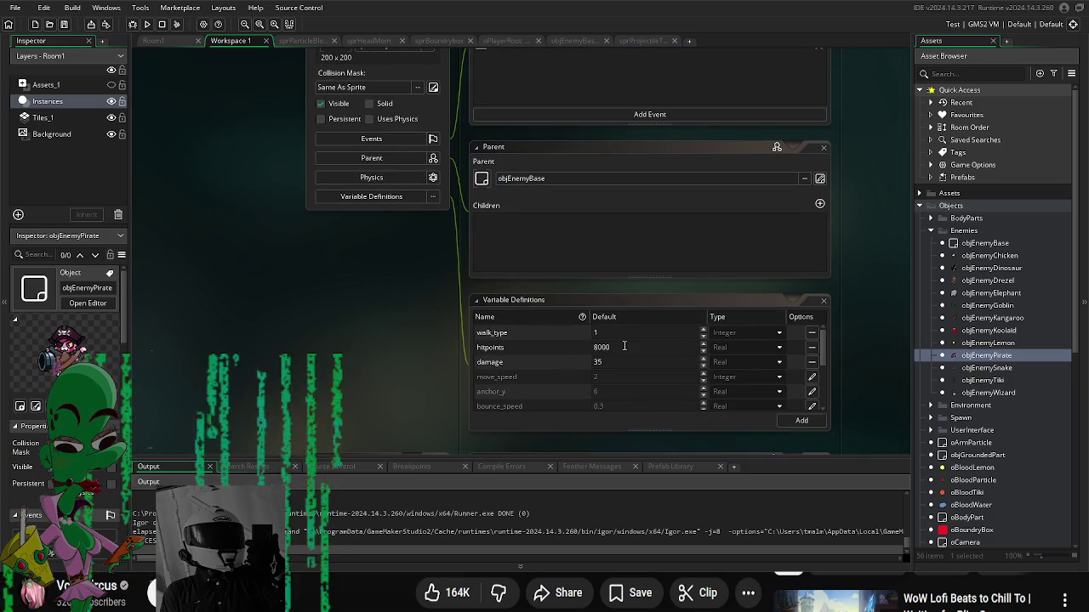
{"action": "type", "text": "2000"}
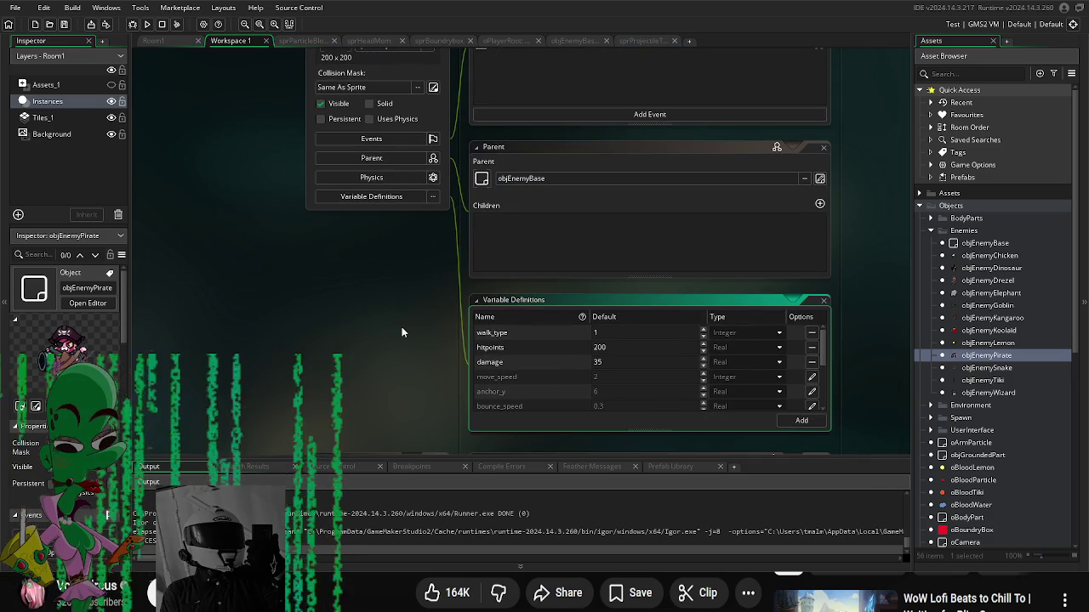
{"action": "double_click", "coordinate": [1007, 269]}
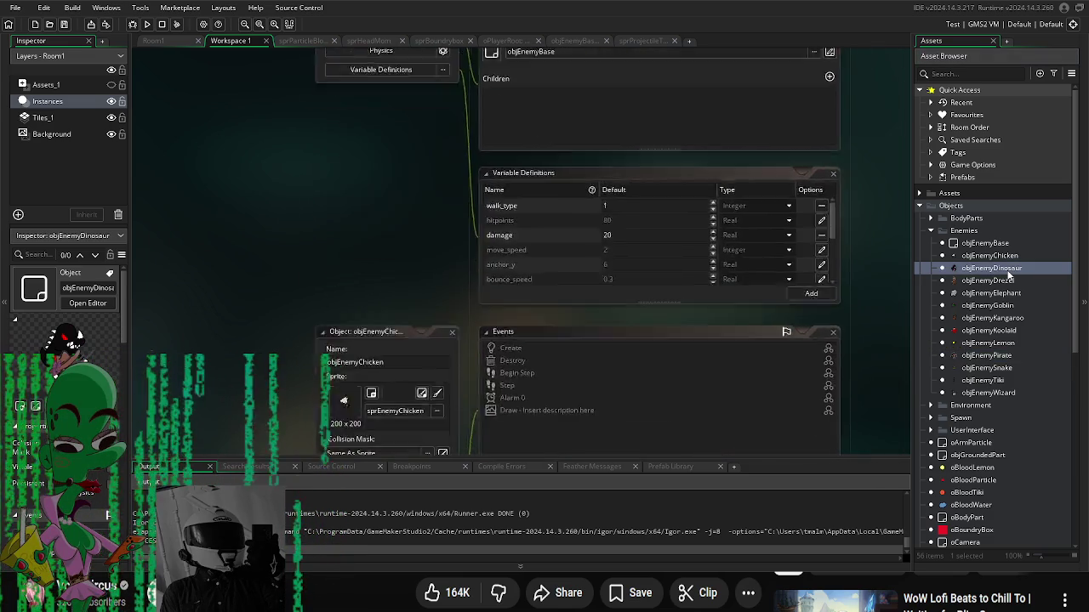
{"action": "scroll", "coordinate": [442, 352], "scroll_direction": "down", "scroll_amount": 2}
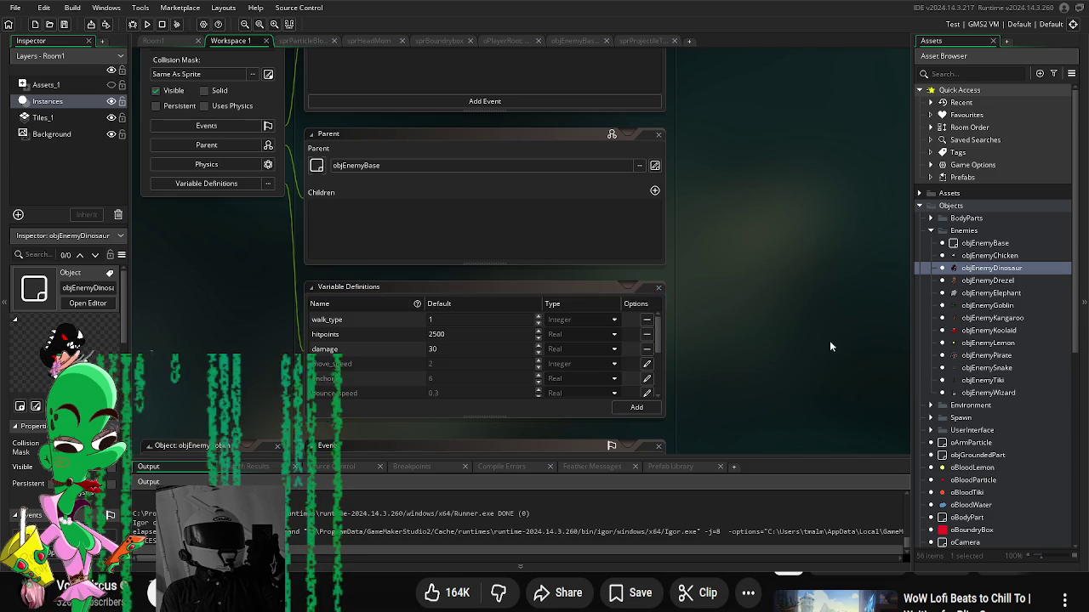
{"action": "scroll", "coordinate": [934, 457], "scroll_direction": "down", "scroll_amount": 9}
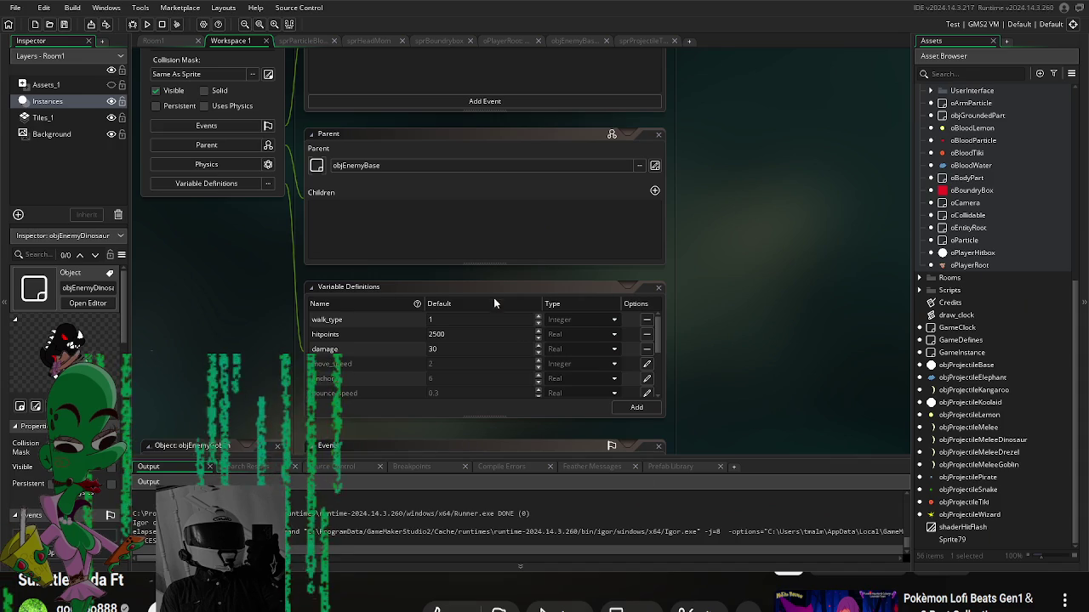
{"action": "left_click", "coordinate": [147, 23]}
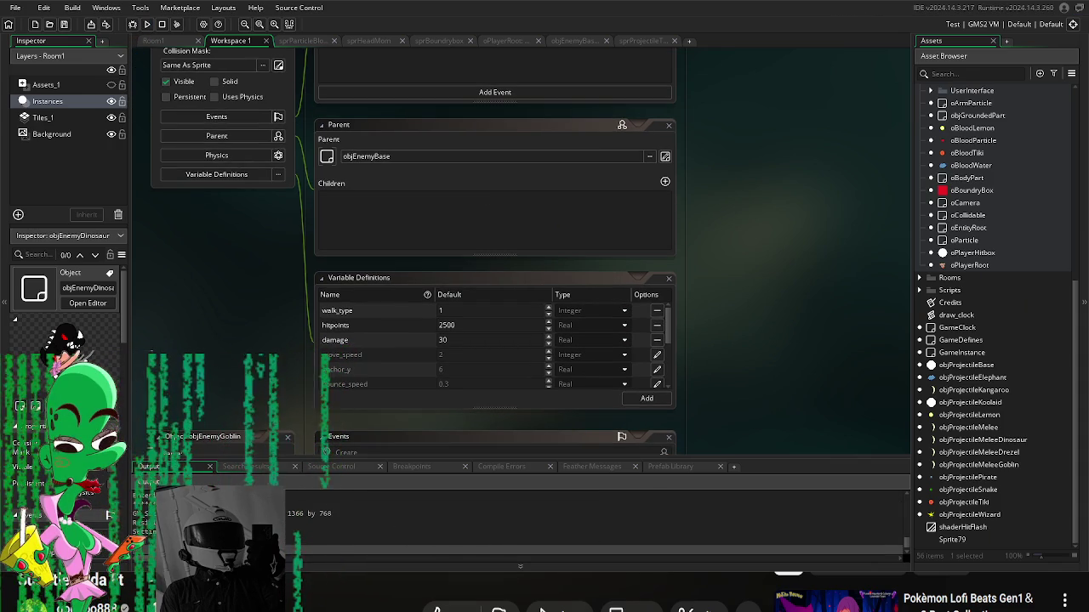
Step: Pick a starting head and briefly fight the lemon enemies
{"action": "key", "text": "Right"}
{"action": "key", "text": "Right"}
{"action": "key", "text": "Right"}
{"action": "key", "text": "Left"}
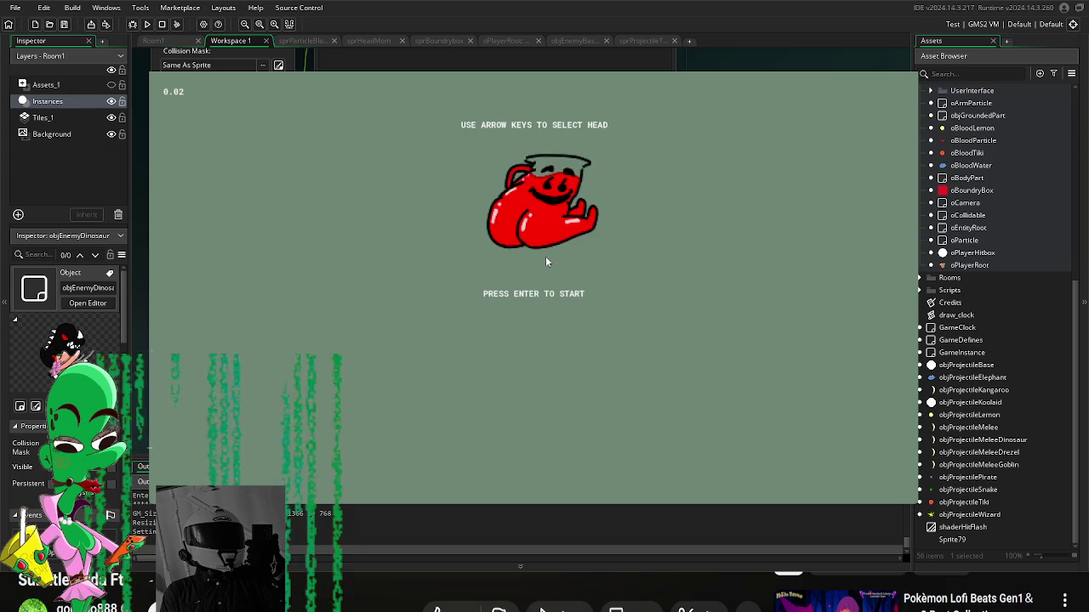
{"action": "key", "text": "Left"}
{"action": "key", "text": "Left"}
{"action": "key", "text": "Return"}
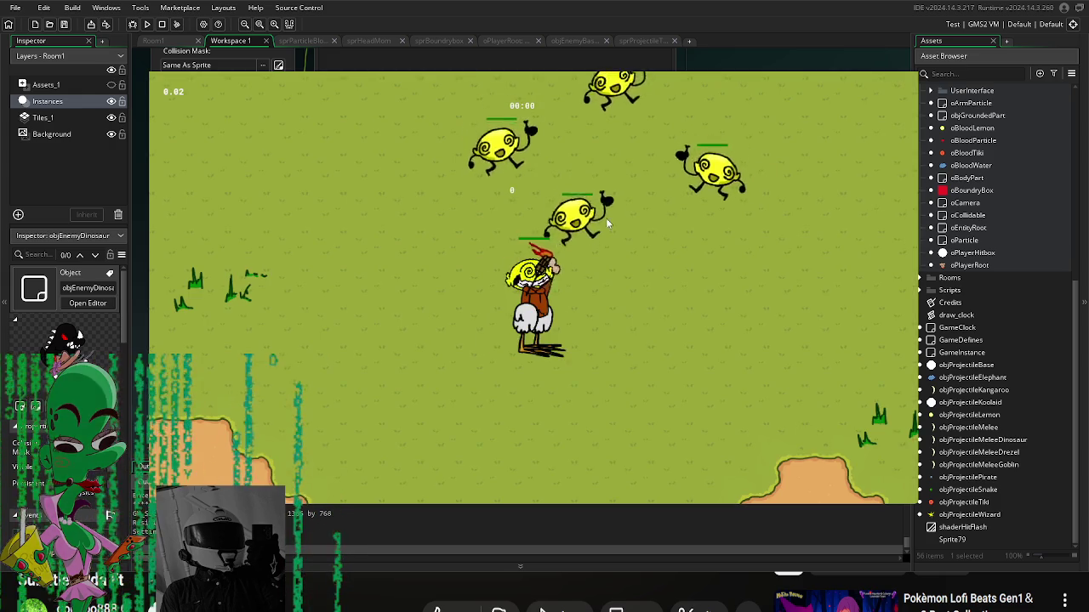
{"action": "left_click", "coordinate": [605, 223]}
{"action": "key", "text": "d"}
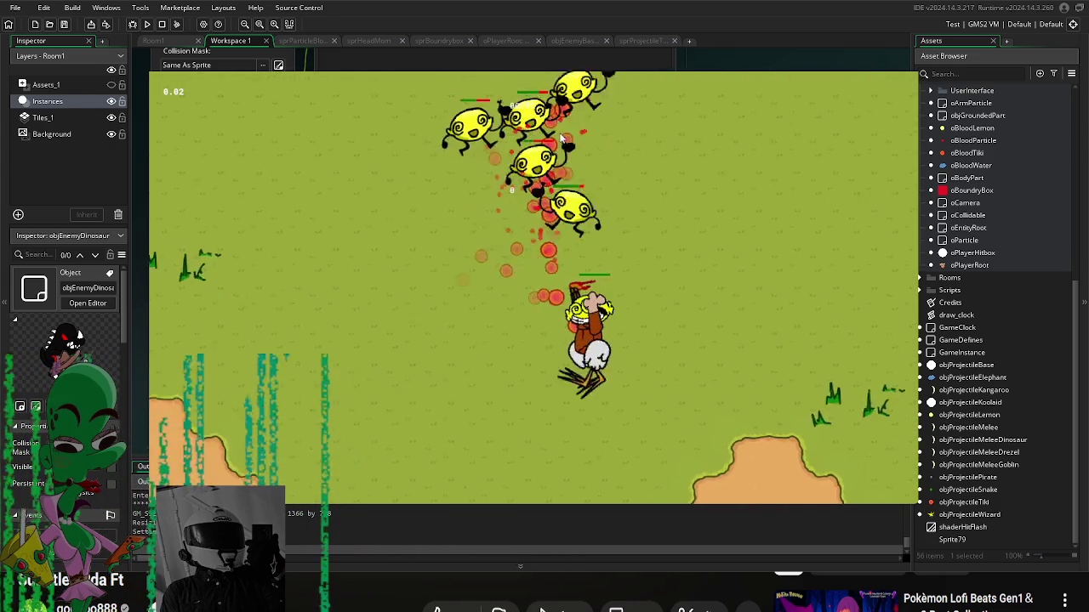
{"action": "key", "text": "w"}
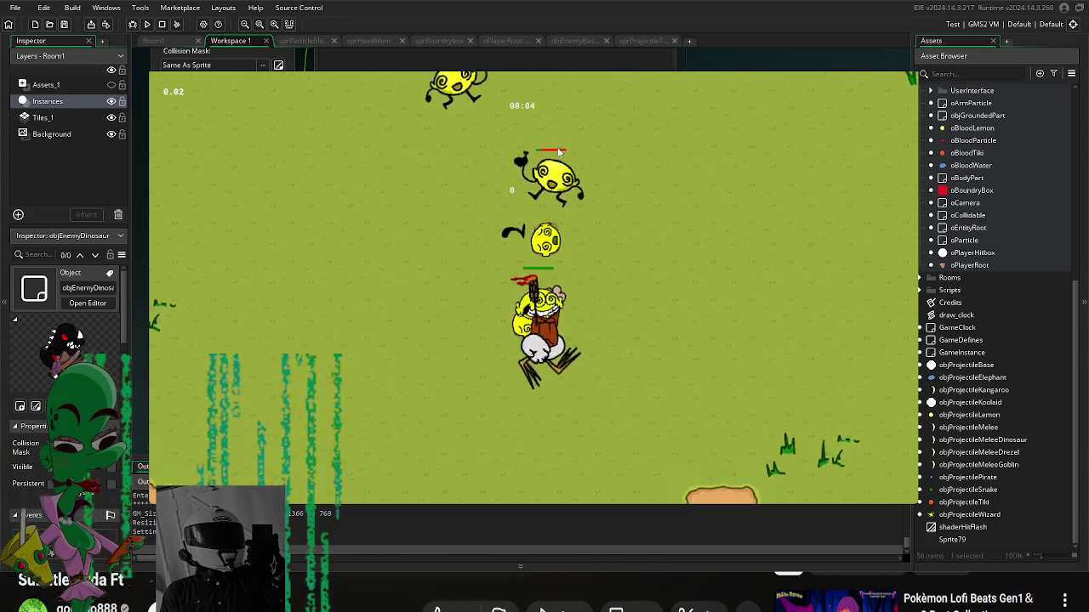
Step: Close the running game and return to the editor
{"action": "key", "text": "Escape"}
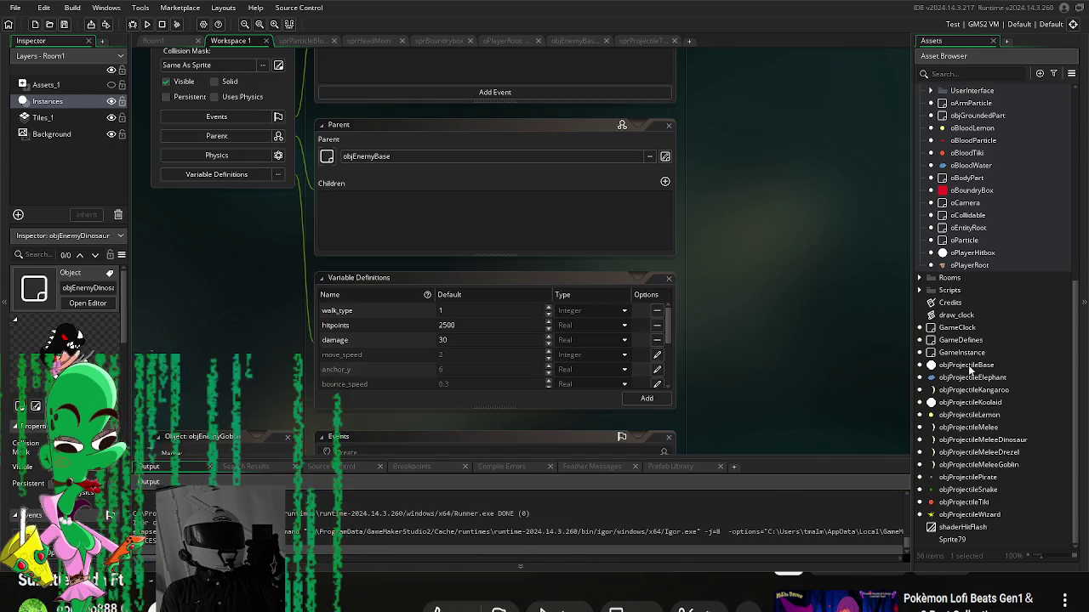
{"action": "scroll", "coordinate": [978, 383], "scroll_direction": "up", "scroll_amount": 5}
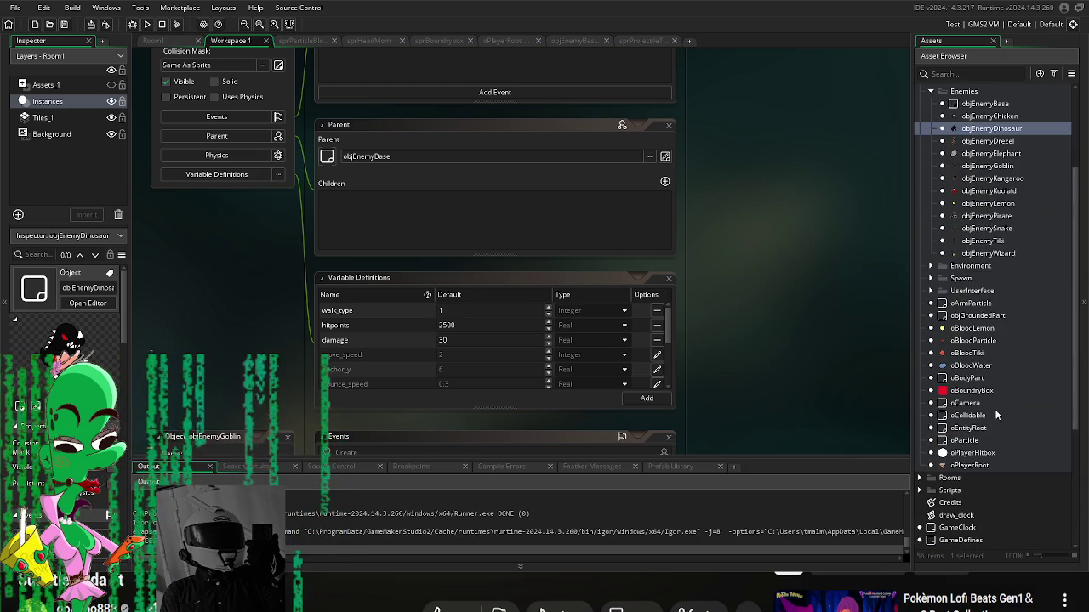
{"action": "scroll", "coordinate": [995, 408], "scroll_direction": "down", "scroll_amount": 3}
Step: Open oPlayerRoot's Create event and scroll to the limb creation code
{"action": "double_click", "coordinate": [979, 354]}
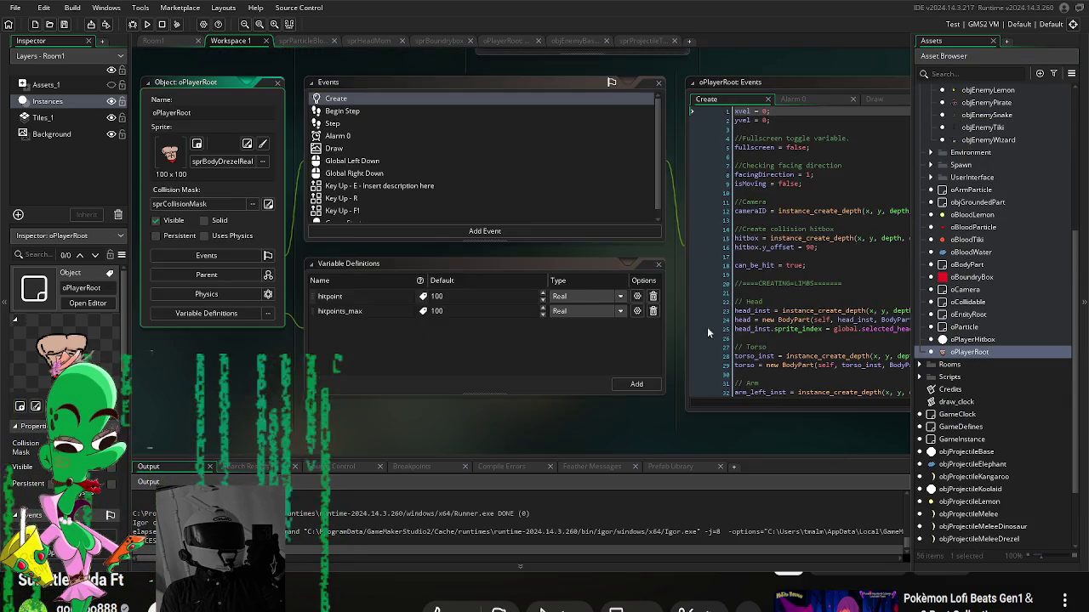
{"action": "left_click", "coordinate": [263, 109]}
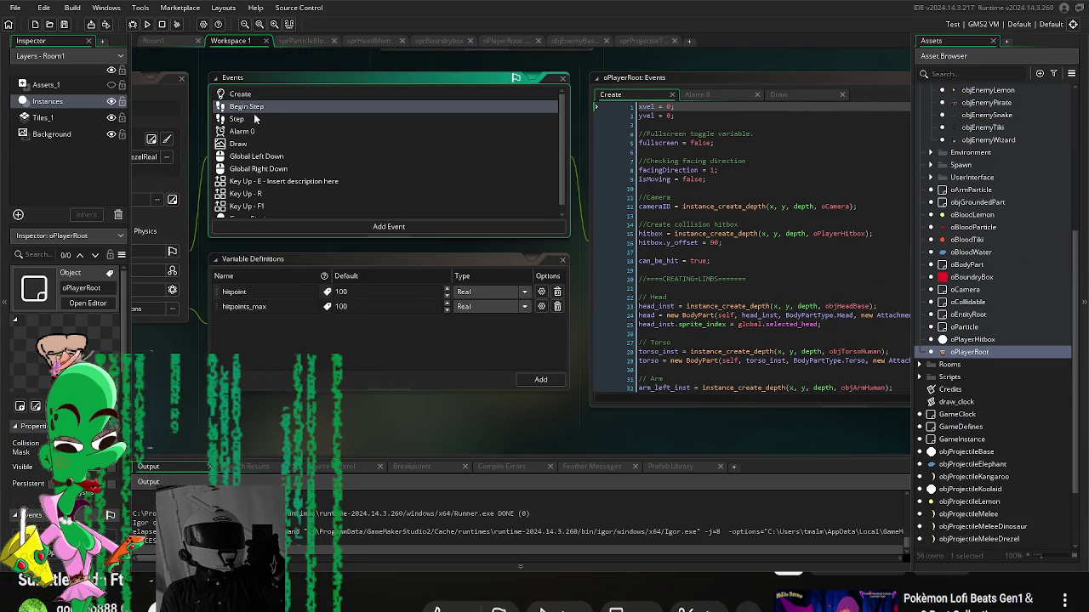
{"action": "left_click", "coordinate": [663, 297]}
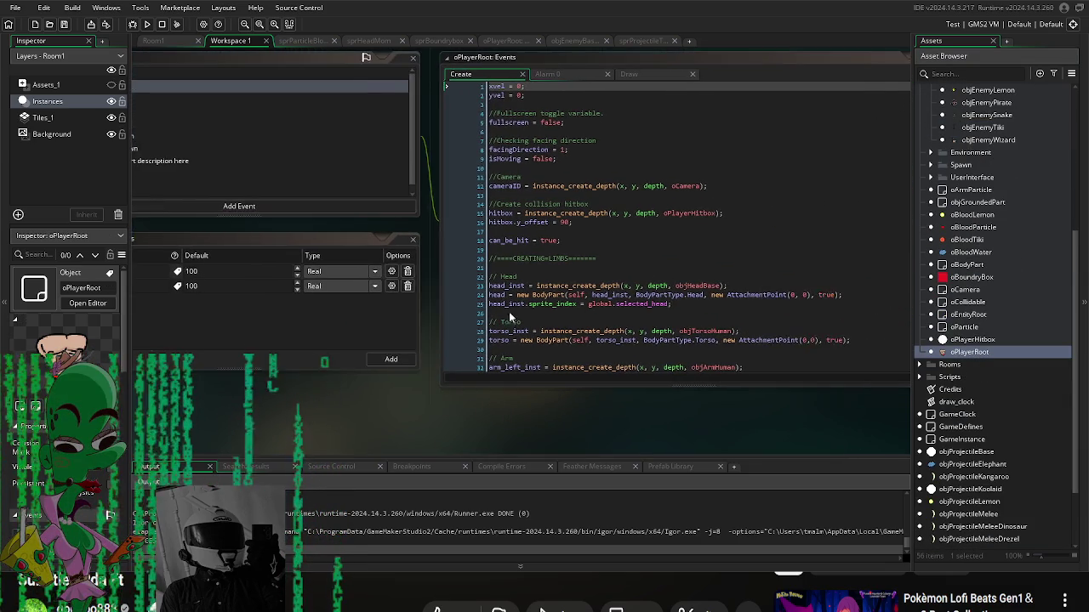
{"action": "scroll", "coordinate": [561, 269], "scroll_direction": "down", "scroll_amount": 4}
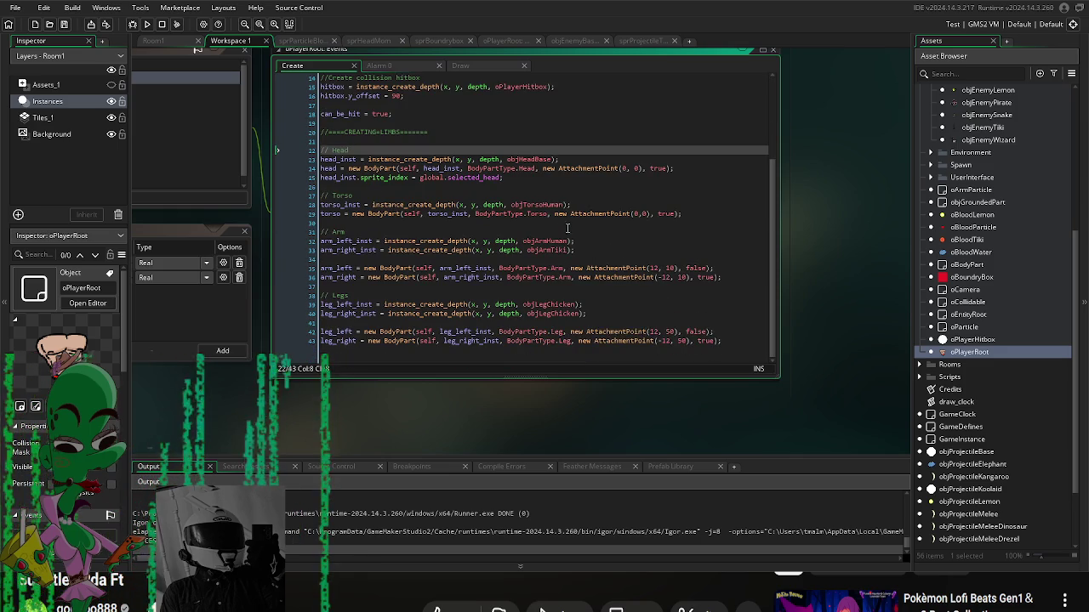
Step: Replace objArmTiki with objArmHuman in the arm creation line
{"action": "left_click", "coordinate": [564, 242]}
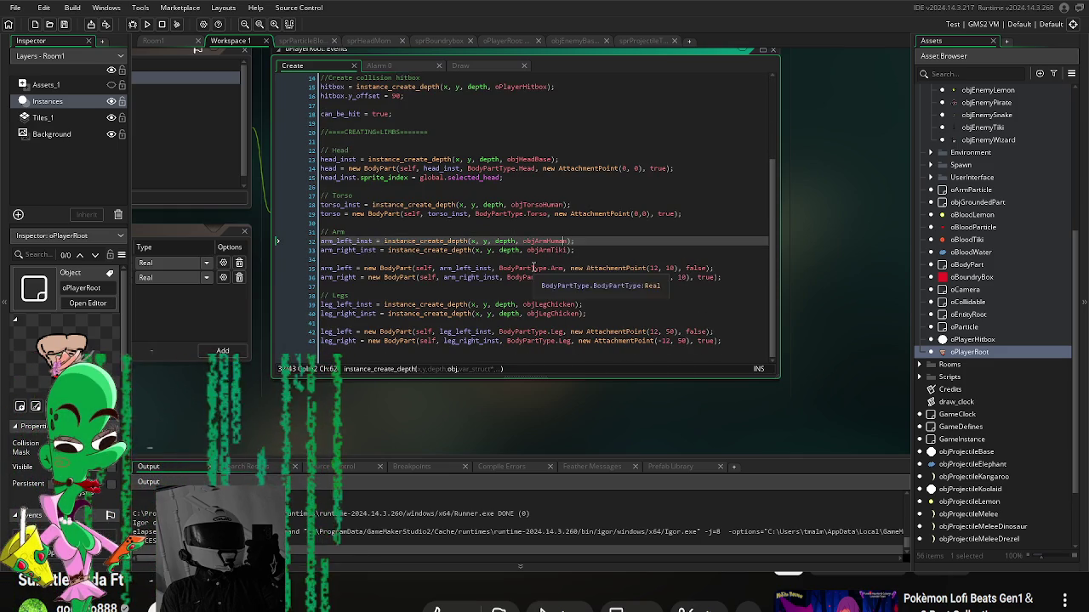
{"action": "left_click", "coordinate": [567, 250]}
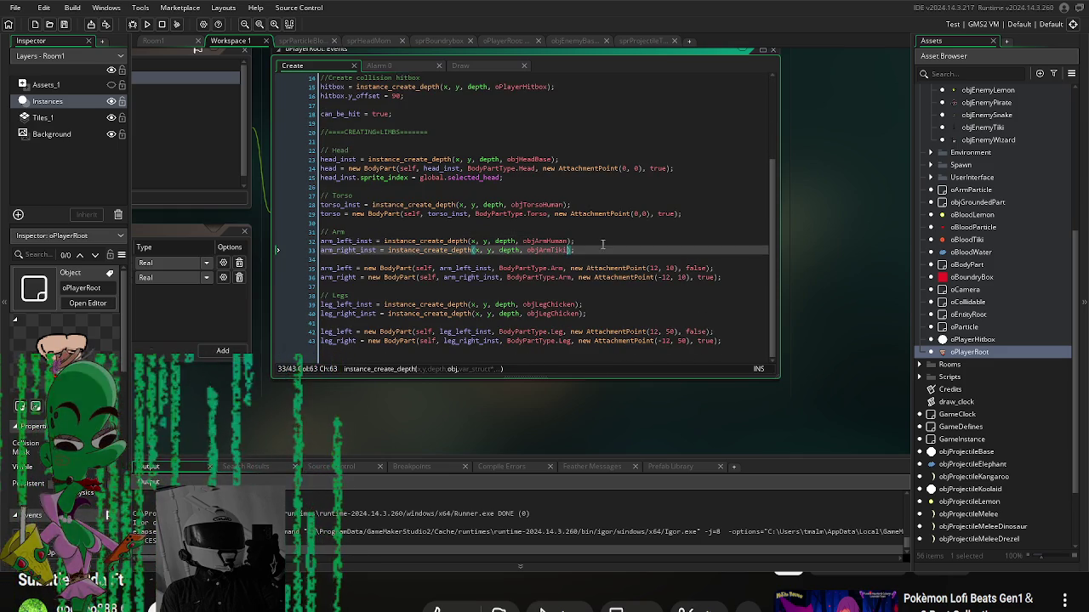
{"action": "key", "text": "BackSpace"}
{"action": "key", "text": "BackSpace"}
{"action": "key", "text": "BackSpace"}
{"action": "type", "text": "Huma"}
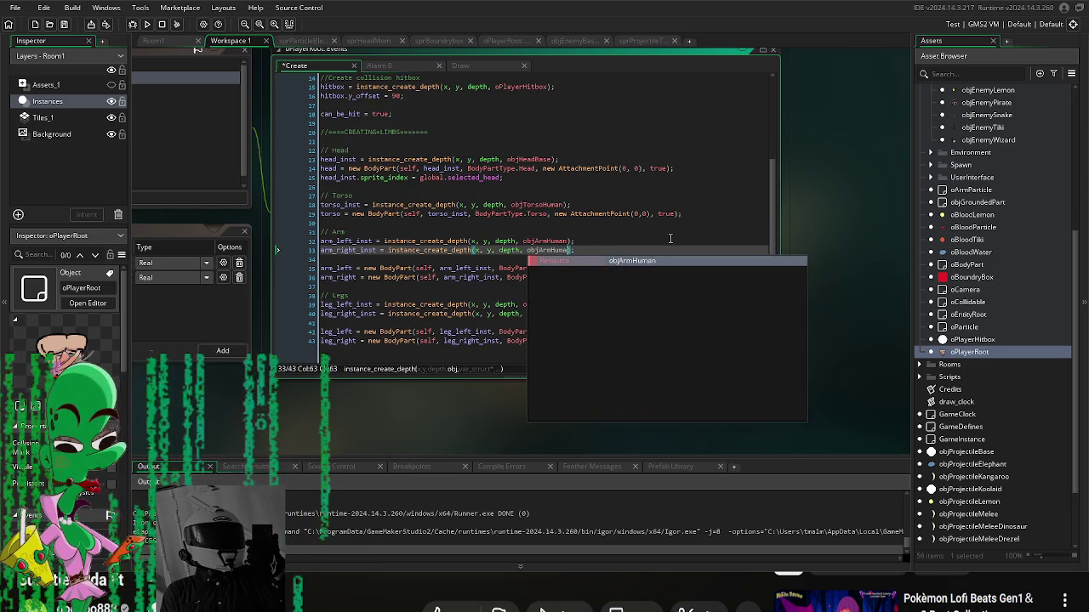
{"action": "type", "text": "n"}
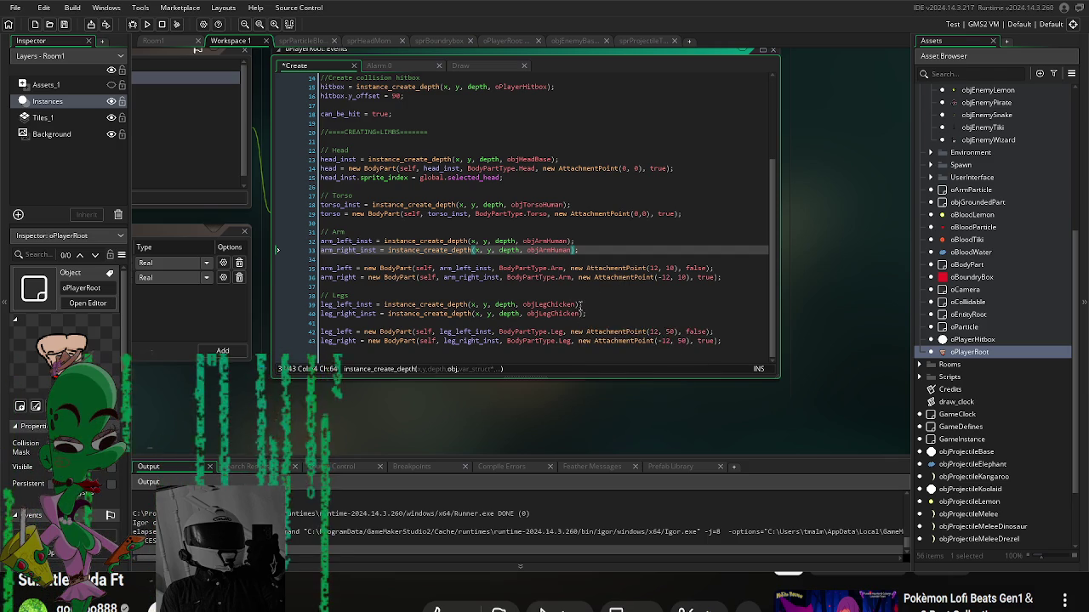
Step: Change both objLegChicken references to objLegHuman and launch a test run
{"action": "left_click_drag", "start_coordinate": [579, 305], "coordinate": [550, 305]}
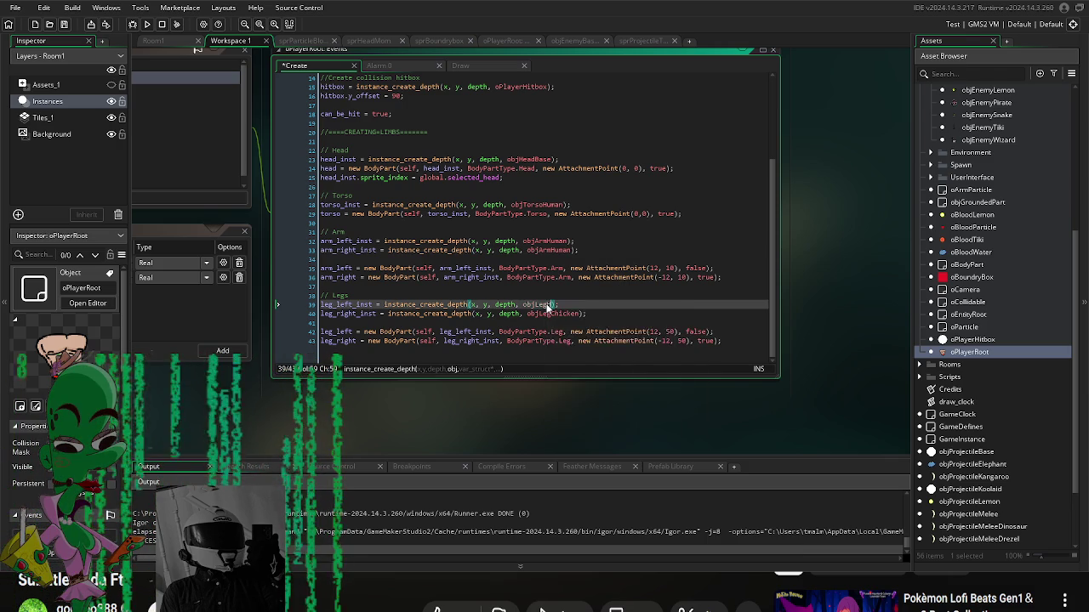
{"action": "type", "text": "Human"}
{"action": "left_click", "coordinate": [579, 313]}
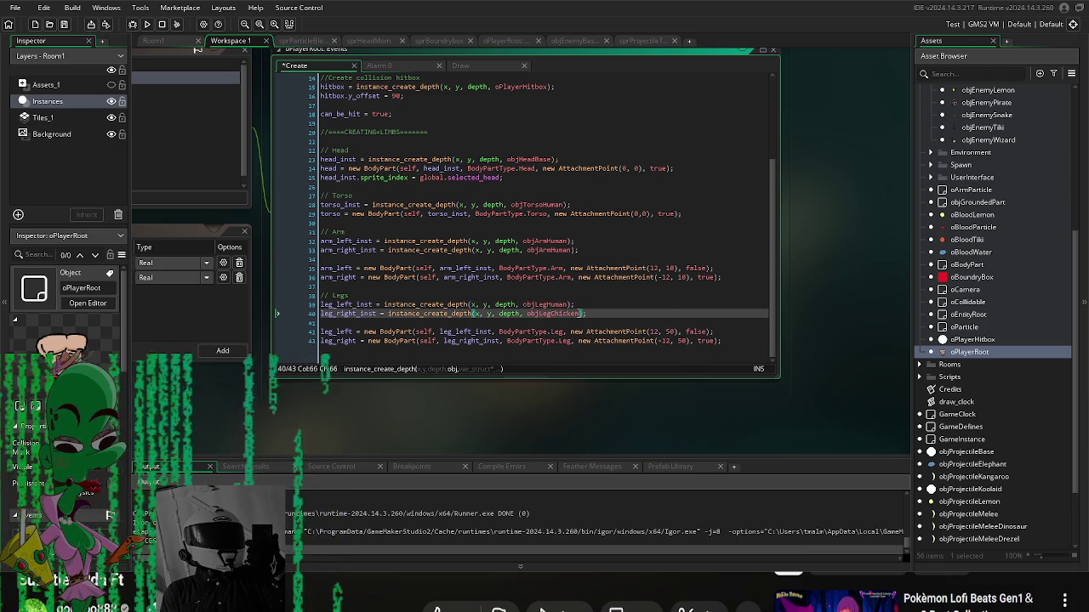
{"action": "type", "text": "Human"}
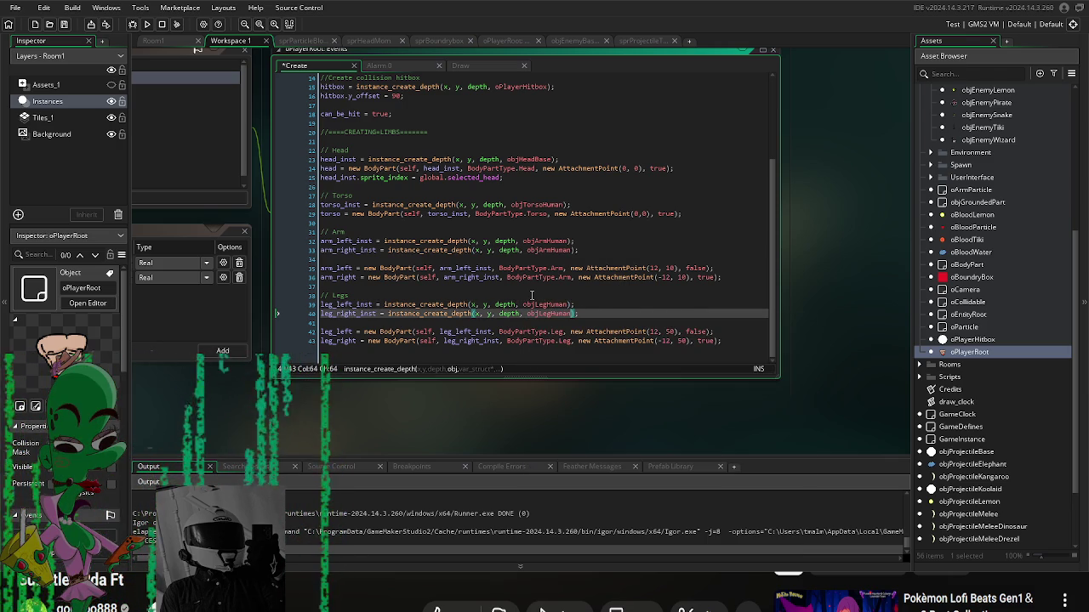
{"action": "left_click", "coordinate": [141, 25]}
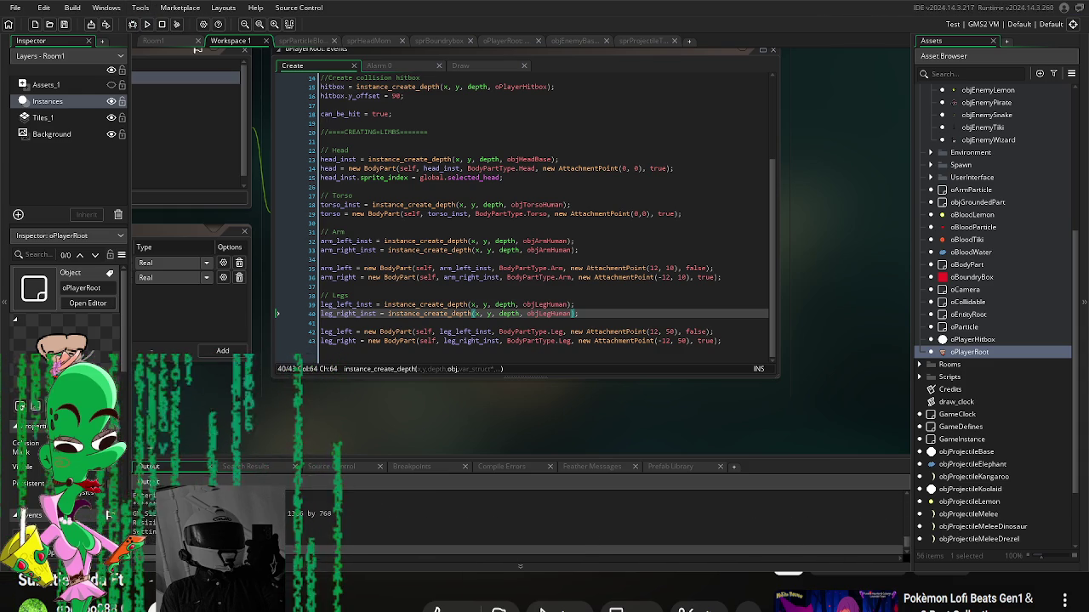
Step: Start the game and walk the player around the arena past the lemon enemies
{"action": "key", "text": "Return"}
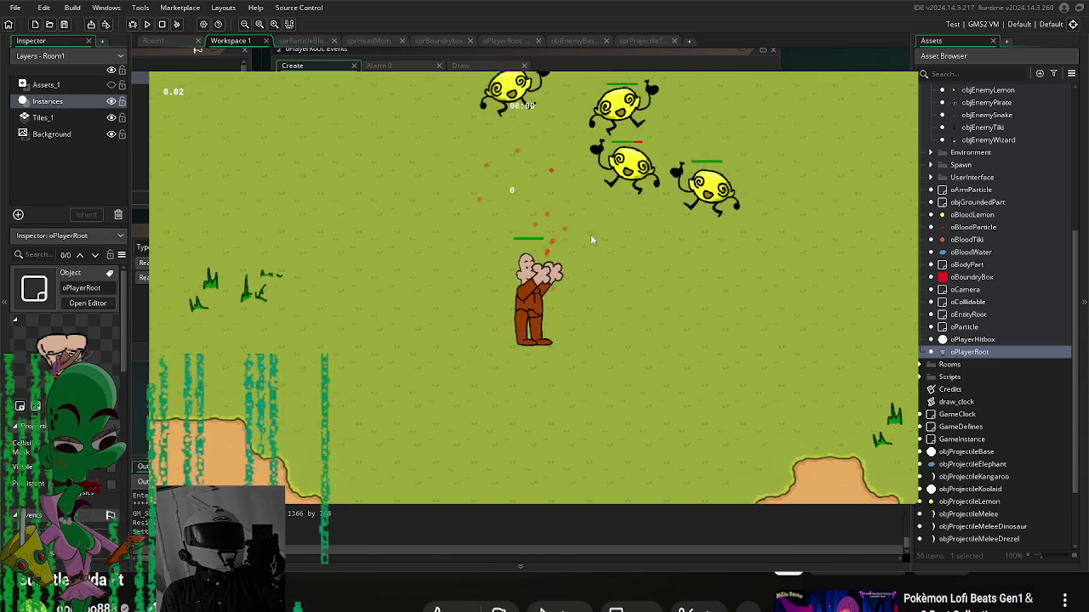
{"action": "key", "text": "w"}
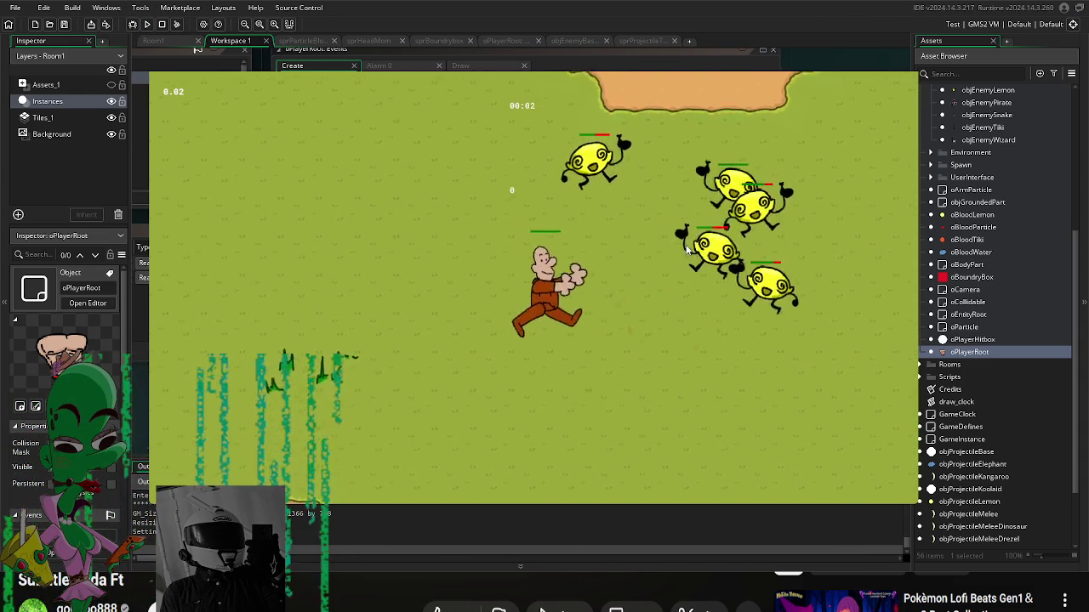
{"action": "key", "text": "d"}
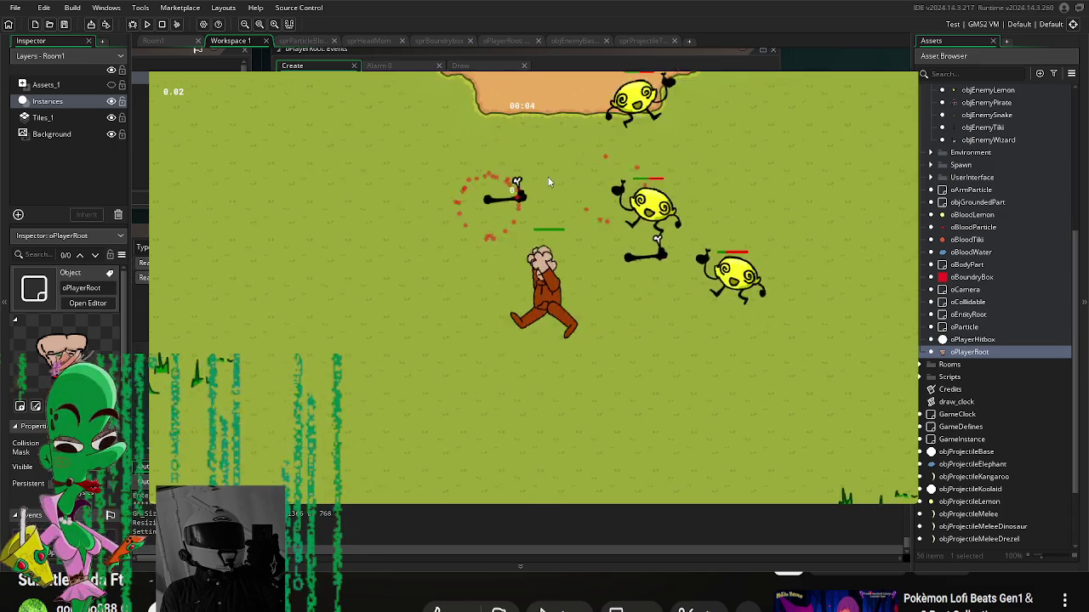
{"action": "key", "text": "w"}
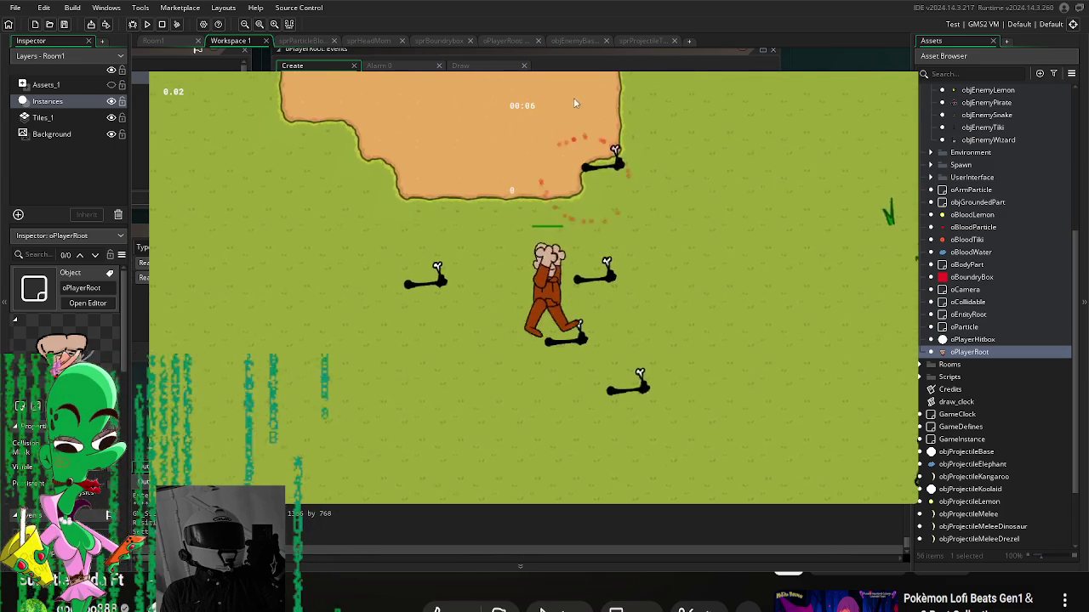
{"action": "key", "text": "a"}
{"action": "key", "text": "s"}
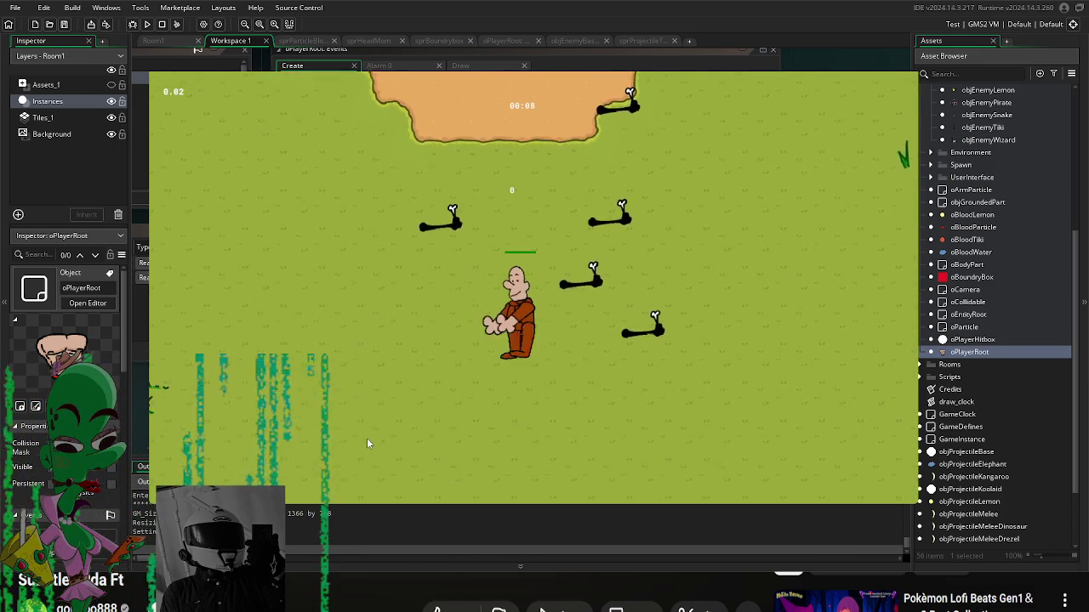
{"action": "key", "text": "a"}
{"action": "key", "text": "s"}
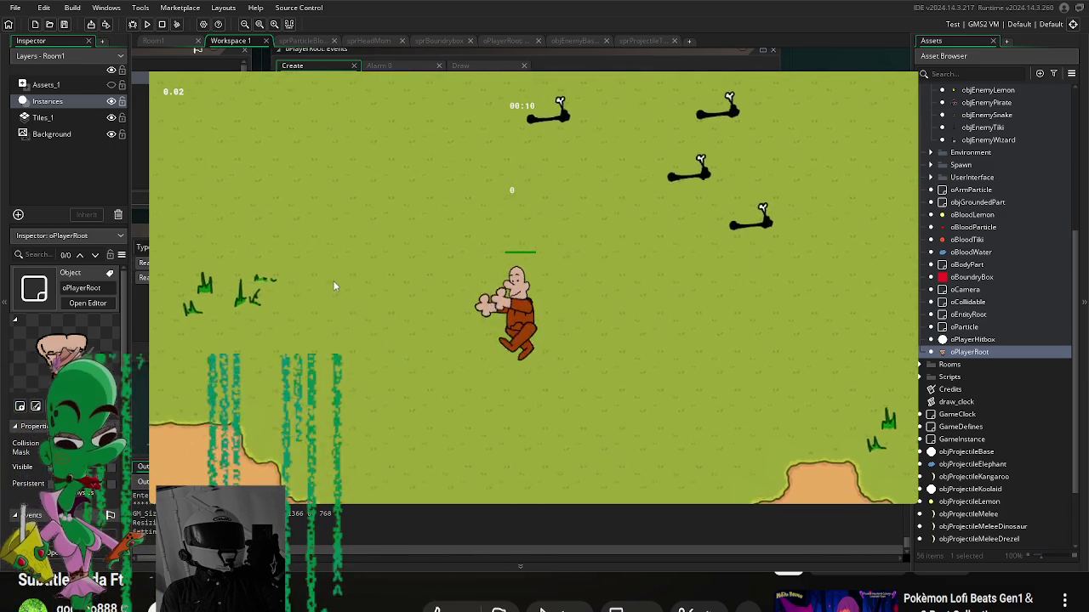
{"action": "key", "text": "a"}
{"action": "key", "text": "s"}
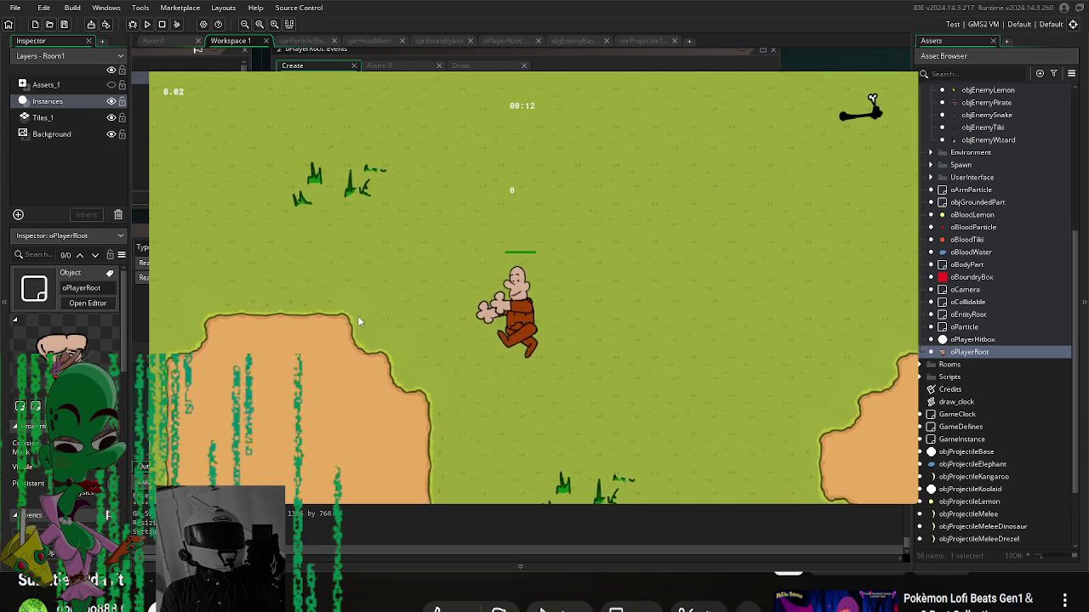
{"action": "key", "text": "a"}
{"action": "key", "text": "s"}
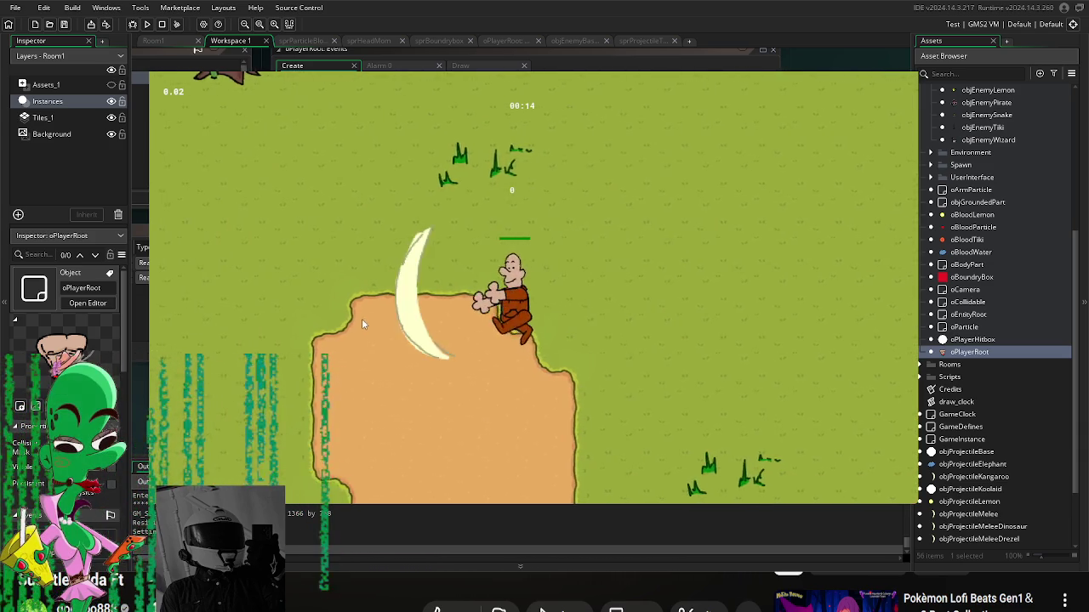
{"action": "key", "text": "a"}
{"action": "key", "text": "s"}
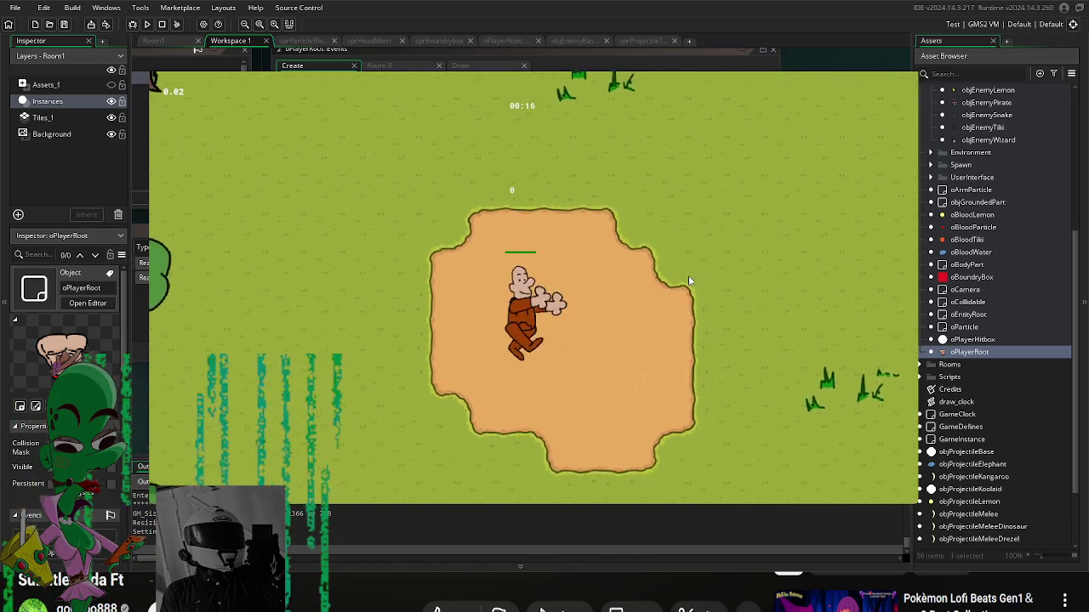
Step: Steer the player down and across the arena as the goblins close in
{"action": "key", "text": "s"}
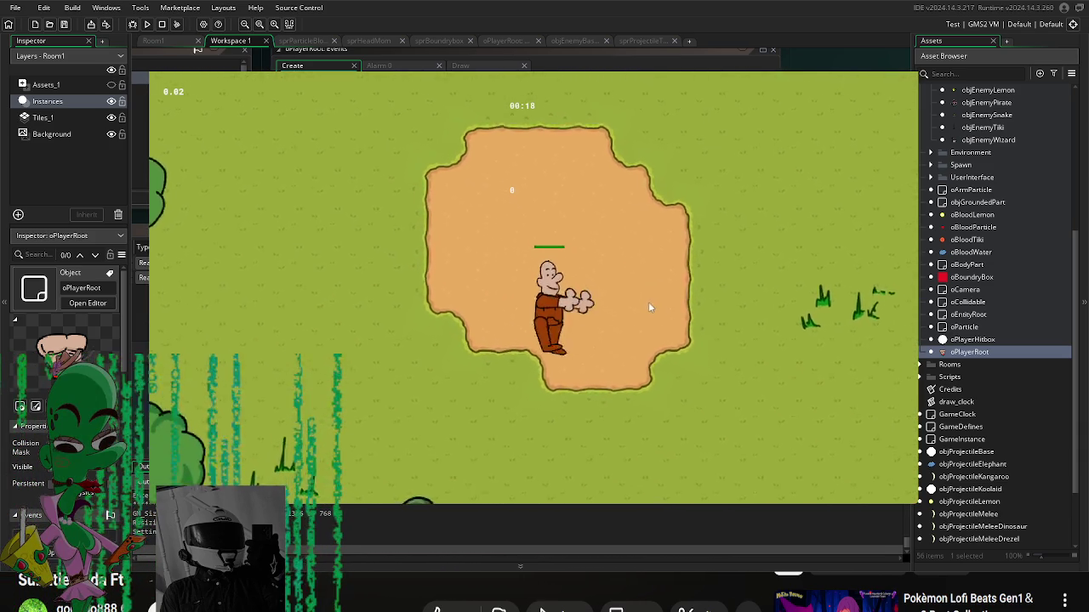
{"action": "key", "text": "s"}
{"action": "key", "text": "d"}
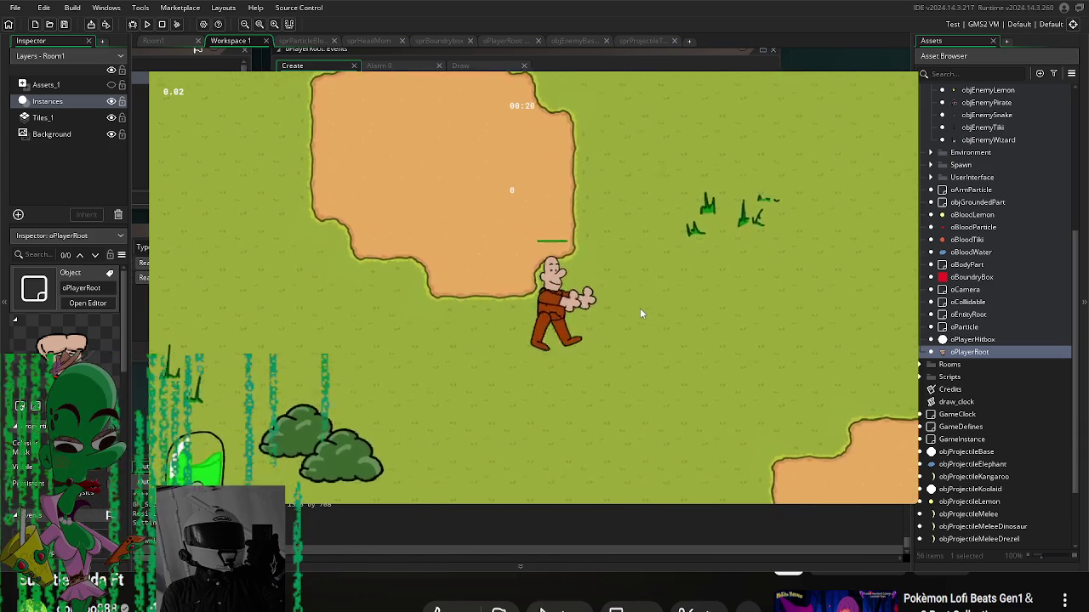
{"action": "key", "text": "s"}
{"action": "key", "text": "d"}
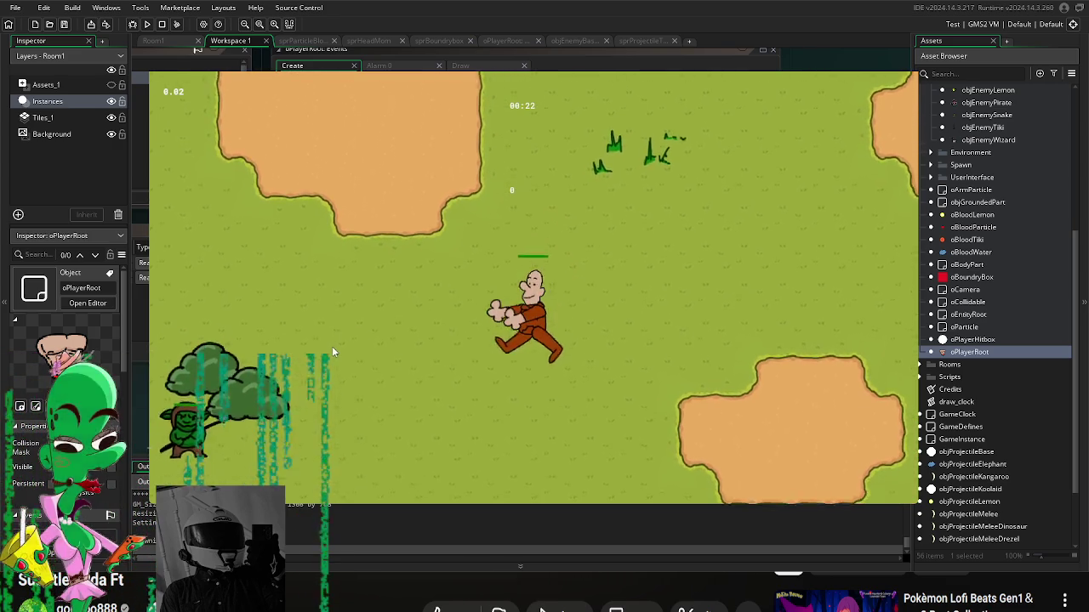
{"action": "key", "text": "s"}
{"action": "key", "text": "a"}
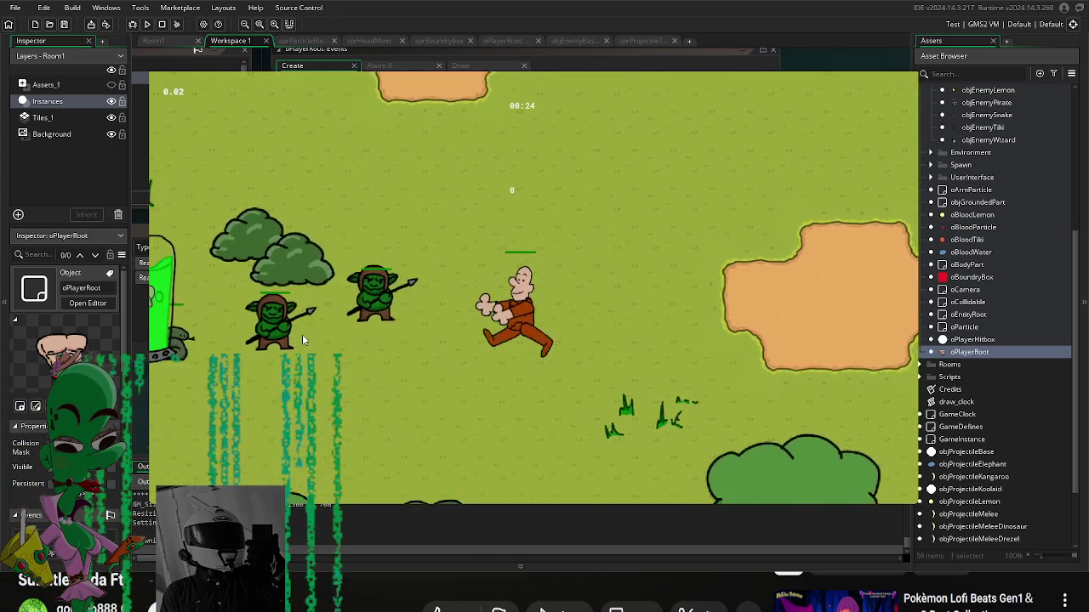
{"action": "key", "text": "s"}
{"action": "key", "text": "a"}
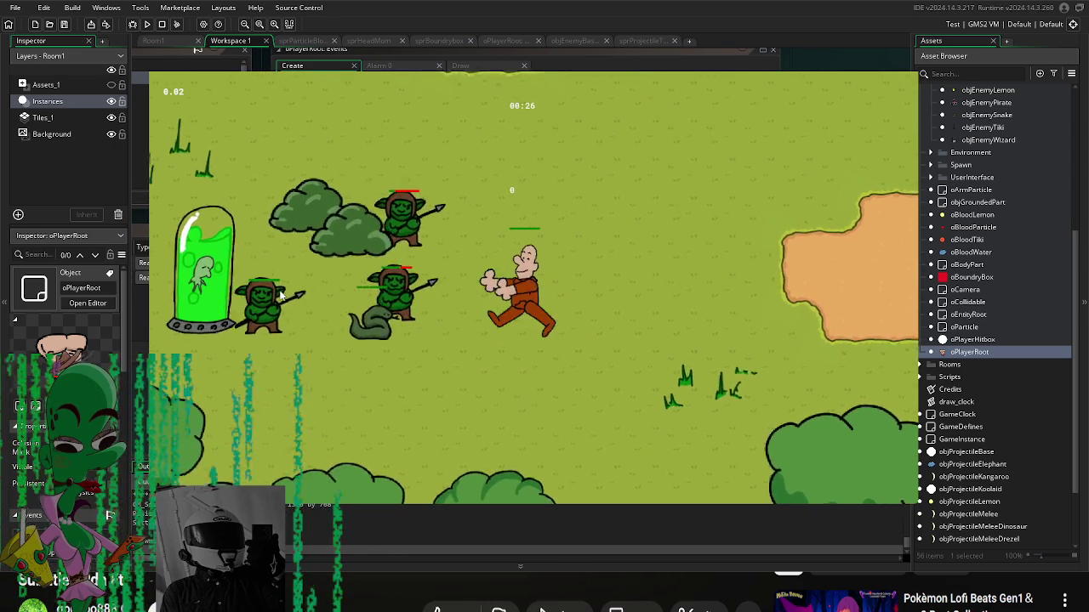
{"action": "key", "text": "d"}
Step: Swing the sword repeatedly at the goblins while pushing right
{"action": "left_click", "coordinate": [277, 304]}
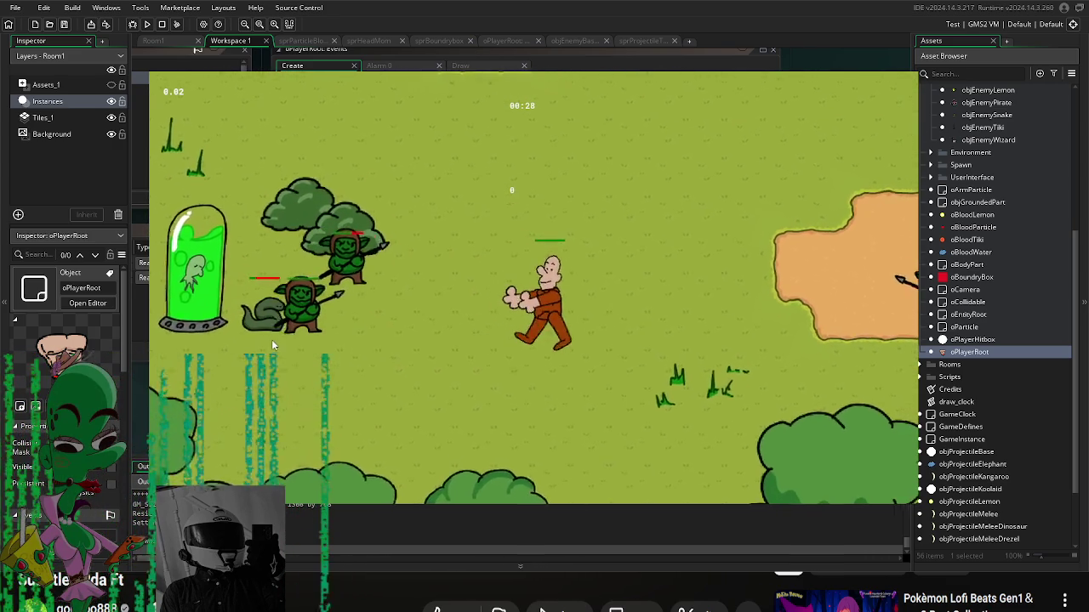
{"action": "key", "text": "d"}
{"action": "key", "text": "w"}
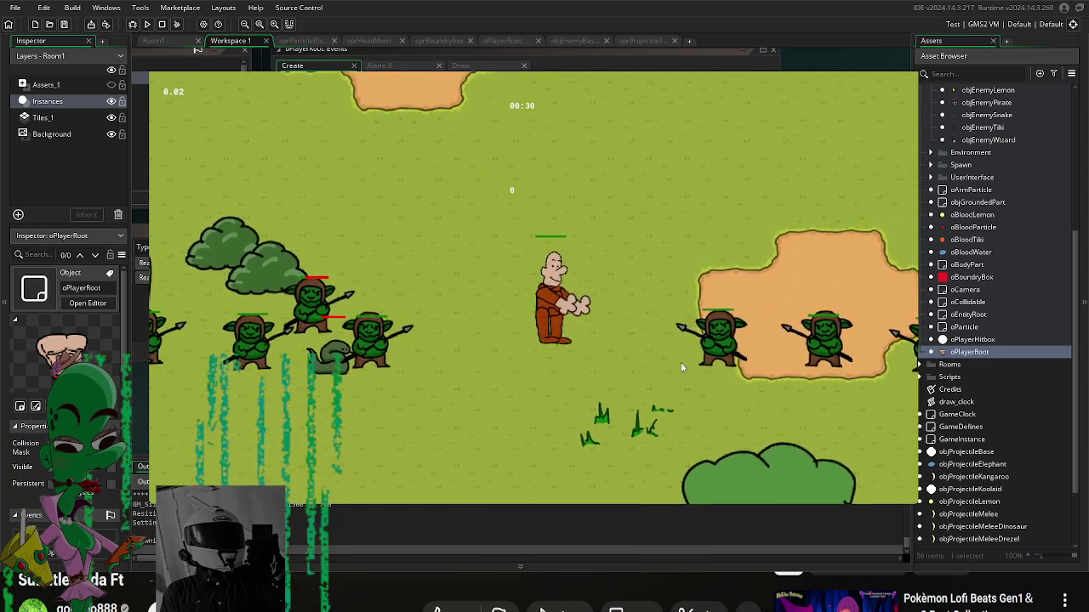
{"action": "key", "text": "d"}
{"action": "left_click", "coordinate": [664, 393]}
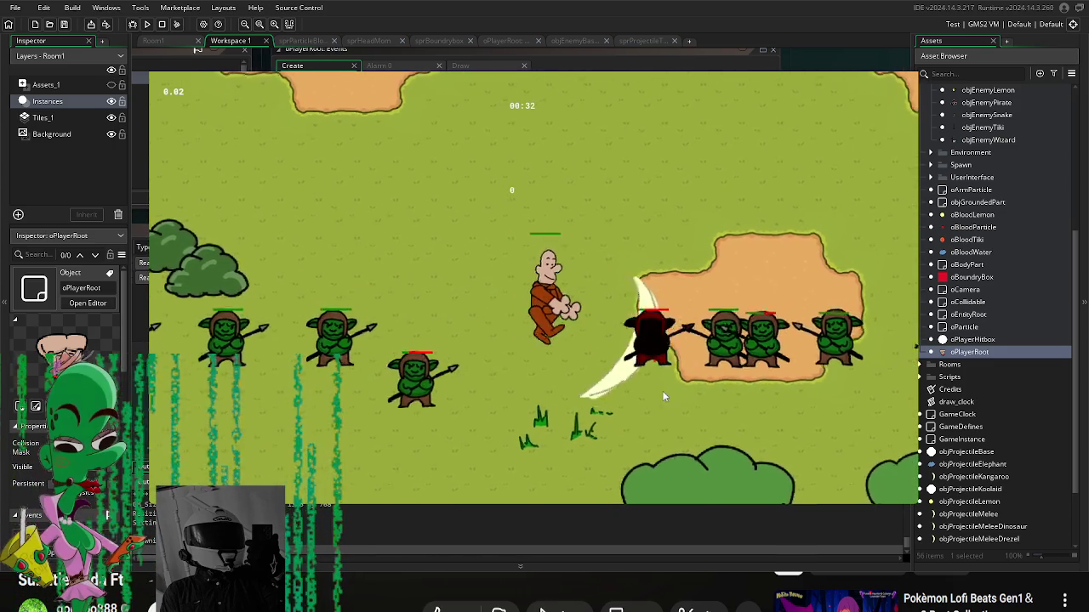
{"action": "key", "text": "d"}
{"action": "left_click", "coordinate": [763, 383]}
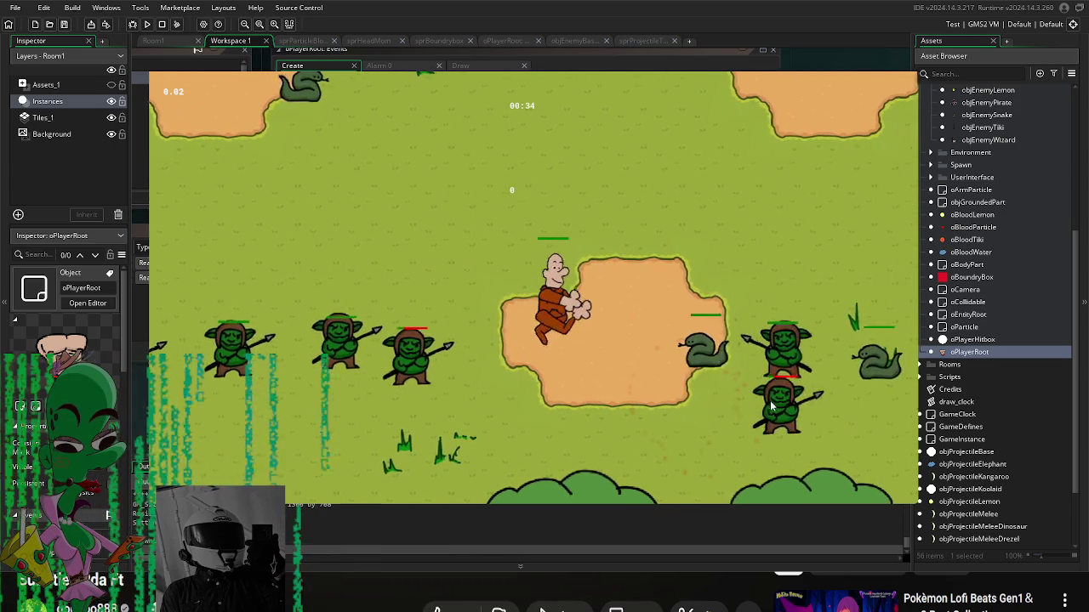
{"action": "key", "text": "d"}
{"action": "left_click", "coordinate": [765, 381]}
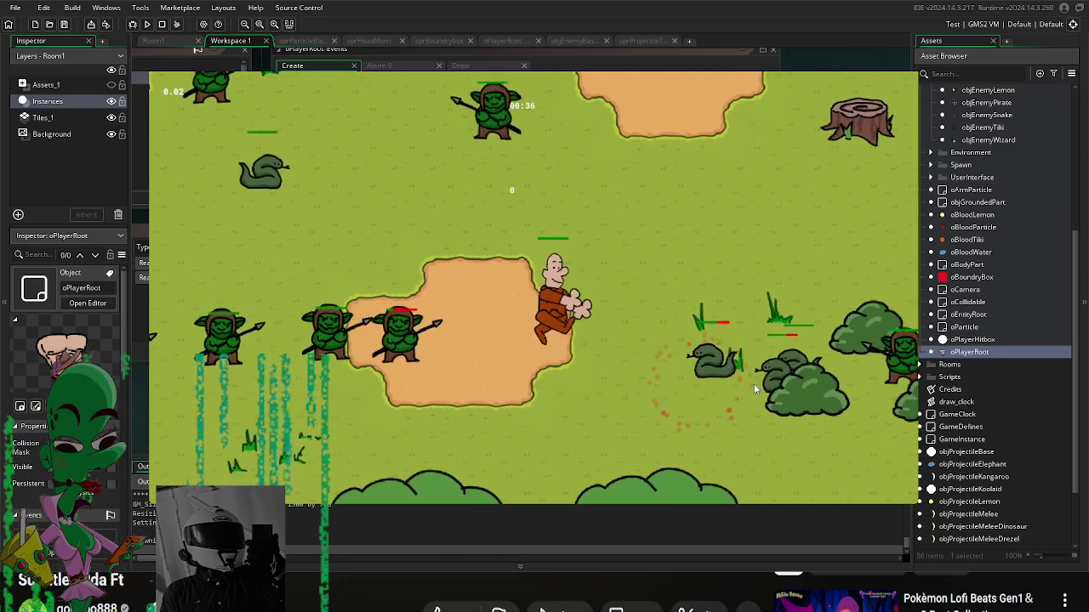
Step: Slash at goblins to the left and above, then swap an arm for the goblin arm
{"action": "key", "text": "a"}
{"action": "left_click", "coordinate": [345, 348]}
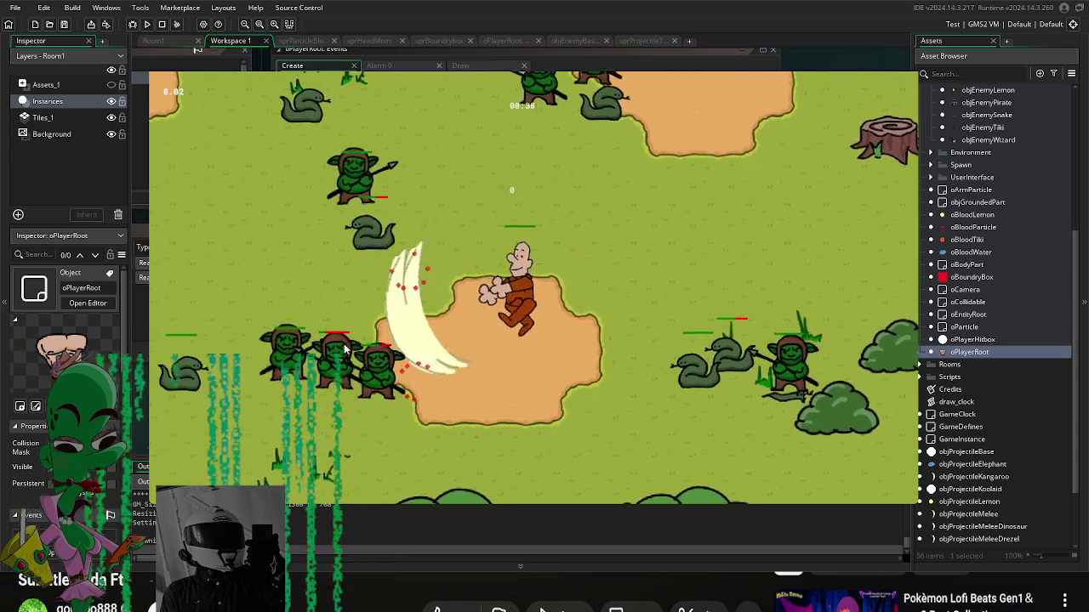
{"action": "key", "text": "w"}
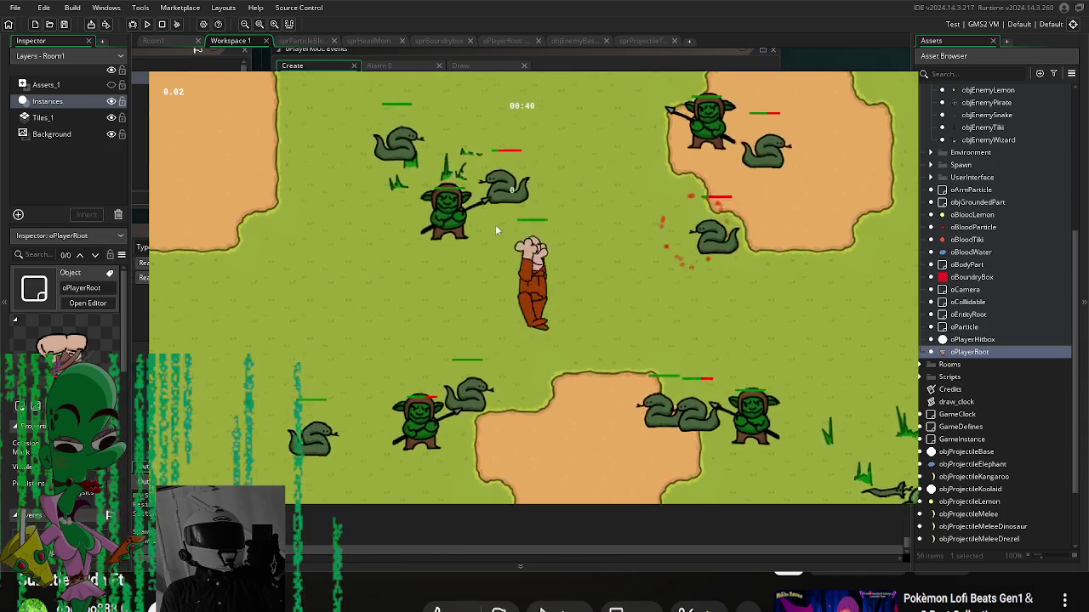
{"action": "key", "text": "w"}
{"action": "left_click", "coordinate": [535, 196]}
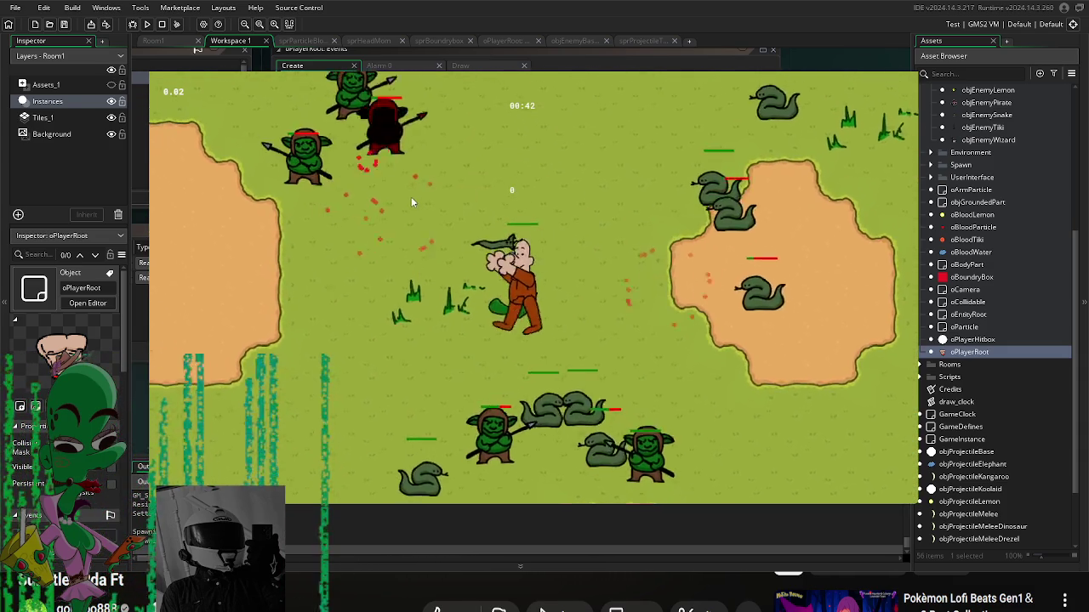
{"action": "left_click", "coordinate": [576, 272]}
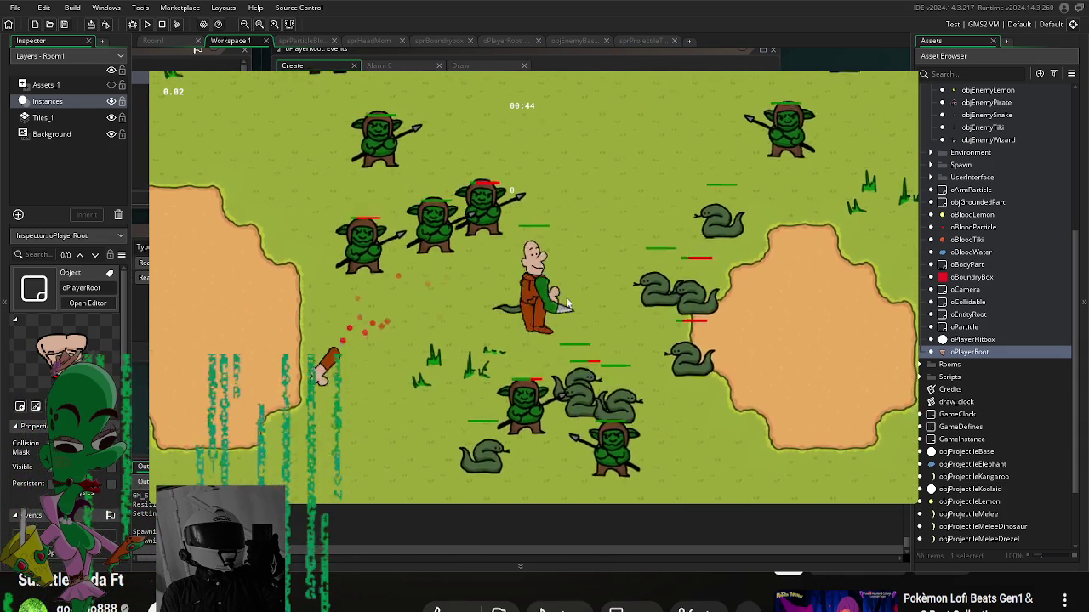
{"action": "key", "text": "w"}
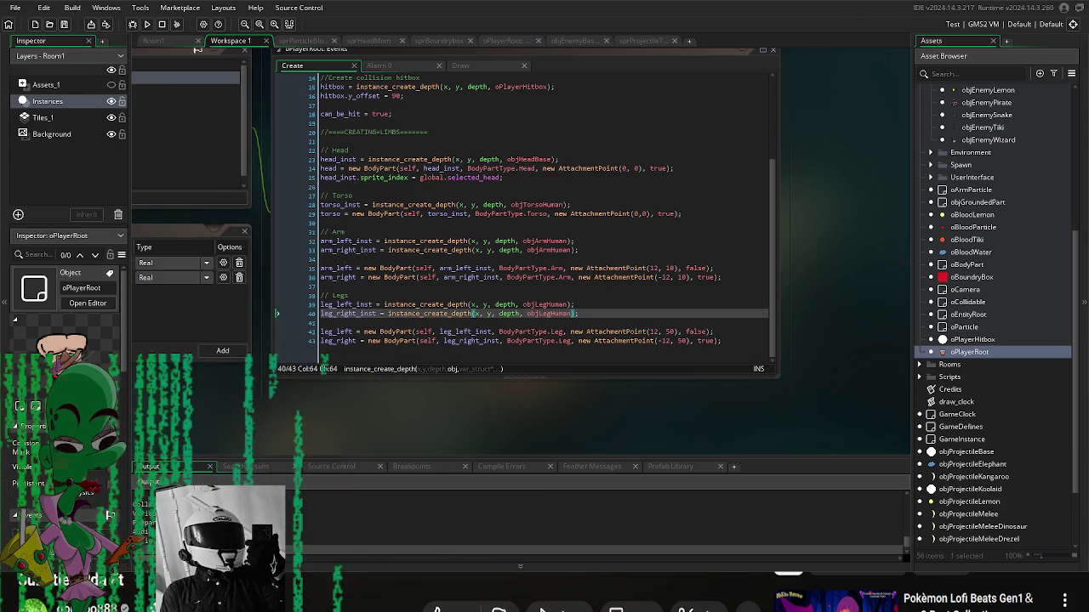
Step: Begin the new run from the title screen with Enter
{"action": "key", "text": "Return"}
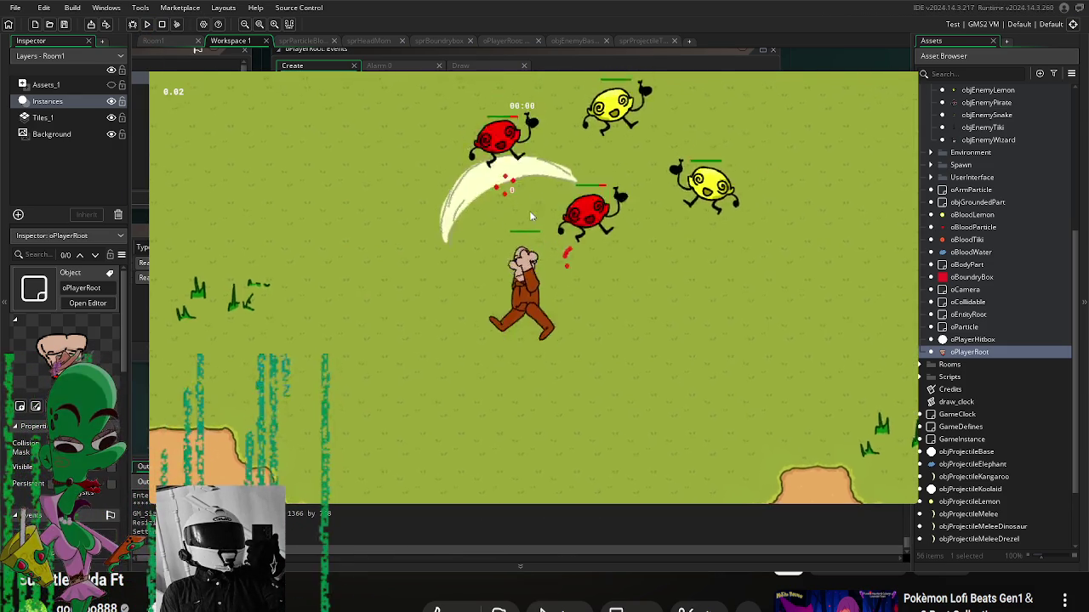
Step: Fight the lemons, equip the dropped lemon body part and swing the sword leftward
{"action": "key", "text": "w"}
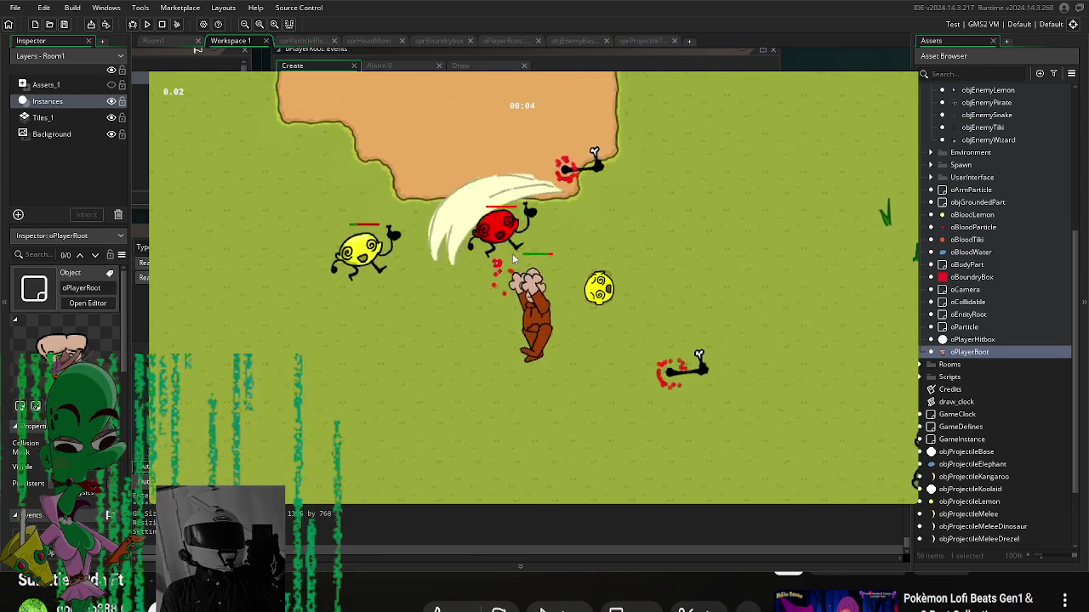
{"action": "key", "text": "d"}
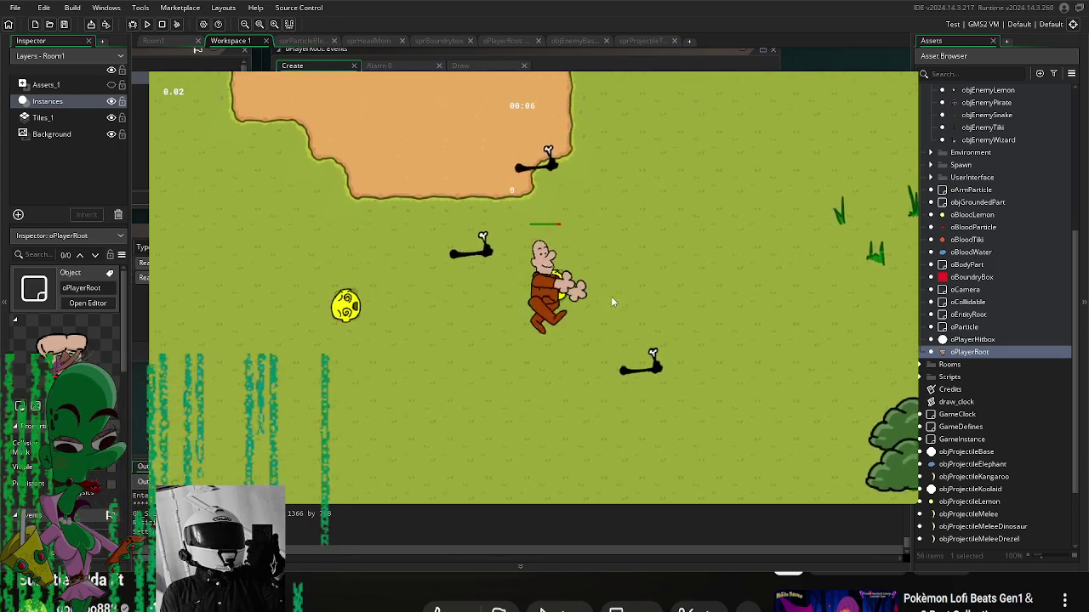
{"action": "left_click", "coordinate": [532, 364]}
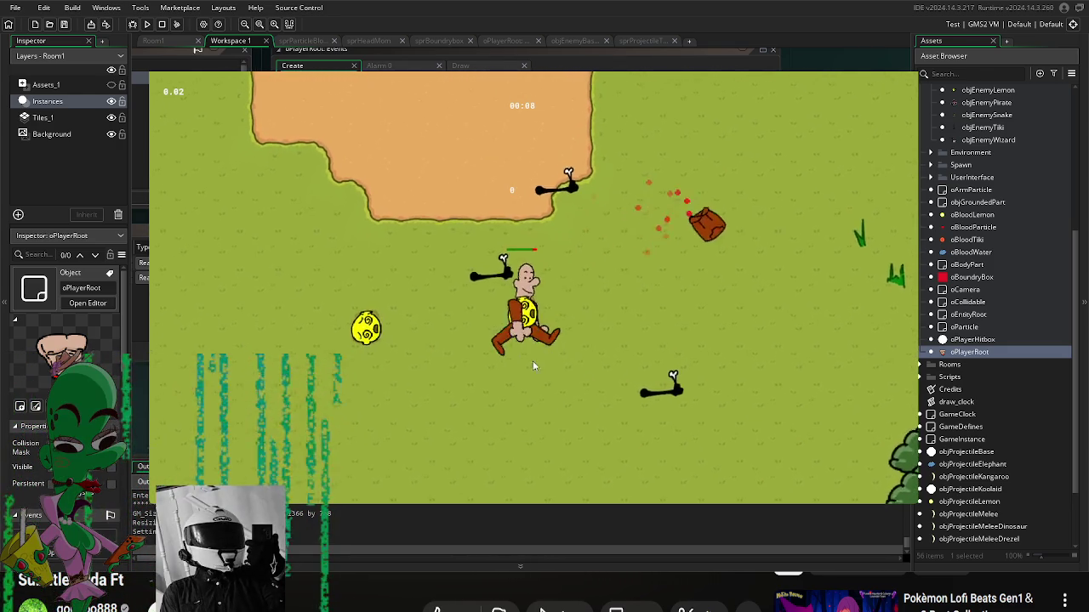
{"action": "left_click", "coordinate": [495, 362]}
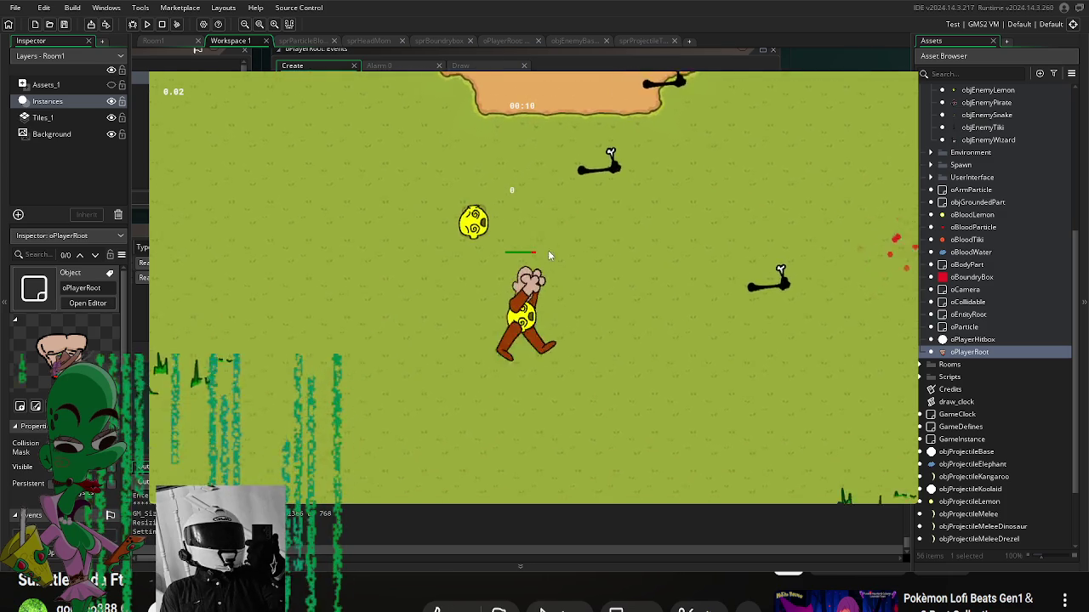
{"action": "left_click", "coordinate": [385, 344]}
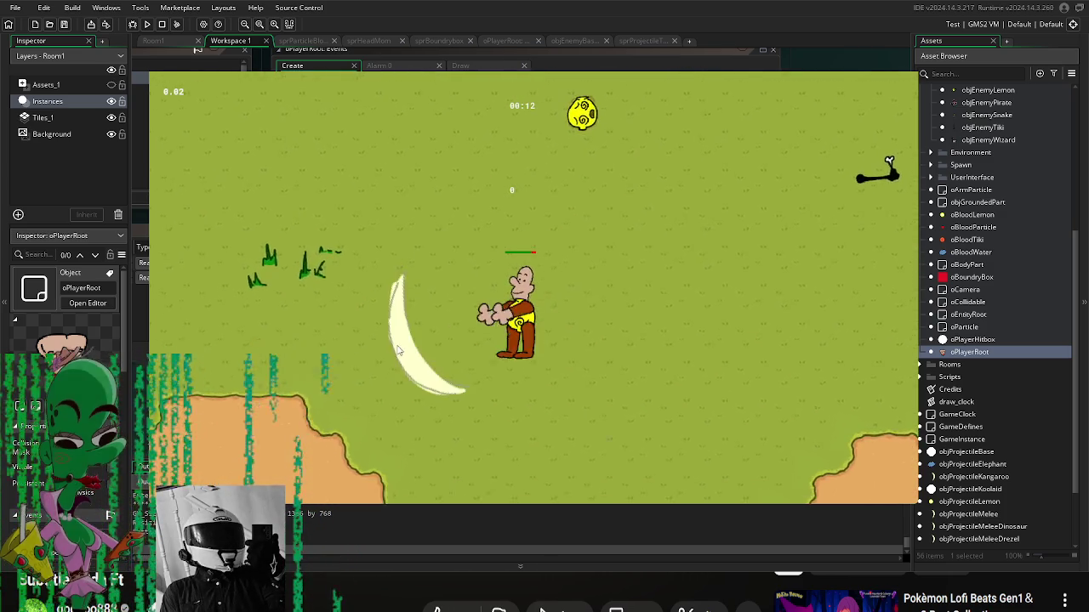
{"action": "key", "text": "a"}
{"action": "key", "text": "s"}
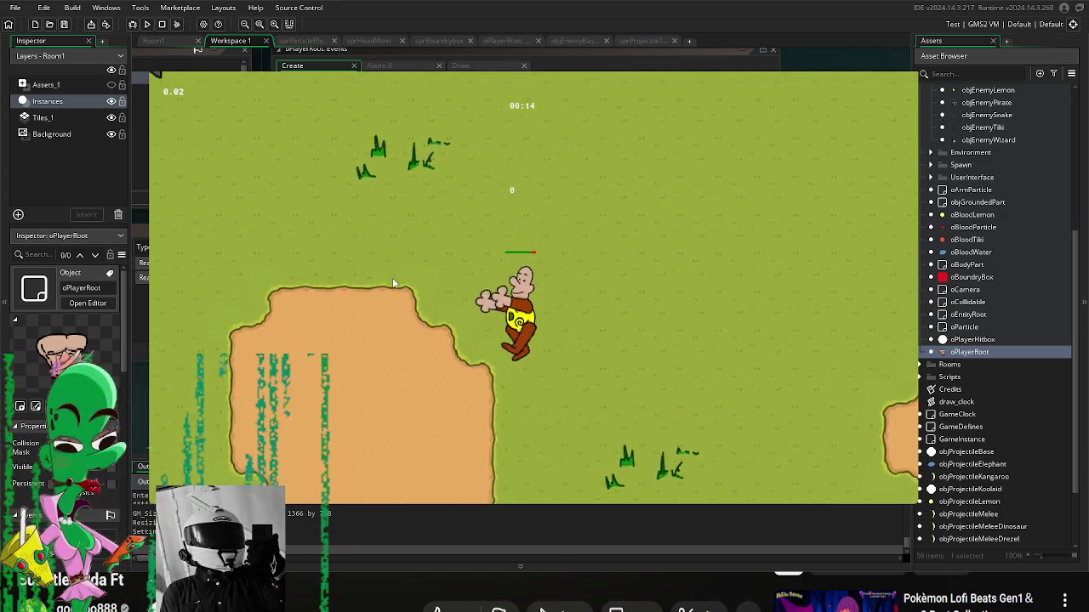
{"action": "left_click", "coordinate": [397, 355]}
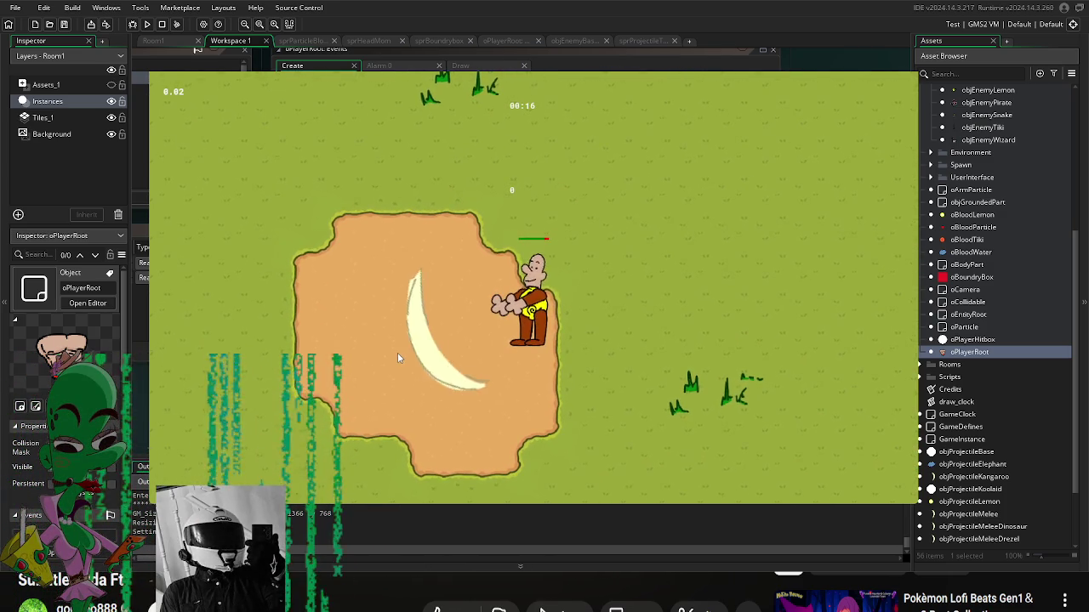
Step: Walk the player down across the arena and back up toward the goblins
{"action": "key", "text": "s"}
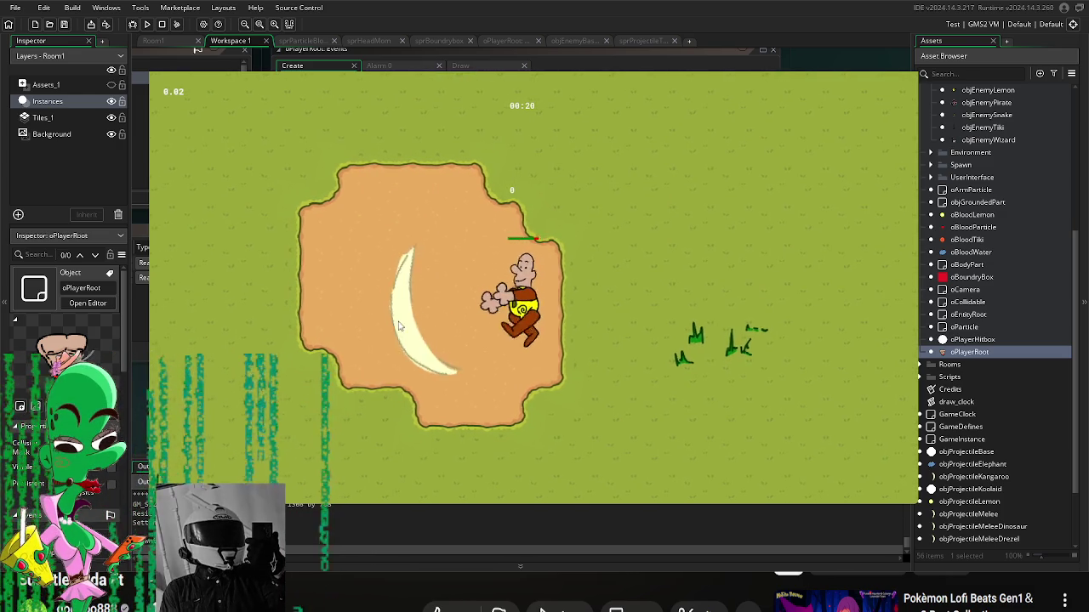
{"action": "key", "text": "s"}
{"action": "key", "text": "a"}
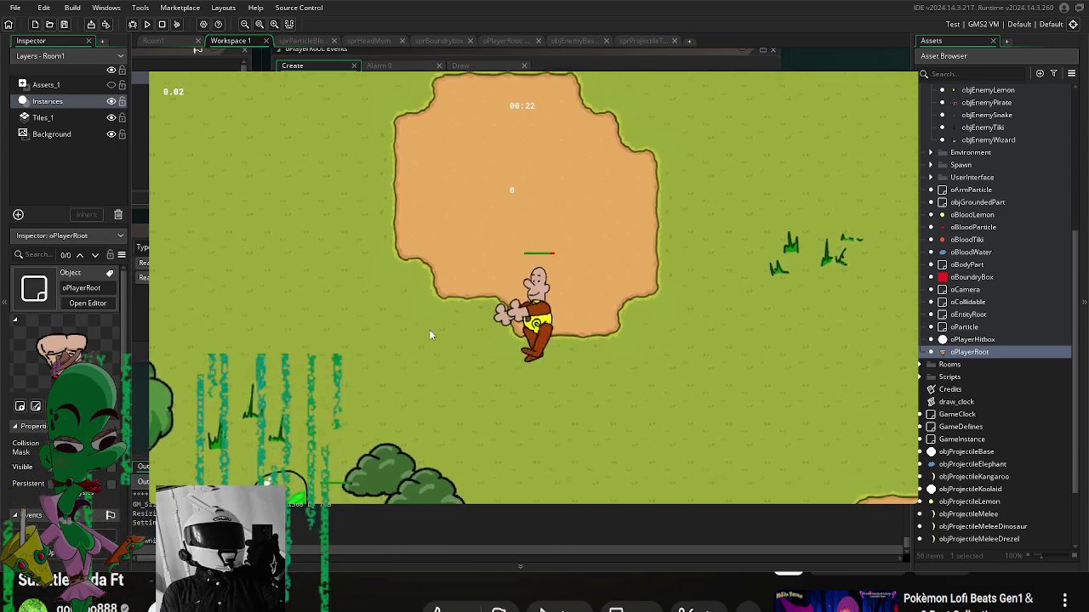
{"action": "key", "text": "s"}
{"action": "key", "text": "d"}
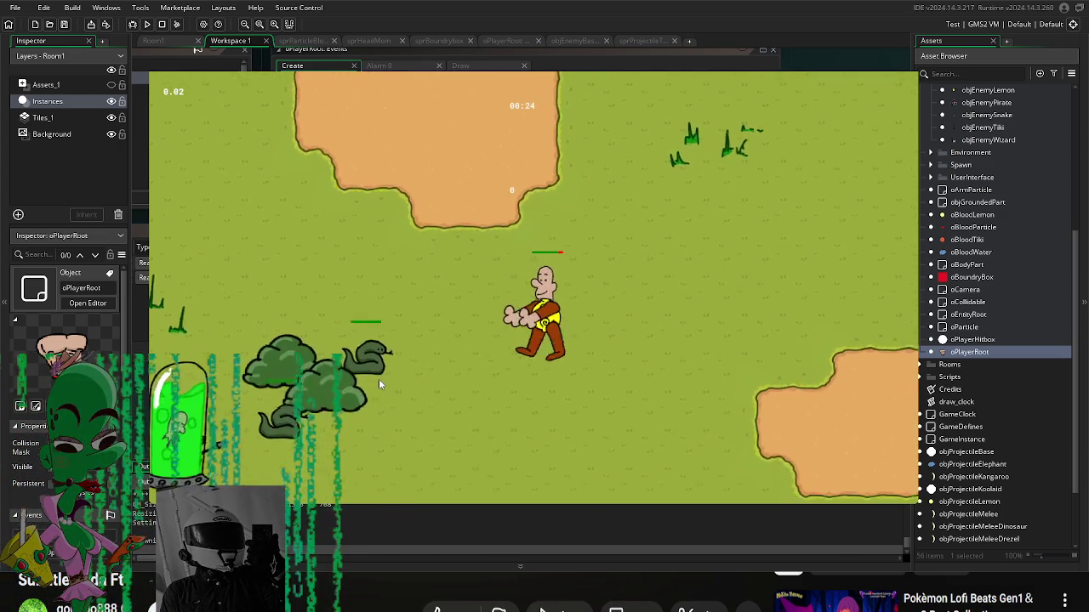
{"action": "key", "text": "s"}
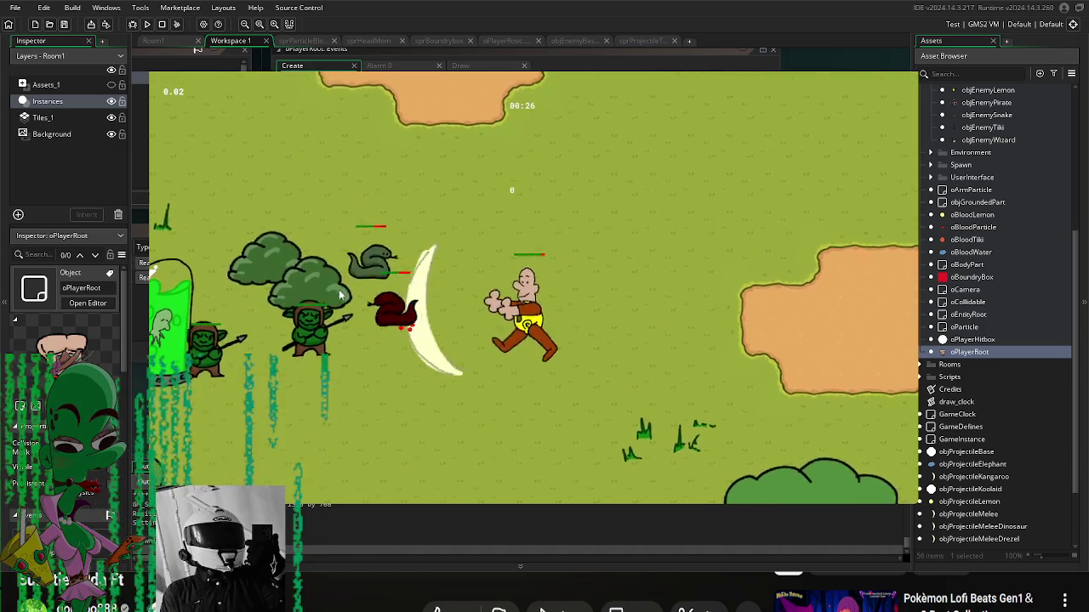
{"action": "key", "text": "s"}
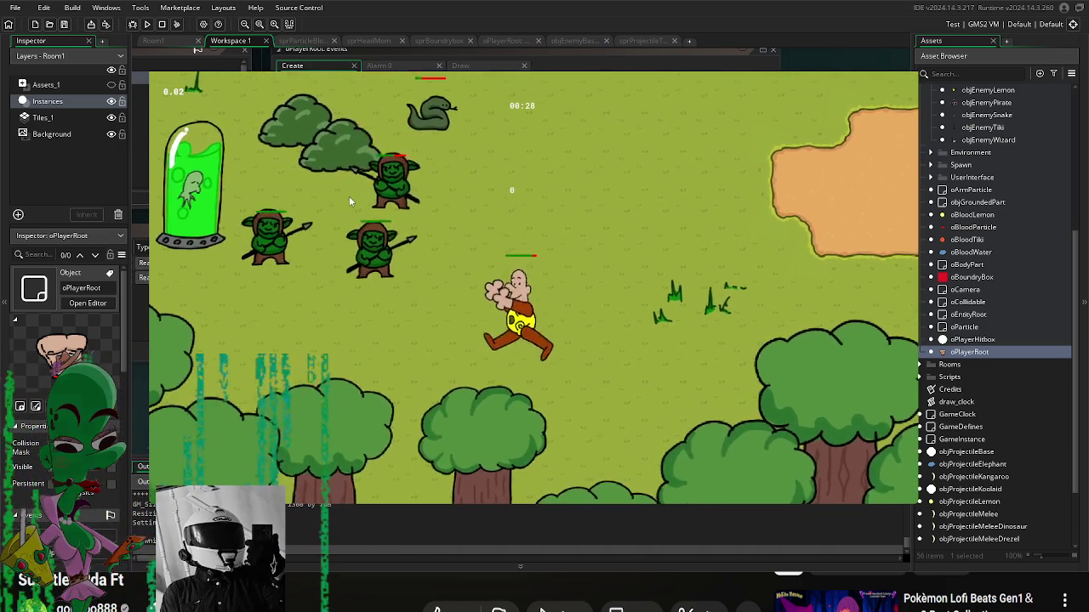
{"action": "key", "text": "a"}
{"action": "key", "text": "w"}
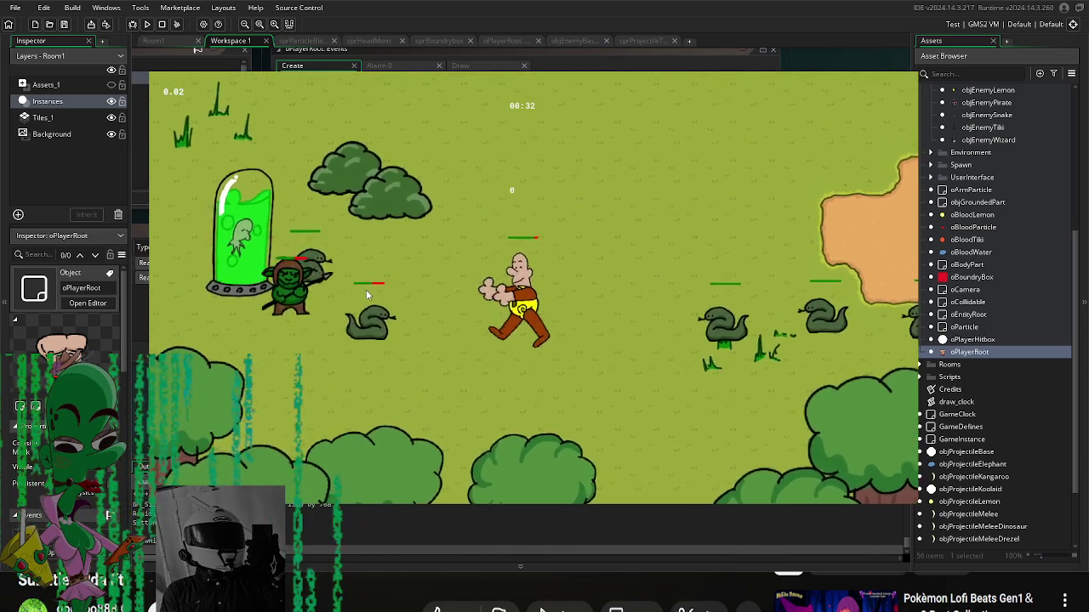
{"action": "key", "text": "d"}
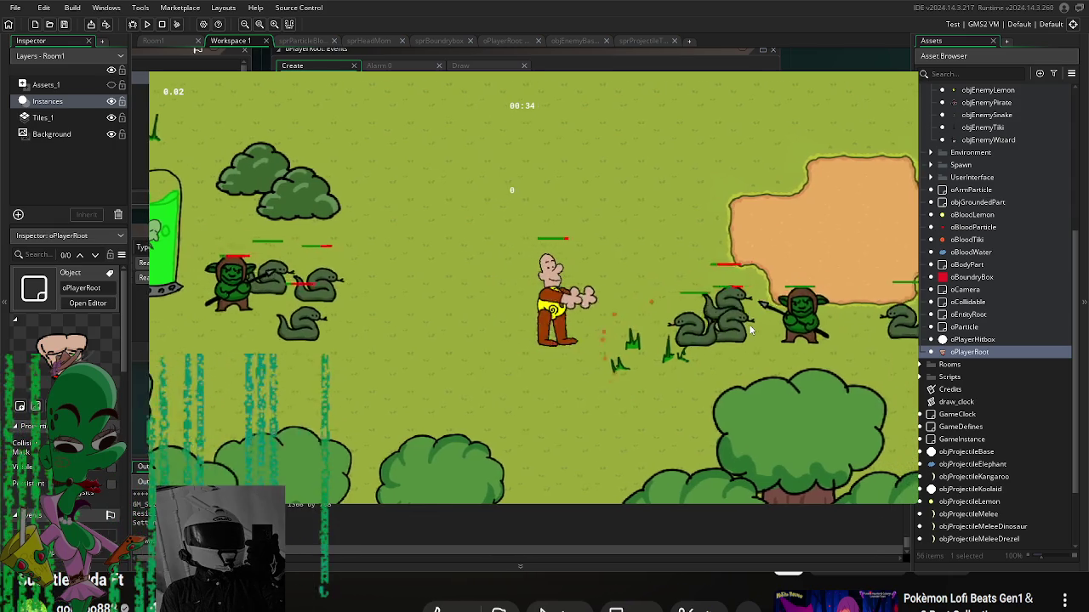
Step: Slash at the snakes and goblins and swap a player arm for the pickup
{"action": "left_click", "coordinate": [749, 324]}
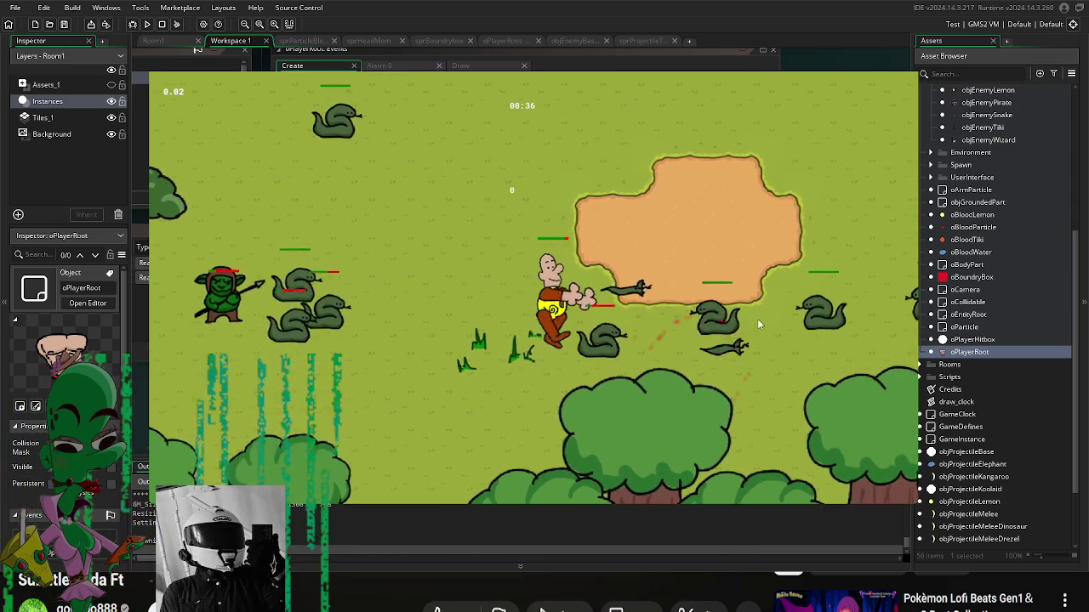
{"action": "left_click", "coordinate": [587, 276]}
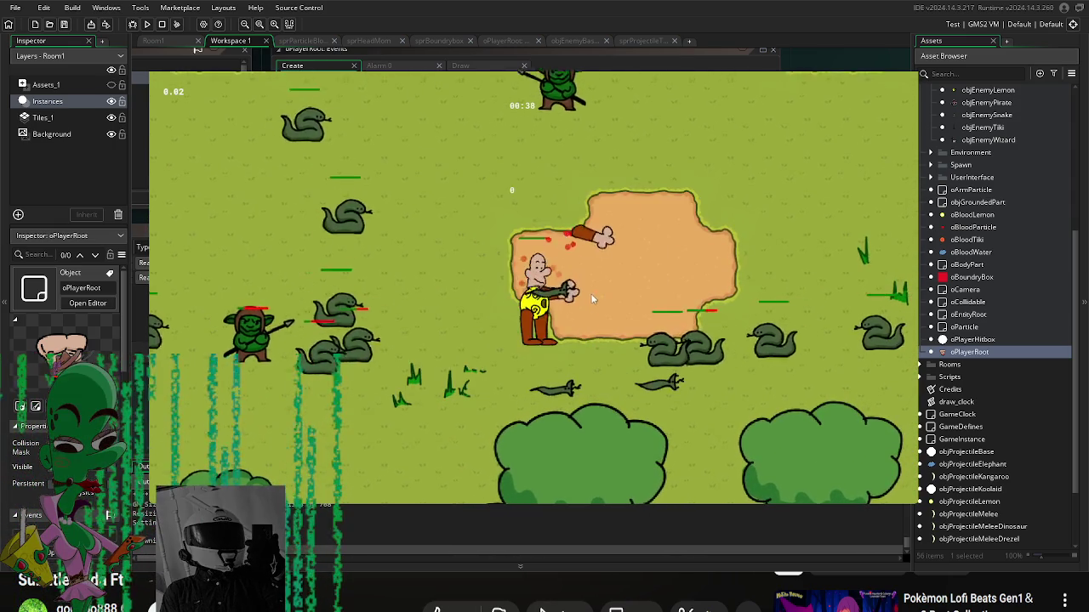
{"action": "key", "text": "s"}
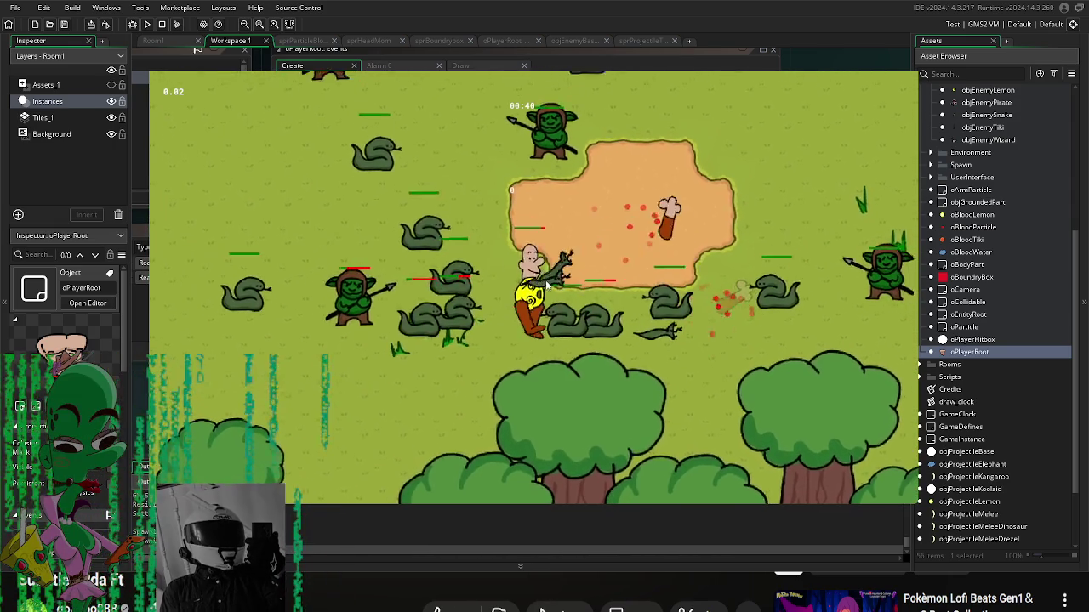
{"action": "key", "text": "w"}
{"action": "key", "text": "d"}
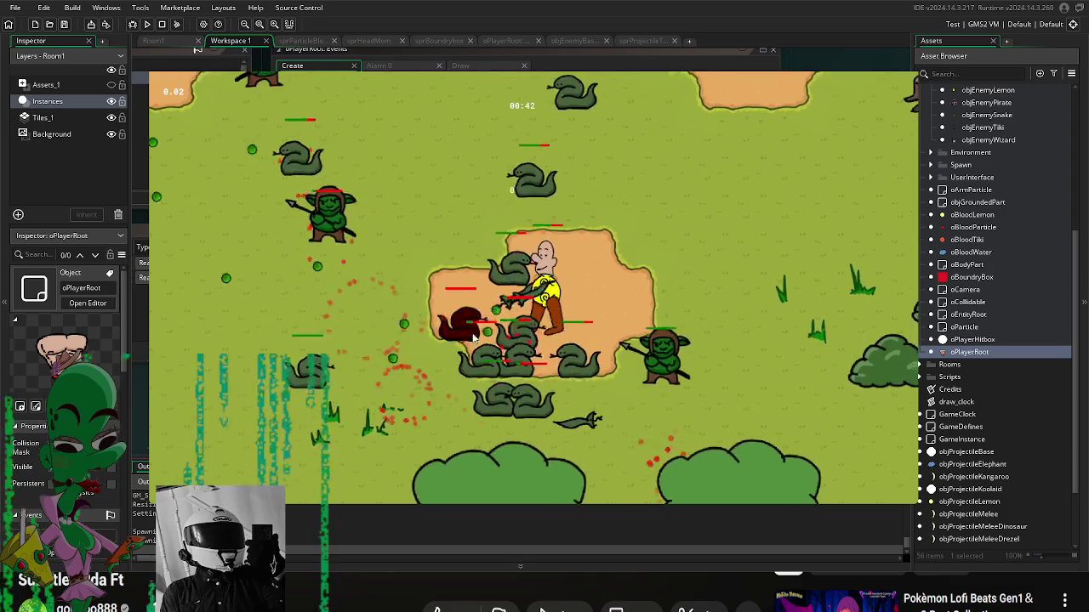
Step: Move up-right through enemies, then left onto the tree stump and down-left
{"action": "key", "text": "d"}
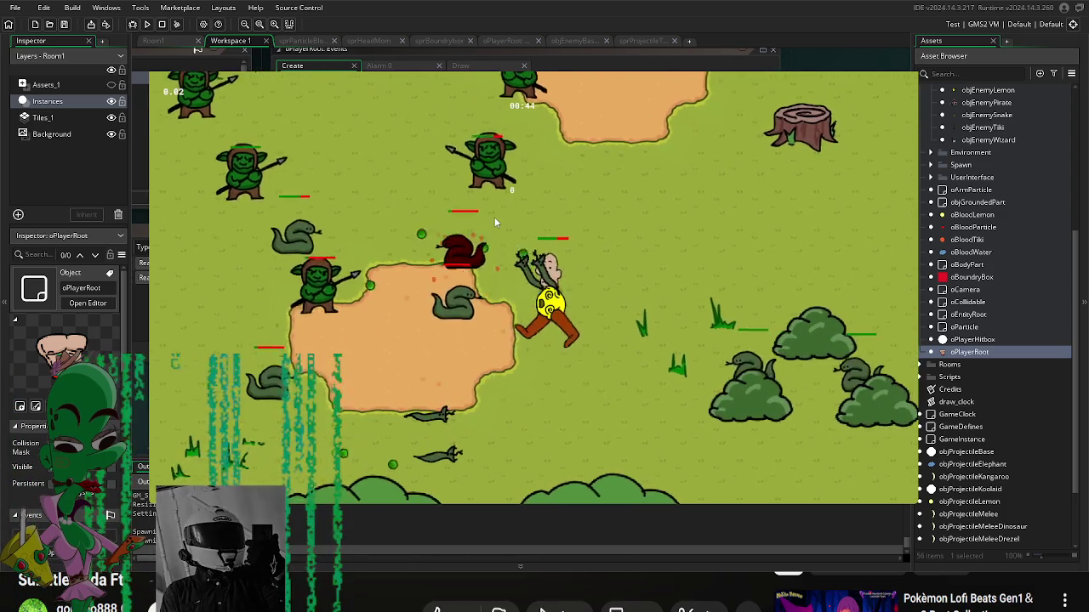
{"action": "key", "text": "w"}
{"action": "key", "text": "d"}
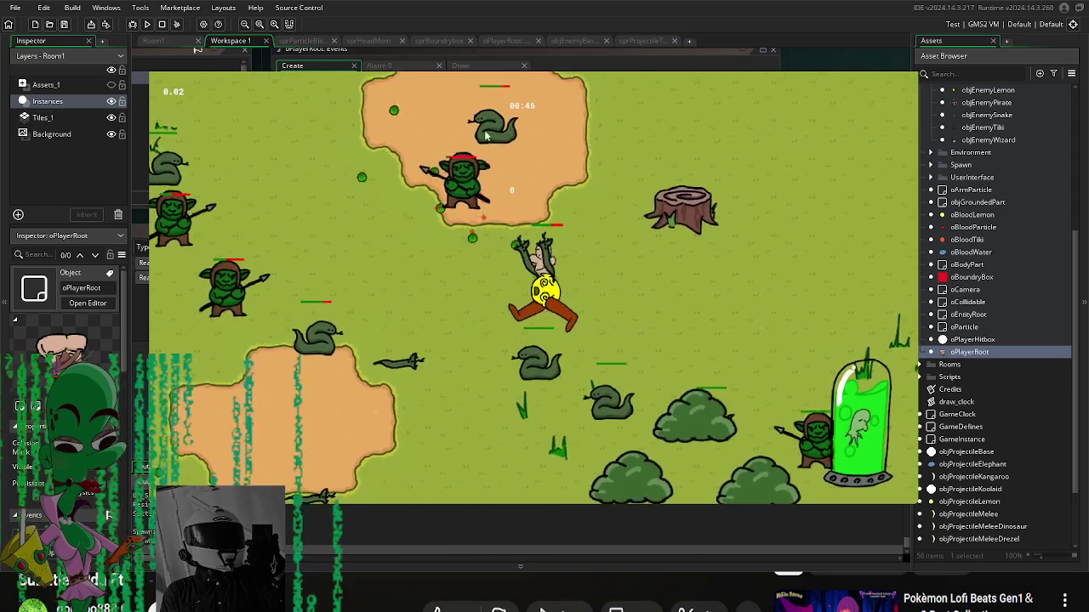
{"action": "key", "text": "w"}
{"action": "key", "text": "d"}
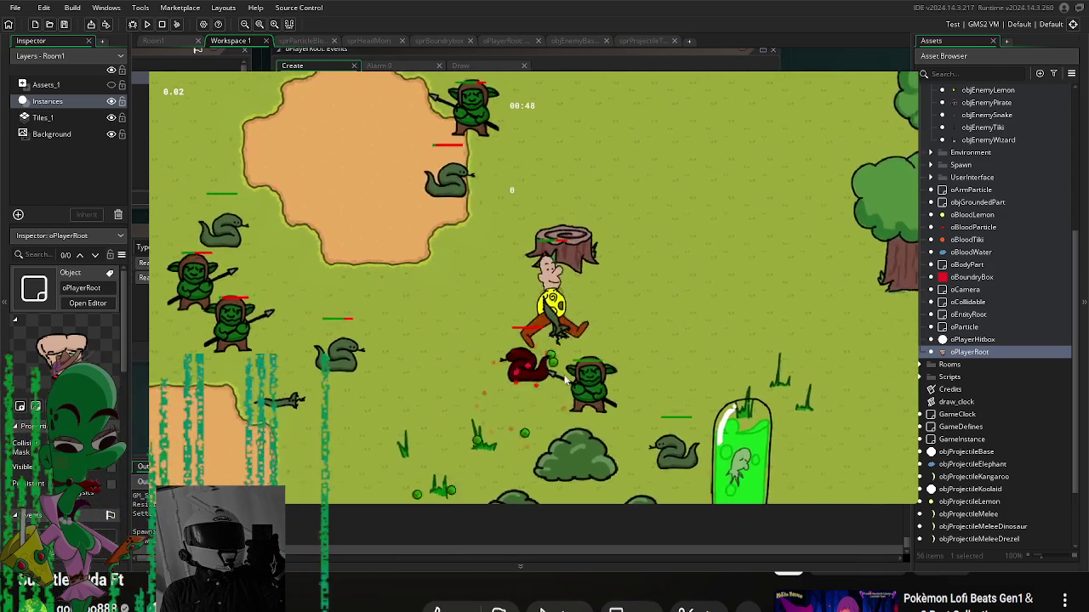
{"action": "key", "text": "d"}
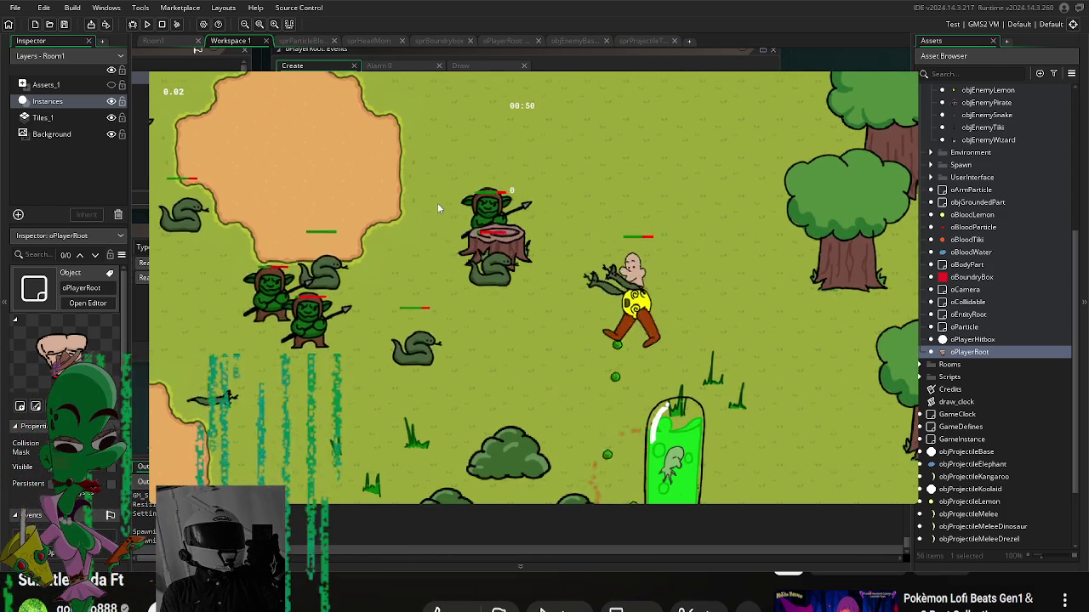
{"action": "key", "text": "w"}
{"action": "key", "text": "a"}
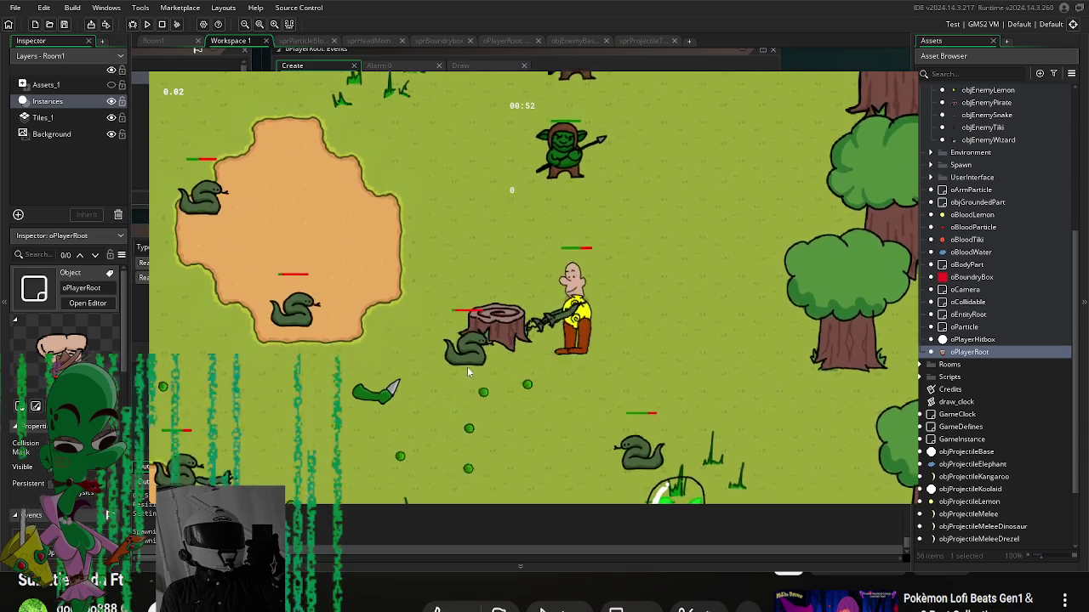
{"action": "key", "text": "a"}
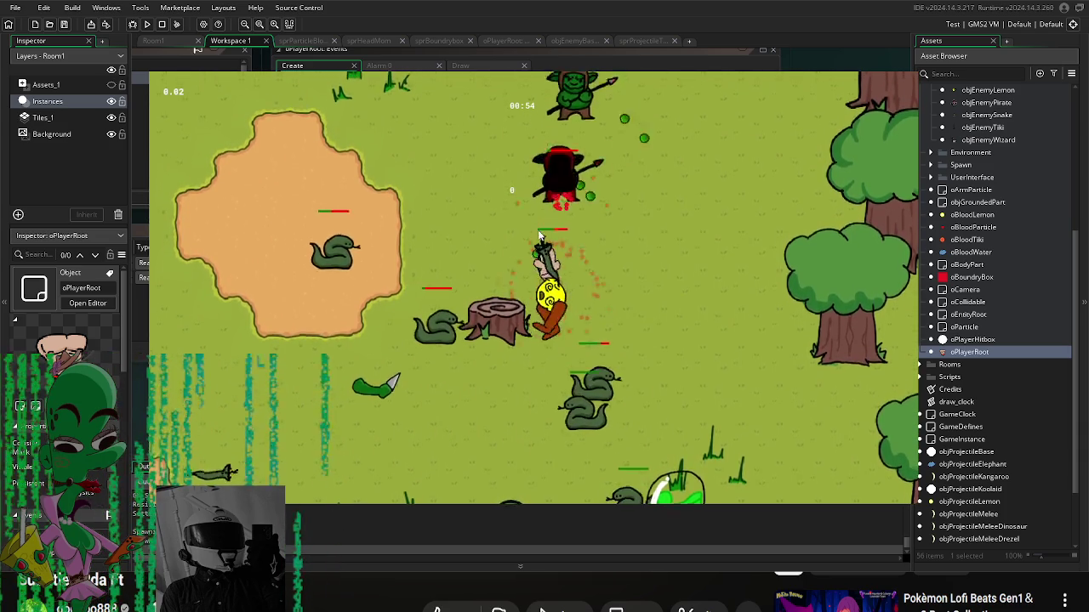
{"action": "key", "text": "w"}
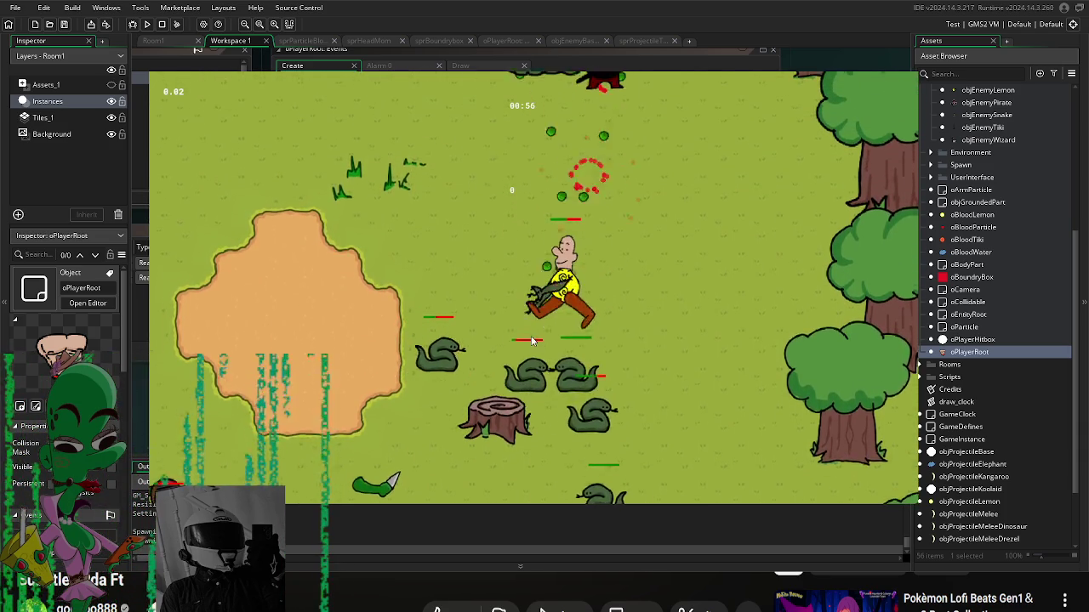
{"action": "key", "text": "a"}
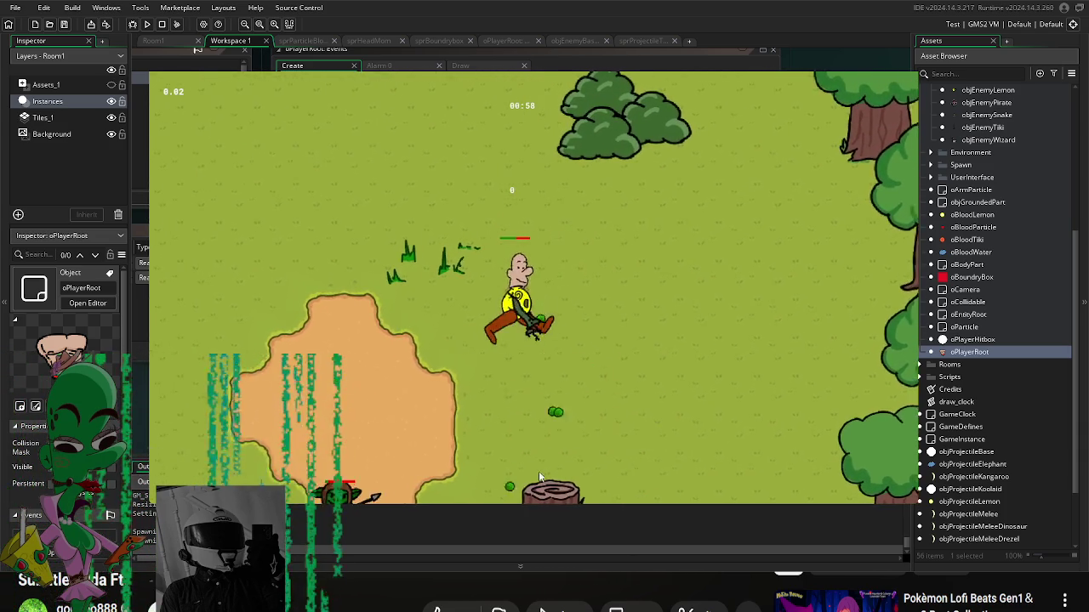
{"action": "key", "text": "a"}
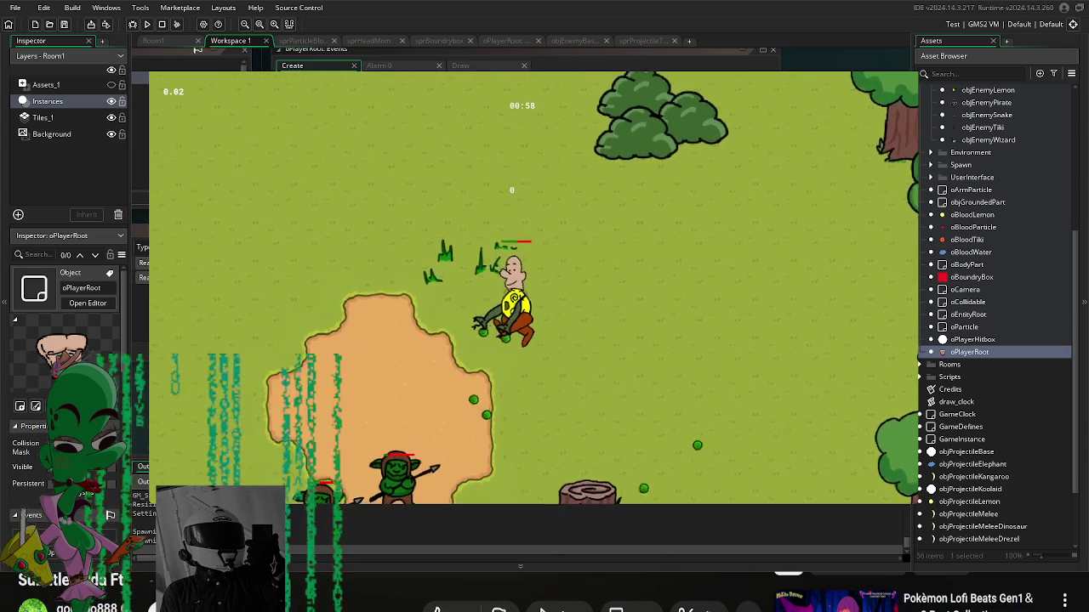
{"action": "key", "text": "s"}
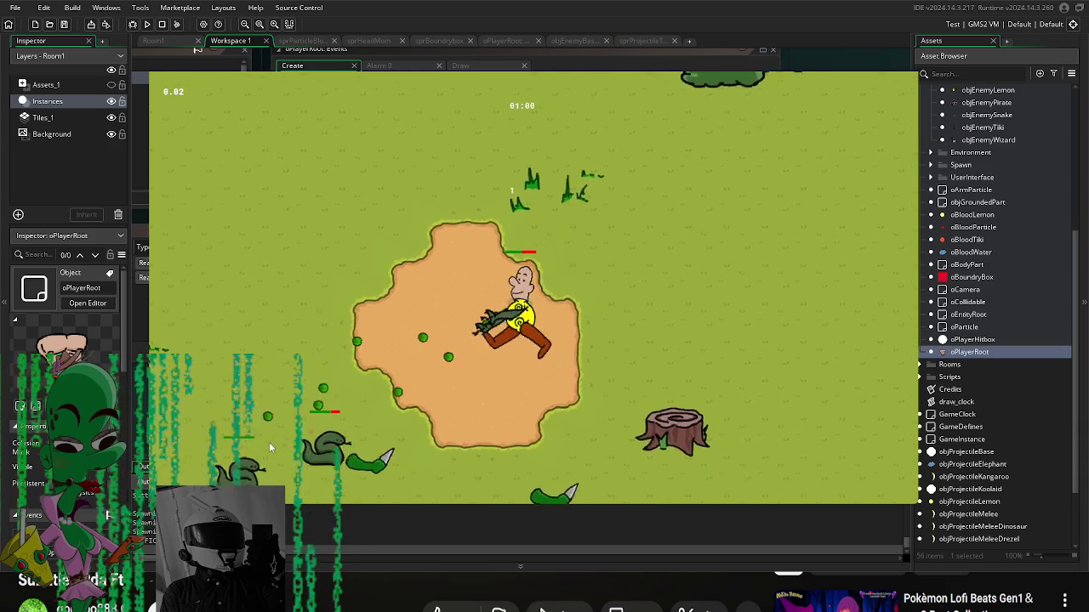
{"action": "key", "text": "a"}
{"action": "key", "text": "s"}
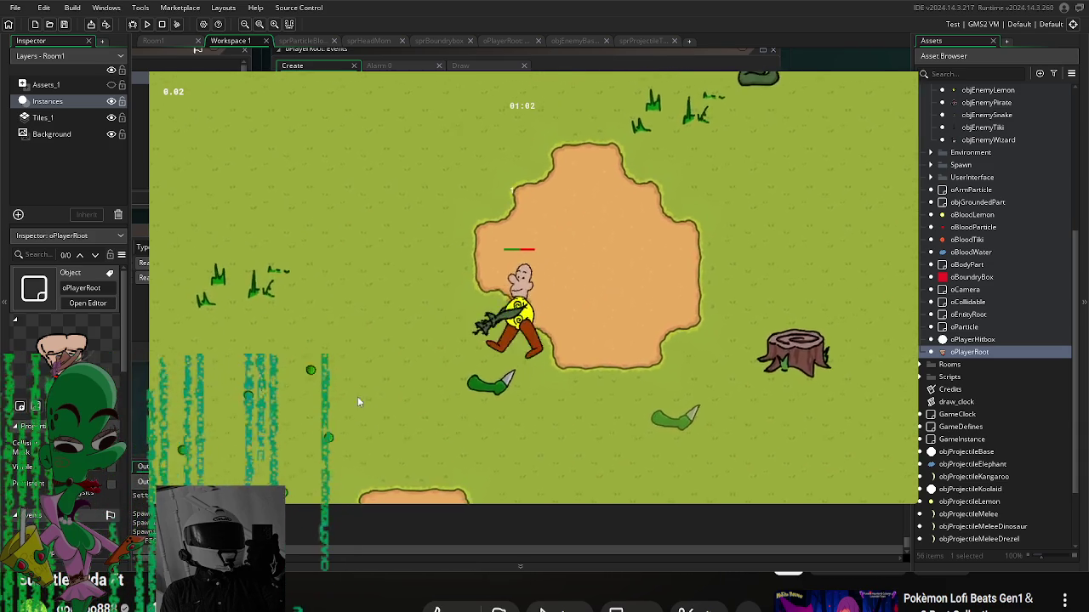
Step: Hit nearby enemies while walking up-left, then retreat down-right
{"action": "key", "text": "a"}
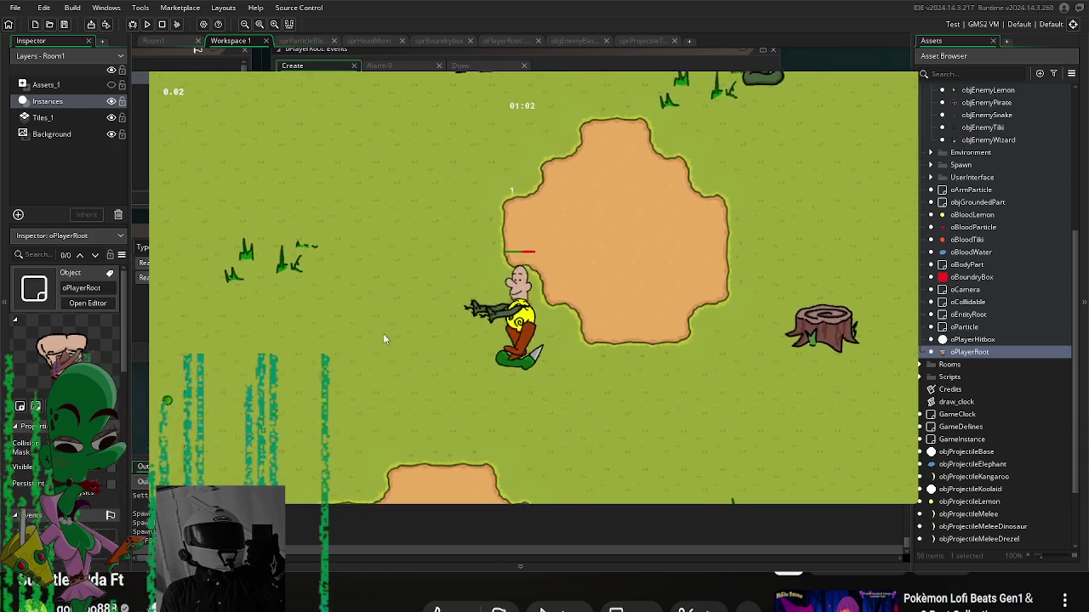
{"action": "key", "text": "w"}
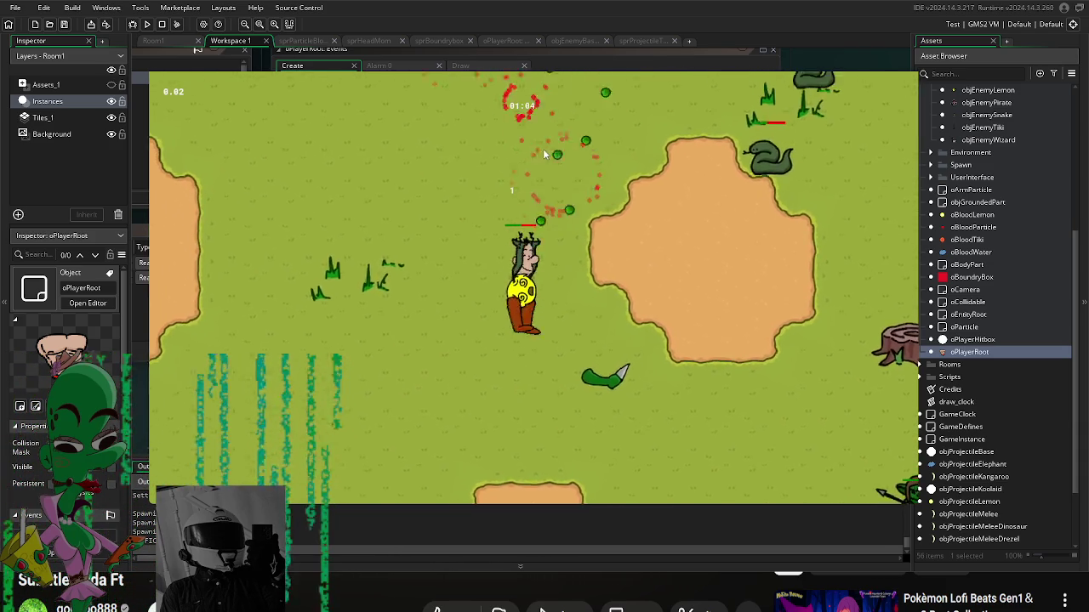
{"action": "key", "text": "w"}
{"action": "key", "text": "a"}
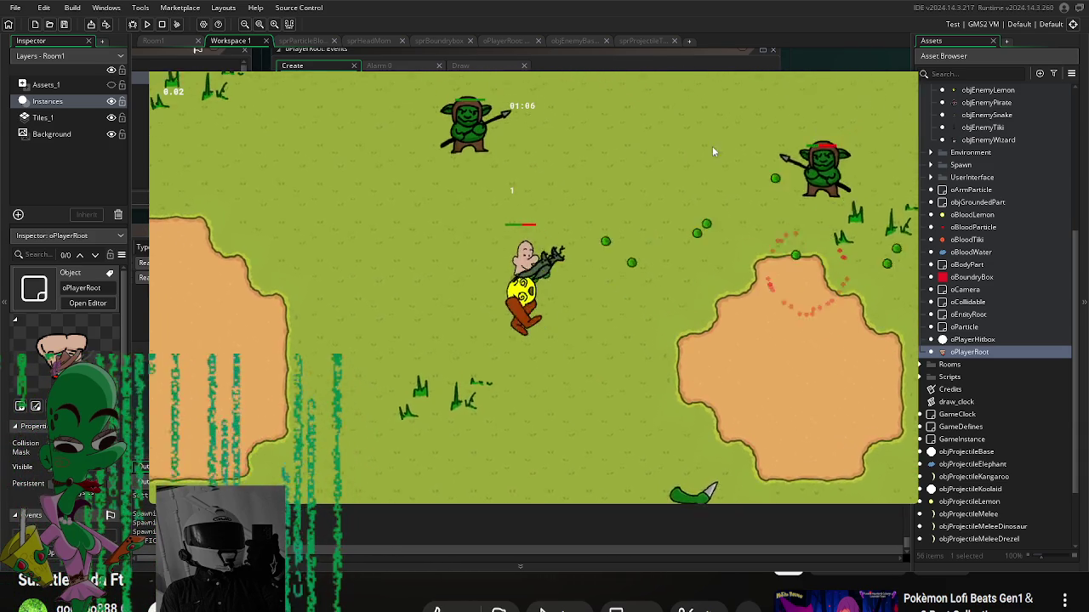
{"action": "key", "text": "a"}
{"action": "key", "text": "w"}
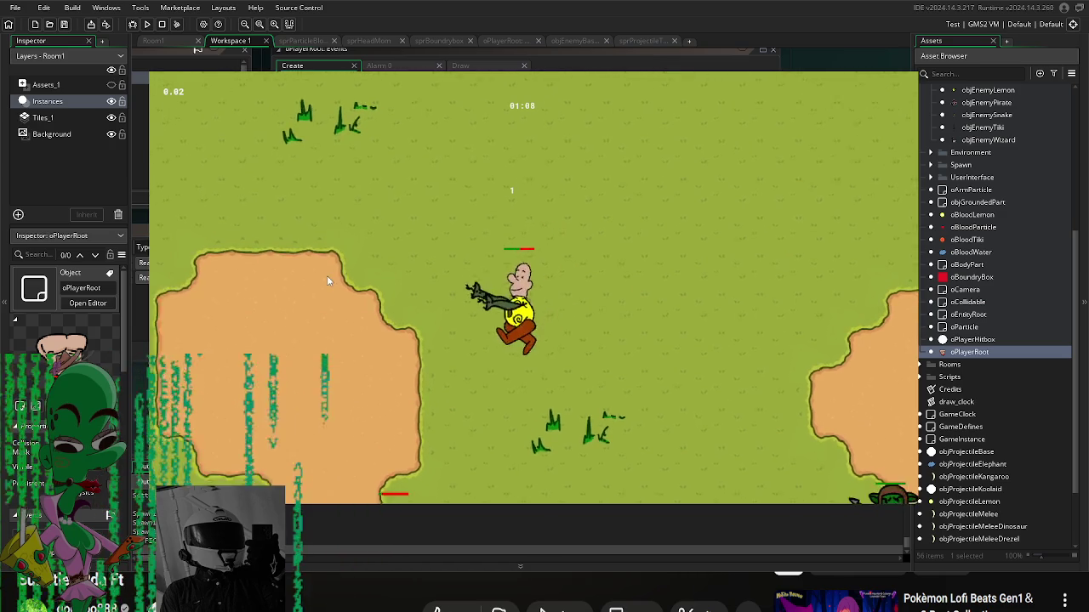
{"action": "key", "text": "d"}
{"action": "key", "text": "s"}
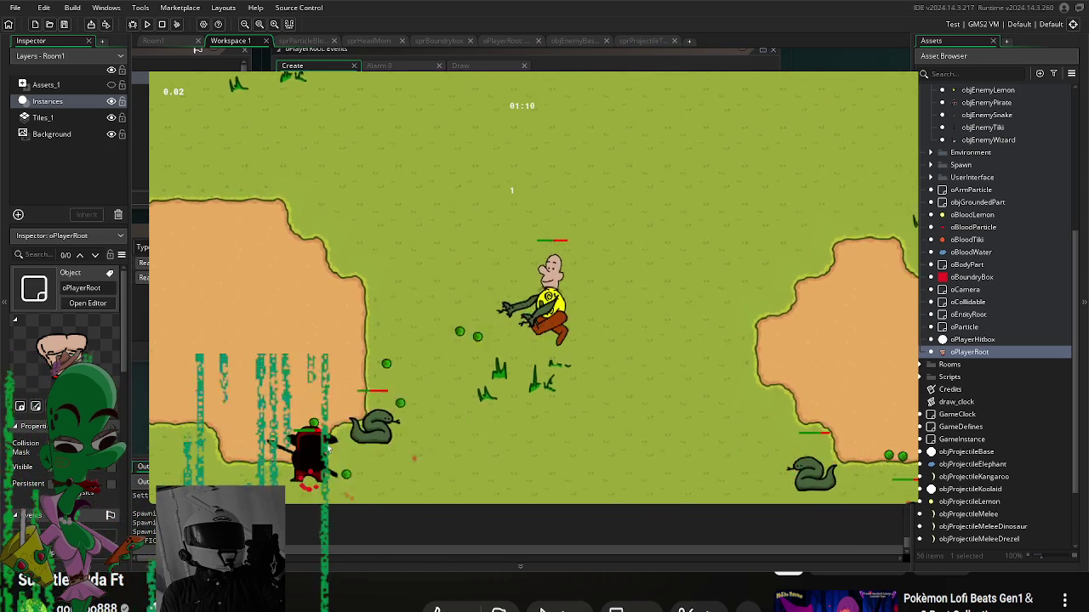
{"action": "key", "text": "d"}
{"action": "key", "text": "s"}
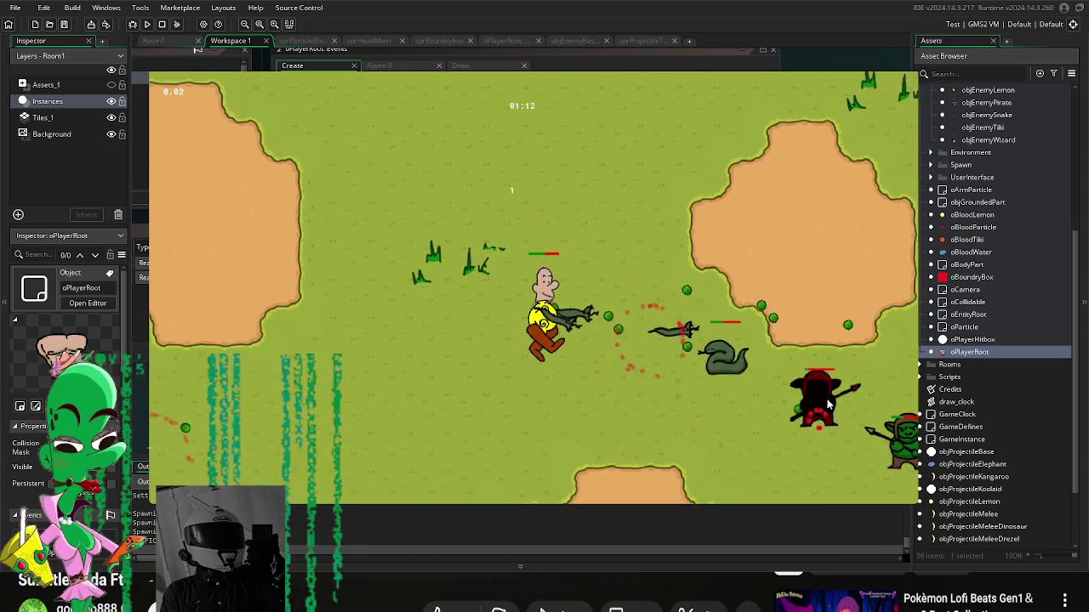
Step: Circle down and back up-left as the enemies close in
{"action": "key", "text": "s"}
{"action": "key", "text": "d"}
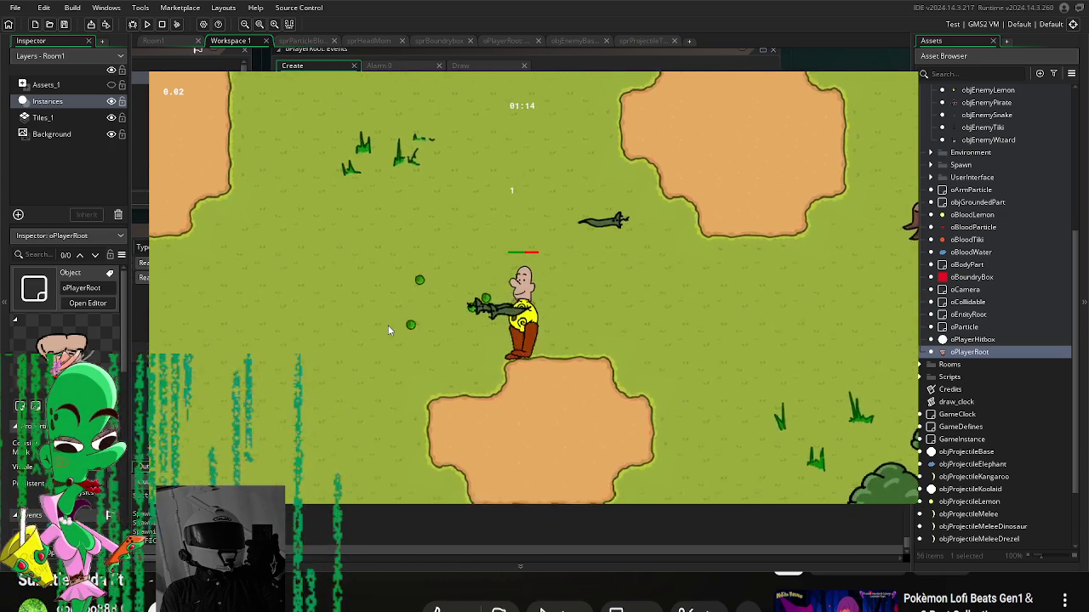
{"action": "key", "text": "s"}
{"action": "key", "text": "a"}
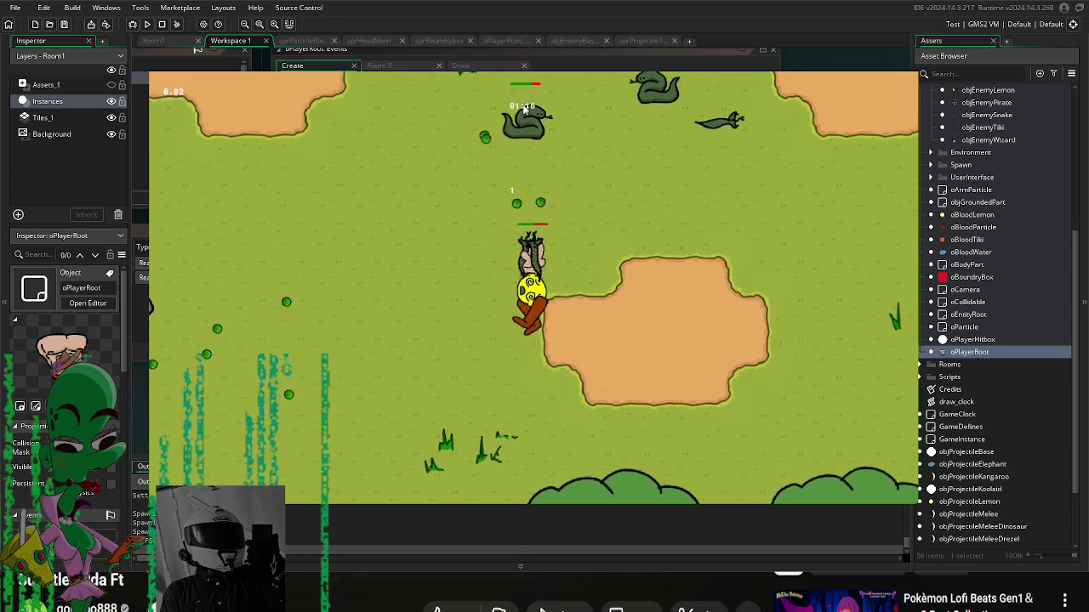
{"action": "key", "text": "w"}
{"action": "key", "text": "a"}
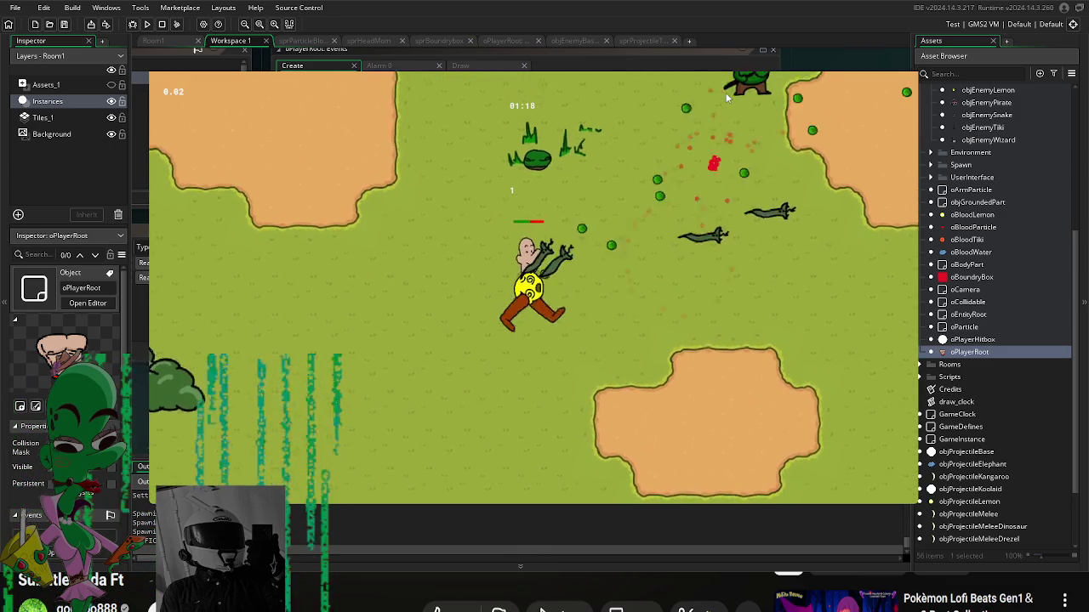
{"action": "key", "text": "w"}
{"action": "key", "text": "a"}
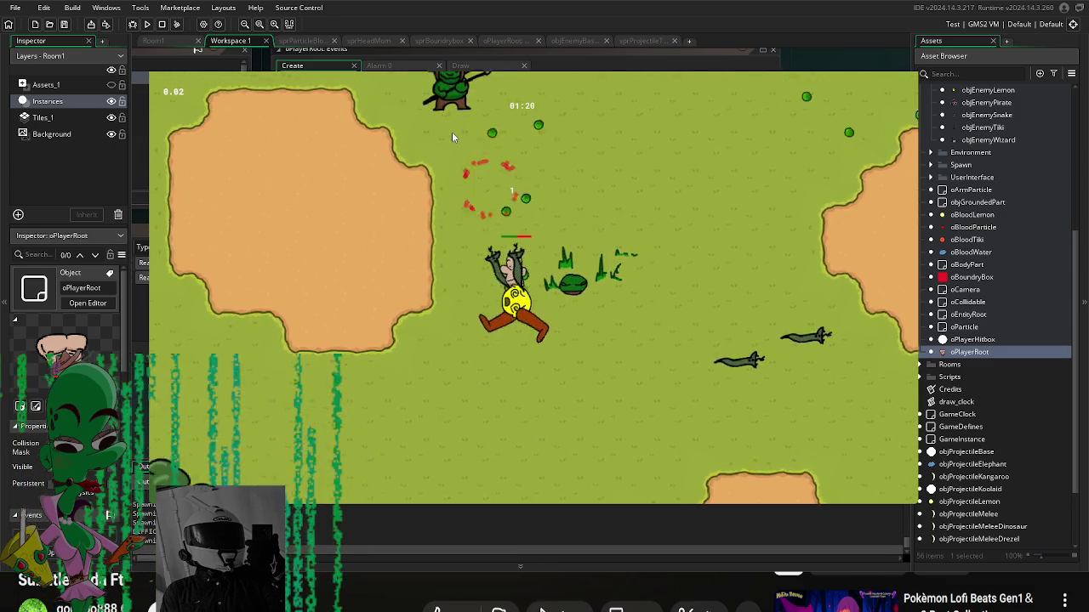
{"action": "key", "text": "w"}
{"action": "key", "text": "a"}
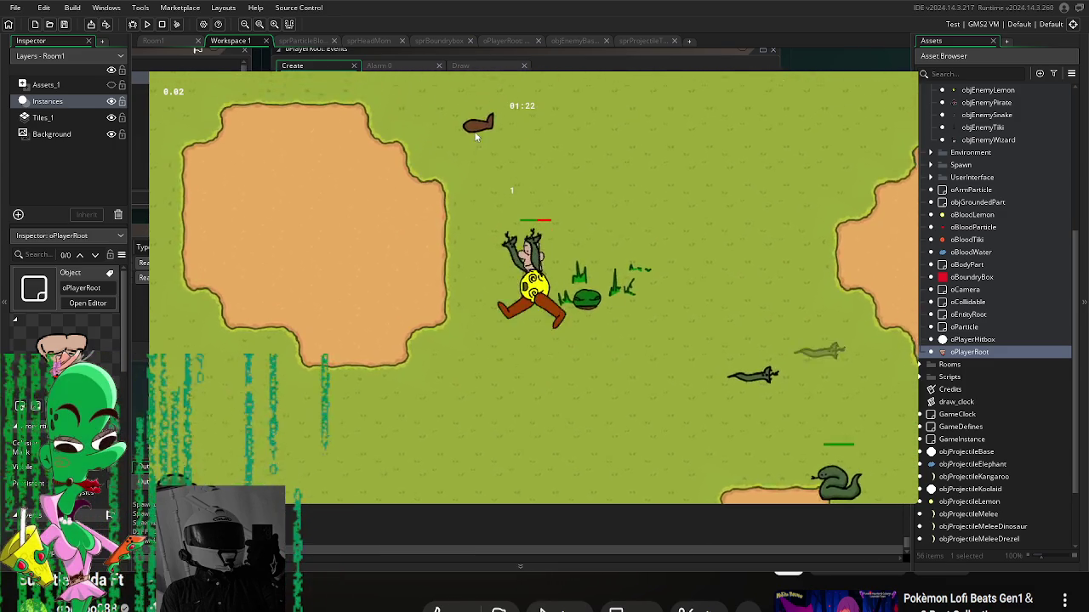
{"action": "key", "text": "w"}
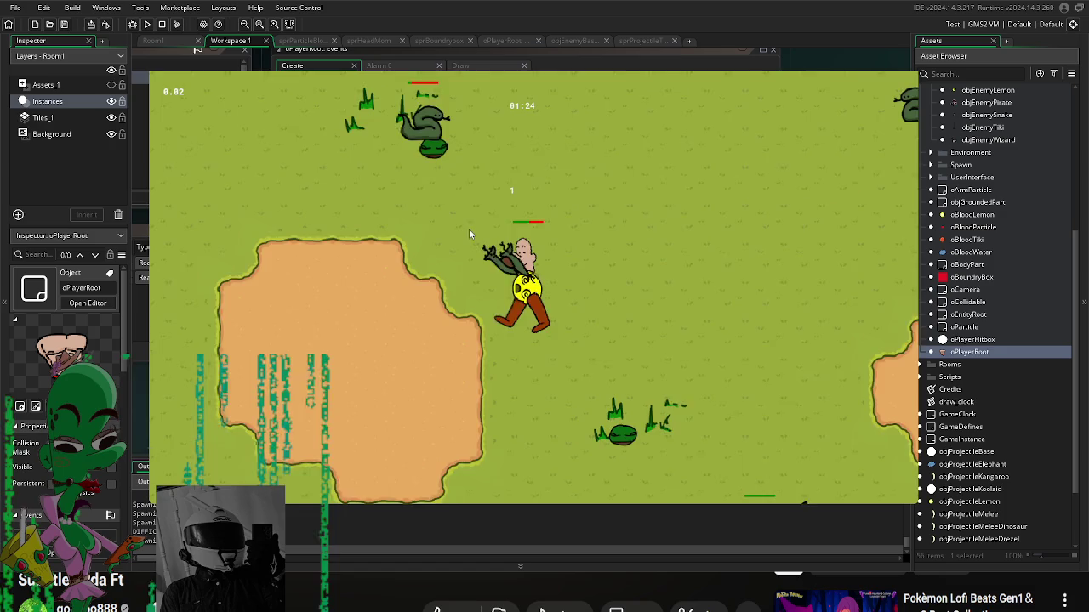
Step: Pause and resume twice while dodging goblins until the timer reaches 02:00 and wave 2
{"action": "key", "text": "w"}
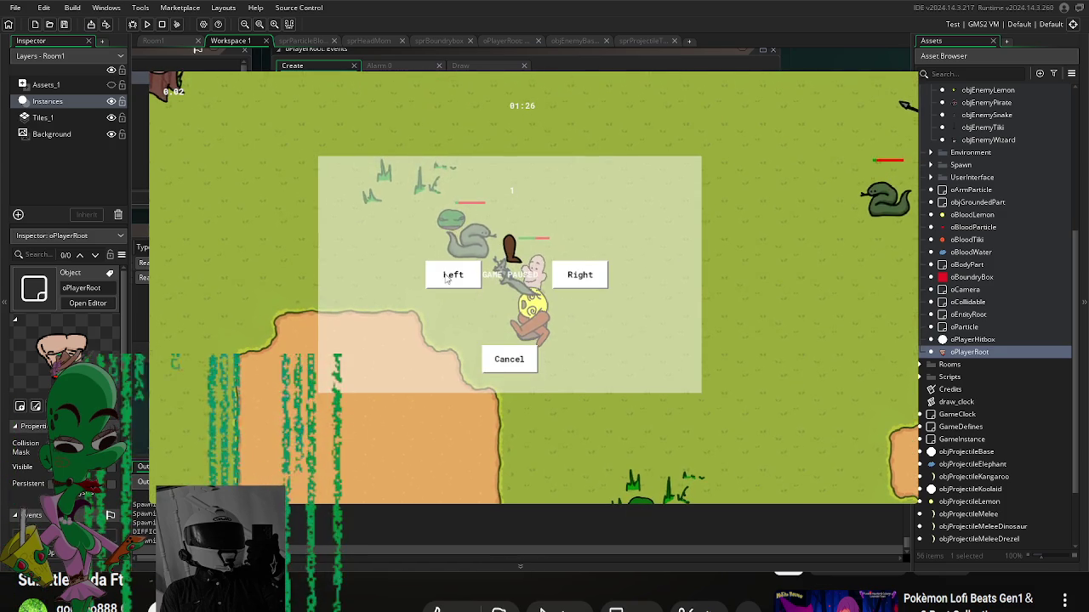
{"action": "left_click", "coordinate": [446, 278]}
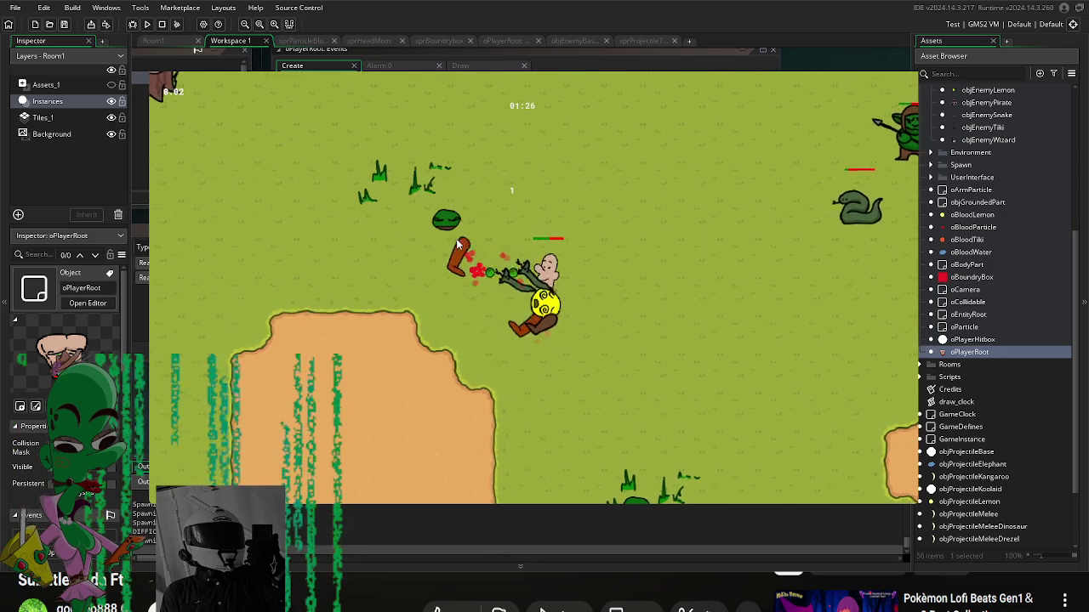
{"action": "key", "text": "d"}
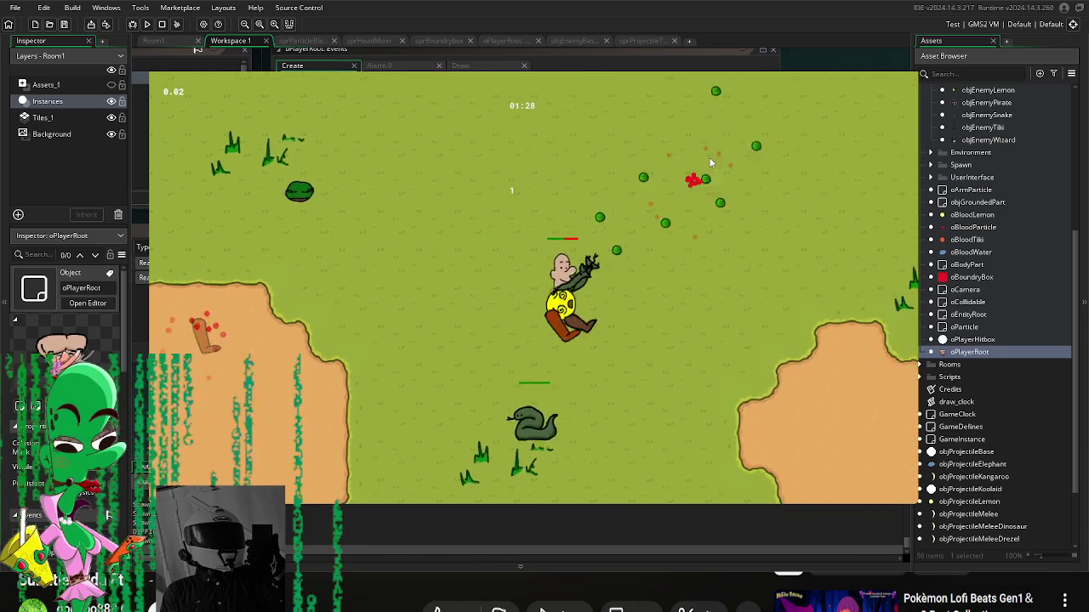
{"action": "key", "text": "d"}
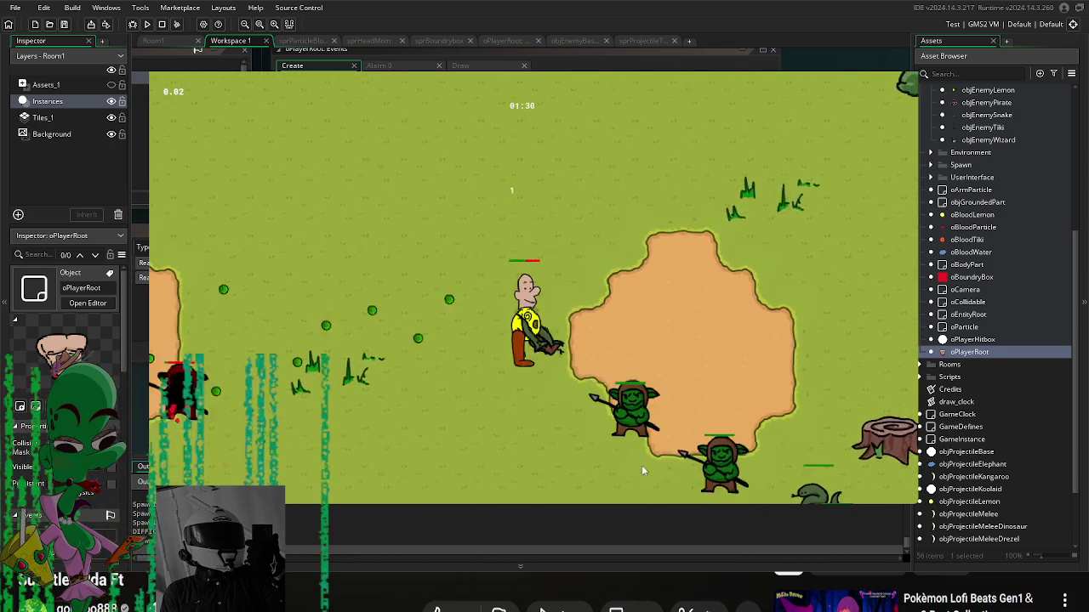
{"action": "key", "text": "s"}
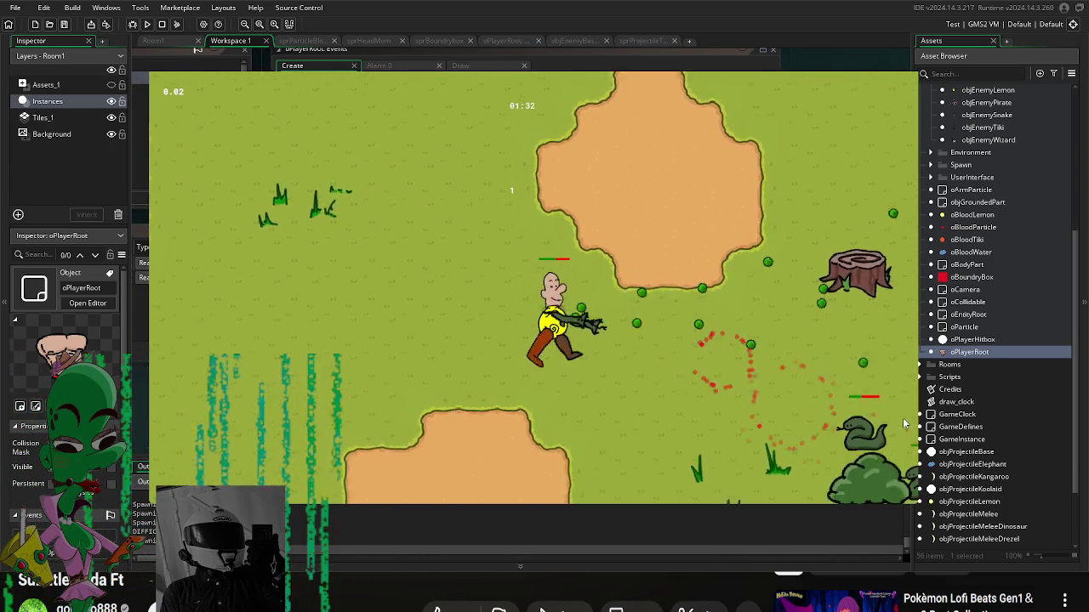
{"action": "key", "text": "s"}
{"action": "key", "text": "d"}
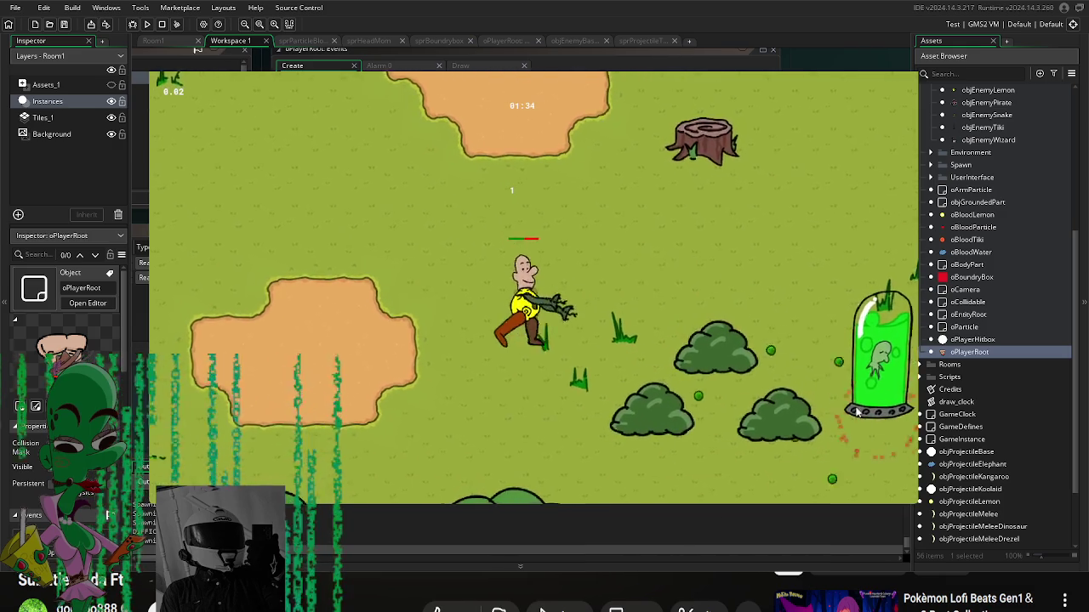
{"action": "key", "text": "a"}
{"action": "key", "text": "w"}
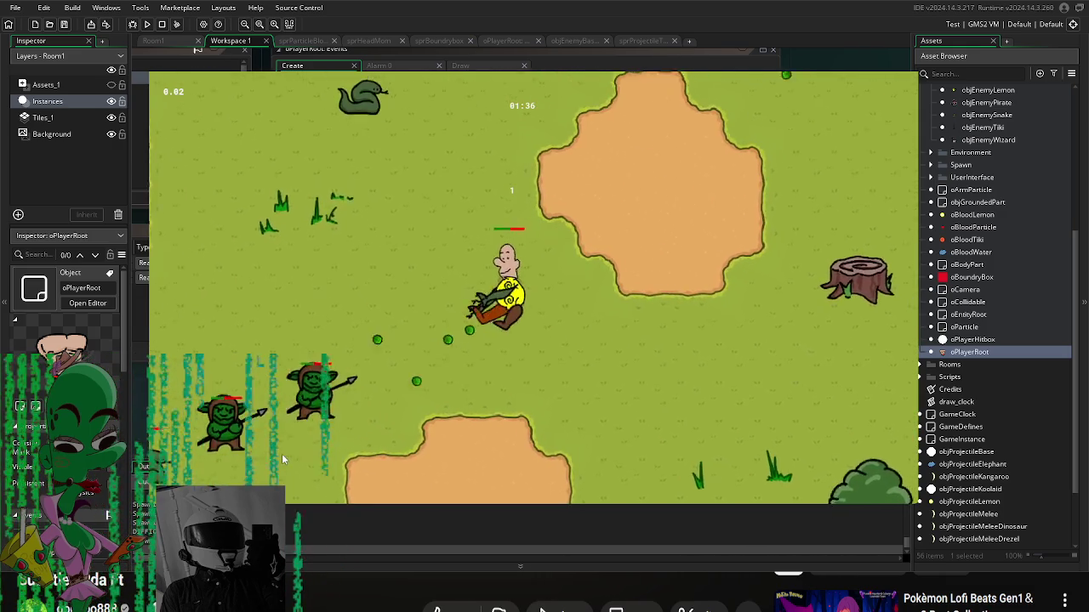
{"action": "key", "text": "w"}
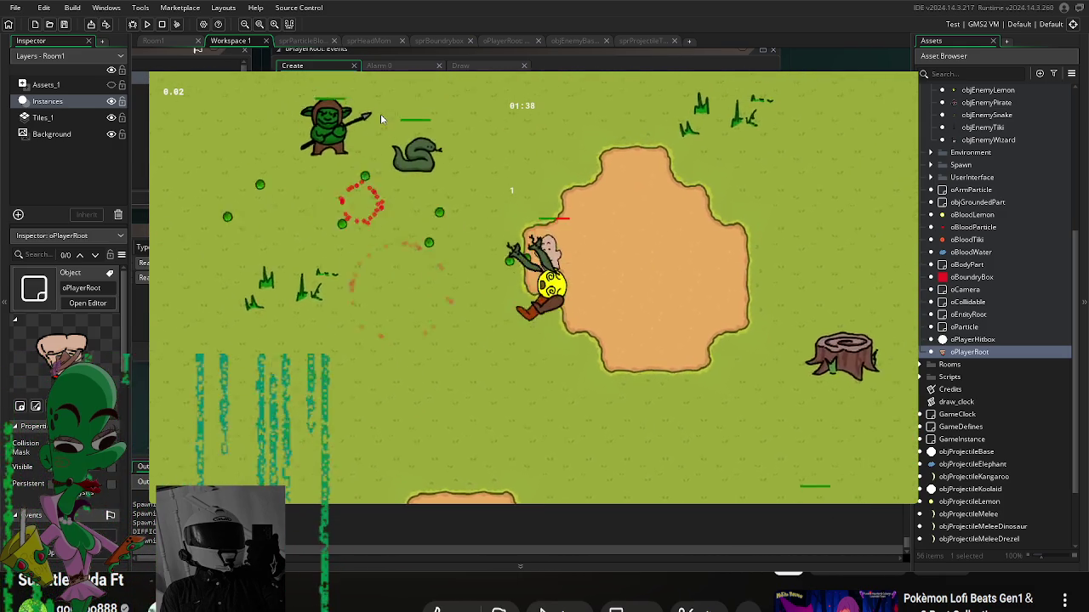
{"action": "key", "text": "w"}
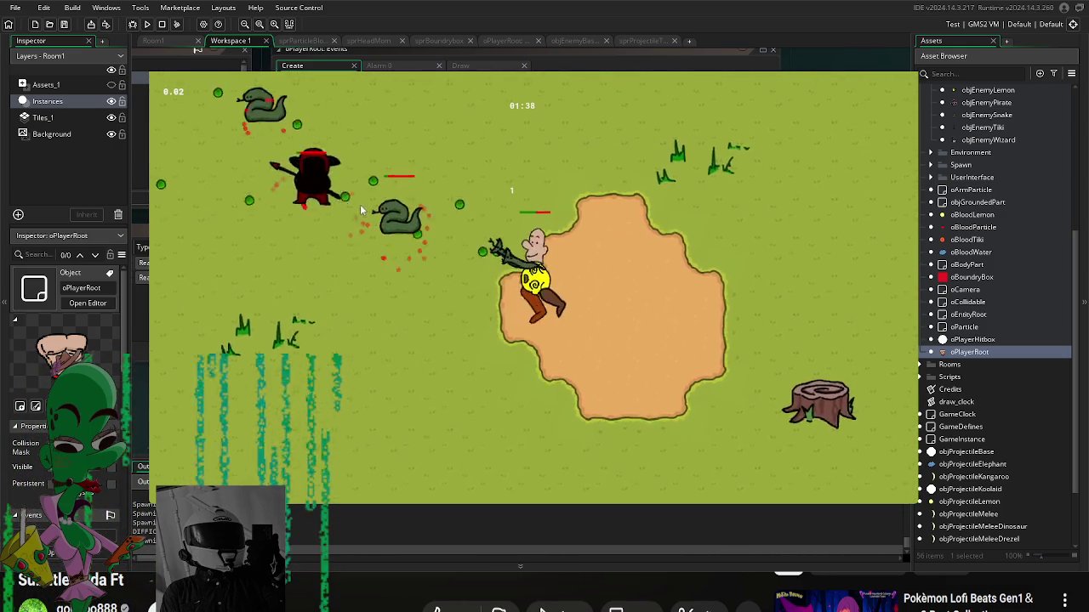
{"action": "key", "text": "a"}
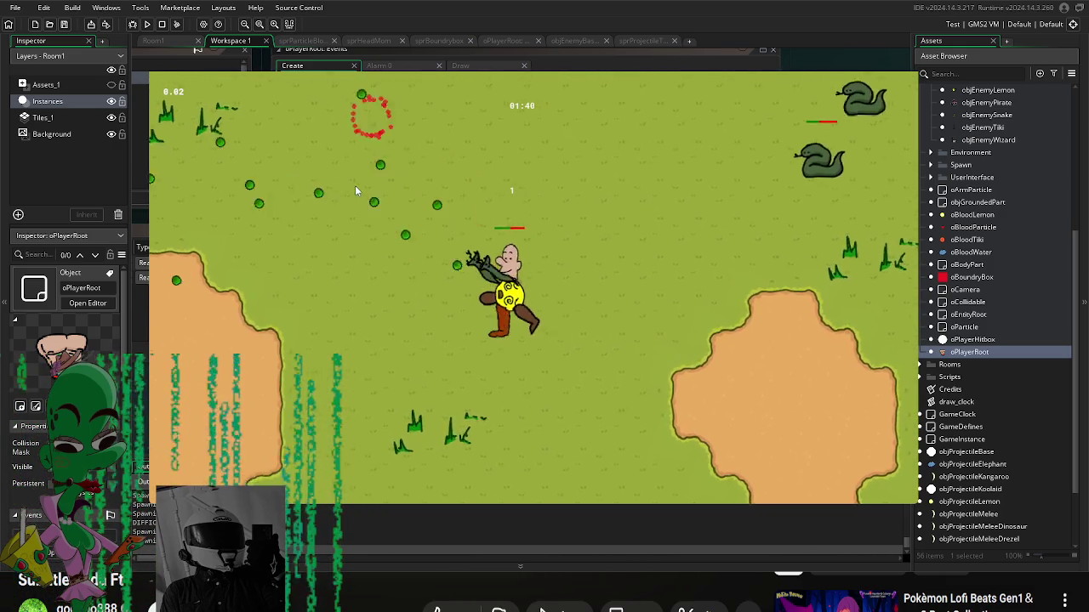
{"action": "key", "text": "Escape"}
{"action": "left_click", "coordinate": [581, 276]}
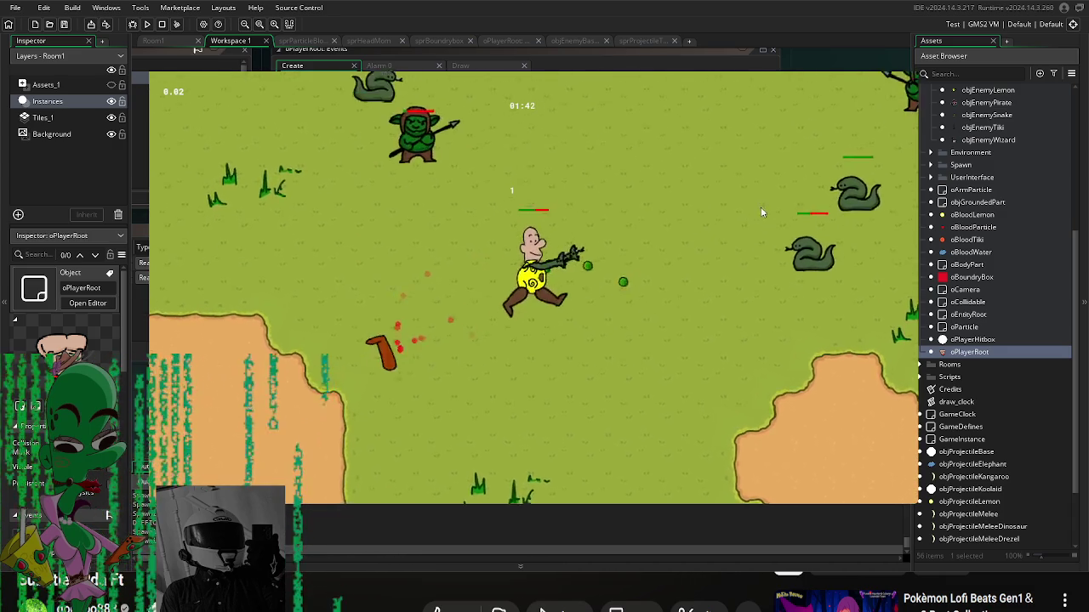
Step: Steer the player up-left to the sand, then down-right into the chickens to attack
{"action": "key", "text": "w"}
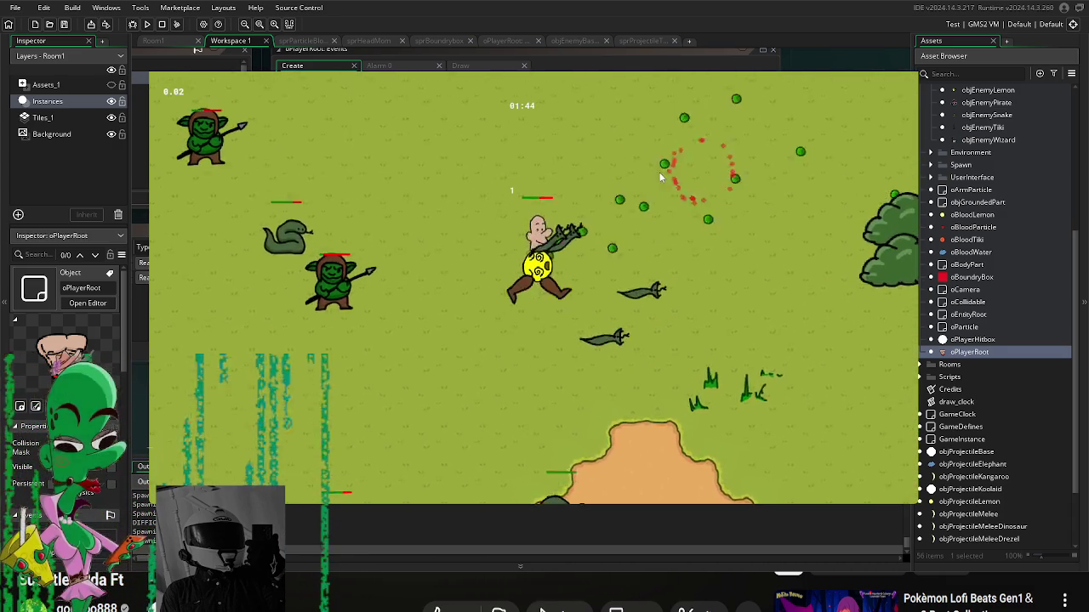
{"action": "key", "text": "w"}
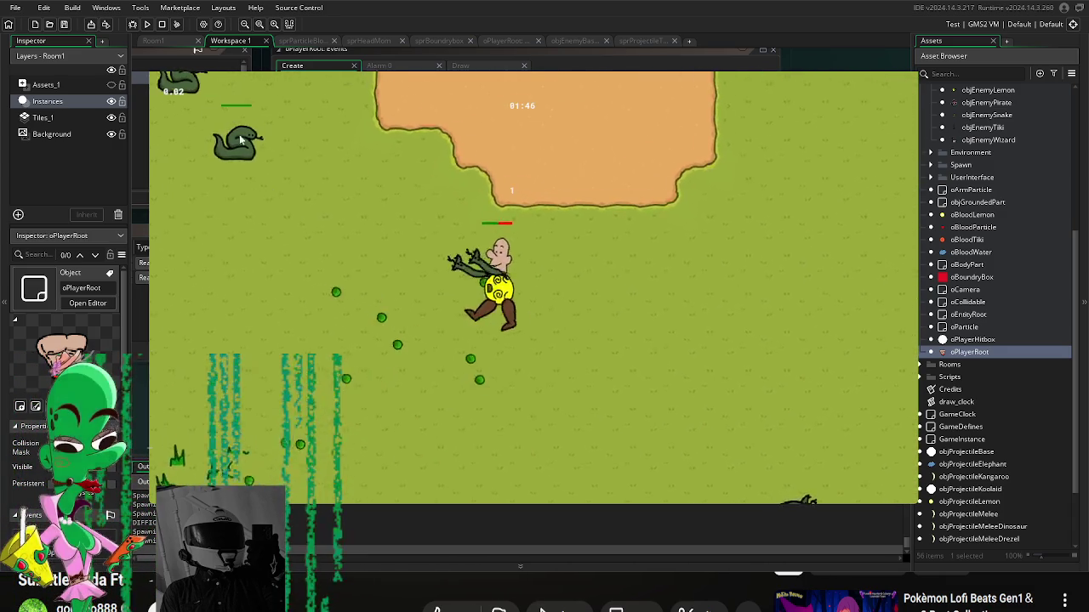
{"action": "key", "text": "a"}
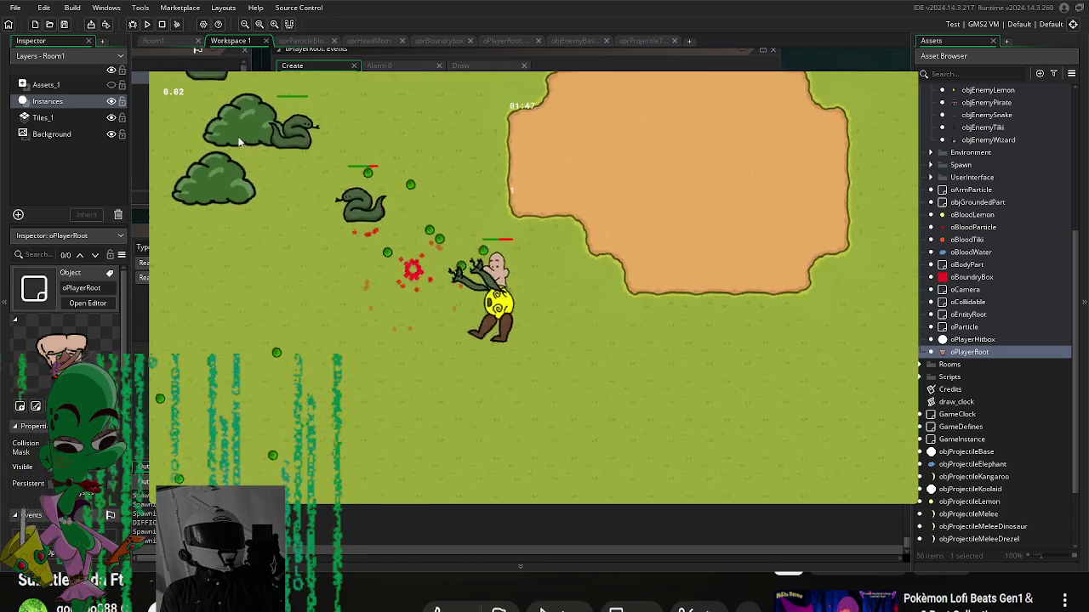
{"action": "key", "text": "w"}
{"action": "key", "text": "a"}
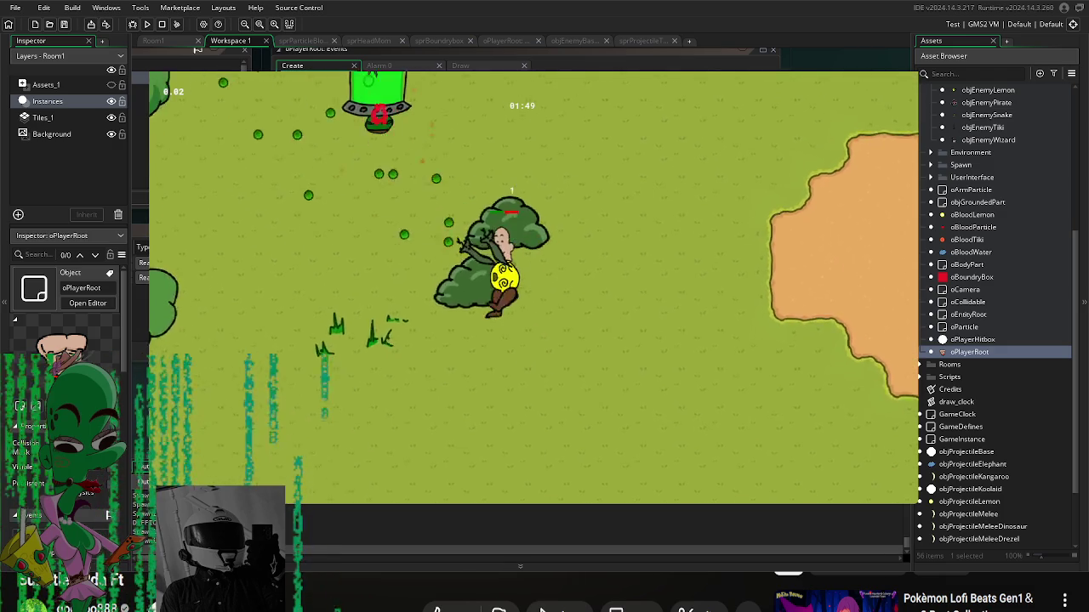
{"action": "key", "text": "w"}
{"action": "key", "text": "a"}
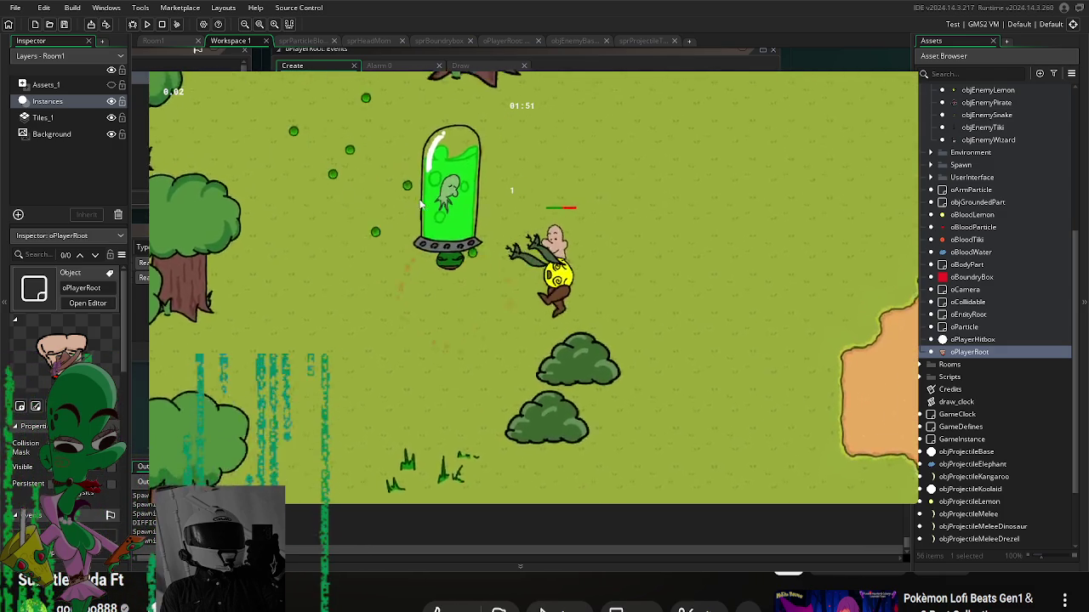
{"action": "key", "text": "d"}
{"action": "key", "text": "s"}
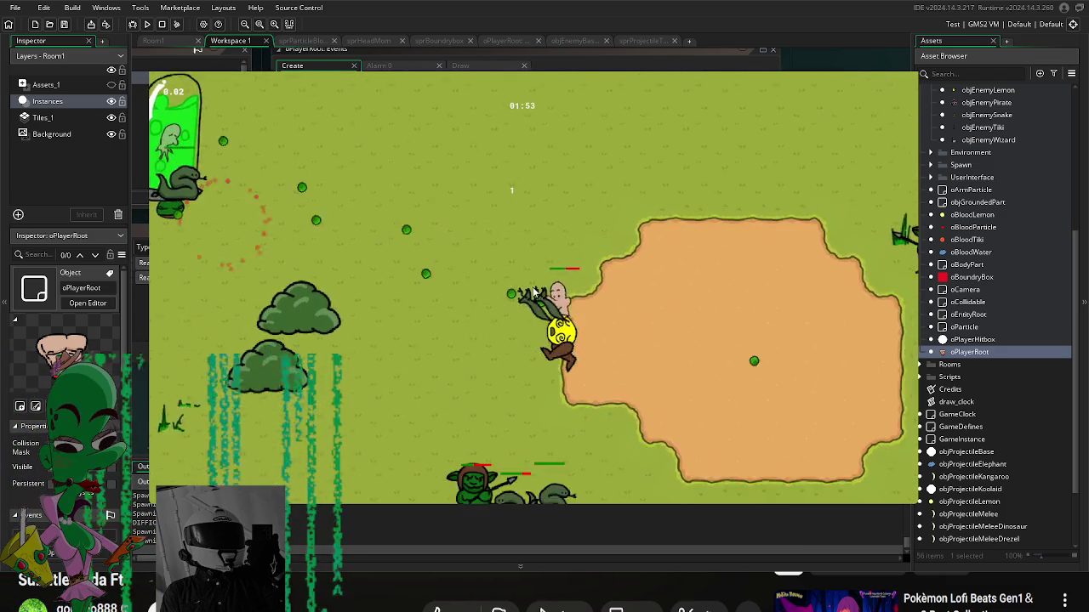
{"action": "key", "text": "d"}
{"action": "key", "text": "s"}
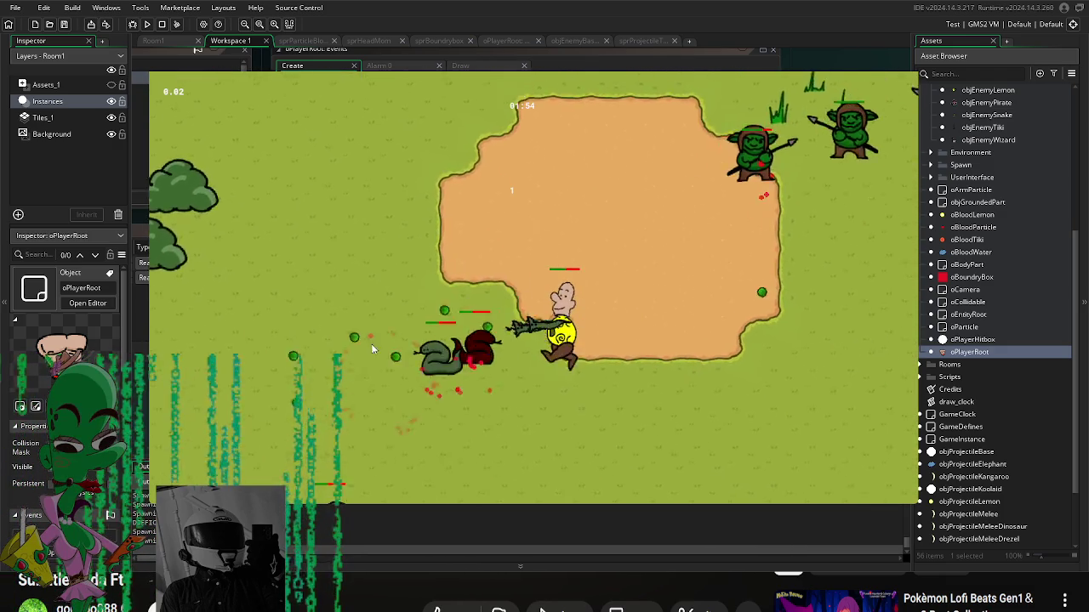
{"action": "key", "text": "d"}
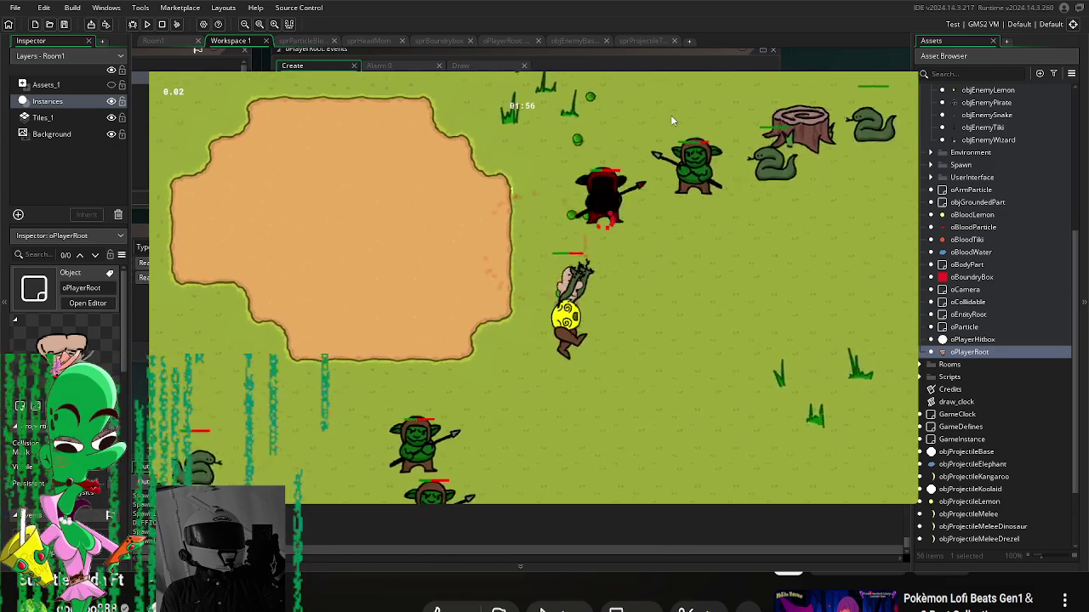
{"action": "key", "text": "d"}
{"action": "key", "text": "s"}
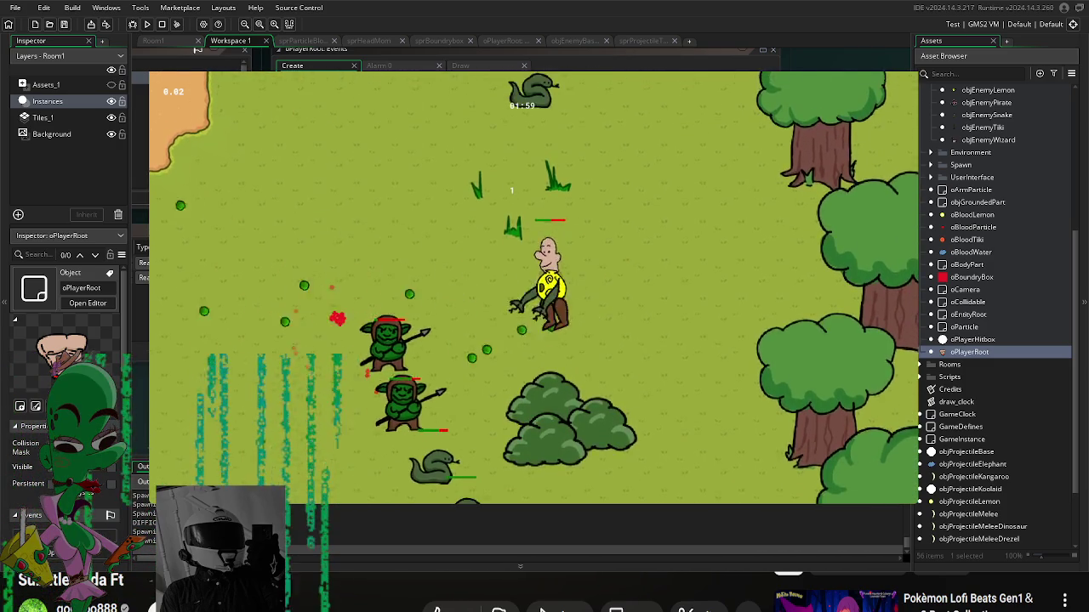
{"action": "key", "text": "a"}
{"action": "key", "text": "w"}
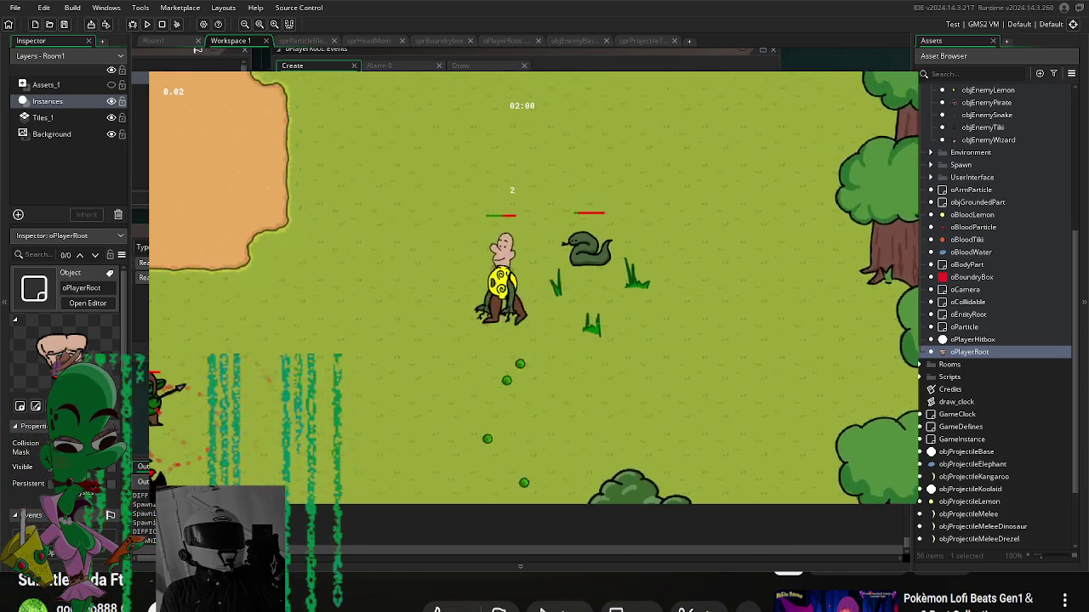
Step: Dodge the snakes and boss, circling the arena while fighting the chickens
{"action": "key", "text": "a"}
{"action": "key", "text": "w"}
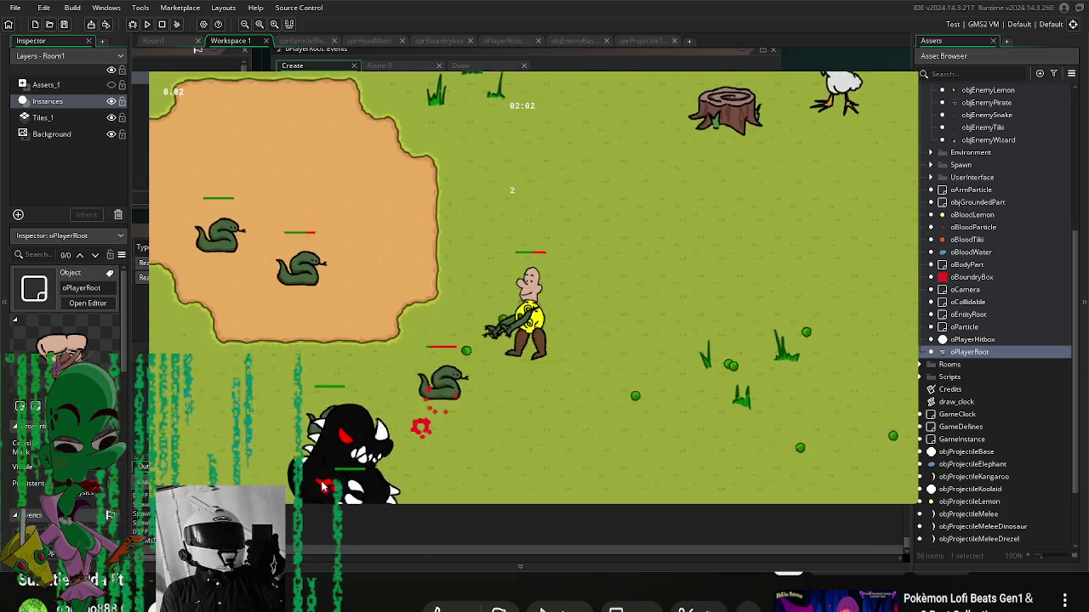
{"action": "key", "text": "a"}
{"action": "key", "text": "w"}
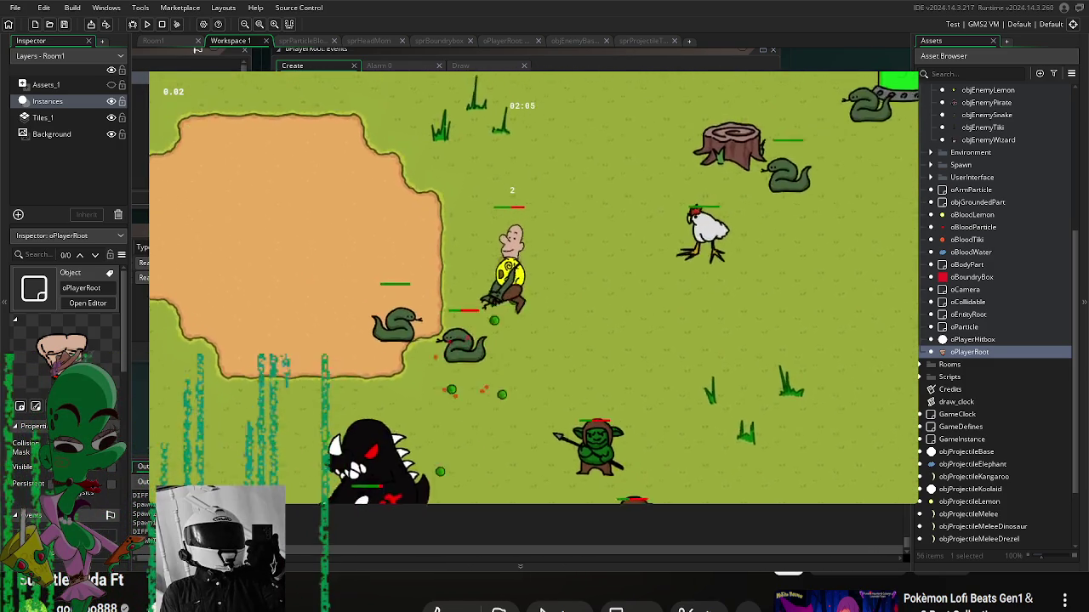
{"action": "key", "text": "a"}
{"action": "key", "text": "s"}
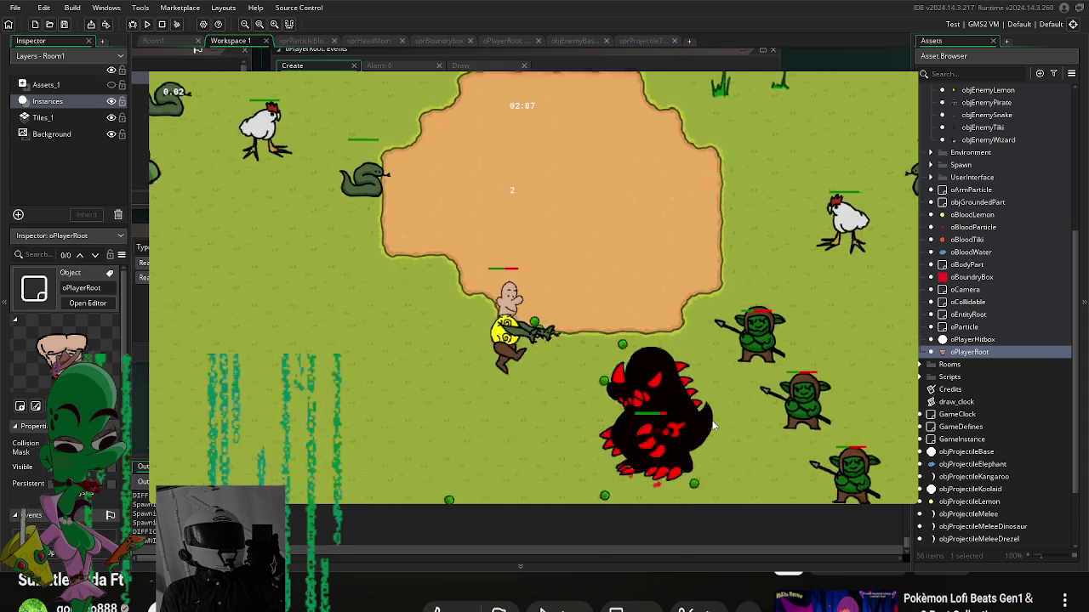
{"action": "key", "text": "a"}
{"action": "key", "text": "s"}
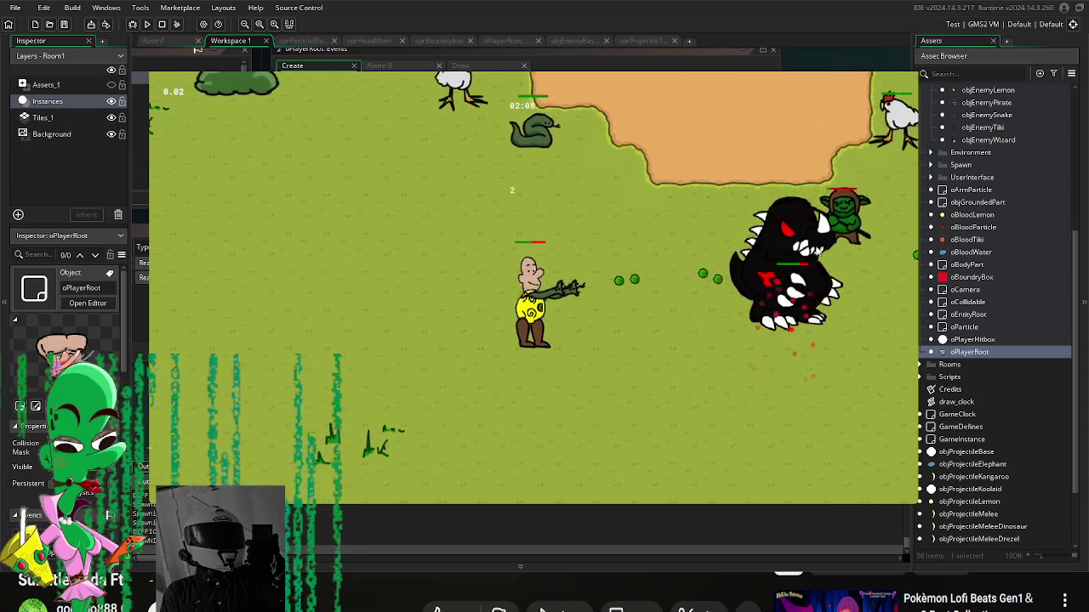
{"action": "key", "text": "s"}
{"action": "key", "text": "d"}
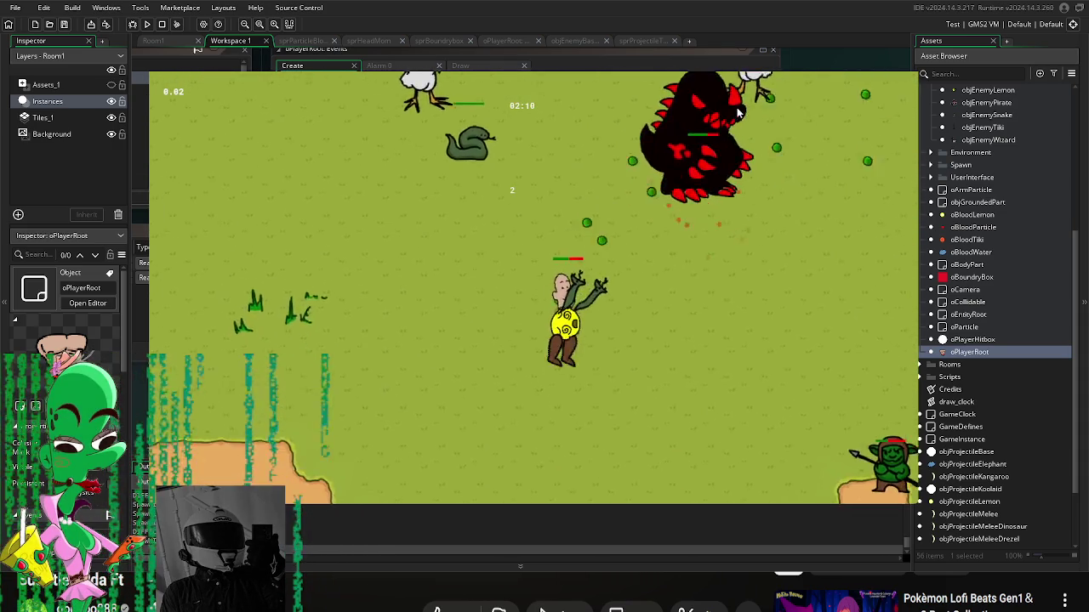
{"action": "key", "text": "a"}
{"action": "key", "text": "w"}
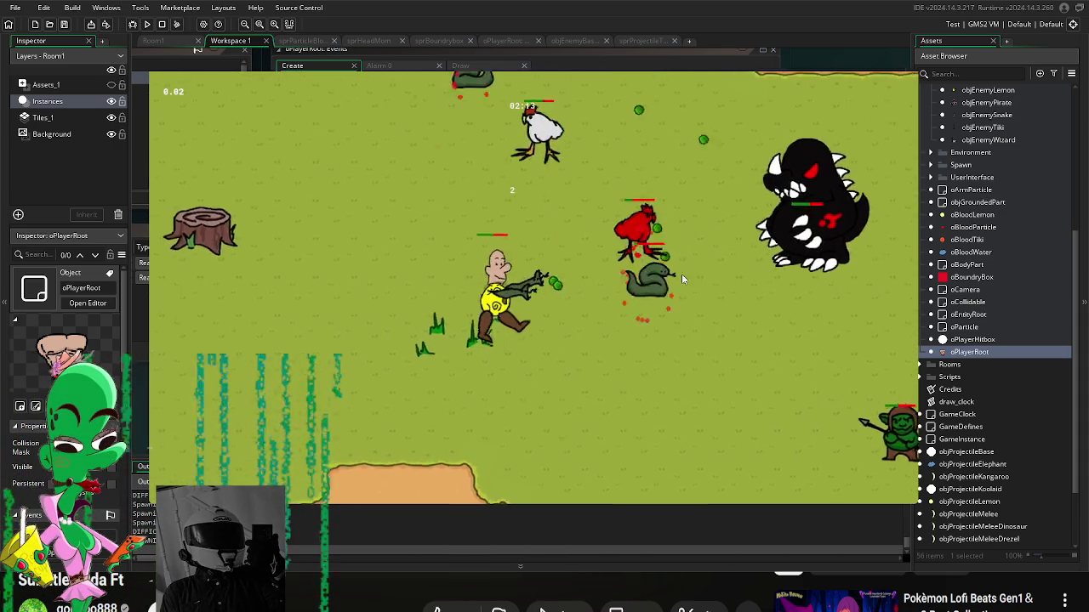
{"action": "key", "text": "a"}
{"action": "key", "text": "s"}
{"action": "key", "text": "w"}
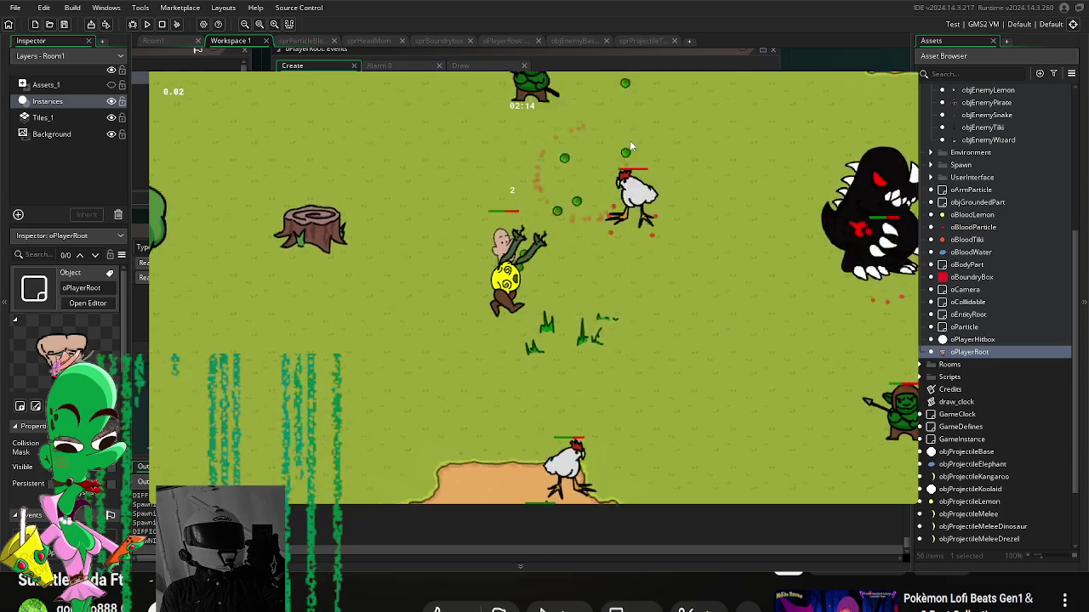
{"action": "key", "text": "d"}
{"action": "key", "text": "w"}
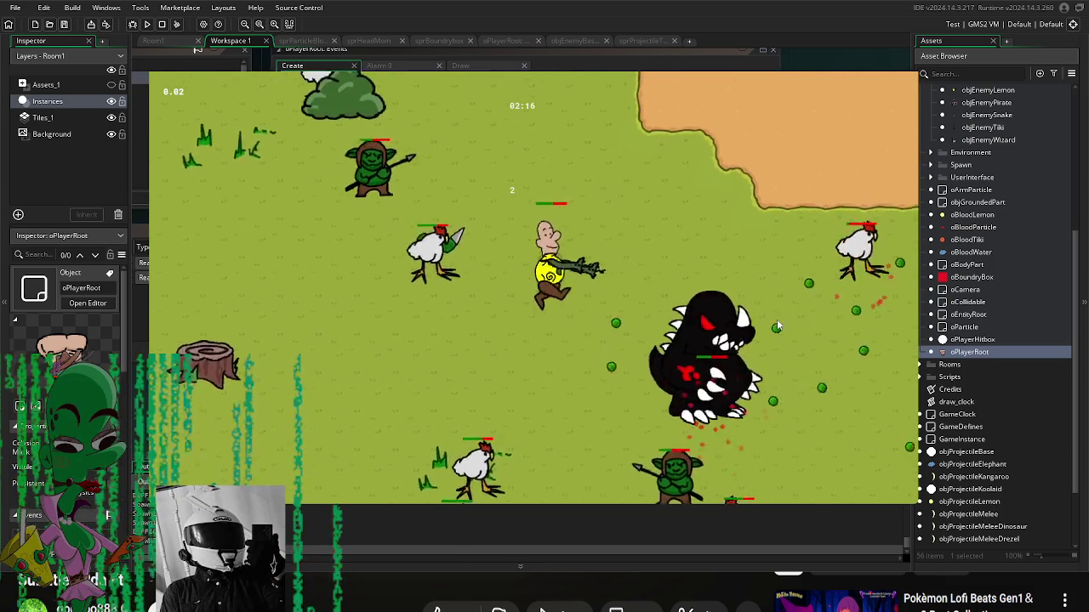
{"action": "key", "text": "d"}
{"action": "key", "text": "w"}
{"action": "key", "text": "s"}
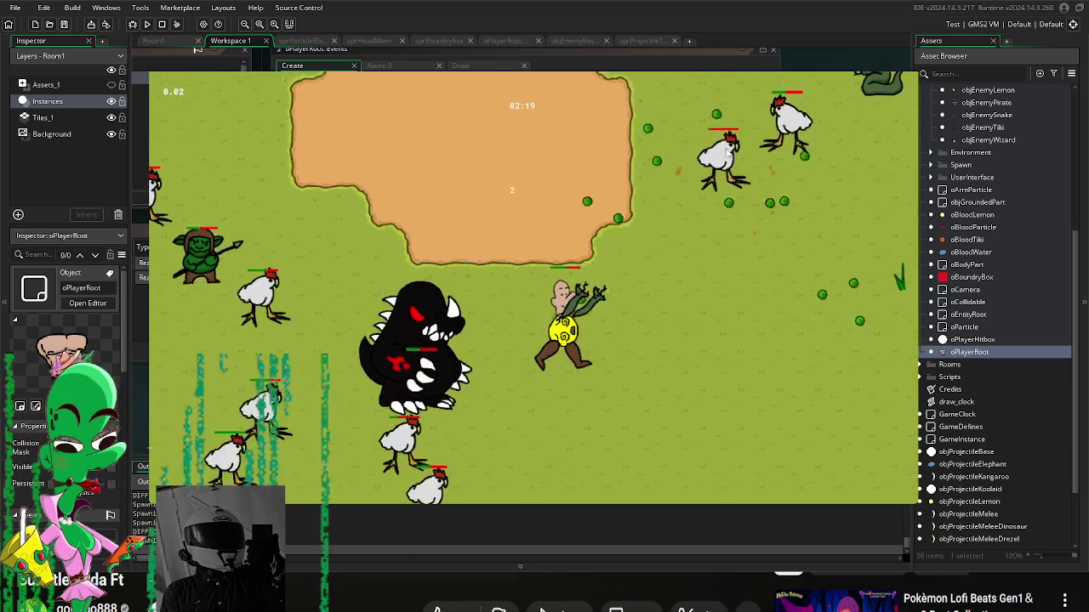
{"action": "key", "text": "s"}
{"action": "key", "text": "d"}
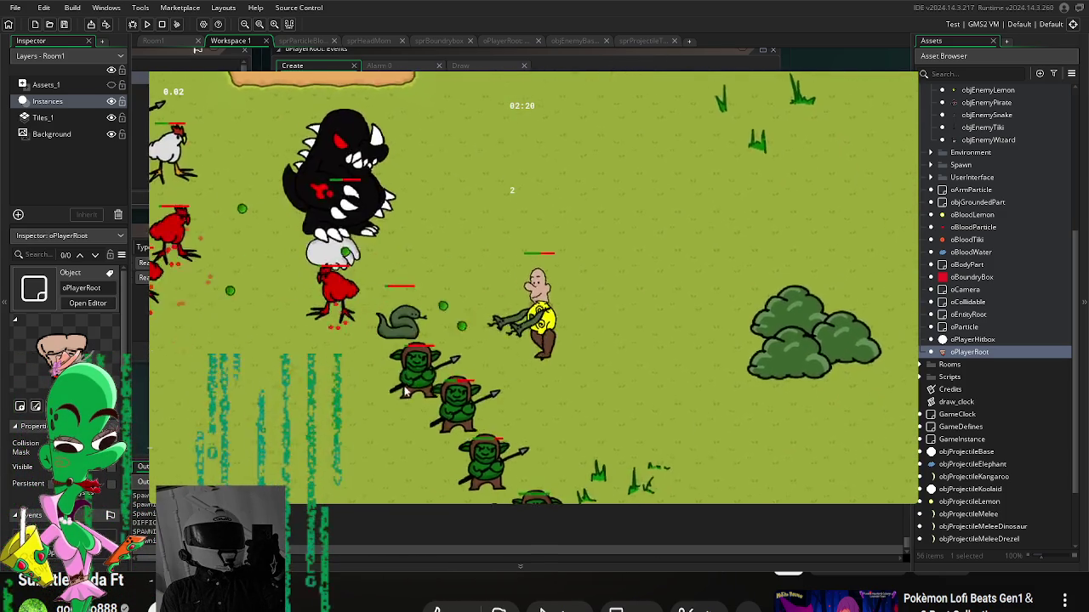
{"action": "key", "text": "d"}
{"action": "key", "text": "w"}
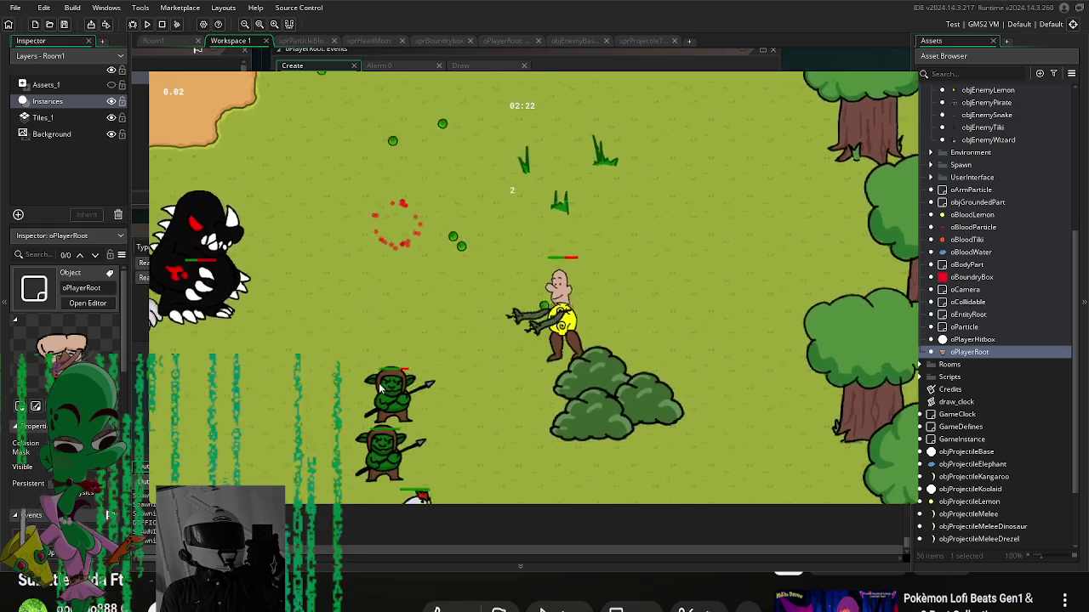
{"action": "key", "text": "a"}
{"action": "key", "text": "s"}
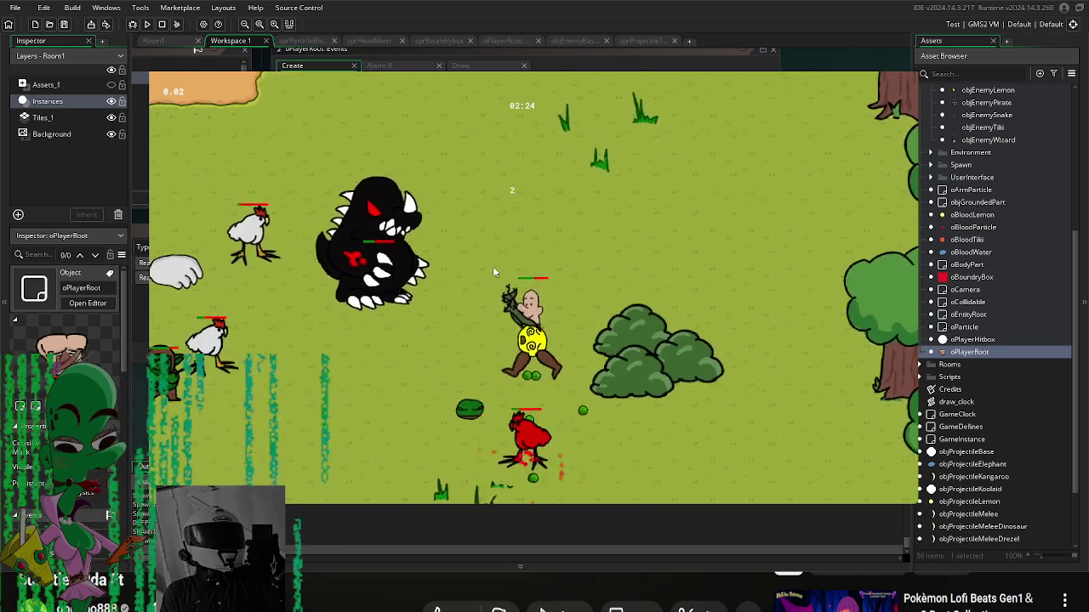
{"action": "key", "text": "d"}
{"action": "key", "text": "a"}
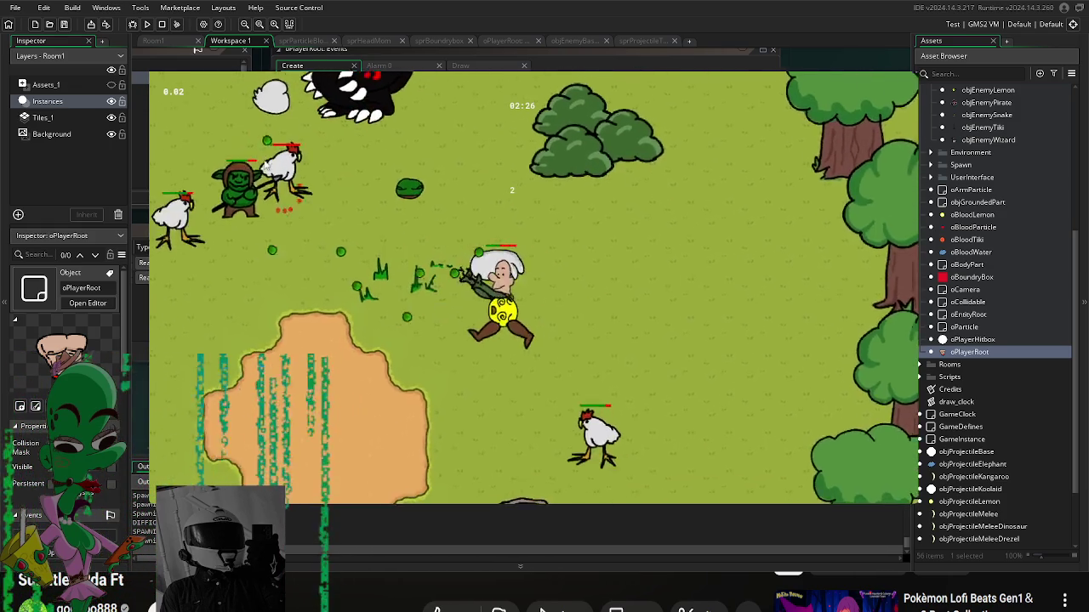
{"action": "key", "text": "a"}
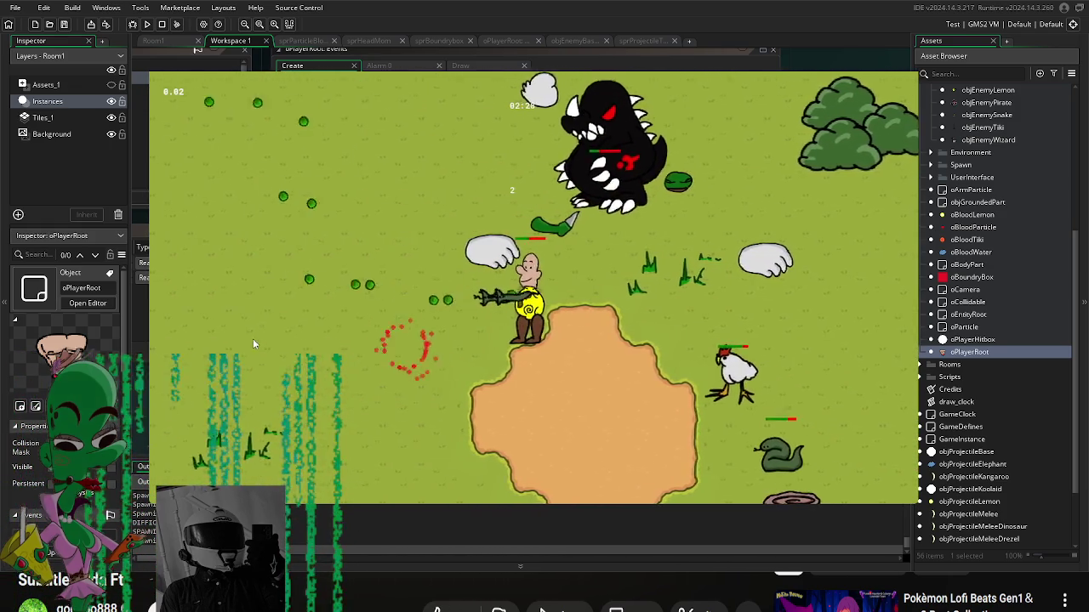
{"action": "key", "text": "a"}
{"action": "key", "text": "s"}
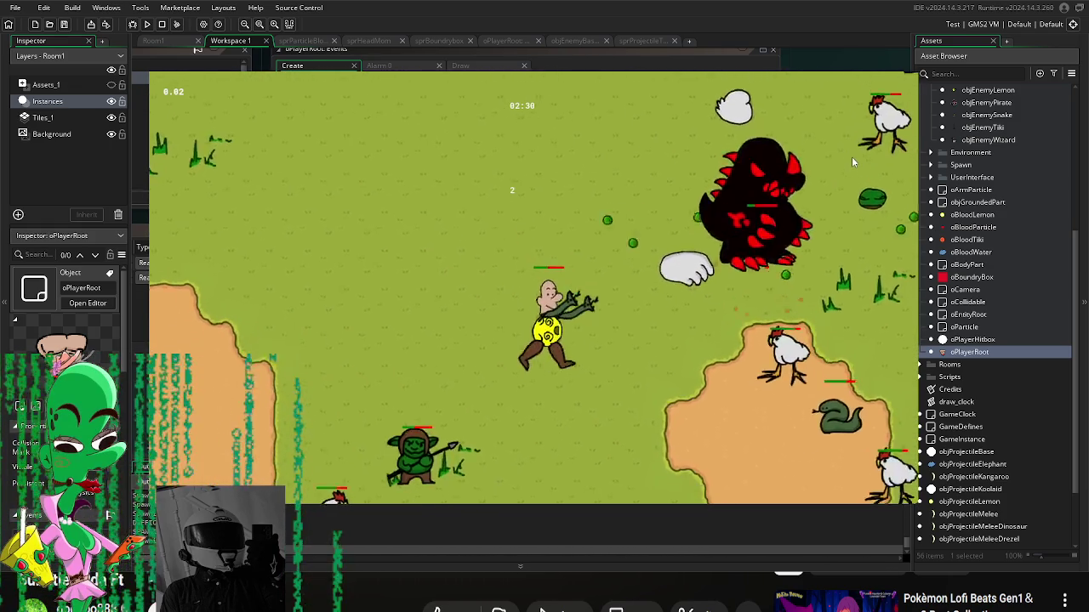
{"action": "key", "text": "s"}
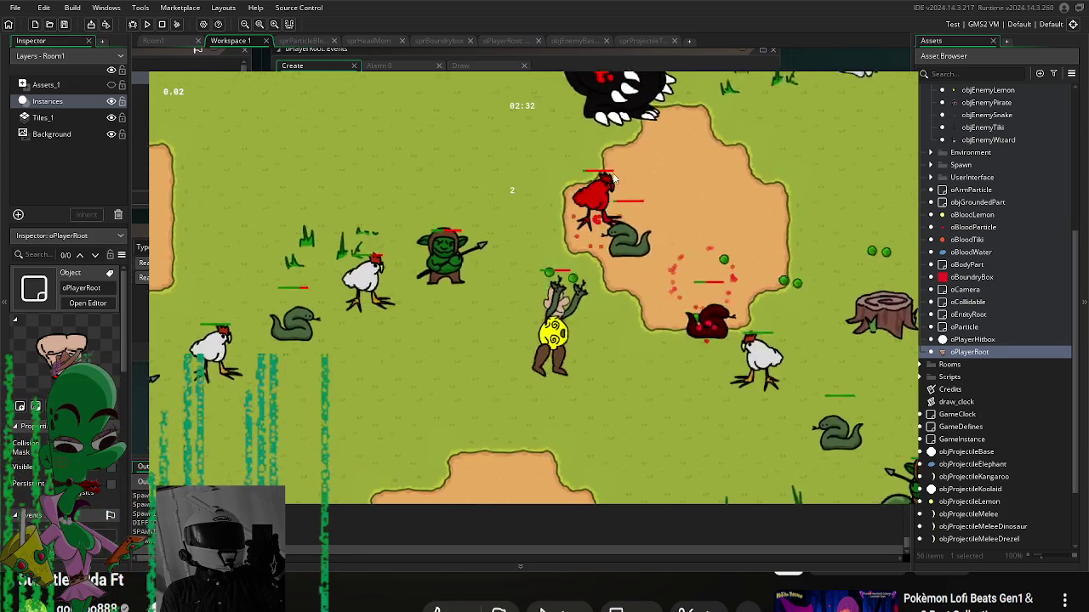
{"action": "key", "text": "a"}
{"action": "key", "text": "w"}
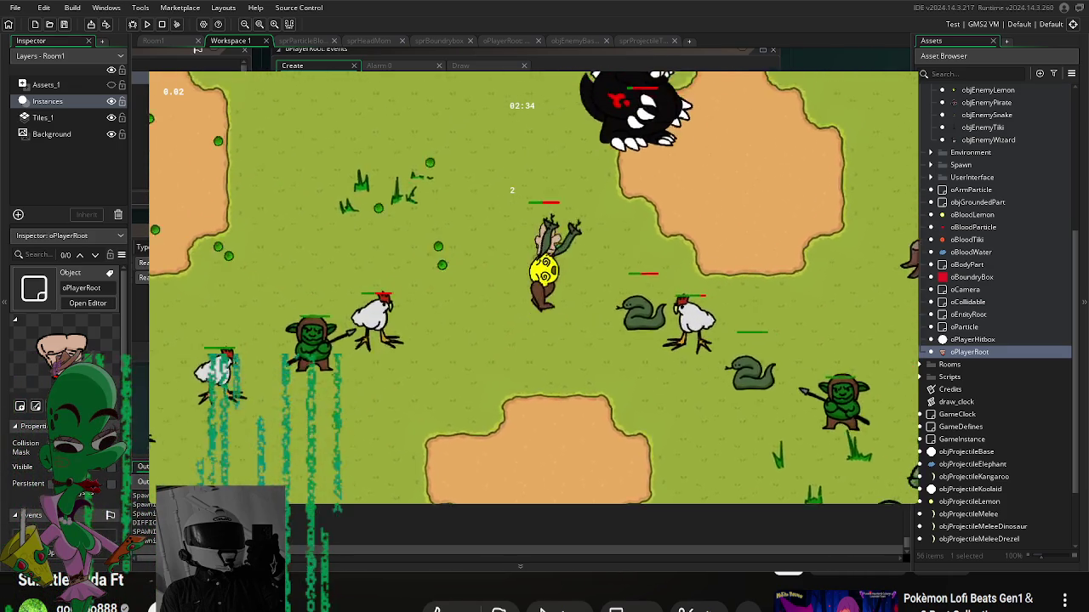
{"action": "key", "text": "a"}
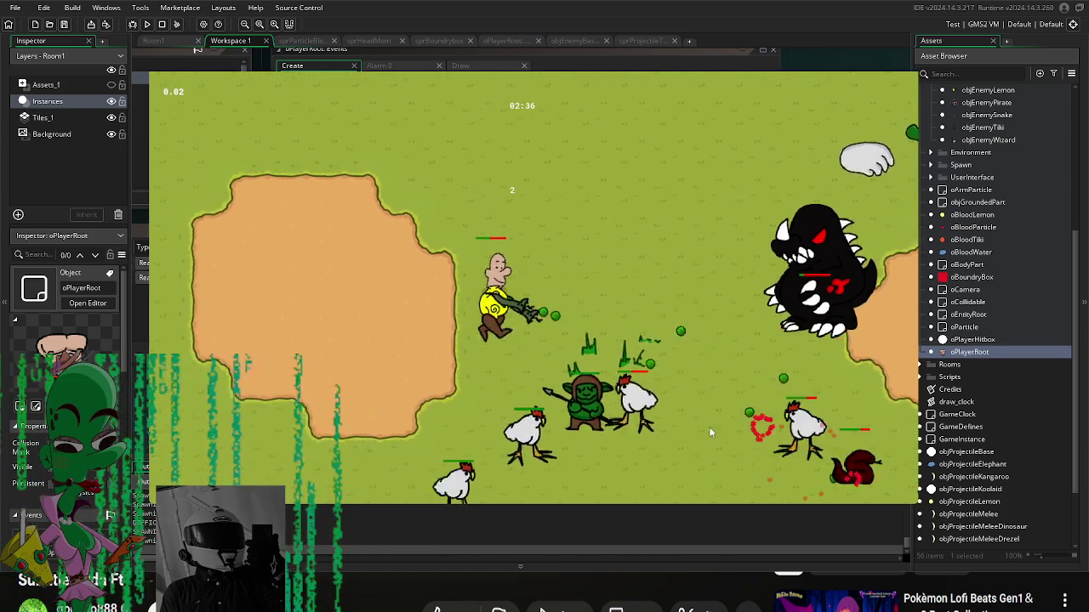
{"action": "key", "text": "w"}
{"action": "key", "text": "d"}
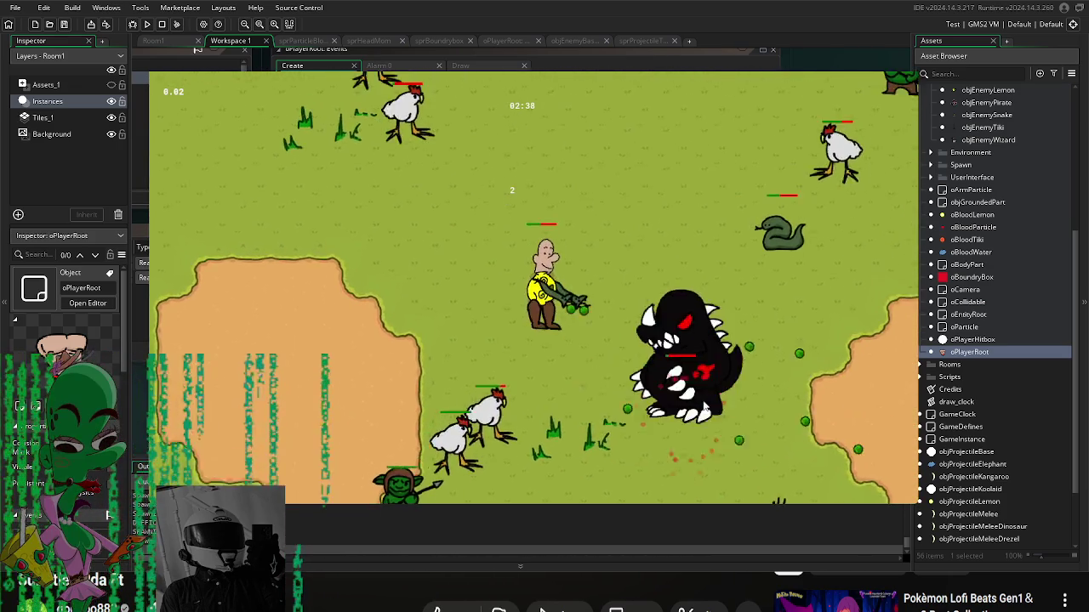
{"action": "key", "text": "w"}
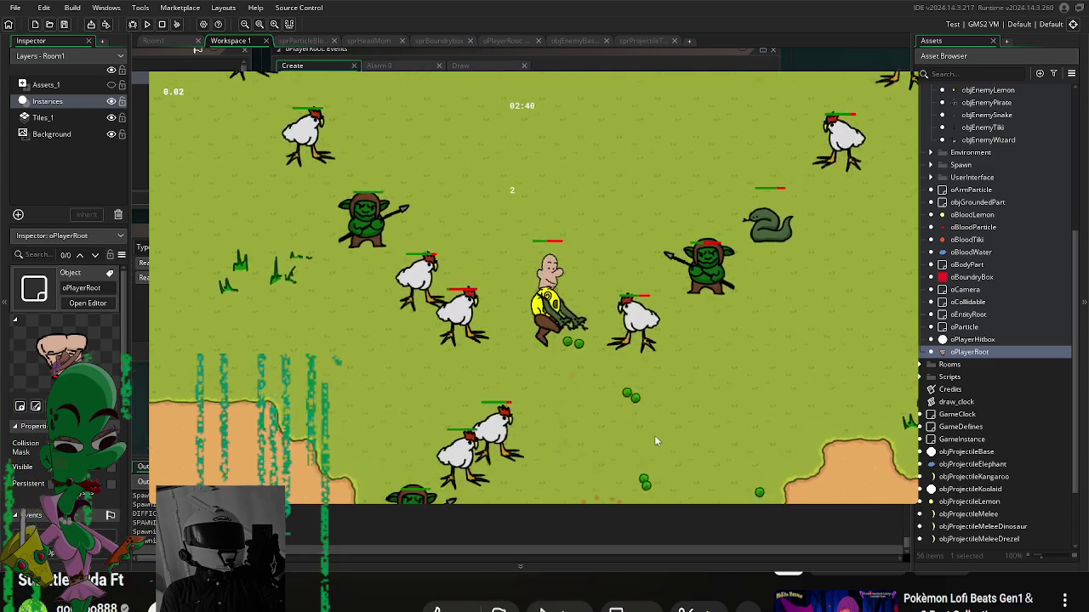
Step: Walk onto a body-part pickup, equip it, and continue onto the sand patch
{"action": "key", "text": "s"}
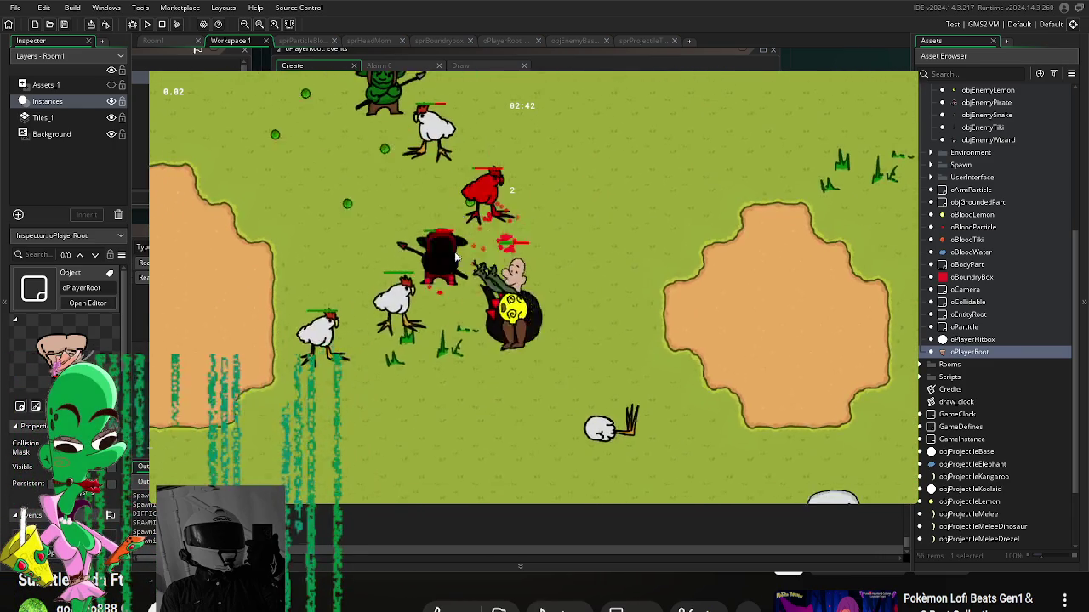
{"action": "key", "text": "Escape"}
{"action": "left_click", "coordinate": [509, 289]}
{"action": "key", "text": "s"}
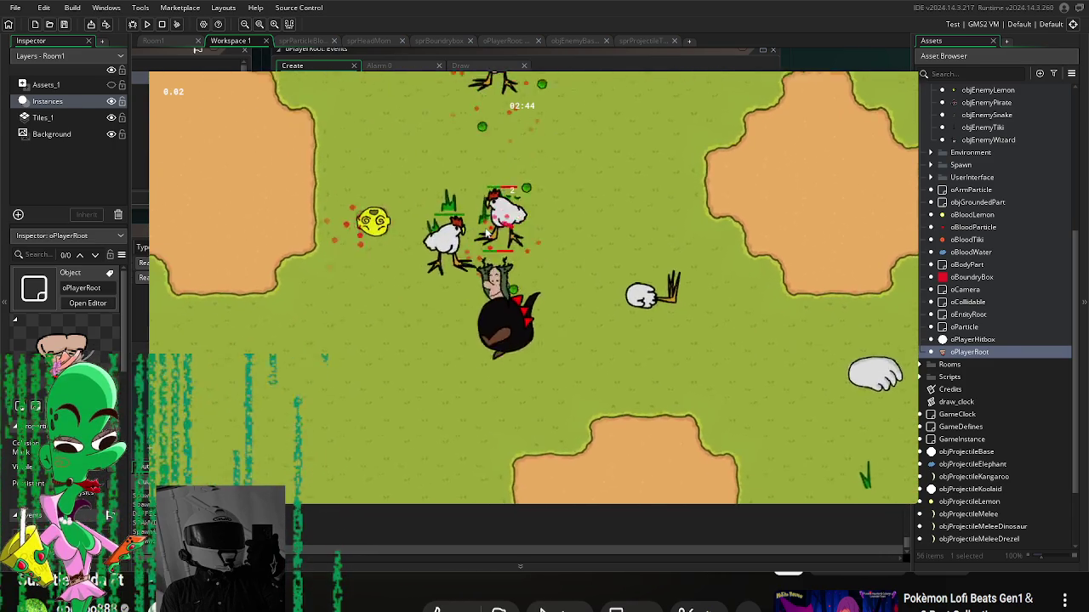
{"action": "key", "text": "s"}
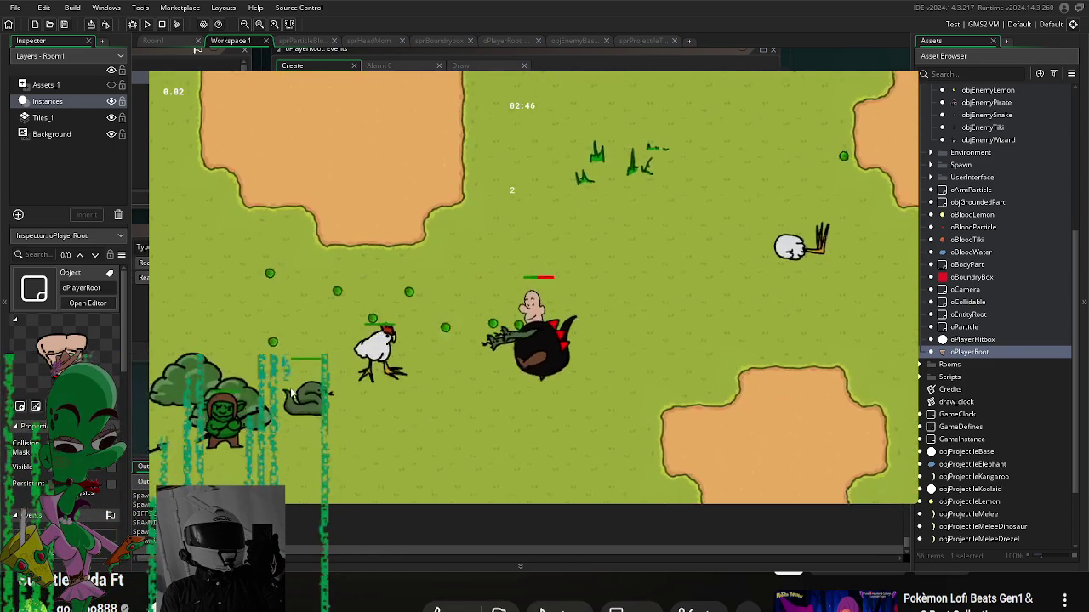
{"action": "key", "text": "s"}
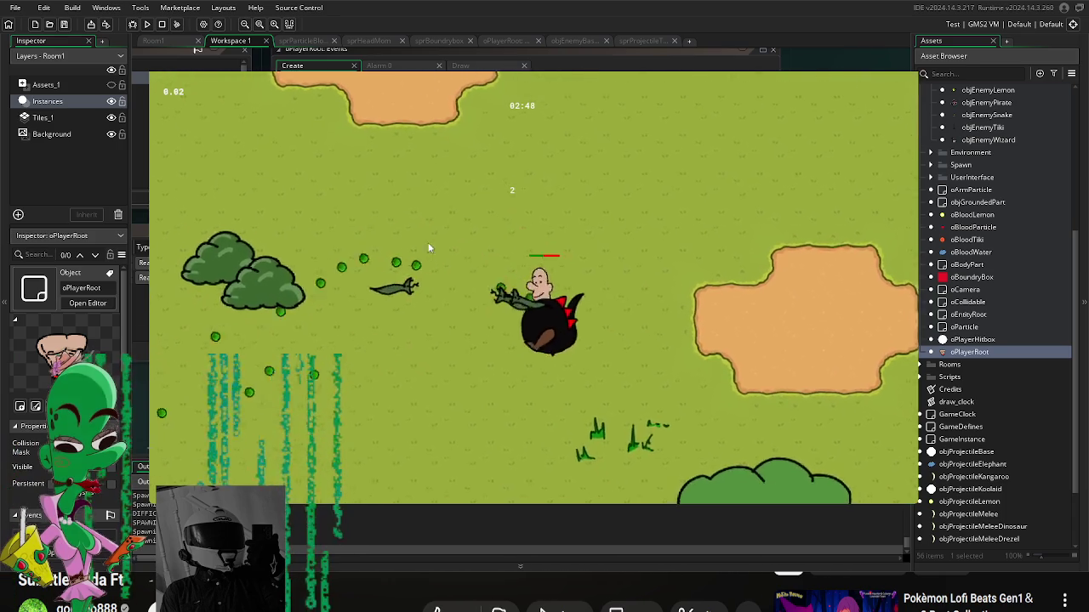
{"action": "key", "text": "d"}
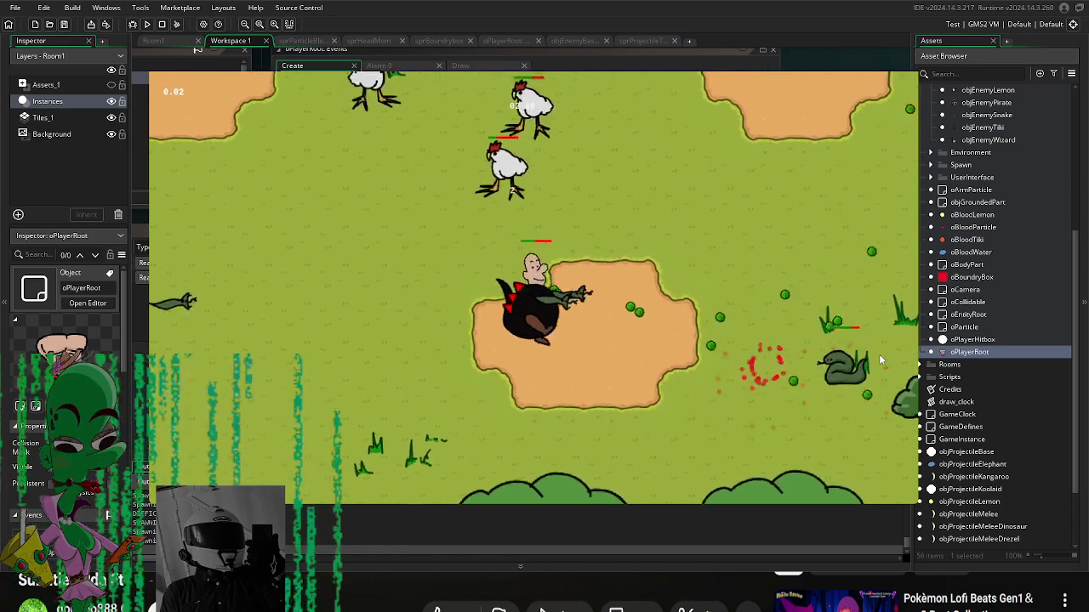
Step: Fight wave 3 enemies, weaving past the green tank and charging through the chickens
{"action": "key", "text": "a"}
{"action": "key", "text": "w"}
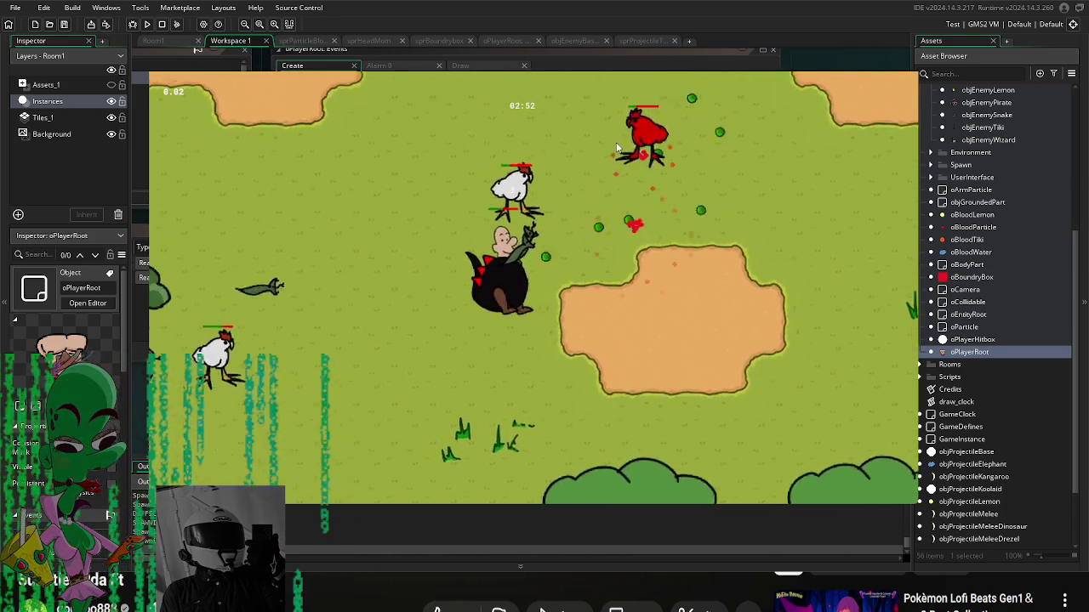
{"action": "key", "text": "a"}
{"action": "key", "text": "s"}
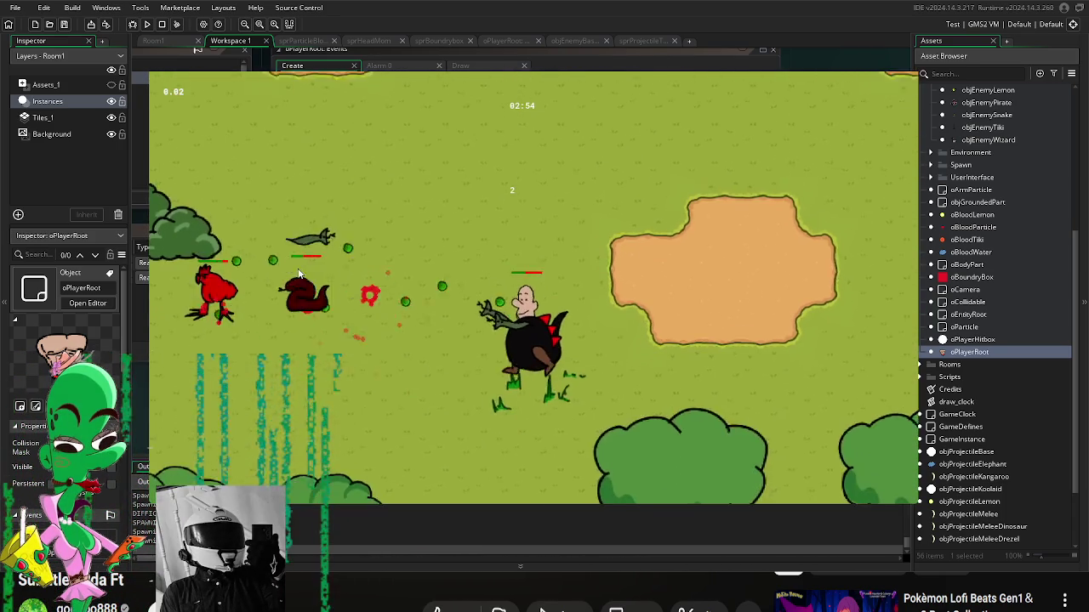
{"action": "key", "text": "a"}
{"action": "key", "text": "s"}
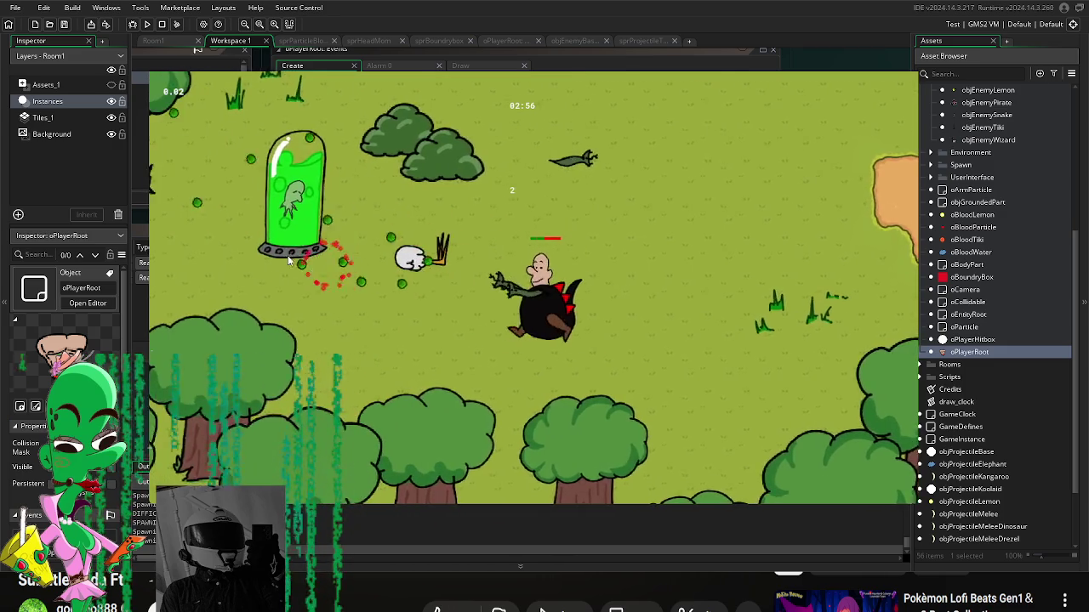
{"action": "key", "text": "w"}
{"action": "key", "text": "d"}
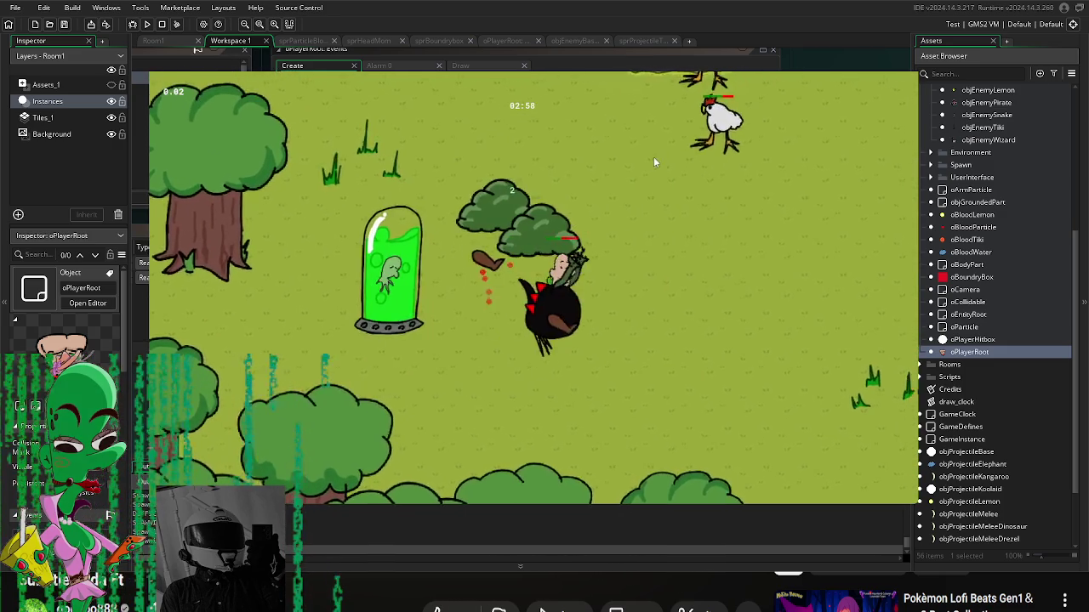
{"action": "key", "text": "w"}
{"action": "key", "text": "a"}
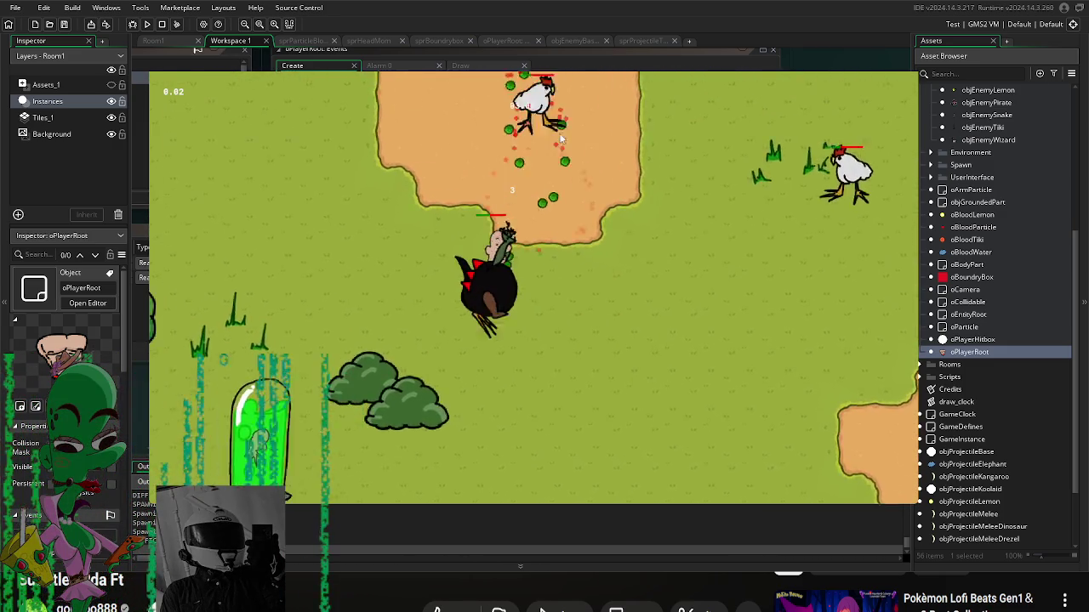
{"action": "key", "text": "w"}
{"action": "key", "text": "a"}
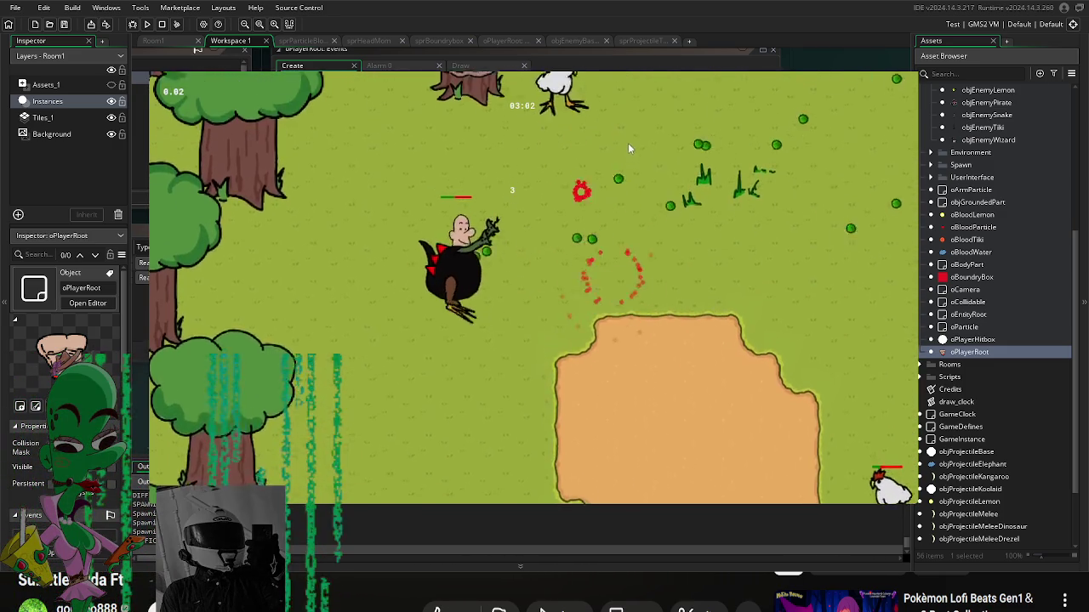
{"action": "key", "text": "s"}
{"action": "key", "text": "d"}
{"action": "key", "text": "s"}
{"action": "key", "text": "d"}
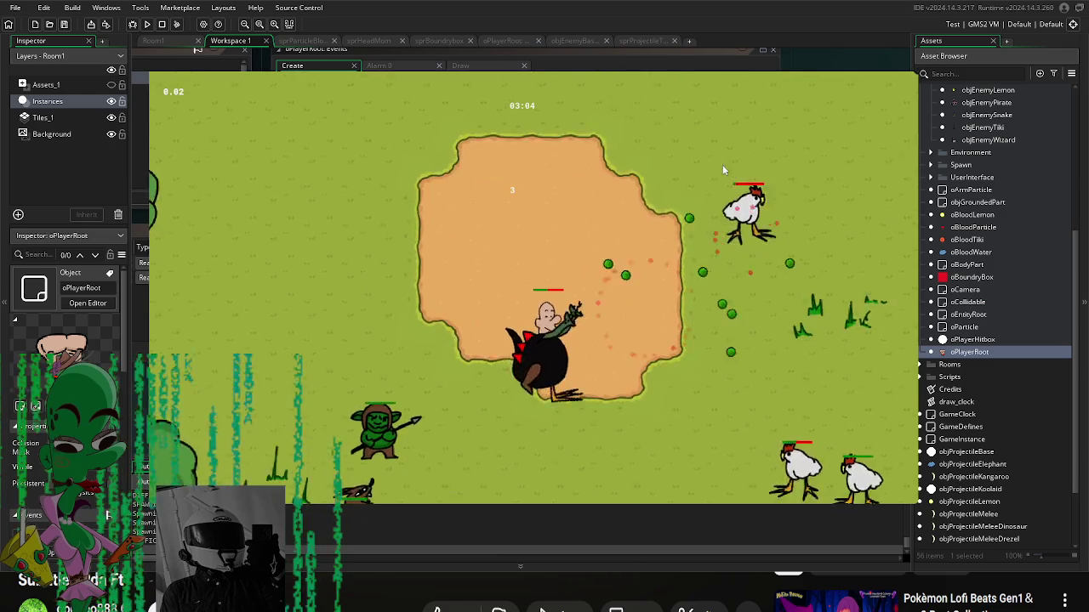
{"action": "key", "text": "d"}
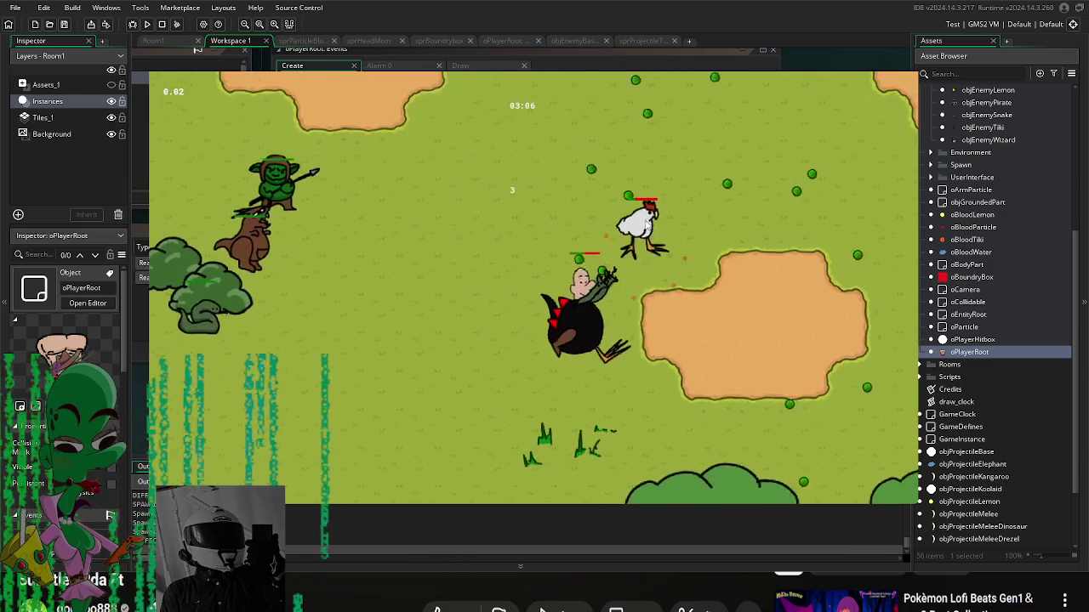
{"action": "key", "text": "w"}
{"action": "key", "text": "a"}
{"action": "key", "text": "a"}
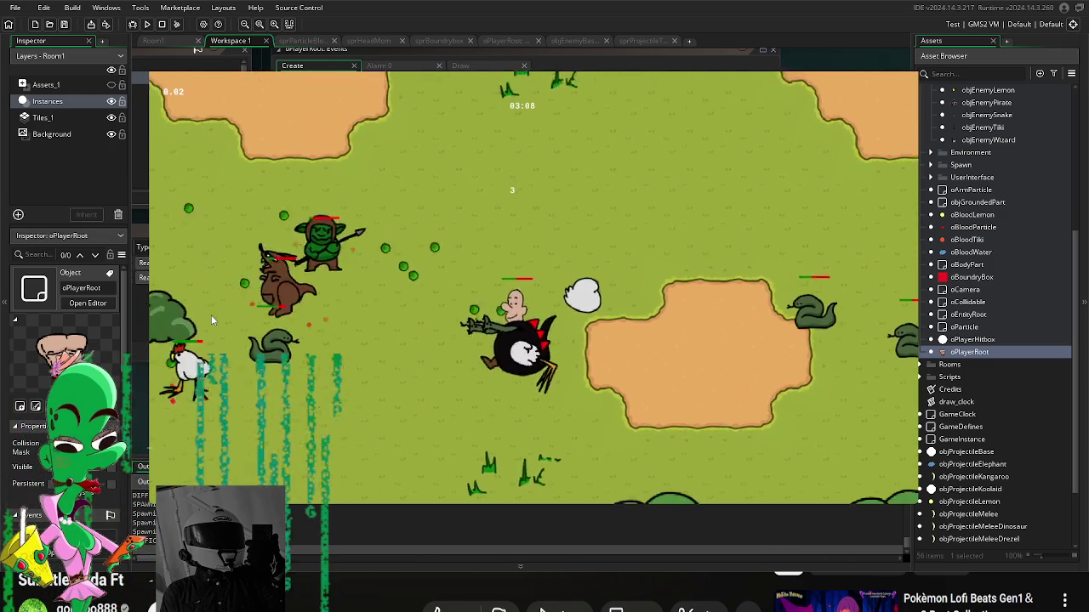
{"action": "key", "text": "s"}
{"action": "key", "text": "d"}
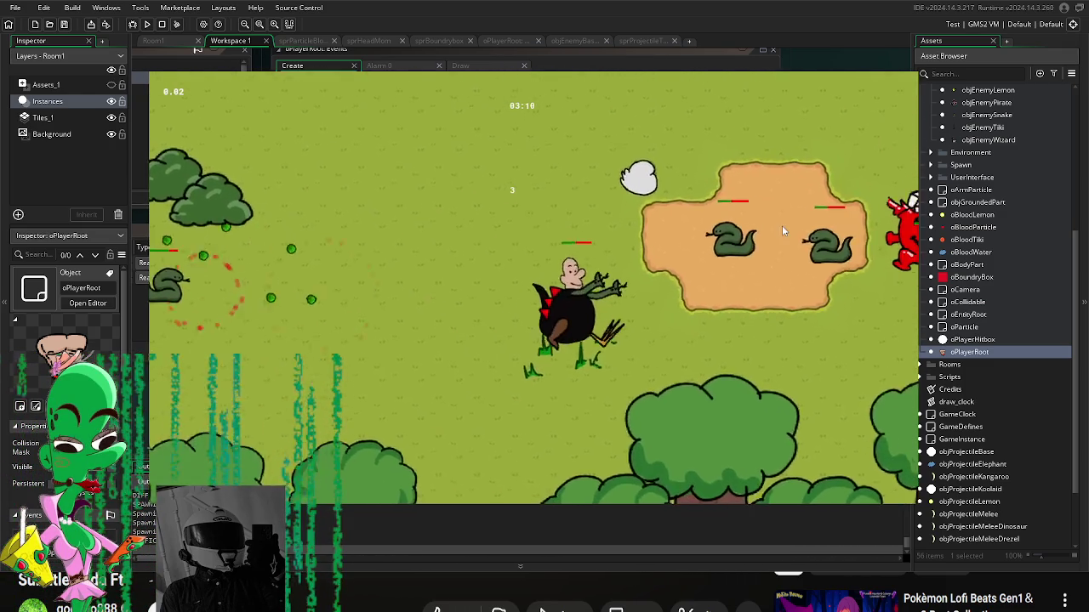
{"action": "key", "text": "d"}
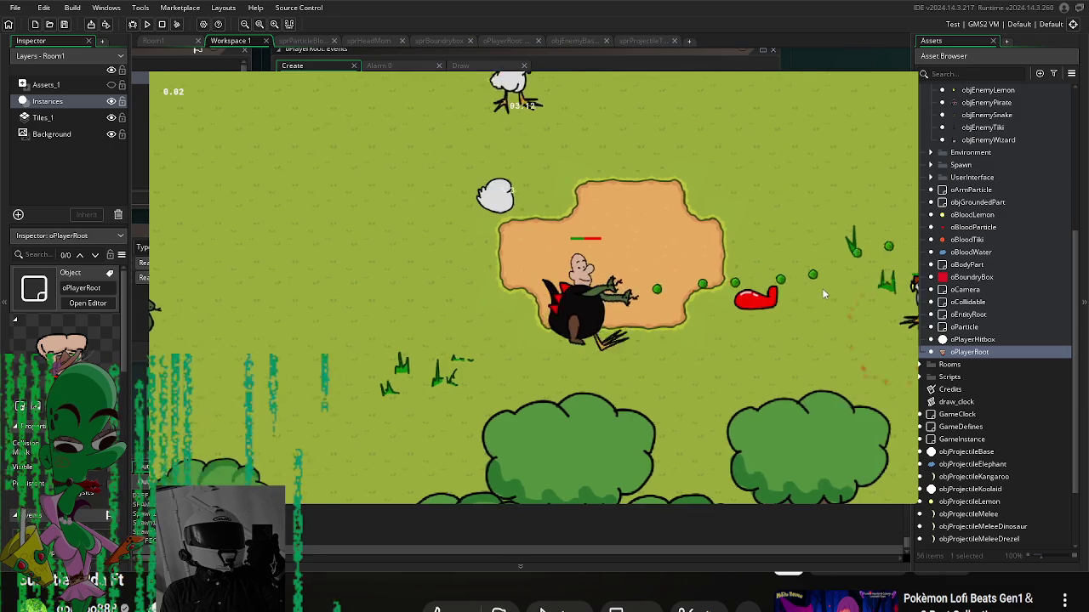
Step: Dismiss the Left/Right choice box and keep moving away from the Kool-Aid enemy
{"action": "left_click", "coordinate": [600, 272]}
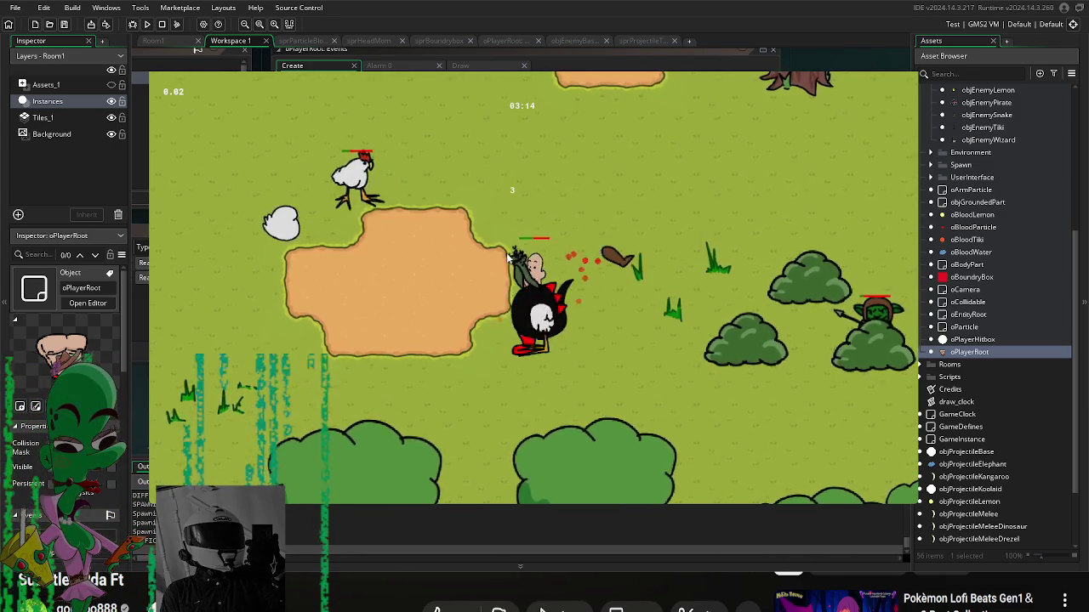
{"action": "key", "text": "d"}
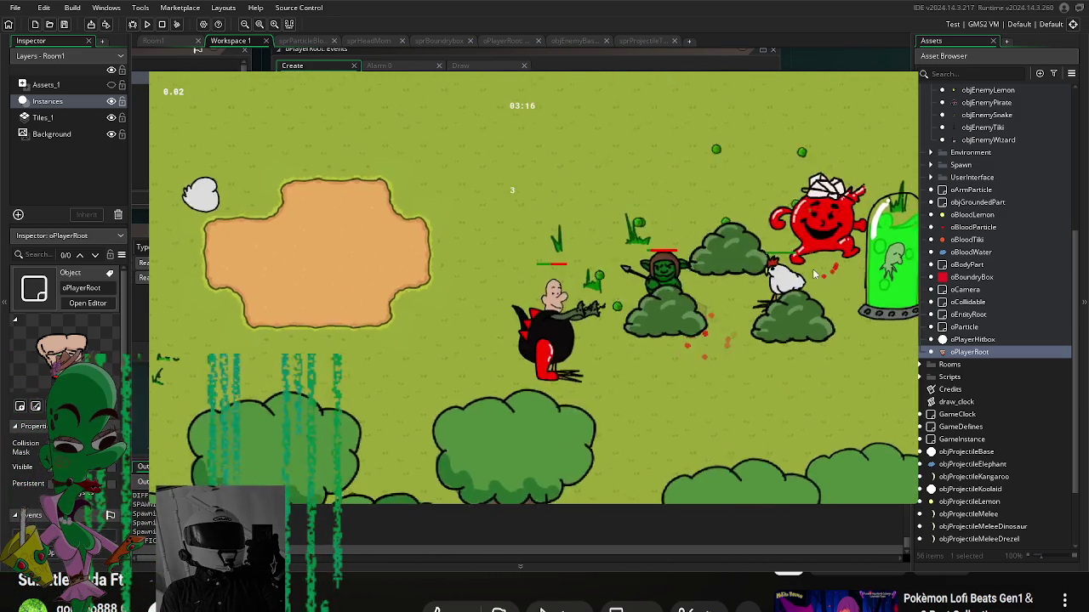
{"action": "key", "text": "w"}
{"action": "key", "text": "a"}
{"action": "key", "text": "w"}
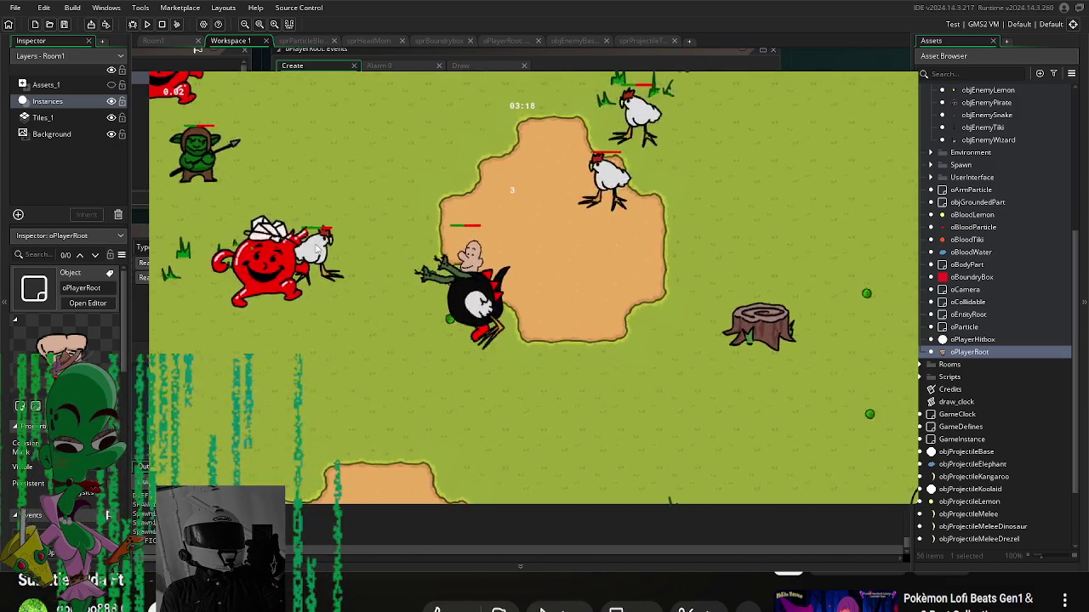
{"action": "key", "text": "w"}
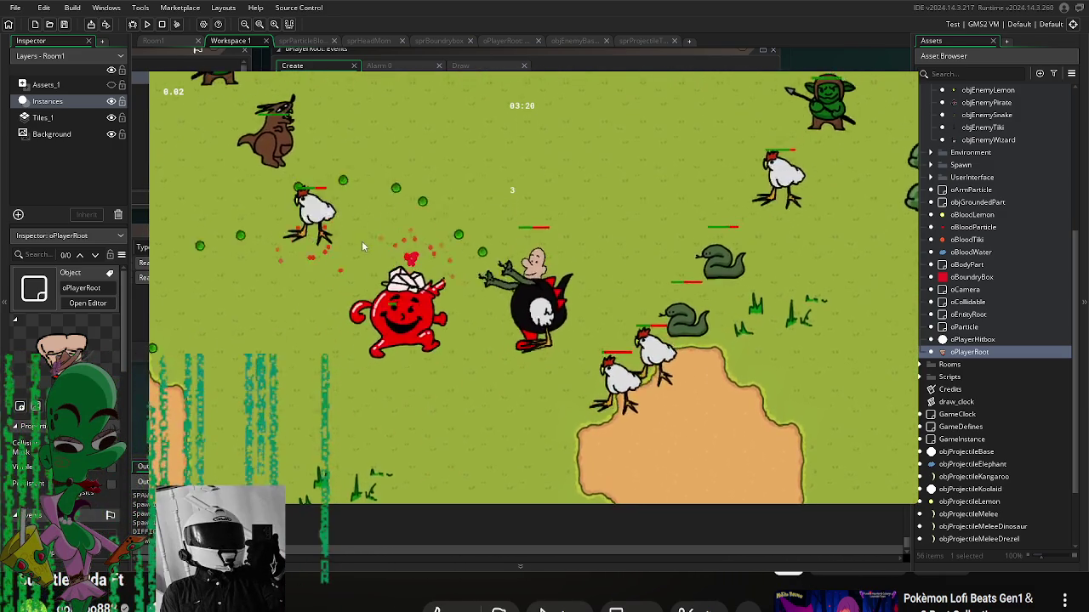
{"action": "key", "text": "a"}
{"action": "key", "text": "w"}
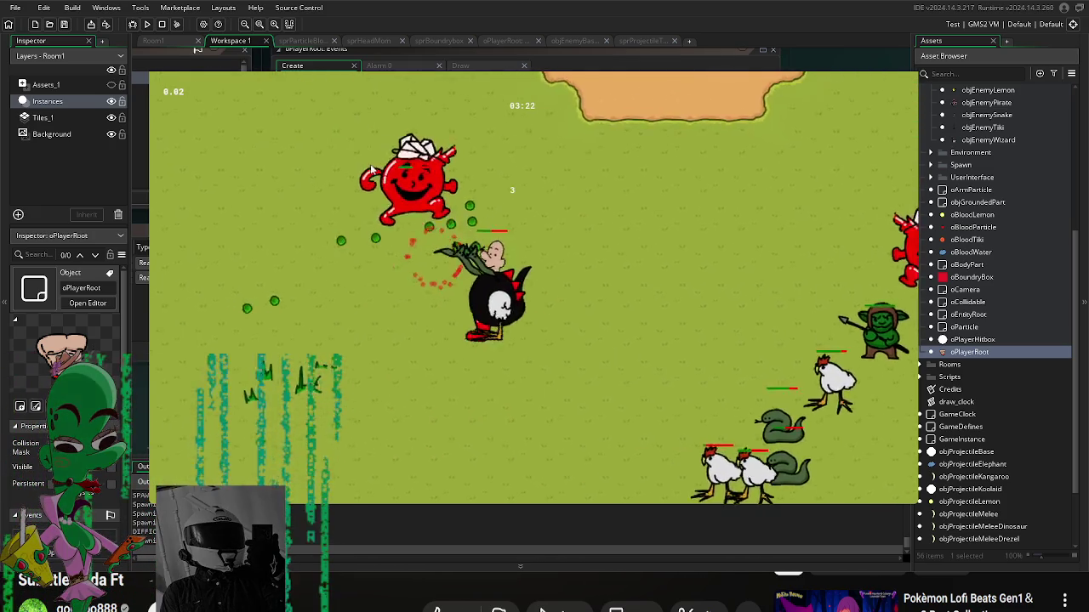
{"action": "key", "text": "d"}
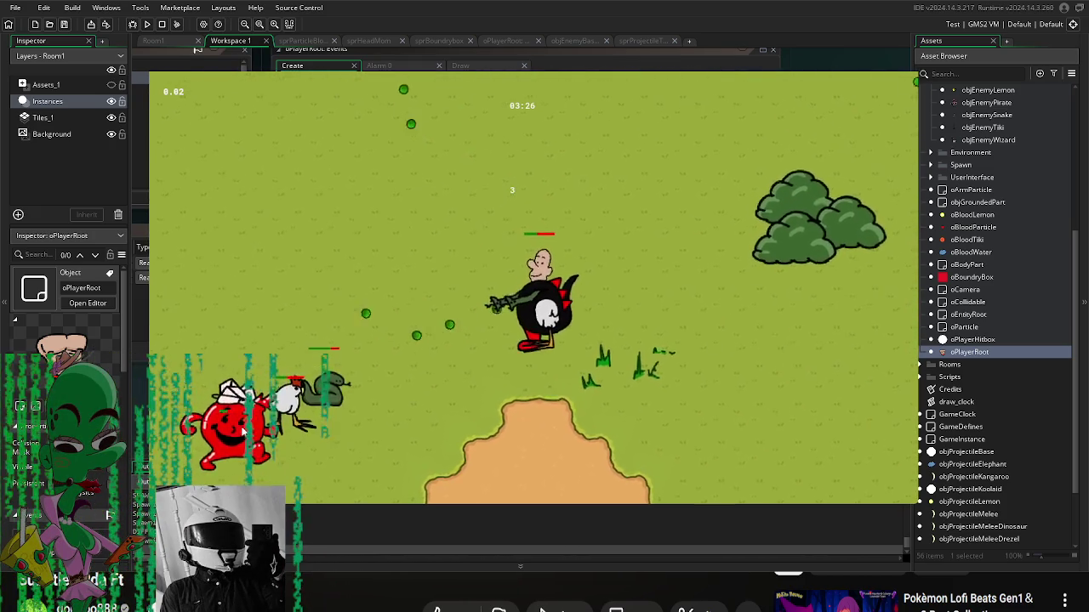
Step: Circle past the goblin and green tank, then pause the game
{"action": "key", "text": "s"}
{"action": "key", "text": "a"}
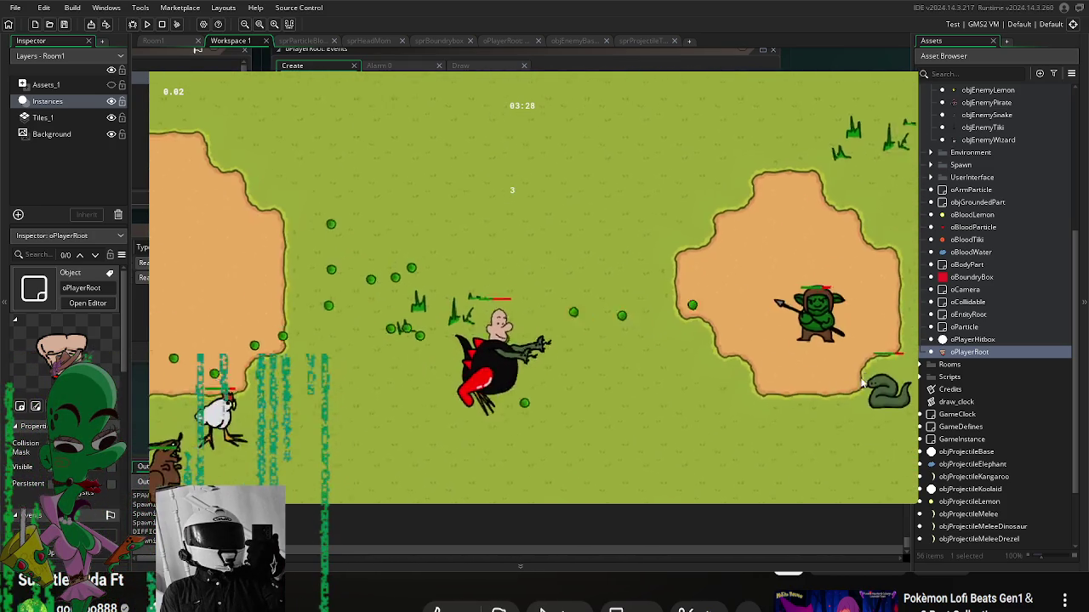
{"action": "key", "text": "d"}
{"action": "key", "text": "s"}
{"action": "key", "text": "d"}
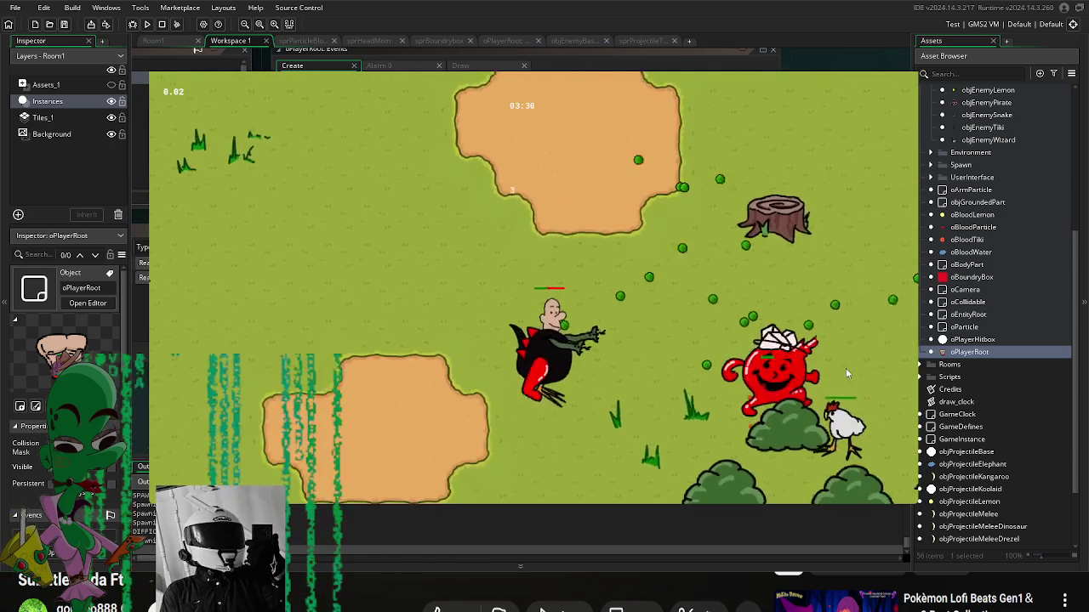
{"action": "key", "text": "a"}
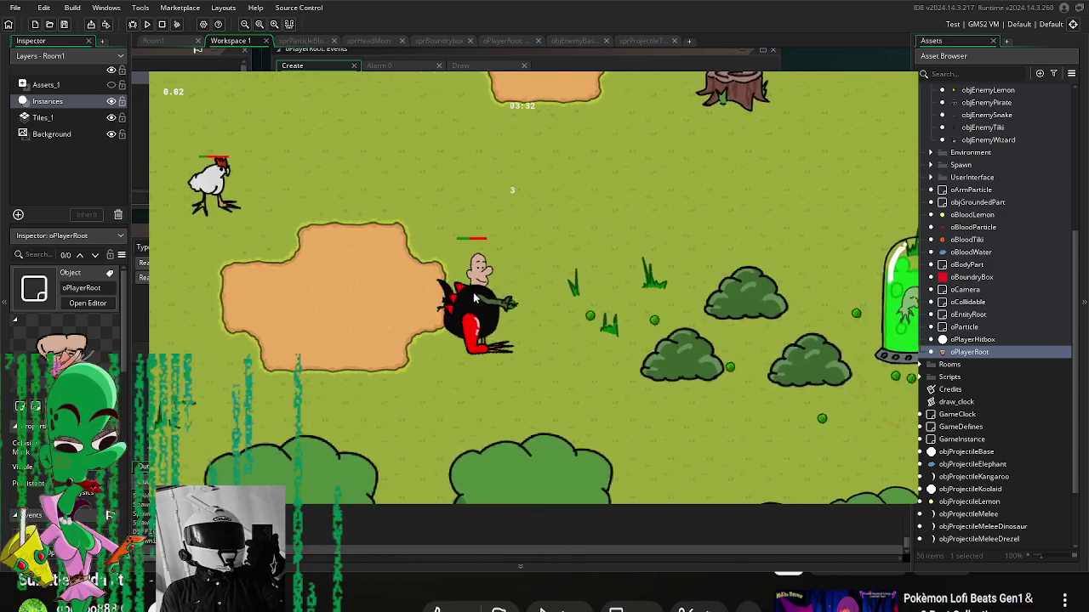
{"action": "key", "text": "w"}
{"action": "key", "text": "d"}
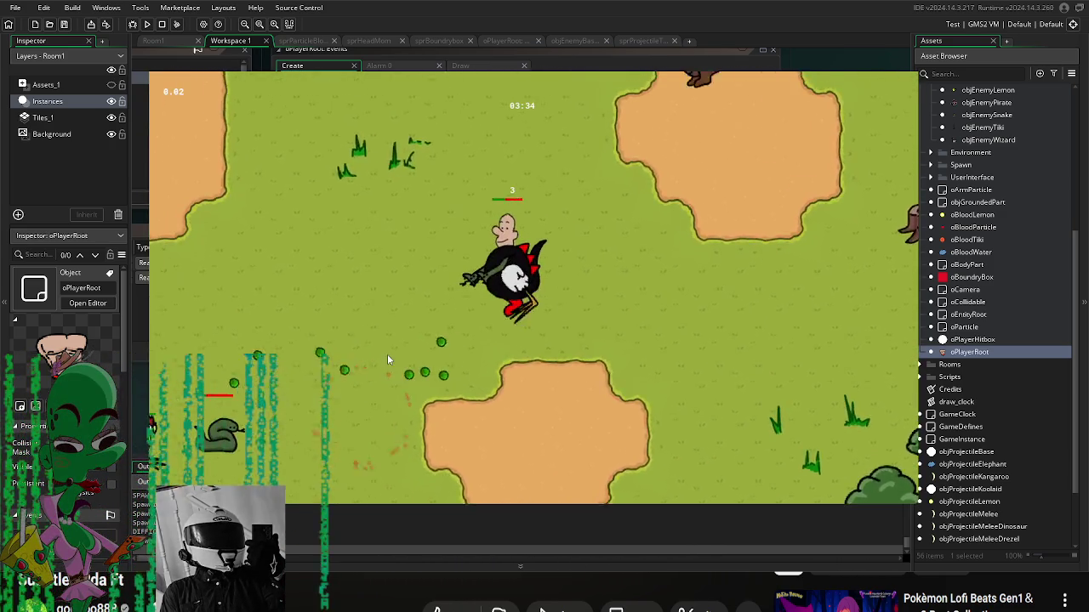
{"action": "key", "text": "Escape"}
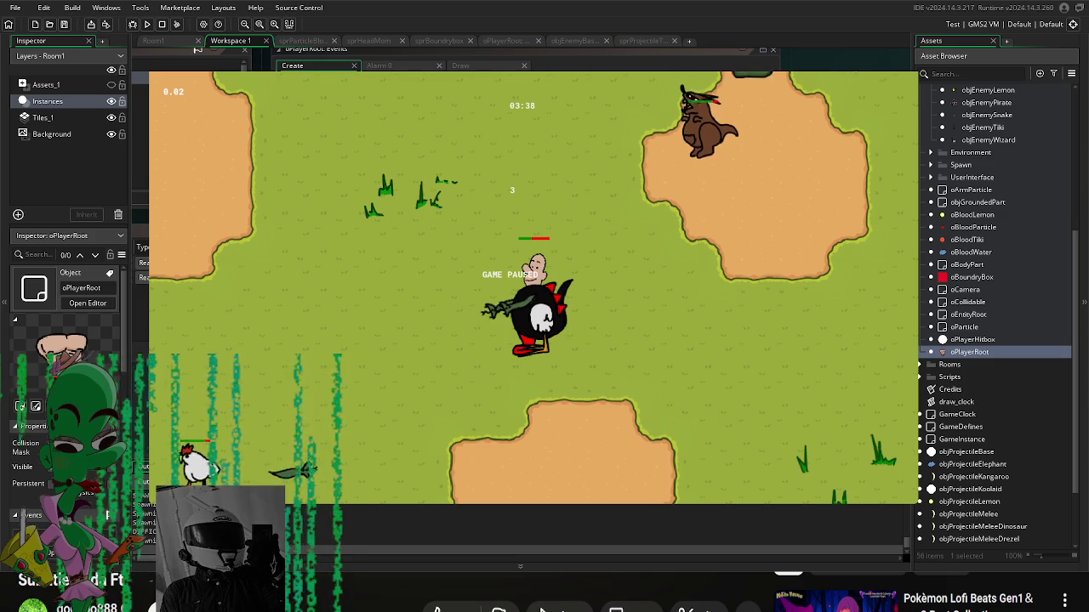
{"action": "key", "text": "alt+Tab"}
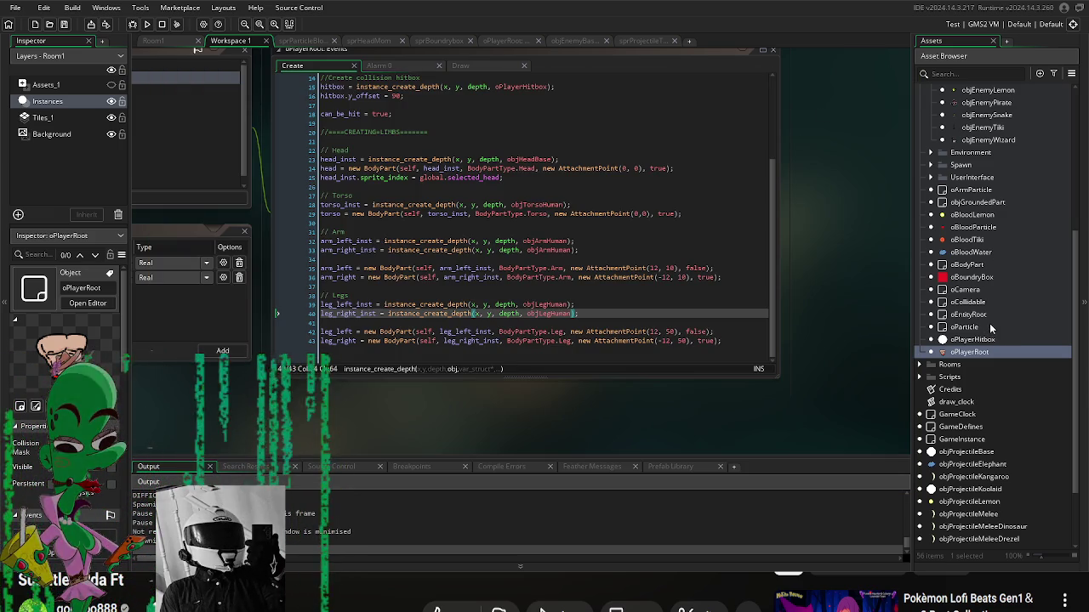
{"action": "scroll", "coordinate": [991, 329], "scroll_direction": "up", "scroll_amount": 5}
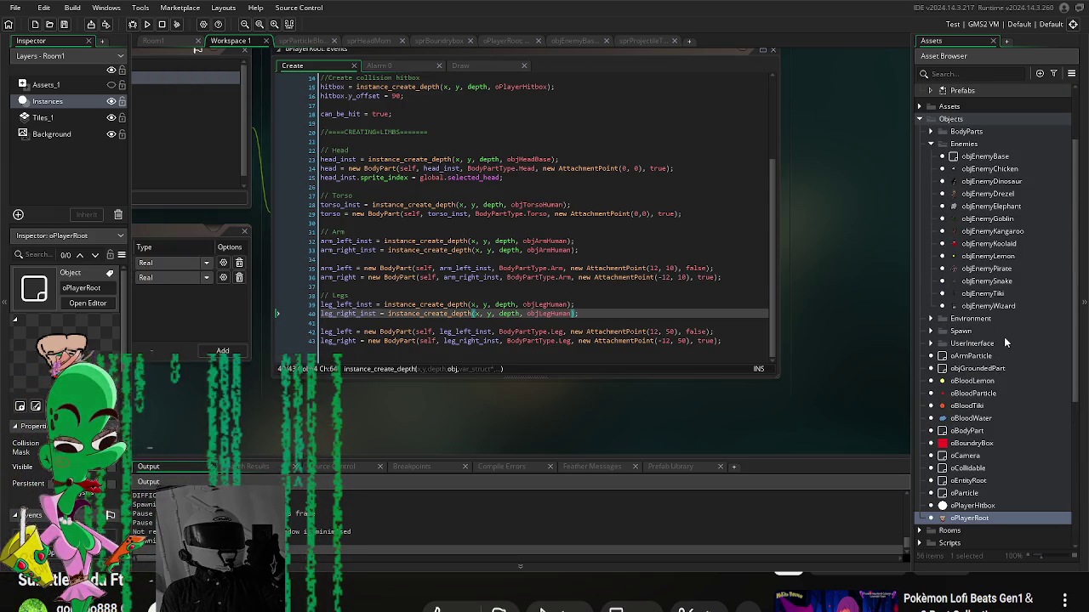
{"action": "scroll", "coordinate": [1005, 342], "scroll_direction": "down", "scroll_amount": 2}
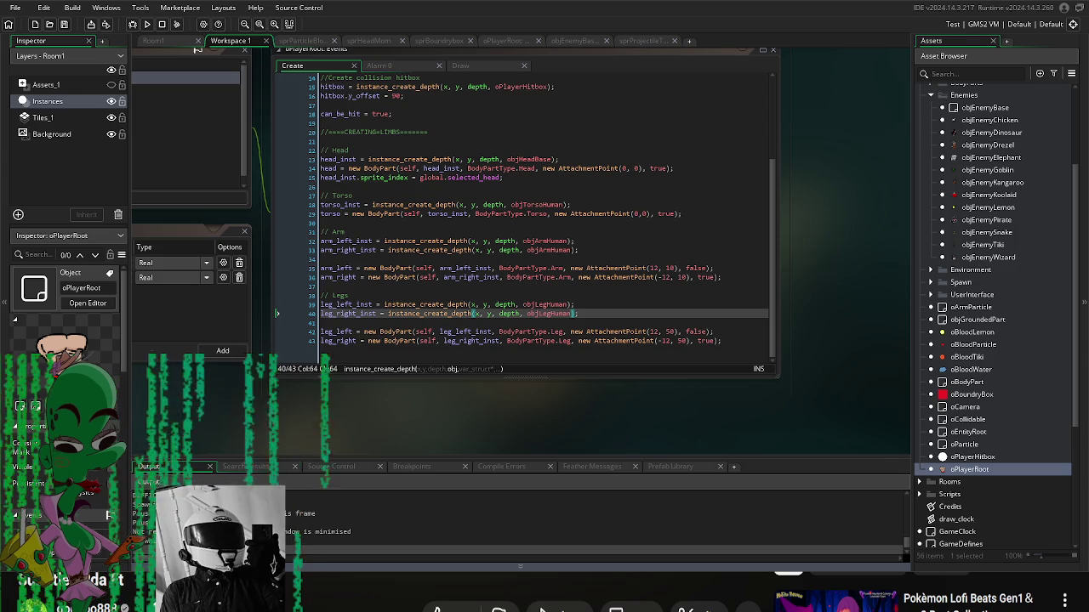
{"action": "key", "text": "alt+Tab"}
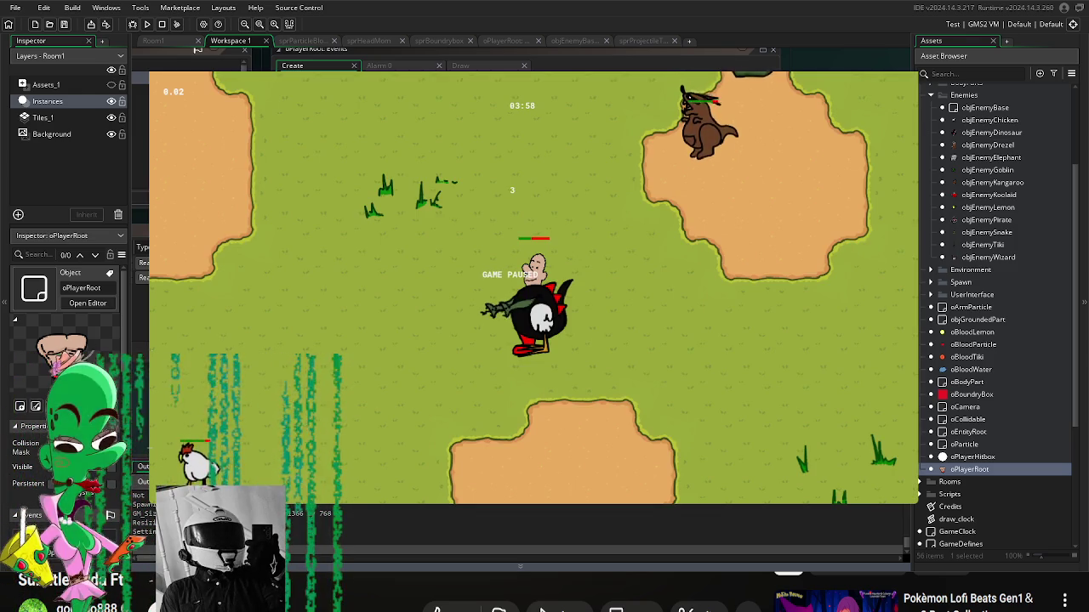
Step: Unpause the game and choose Left in the swap box to take the elephant-trunk arm
{"action": "key", "text": "Escape"}
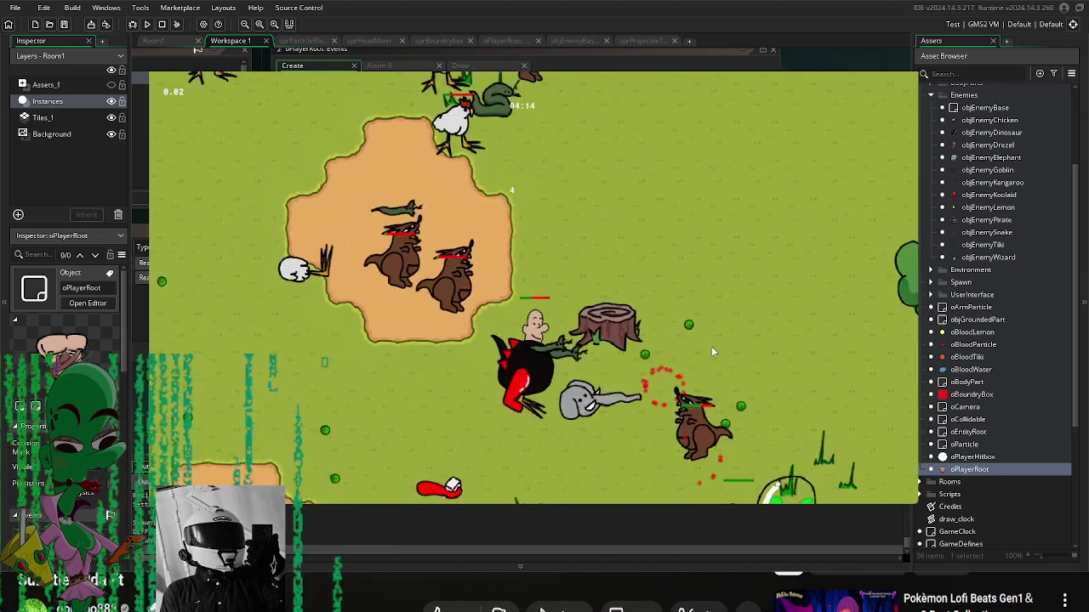
{"action": "left_click", "coordinate": [448, 274]}
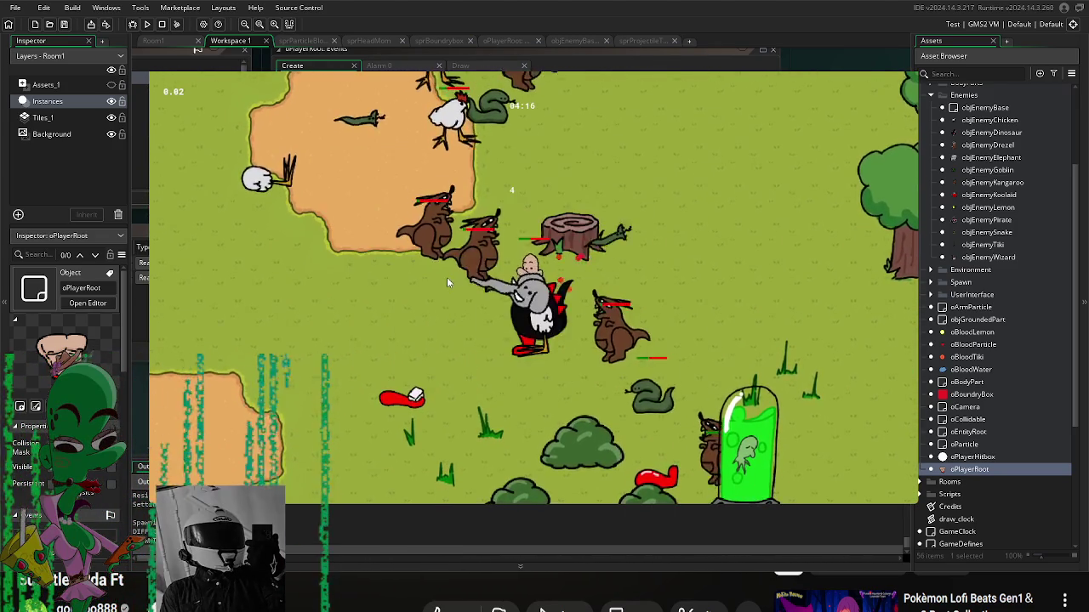
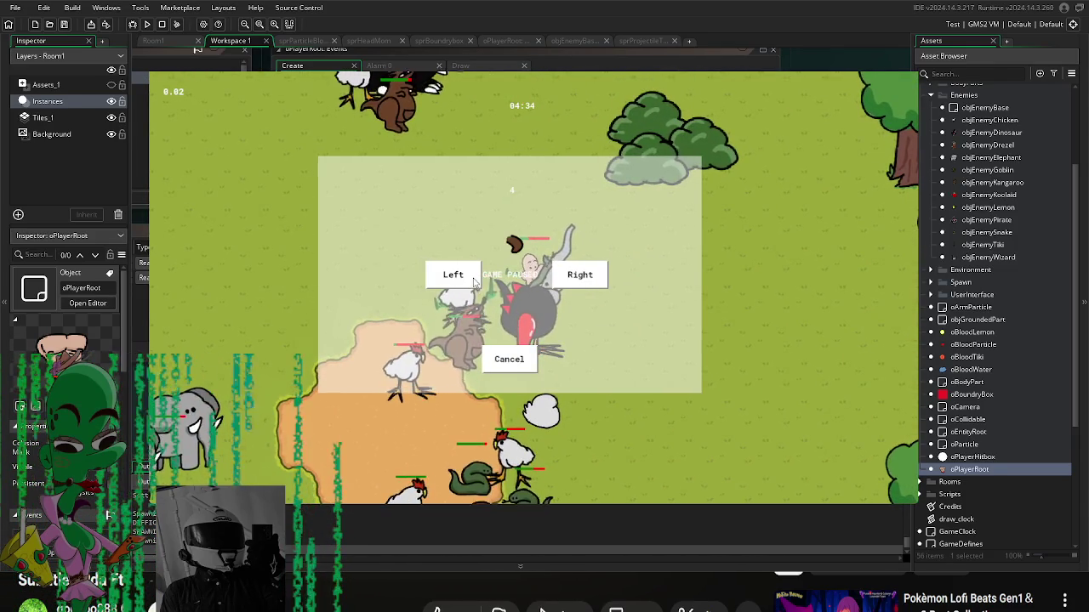
Step: Resume past the pause overlay, walk the character around the map with WASD, then quit the game
{"action": "left_click", "coordinate": [451, 273]}
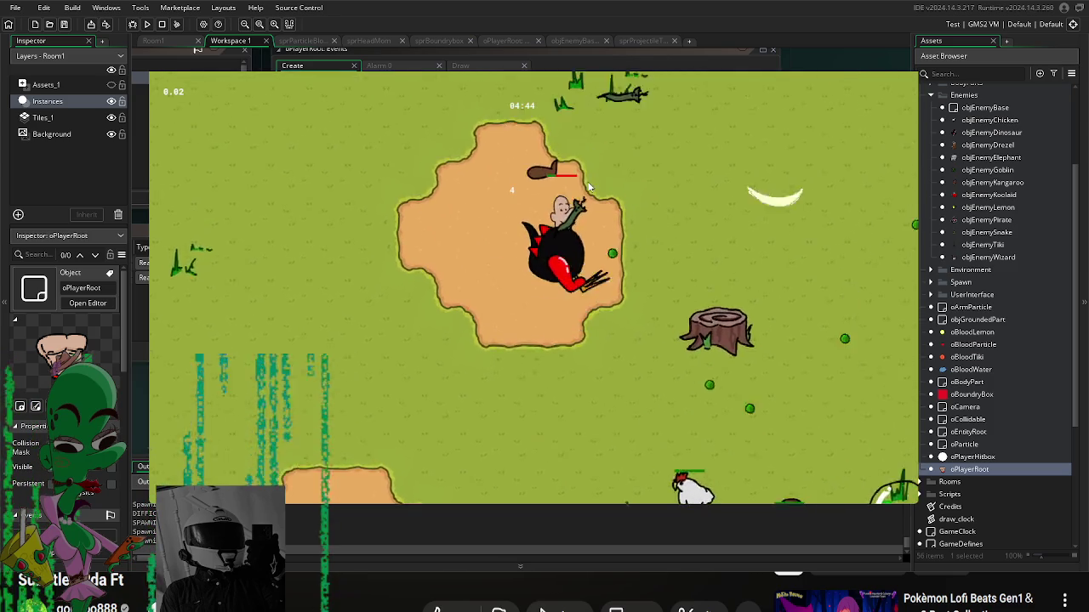
{"action": "left_click", "coordinate": [579, 274]}
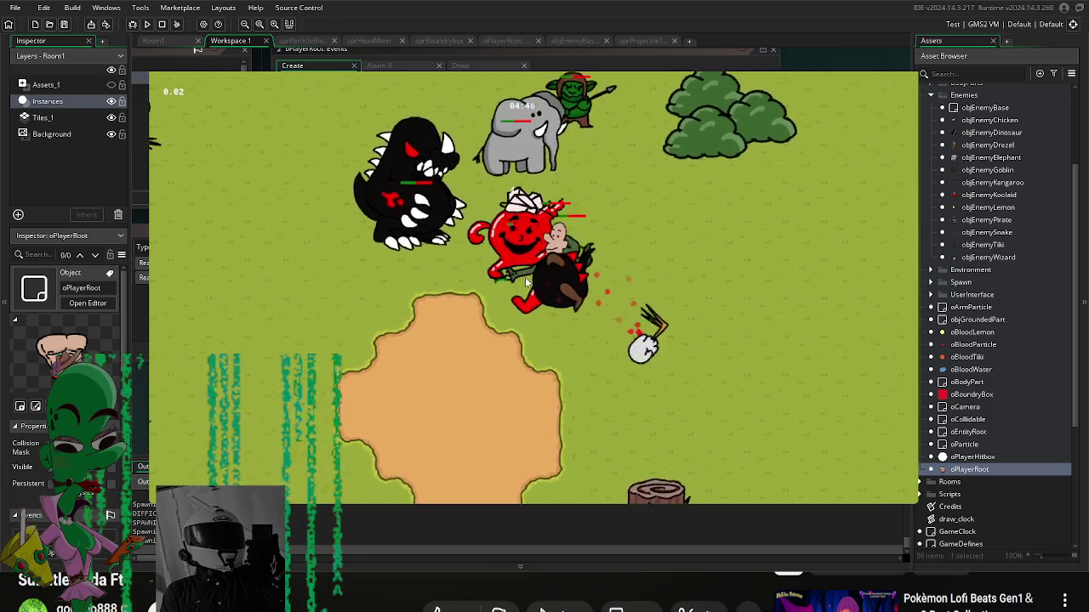
{"action": "left_click", "coordinate": [578, 274]}
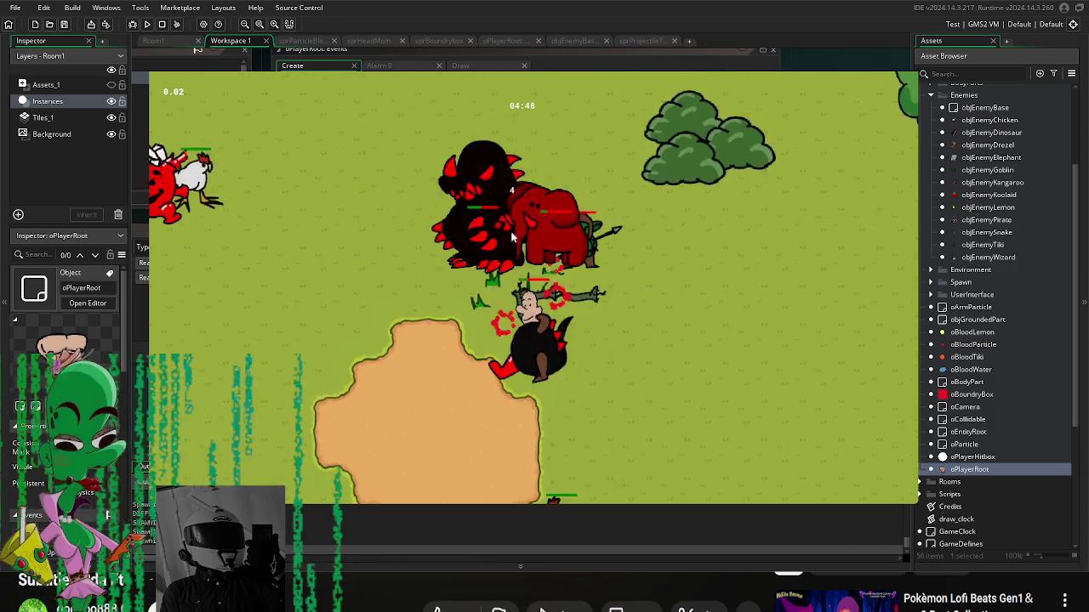
{"action": "key", "text": "w"}
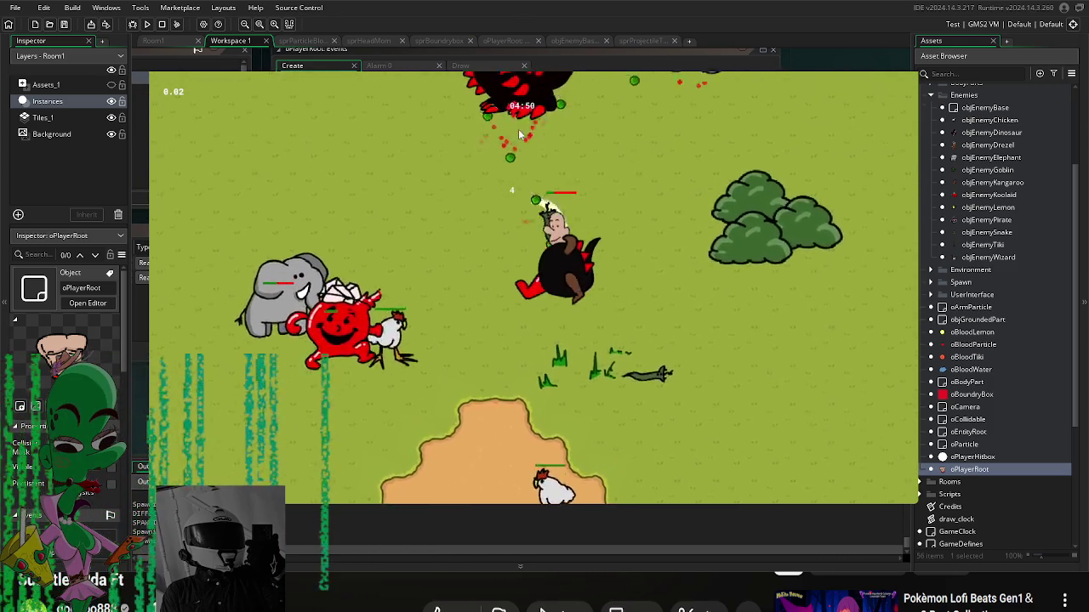
{"action": "key", "text": "s"}
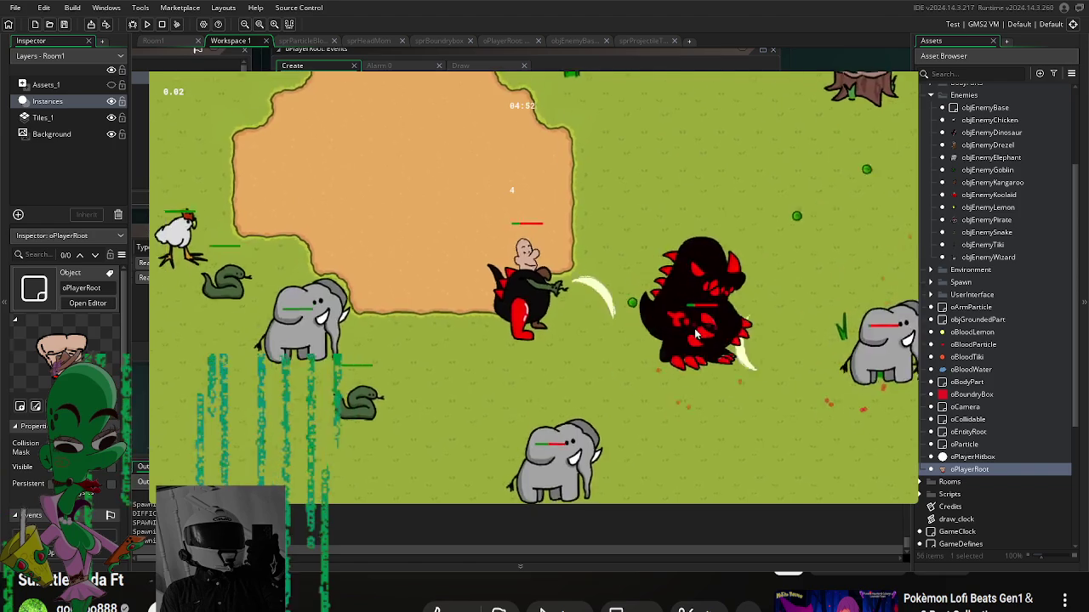
{"action": "key", "text": "d"}
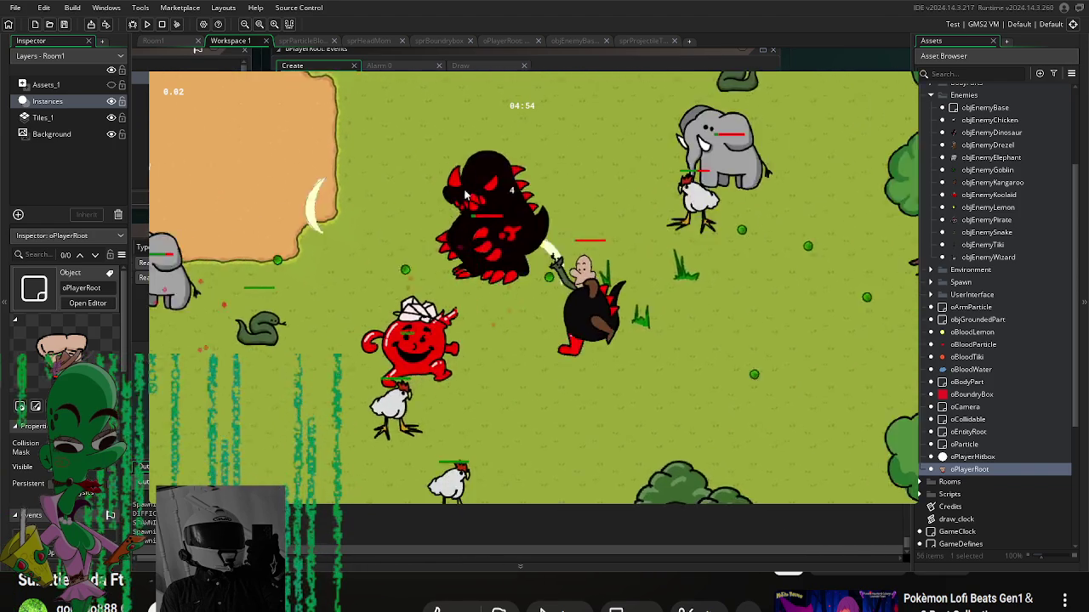
{"action": "key", "text": "s"}
{"action": "key", "text": "a"}
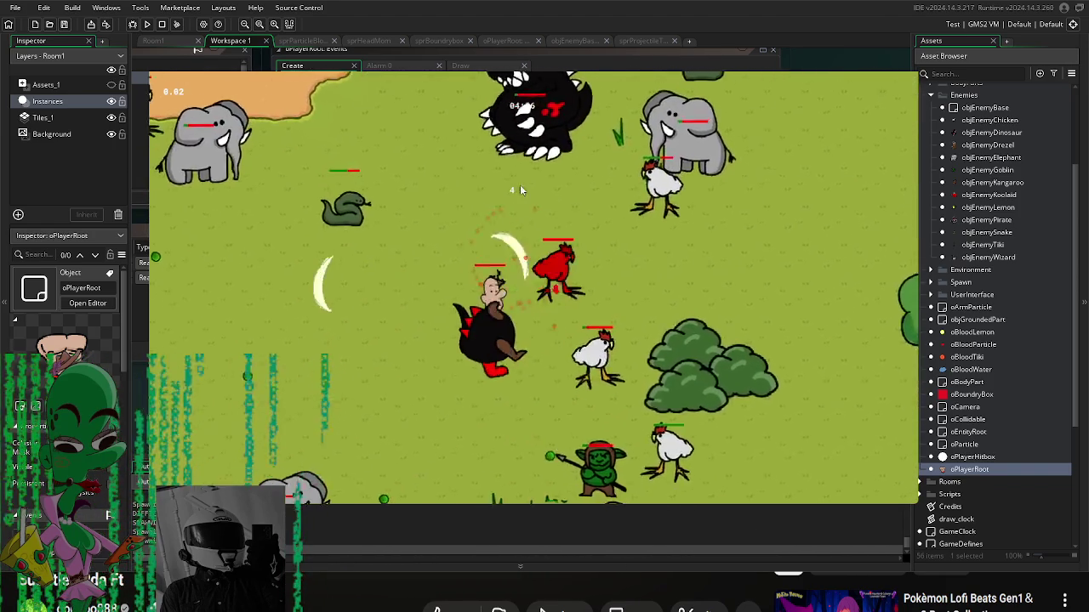
{"action": "key", "text": "d"}
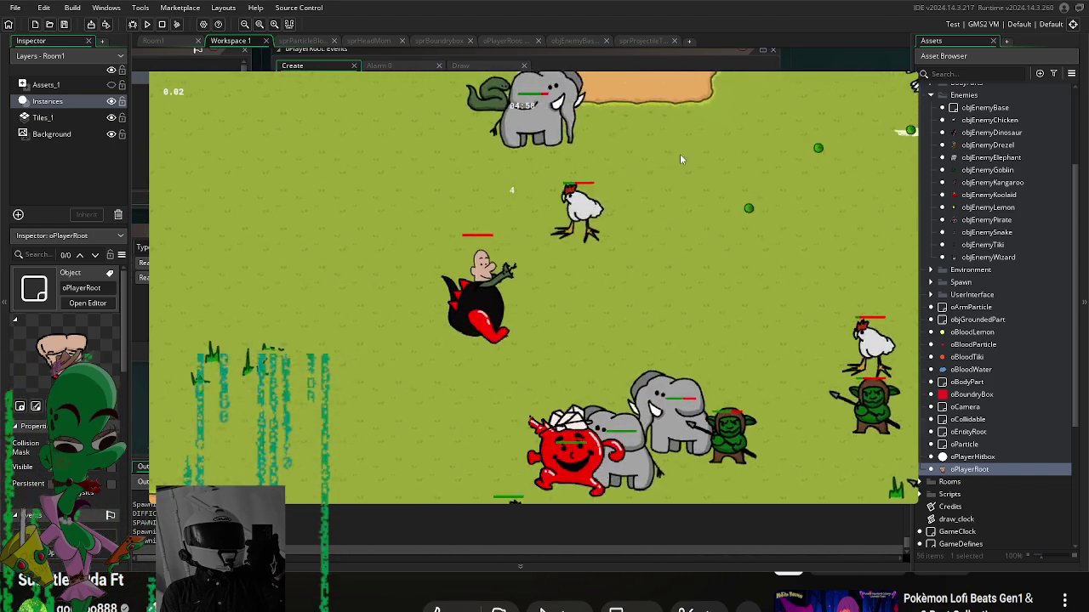
{"action": "key", "text": "Escape"}
{"action": "scroll", "coordinate": [986, 453], "scroll_direction": "down", "scroll_amount": 5}
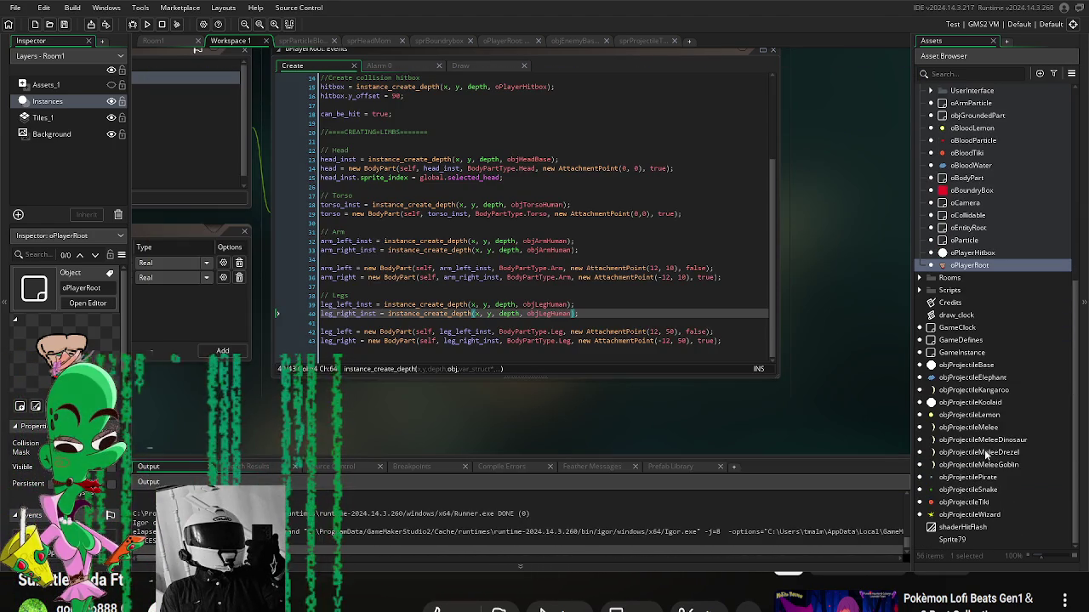
Step: Open objProjectileSnake to review its variables, then open objEnemyDrezel from the Asset Browser
{"action": "double_click", "coordinate": [975, 491]}
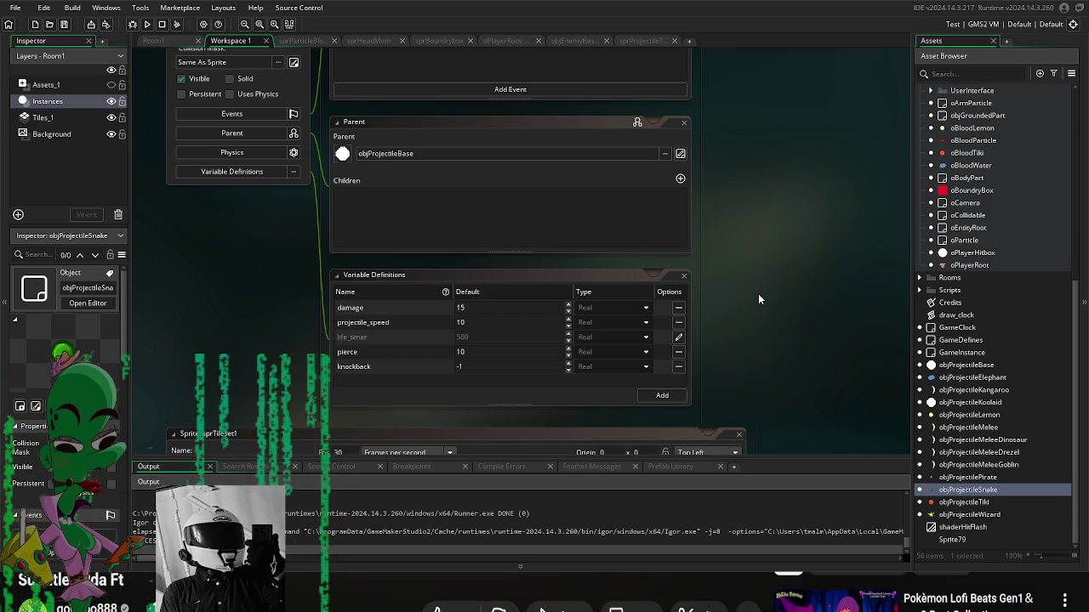
{"action": "scroll", "coordinate": [766, 294], "scroll_direction": "up", "scroll_amount": 5}
{"action": "scroll", "coordinate": [955, 311], "scroll_direction": "up", "scroll_amount": 1}
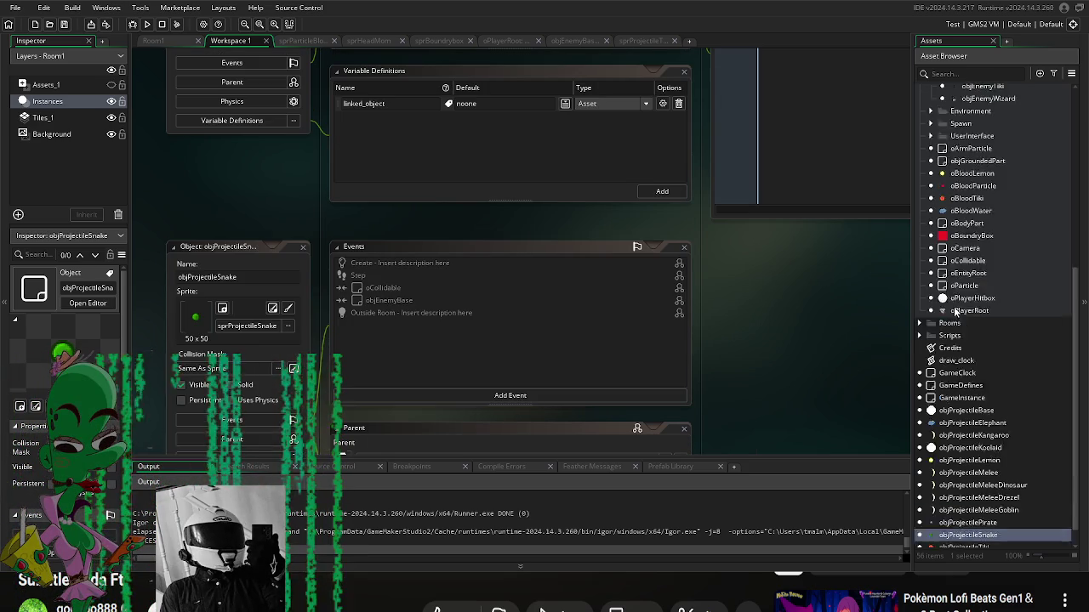
{"action": "scroll", "coordinate": [955, 311], "scroll_direction": "up", "scroll_amount": 5}
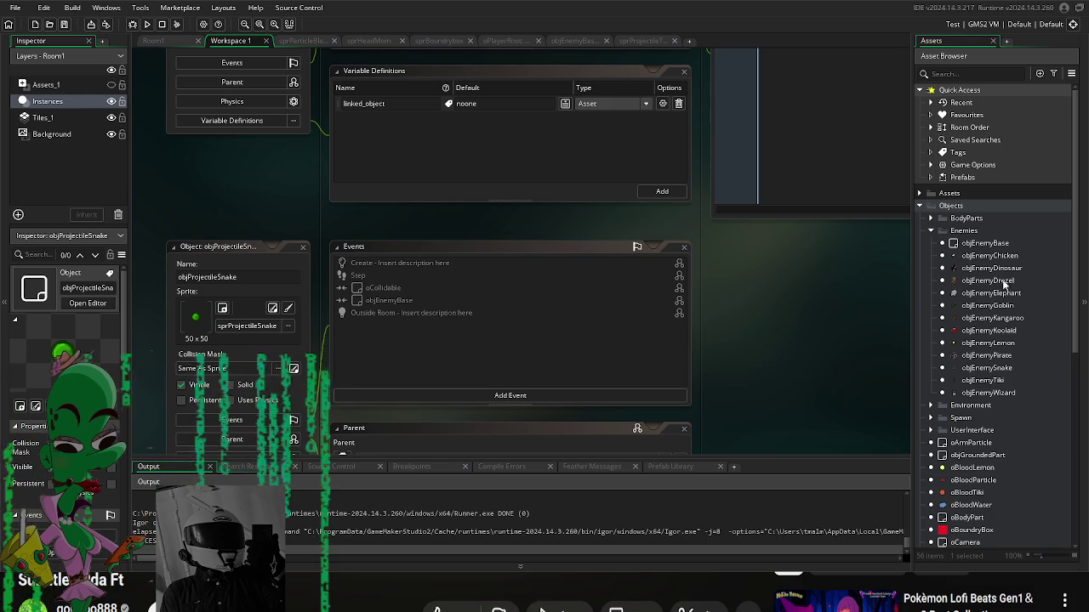
{"action": "double_click", "coordinate": [996, 281]}
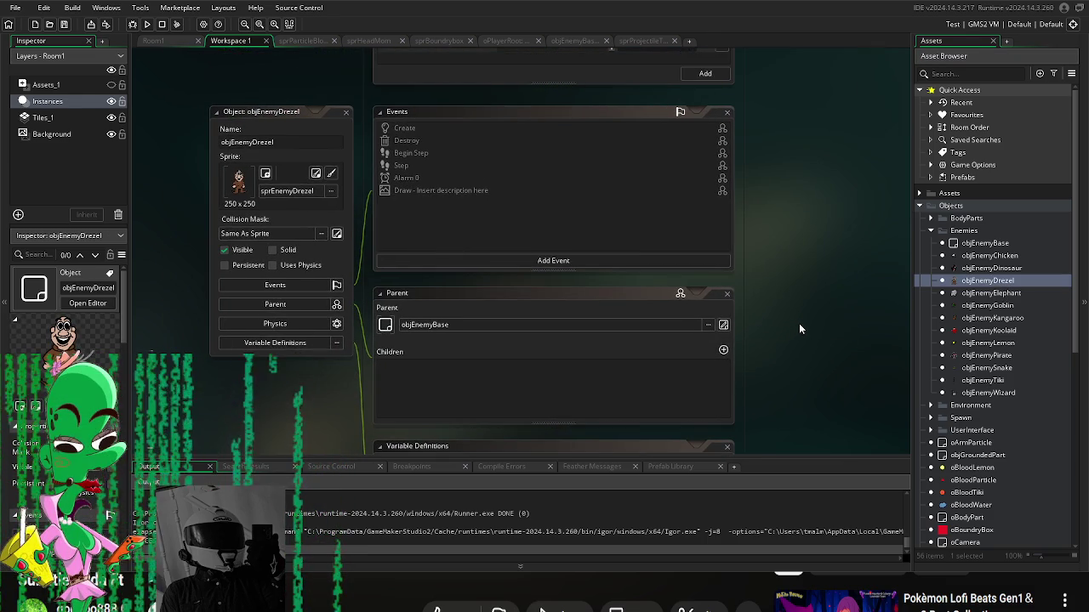
Step: Look over objEnemyDrezel's events and objEnemyBase parent, then open oPlayerRoot
{"action": "scroll", "coordinate": [995, 298], "scroll_direction": "down", "scroll_amount": 1}
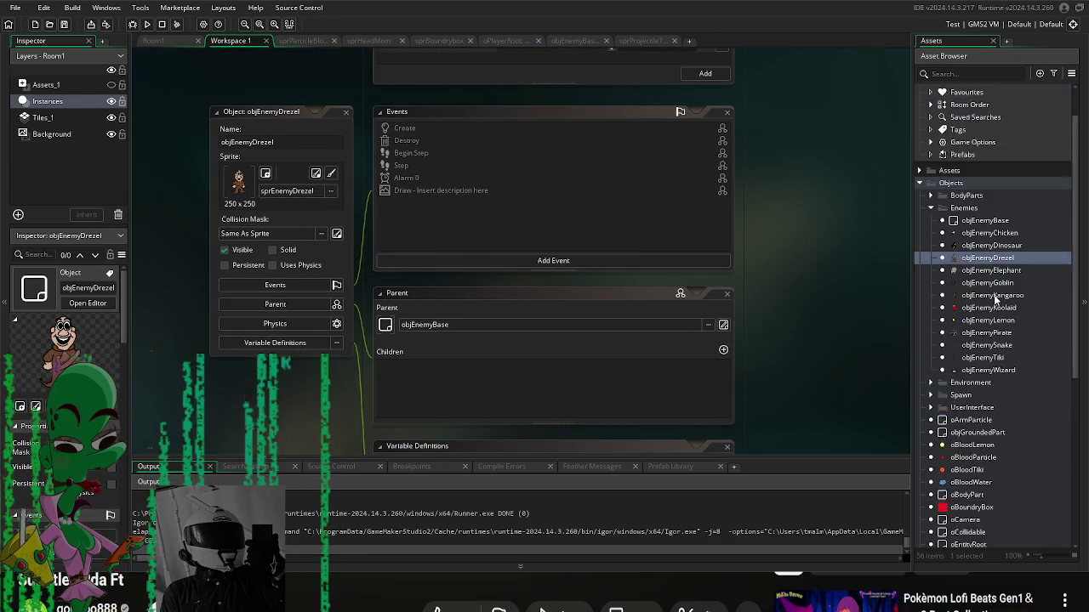
{"action": "scroll", "coordinate": [995, 297], "scroll_direction": "up", "scroll_amount": 1}
{"action": "scroll", "coordinate": [1003, 294], "scroll_direction": "down", "scroll_amount": 3}
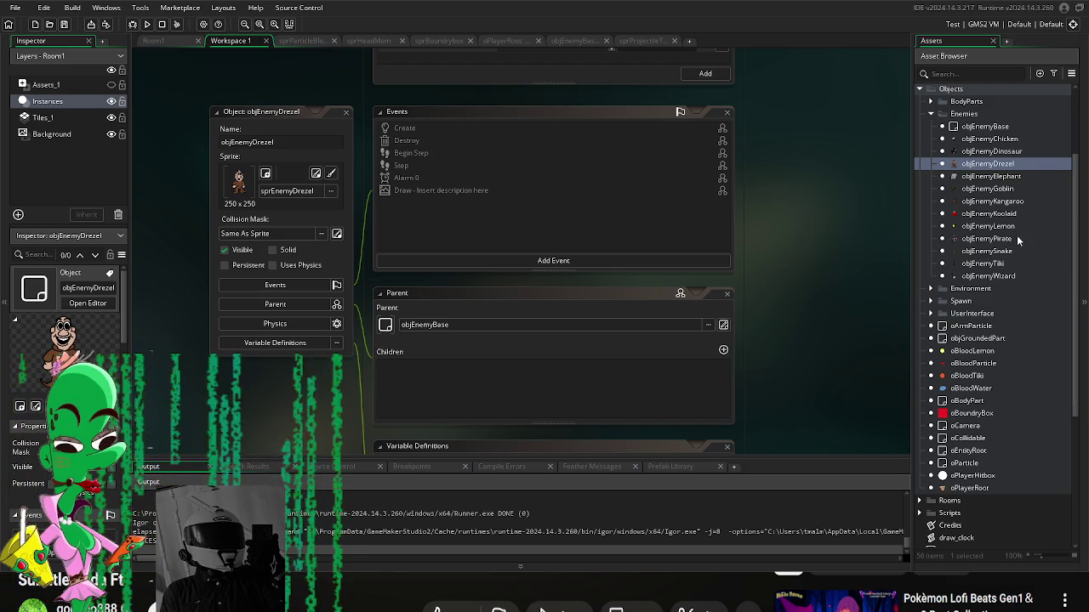
{"action": "scroll", "coordinate": [1002, 249], "scroll_direction": "down", "scroll_amount": 3}
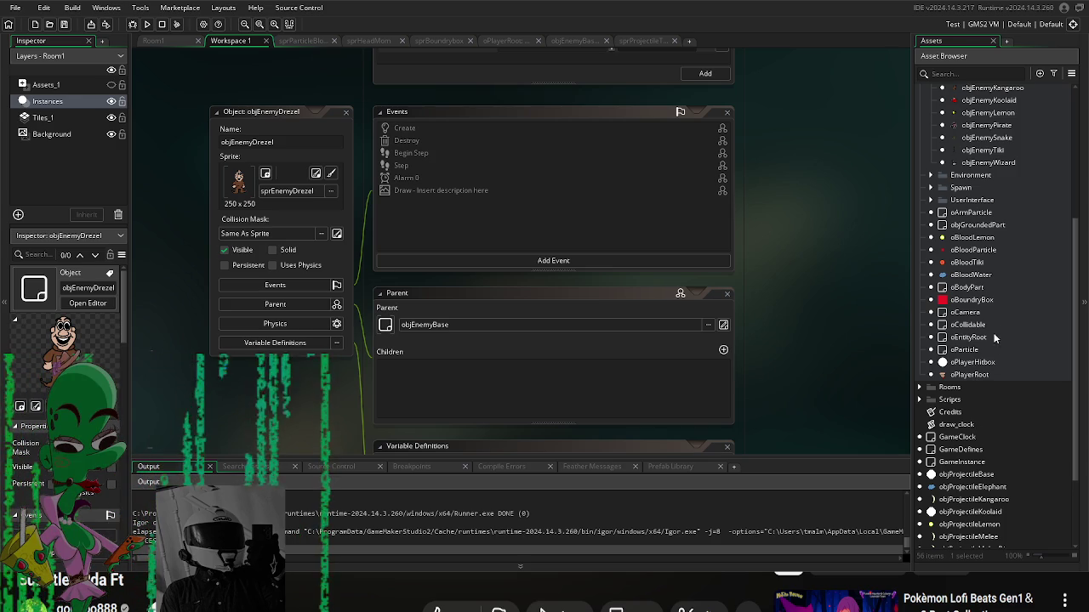
{"action": "double_click", "coordinate": [978, 377]}
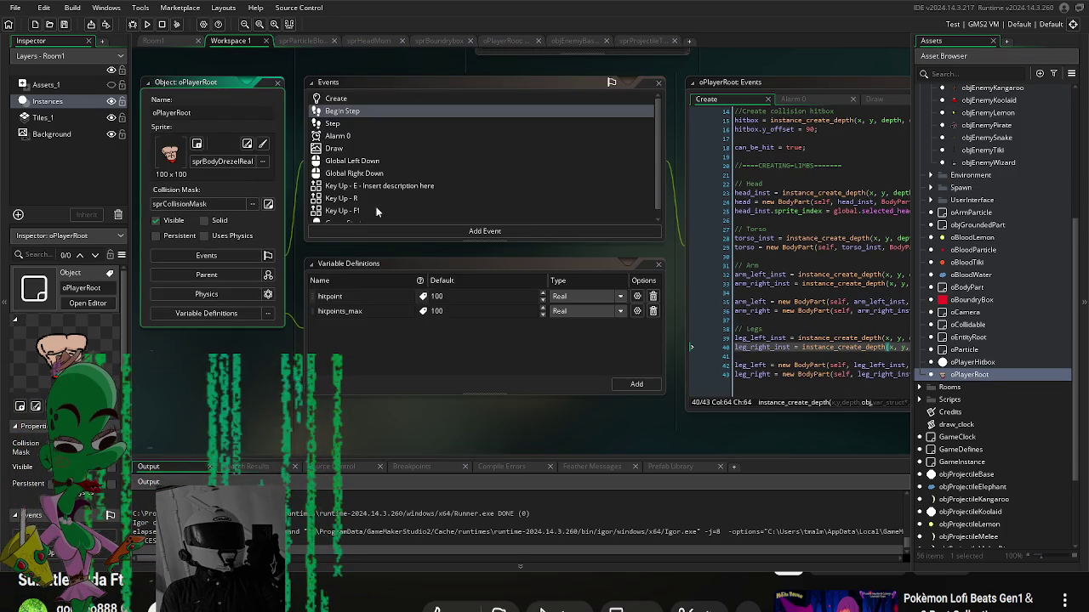
Step: Add an Alarm 1 event to oPlayerRoot with 'hitpoints -= 1;' and 'alarm[1] = 10;'
{"action": "left_click", "coordinate": [390, 227]}
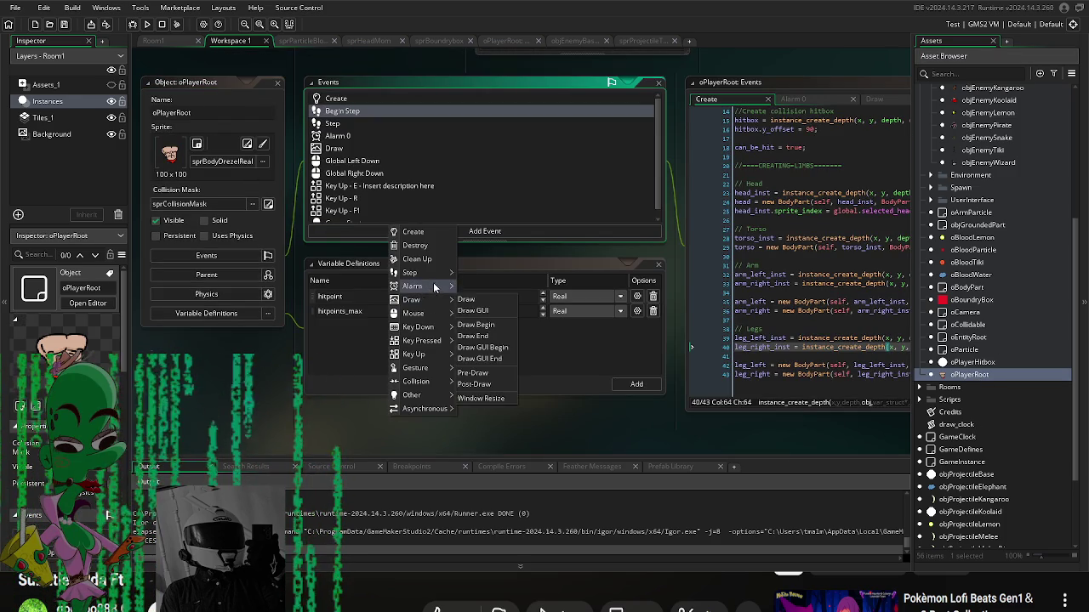
{"action": "mouse_move", "coordinate": [433, 286]}
{"action": "left_click", "coordinate": [476, 299]}
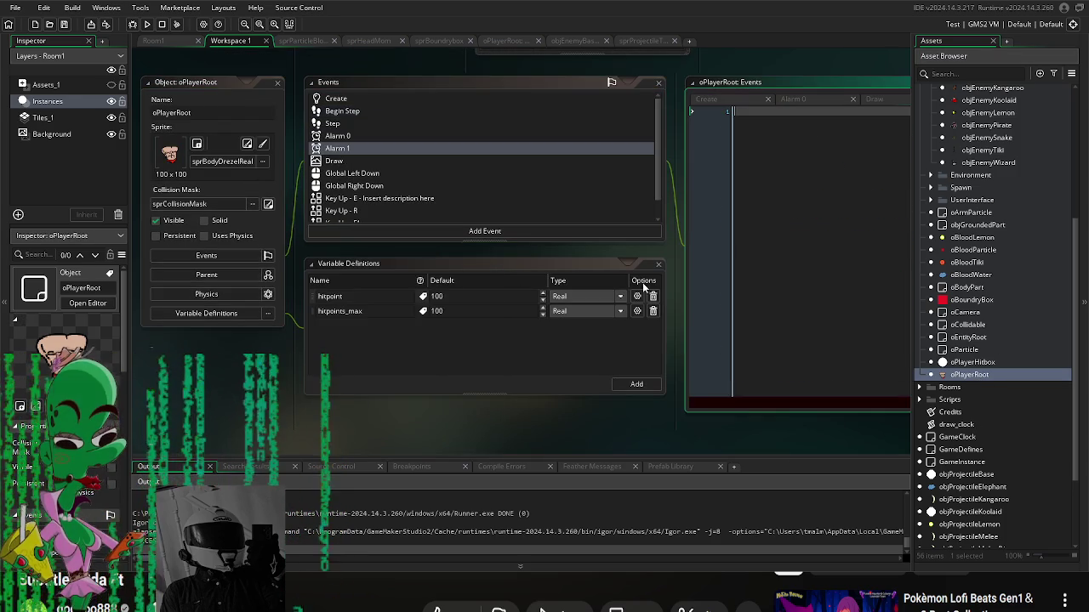
{"action": "type", "text": "hitpoint"}
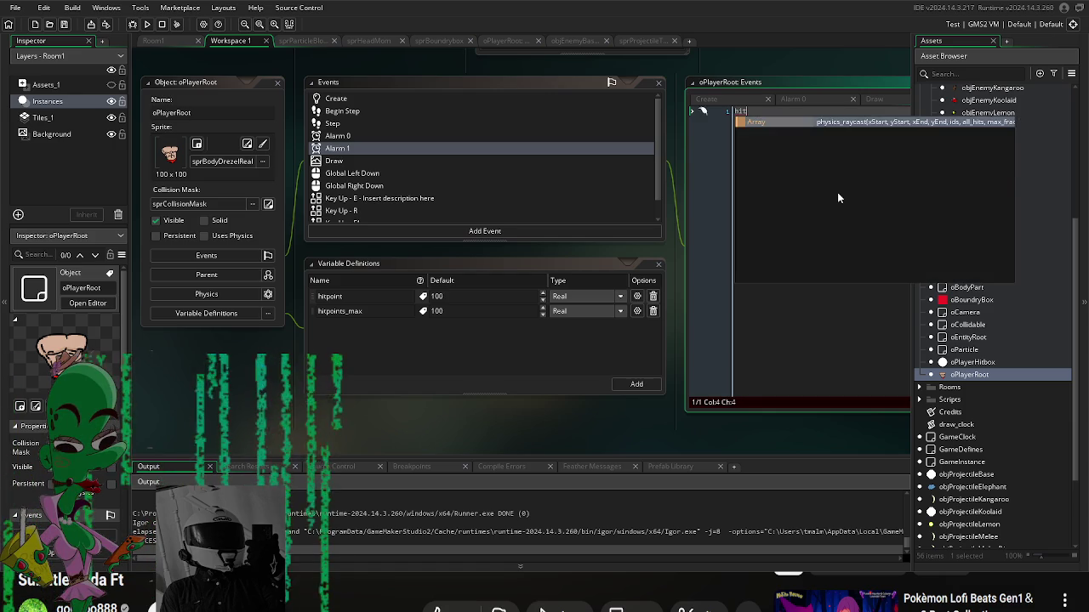
{"action": "key", "text": "Escape"}
{"action": "type", "text": "s -"}
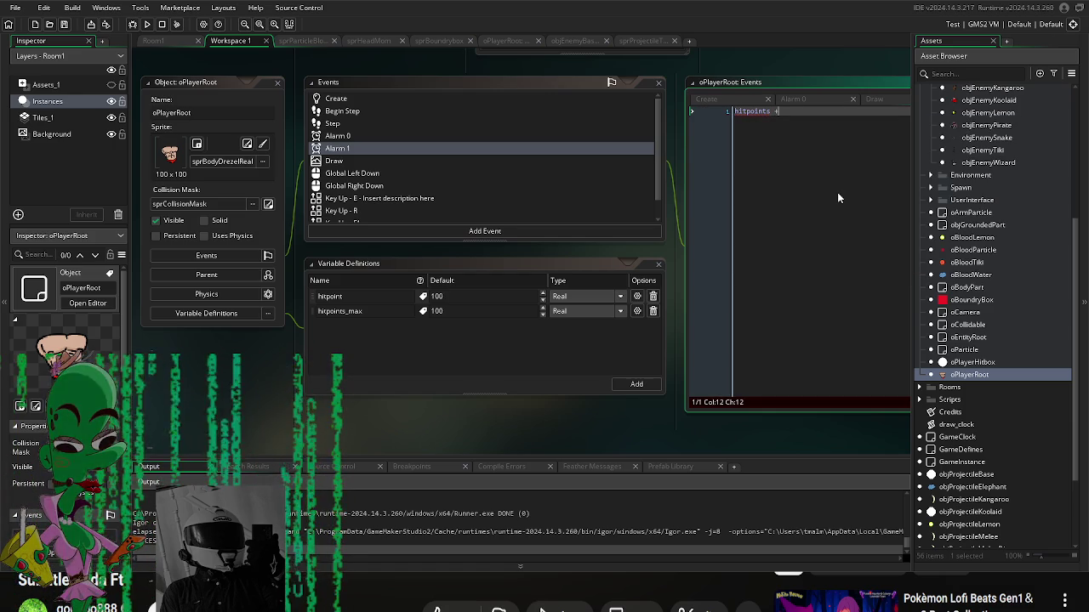
{"action": "type", "text": "= 1;"}
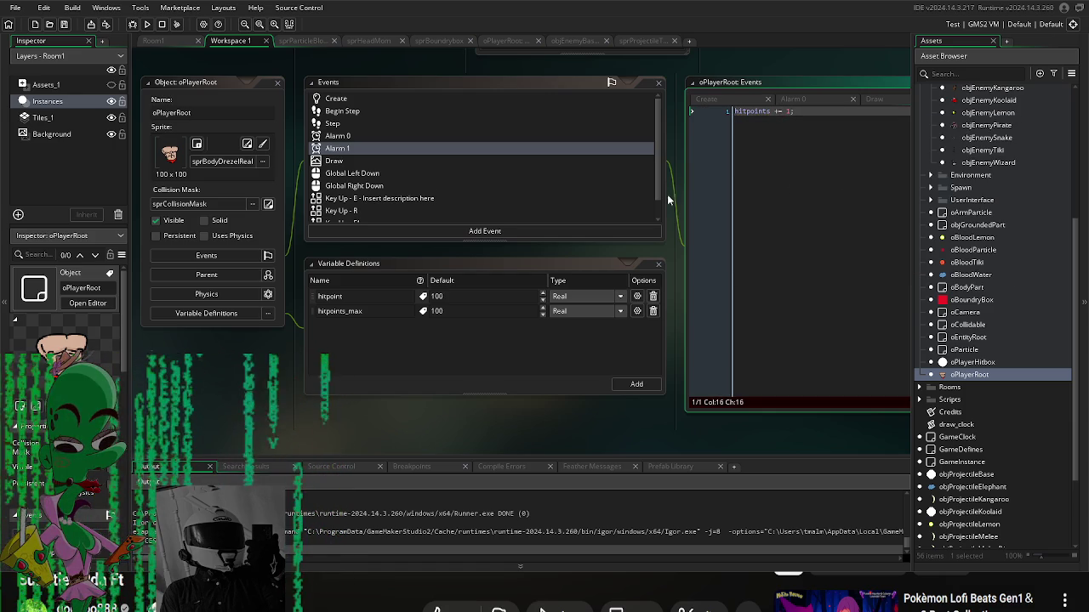
{"action": "key", "text": "Return"}
{"action": "type", "text": "alarm"}
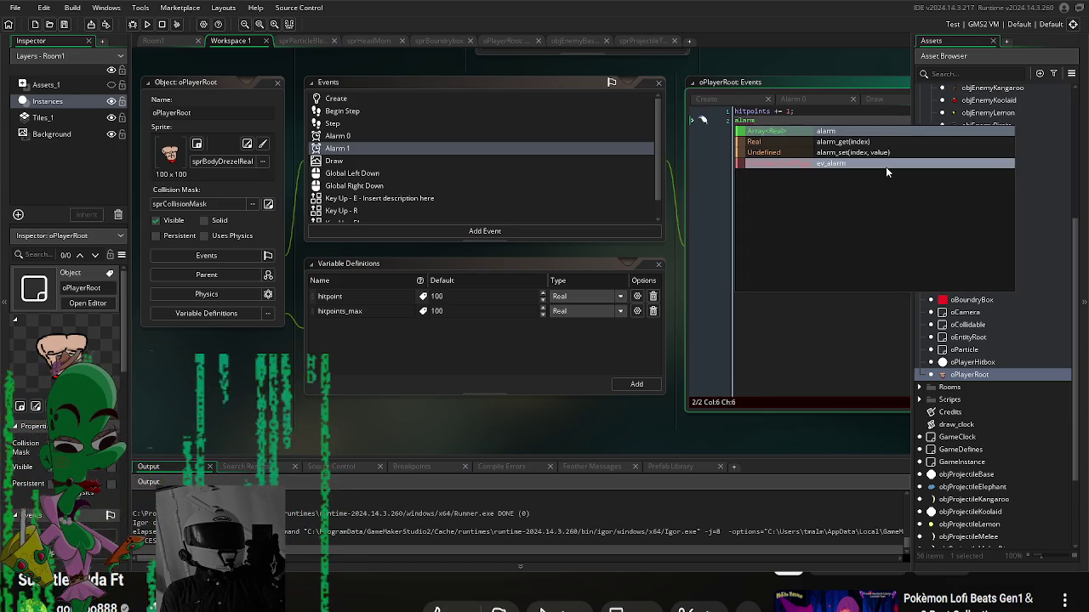
{"action": "type", "text": "[1] = 10;"}
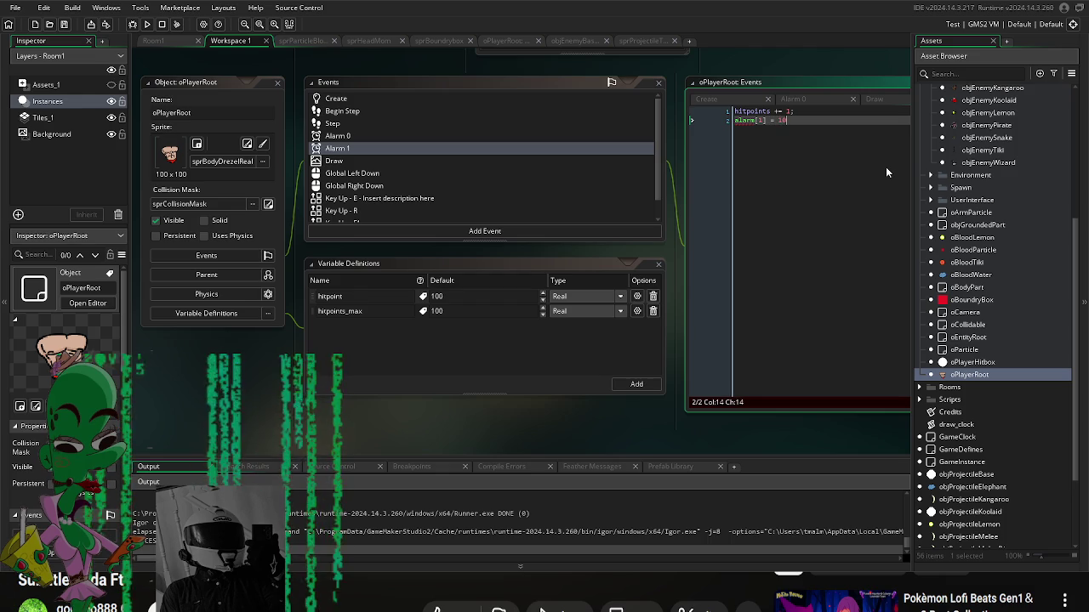
Step: Start the alarm in oPlayerRoot's Create code with alarm[1] = 10 below the velocity setup
{"action": "left_click", "coordinate": [369, 100]}
{"action": "mouse_move", "coordinate": [269, 385]}
{"action": "left_mouse_down"}
{"action": "mouse_move", "coordinate": [235, 410]}
{"action": "mouse_move", "coordinate": [301, 379]}
{"action": "left_mouse_up"}
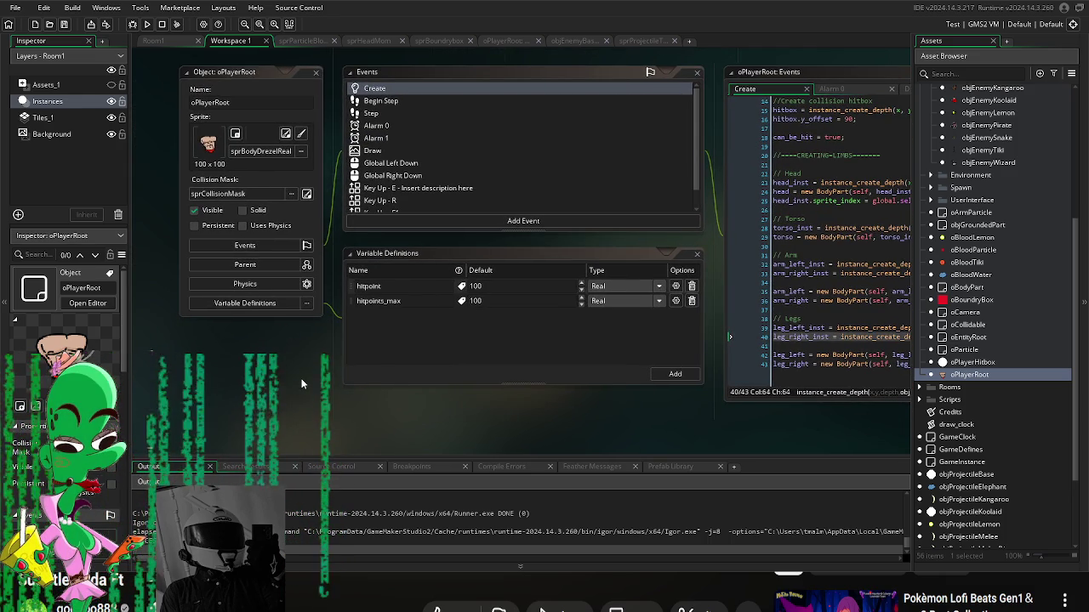
{"action": "left_click", "coordinate": [884, 364]}
{"action": "scroll", "coordinate": [615, 271], "scroll_direction": "up", "scroll_amount": 5}
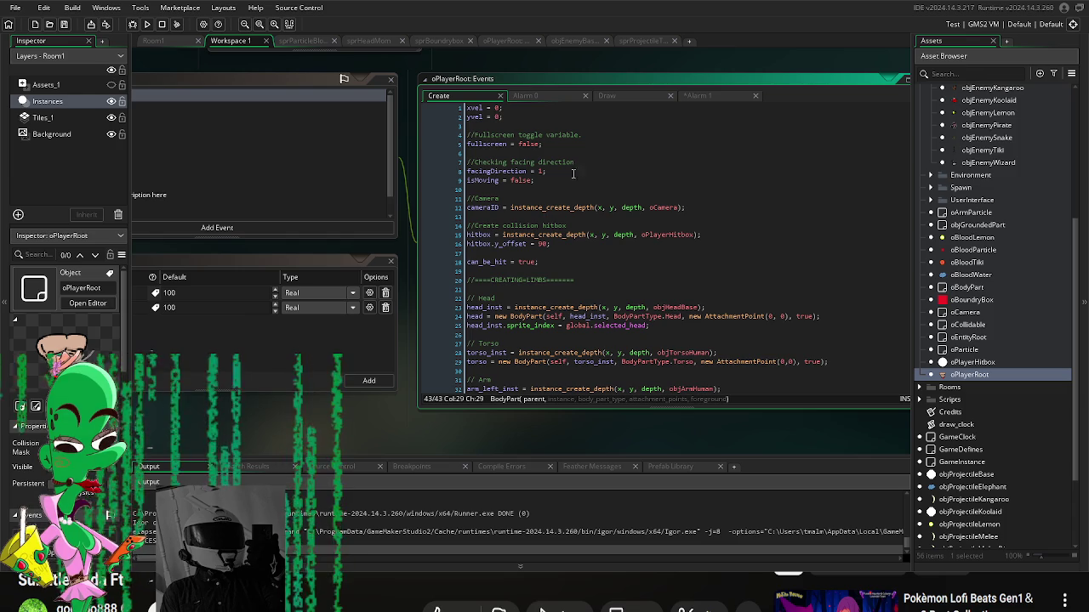
{"action": "left_click", "coordinate": [564, 125]}
{"action": "key", "text": "Return"}
{"action": "key", "text": "Return"}
{"action": "key", "text": "Up"}
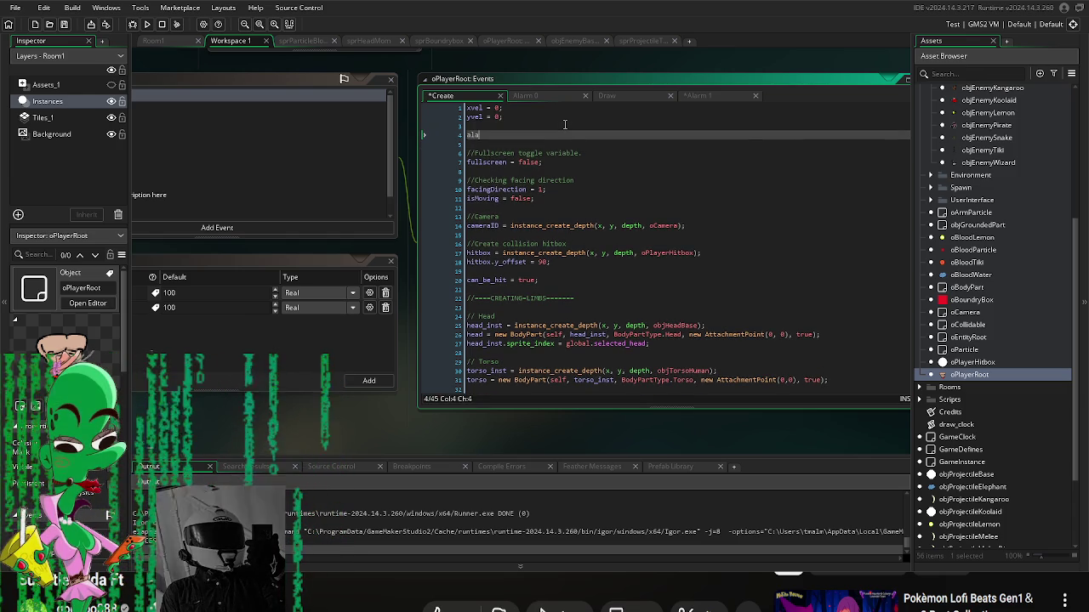
{"action": "type", "text": "rm[]"}
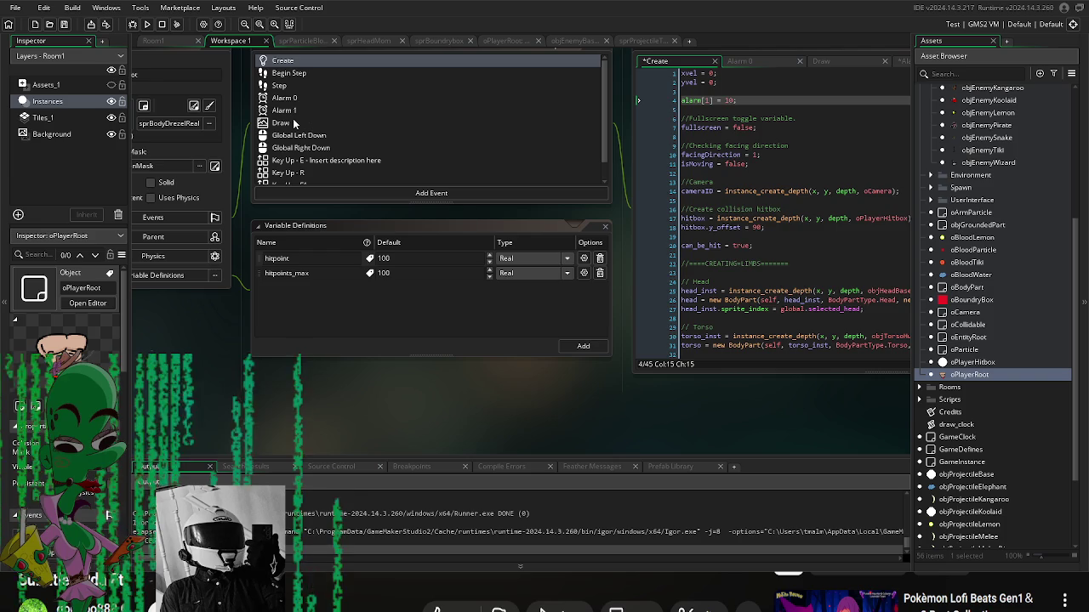
{"action": "left_click", "coordinate": [289, 111]}
{"action": "scroll", "coordinate": [440, 394], "scroll_direction": "up", "scroll_amount": 2}
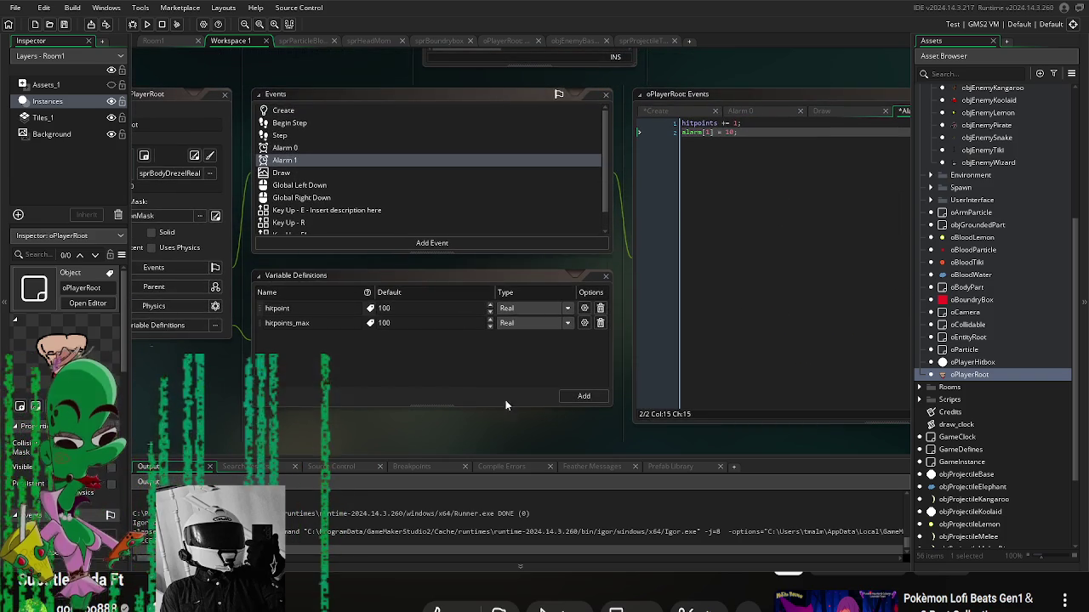
Step: Add 'if(hitpoints > hitpoints_max) hitpoints = hitpoints_max' to Alarm 1 and run the game
{"action": "key", "text": "Home"}
{"action": "key", "text": "Return"}
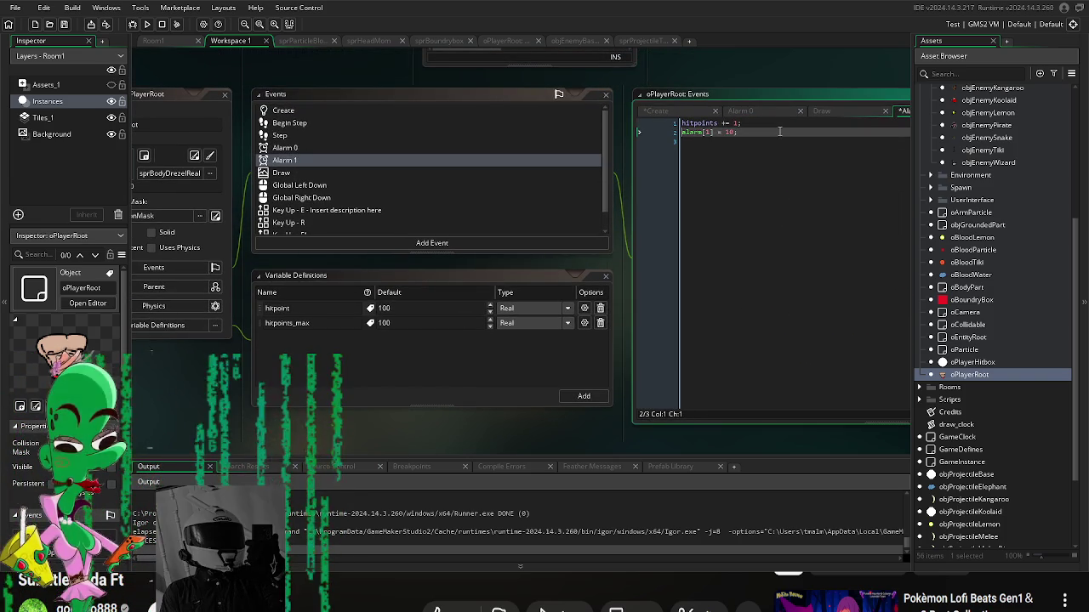
{"action": "key", "text": "Up"}
{"action": "key", "text": "BackSpace"}
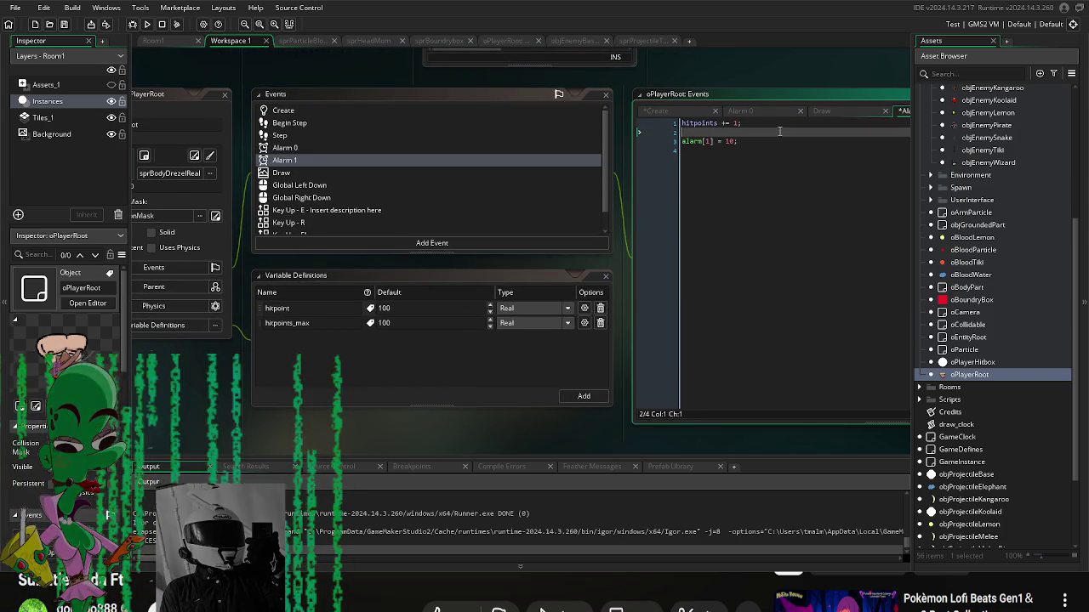
{"action": "key", "text": "ctrl+space"}
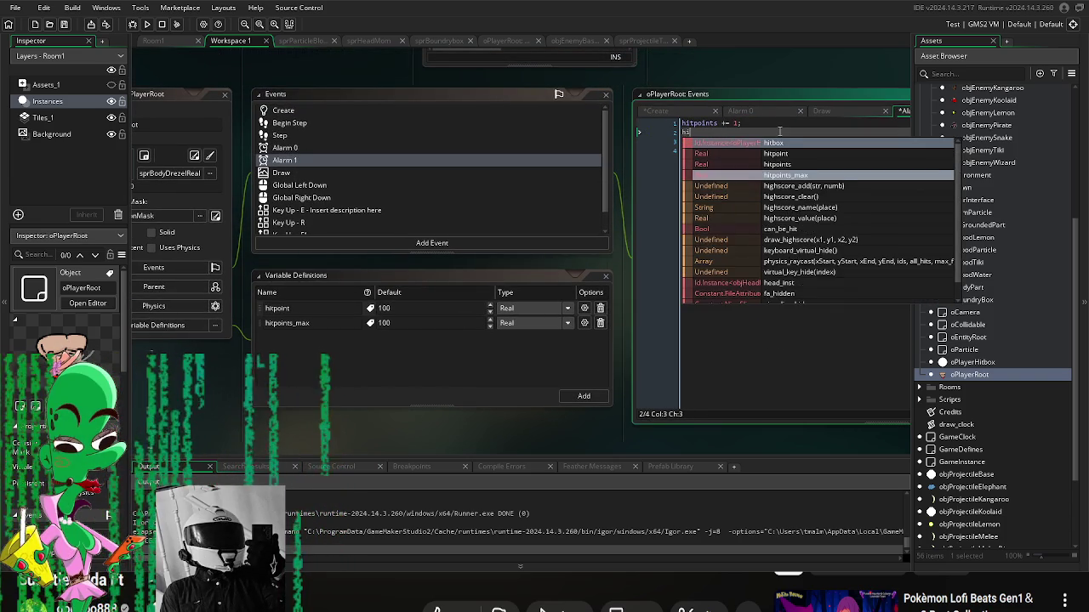
{"action": "key", "text": "Escape"}
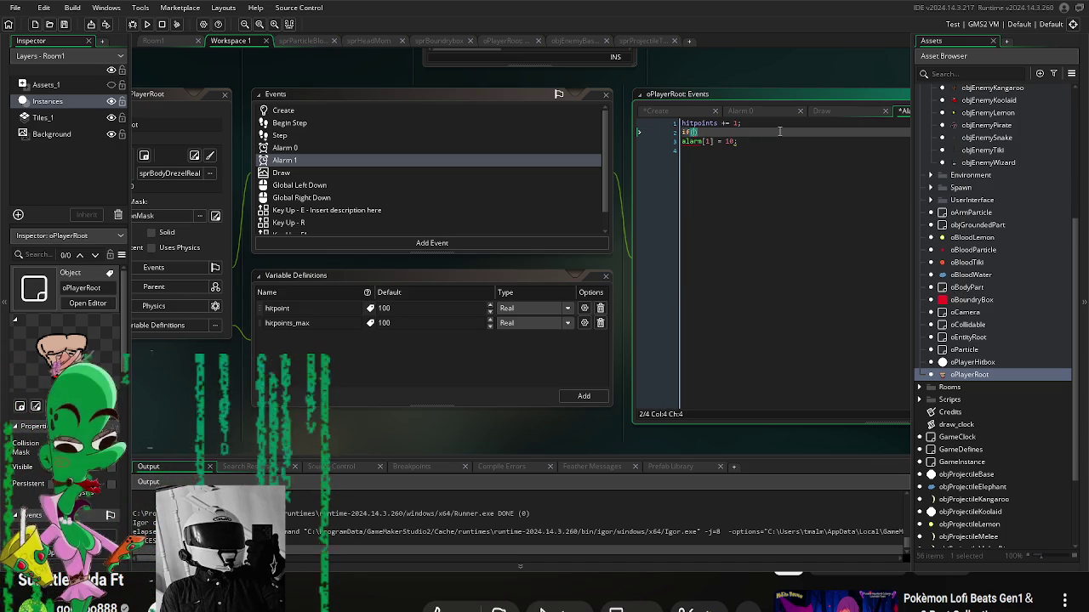
{"action": "type", "text": "hitpoints "}
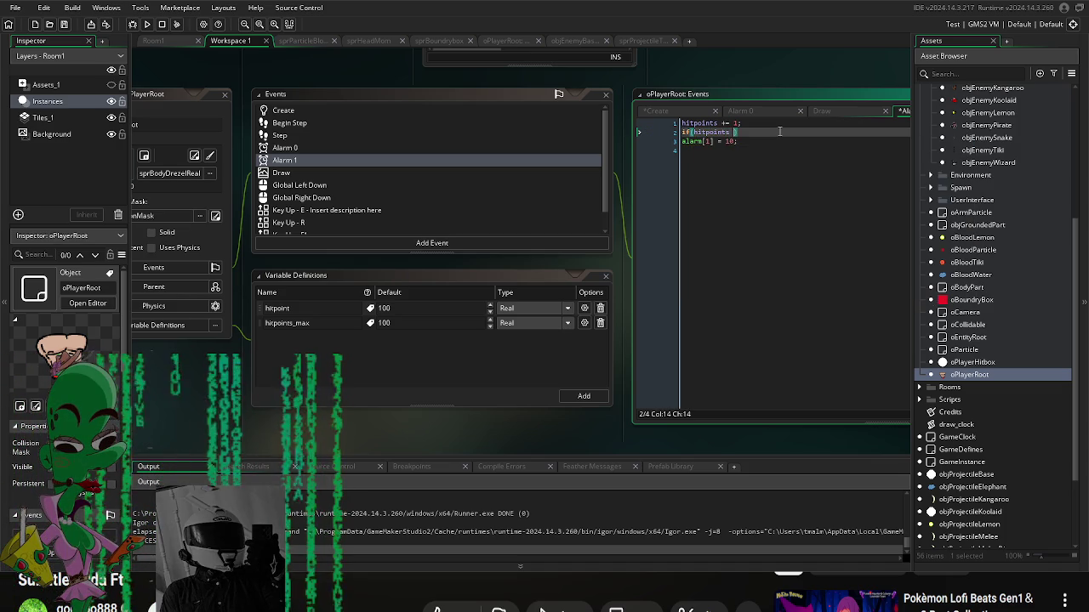
{"action": "type", "text": "> "}
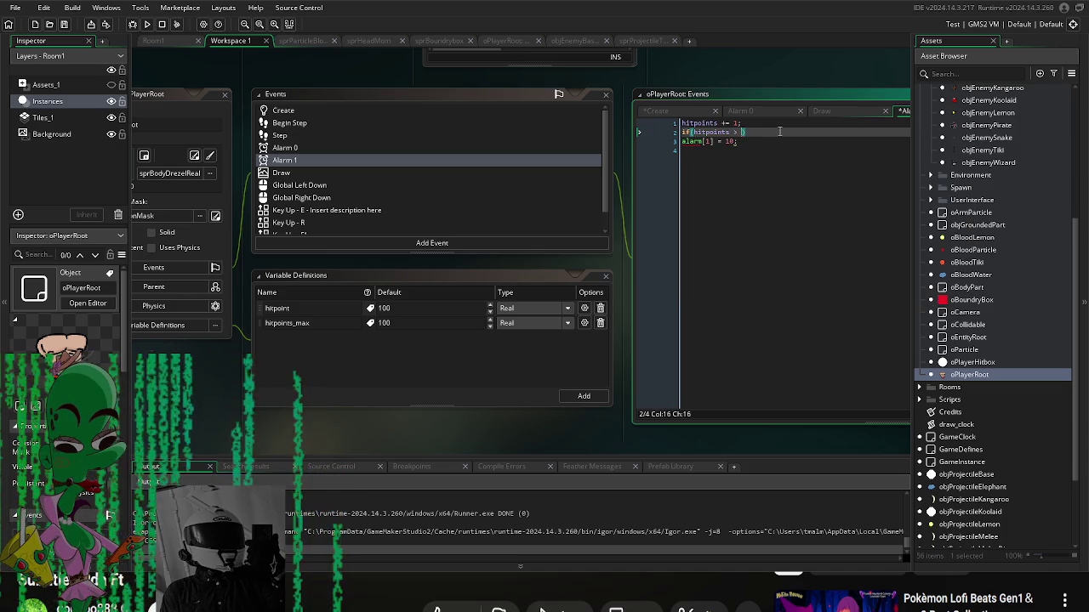
{"action": "type", "text": "hitpoints"}
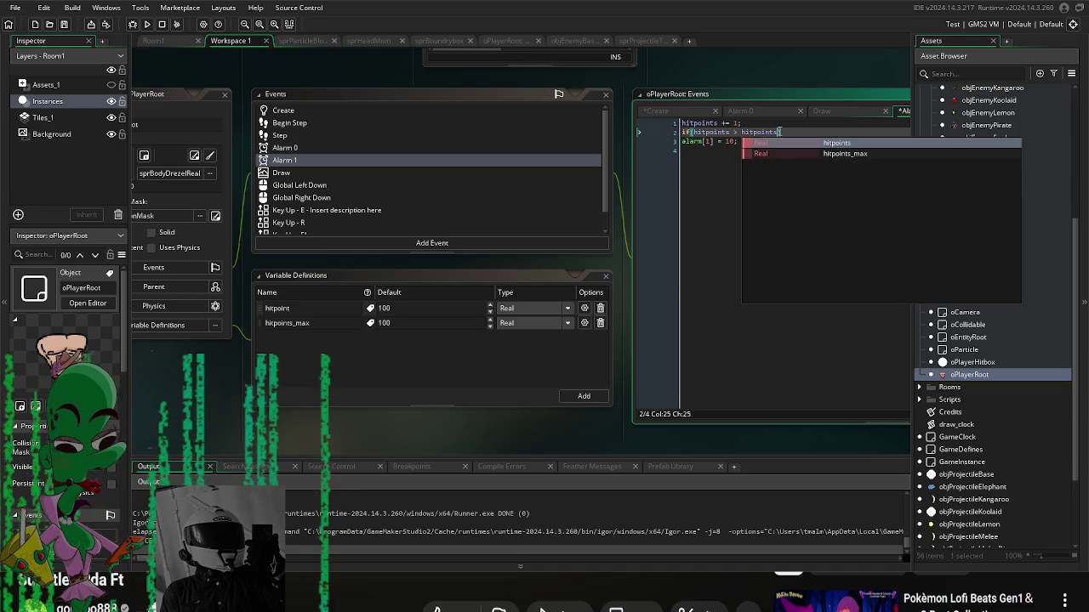
{"action": "type", "text": "_max)"}
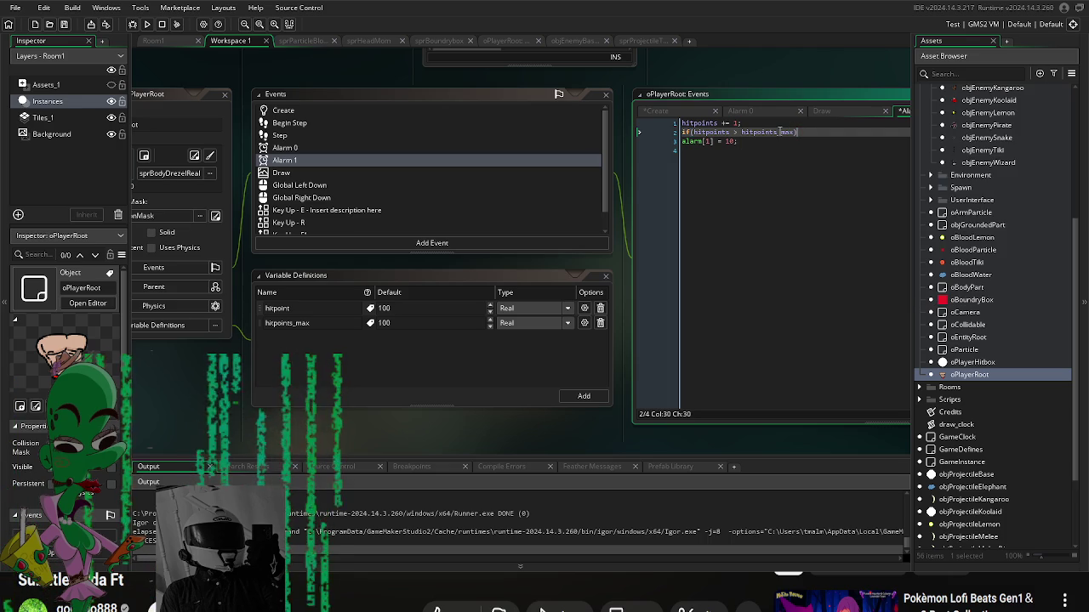
{"action": "type", "text": " hitpoints ="}
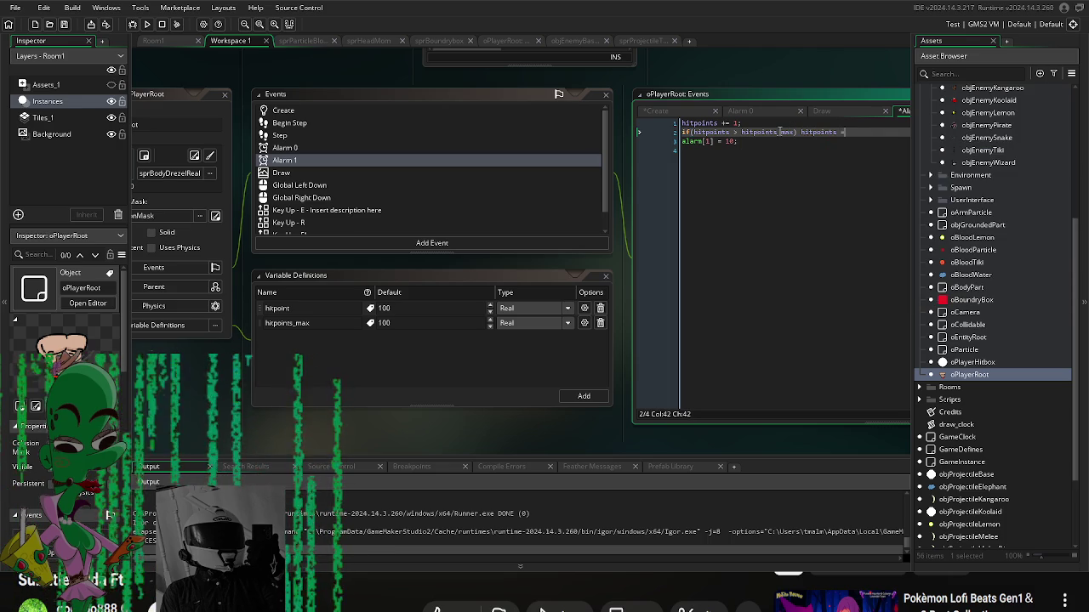
{"action": "type", "text": " hitpoints_ma"}
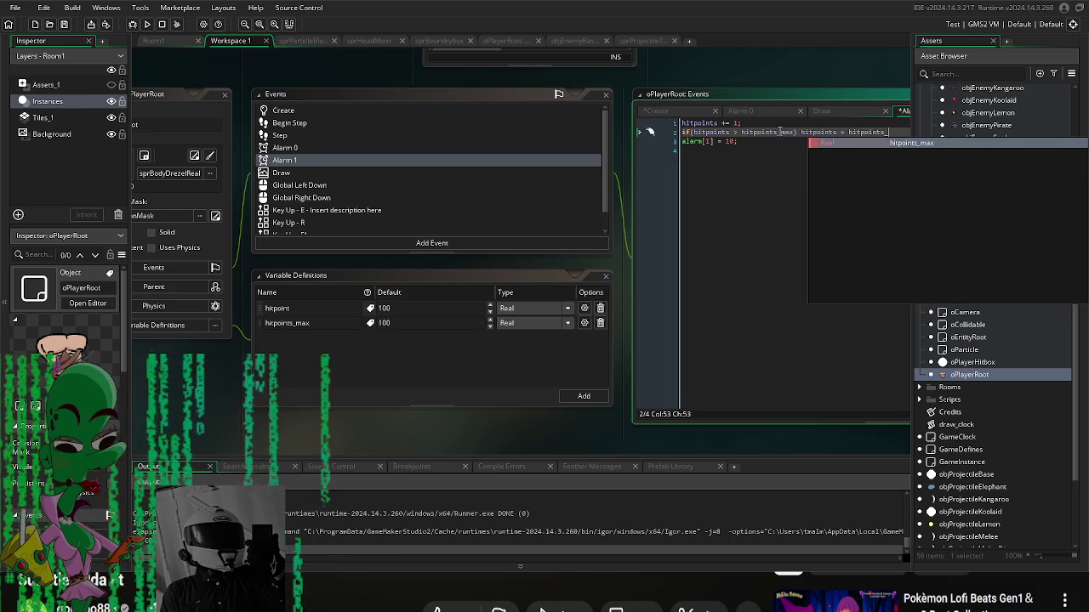
{"action": "type", "text": "x"}
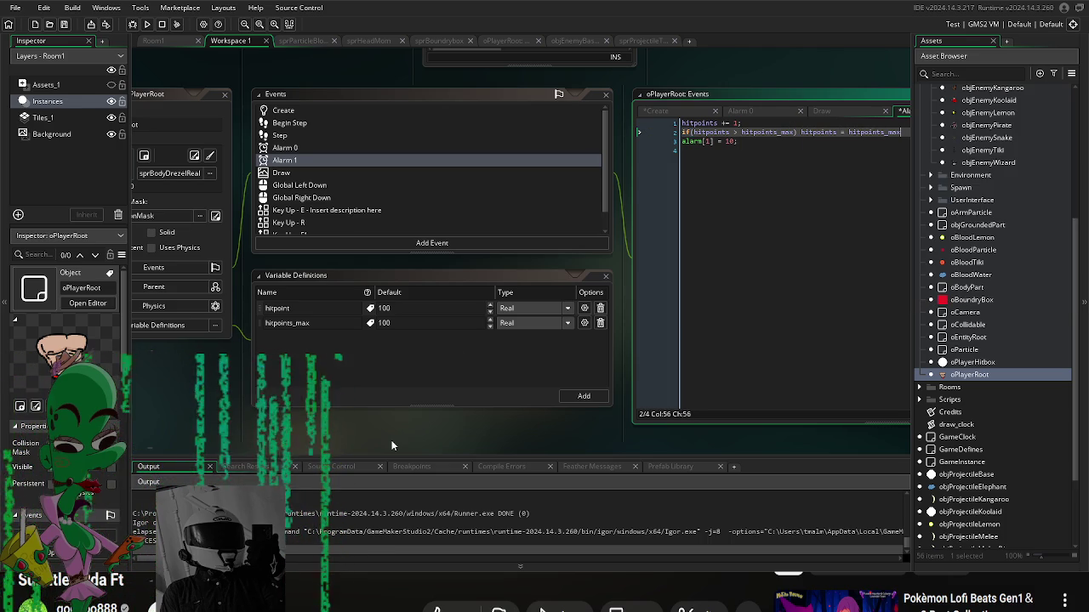
{"action": "key", "text": "F5"}
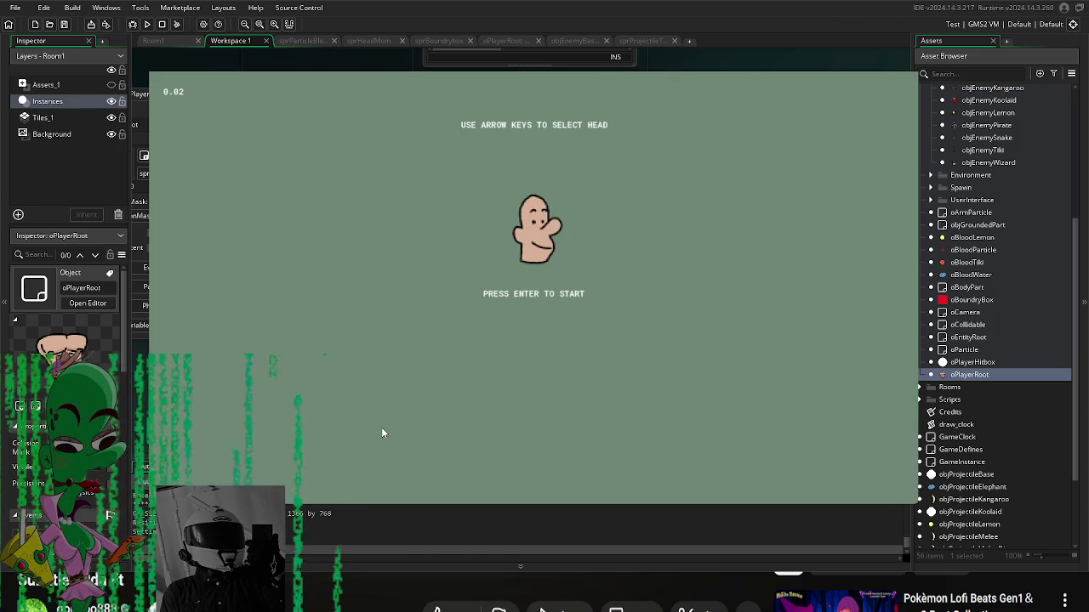
Step: Rename hitpoints to hitpoint on lines 1 and 2 of the Alarm 1 code
{"action": "key", "text": "Return"}
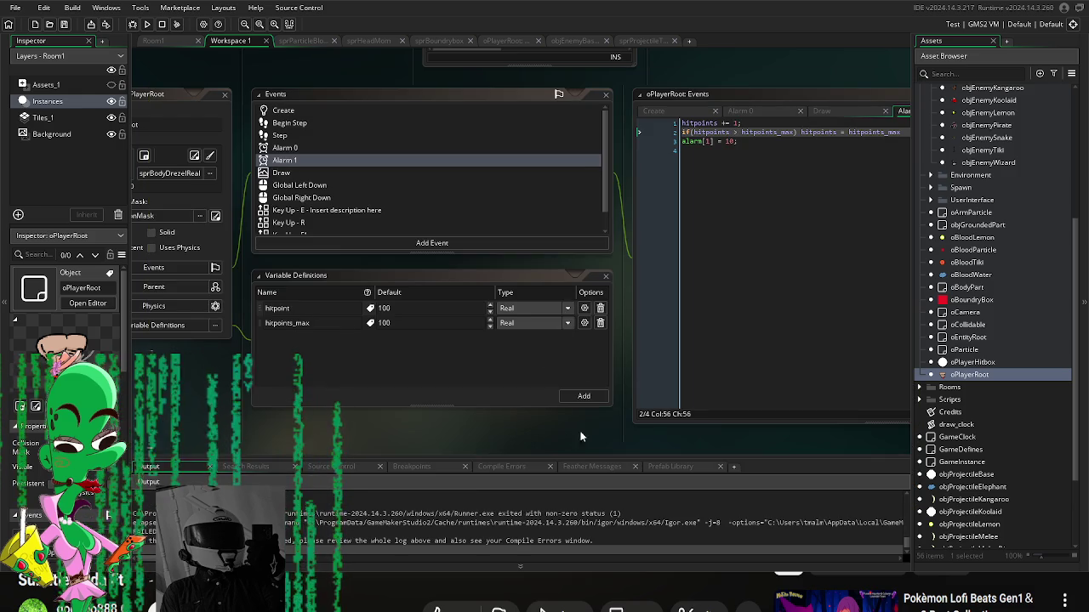
{"action": "mouse_move", "coordinate": [551, 437]}
{"action": "left_mouse_down"}
{"action": "mouse_move", "coordinate": [525, 436]}
{"action": "mouse_move", "coordinate": [587, 430]}
{"action": "mouse_move", "coordinate": [341, 439]}
{"action": "left_mouse_up"}
{"action": "left_click", "coordinate": [555, 118]}
{"action": "key", "text": "BackSpace"}
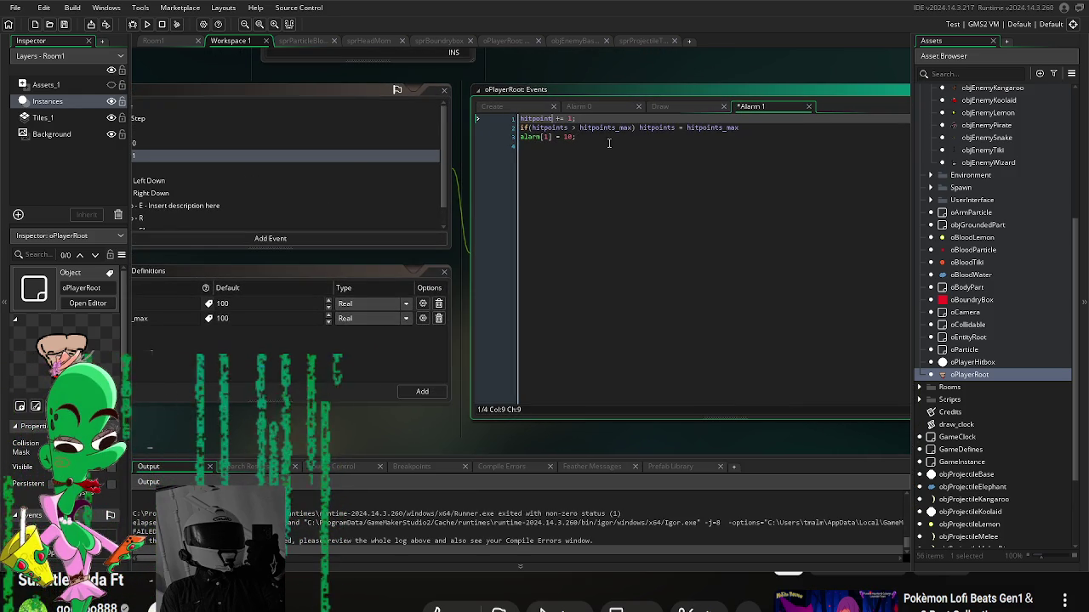
{"action": "left_click", "coordinate": [617, 127]}
{"action": "key", "text": "BackSpace"}
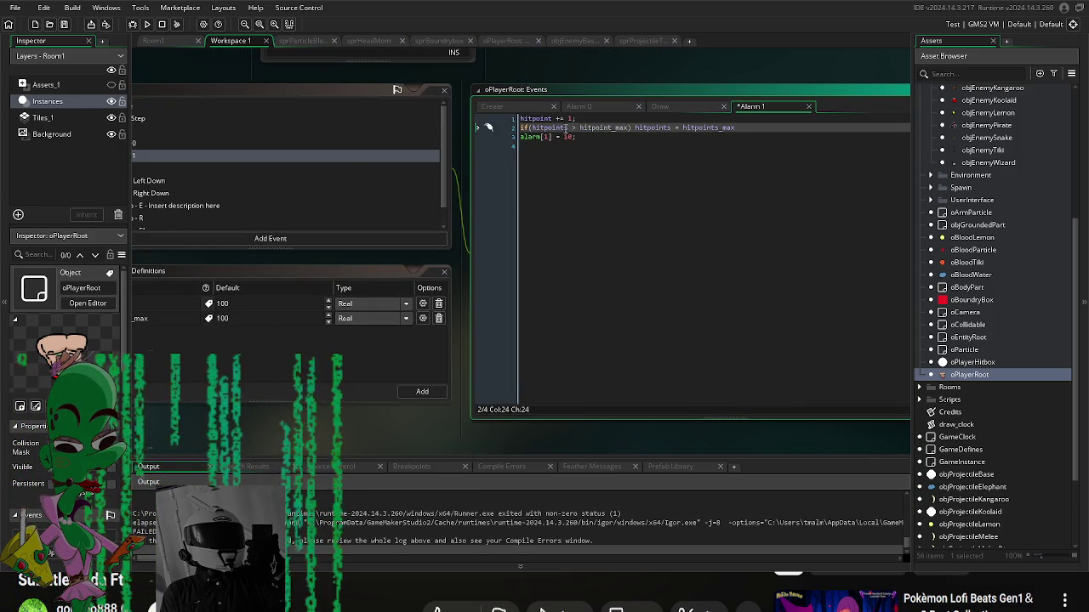
{"action": "left_click", "coordinate": [567, 128]}
{"action": "key", "text": "BackSpace"}
Step: Keep hitpoints_max intact, rename the assigned variable to hitpoint, and rerun the game
{"action": "mouse_move", "coordinate": [412, 424]}
{"action": "left_mouse_down"}
{"action": "mouse_move", "coordinate": [497, 429]}
{"action": "mouse_move", "coordinate": [466, 429]}
{"action": "left_mouse_up"}
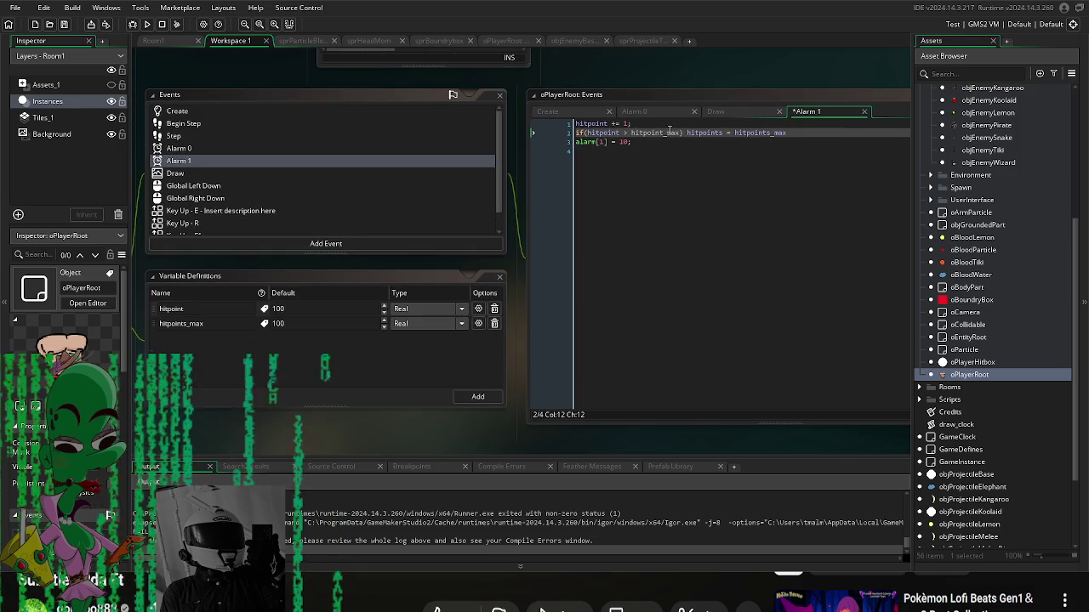
{"action": "left_click", "coordinate": [662, 132]}
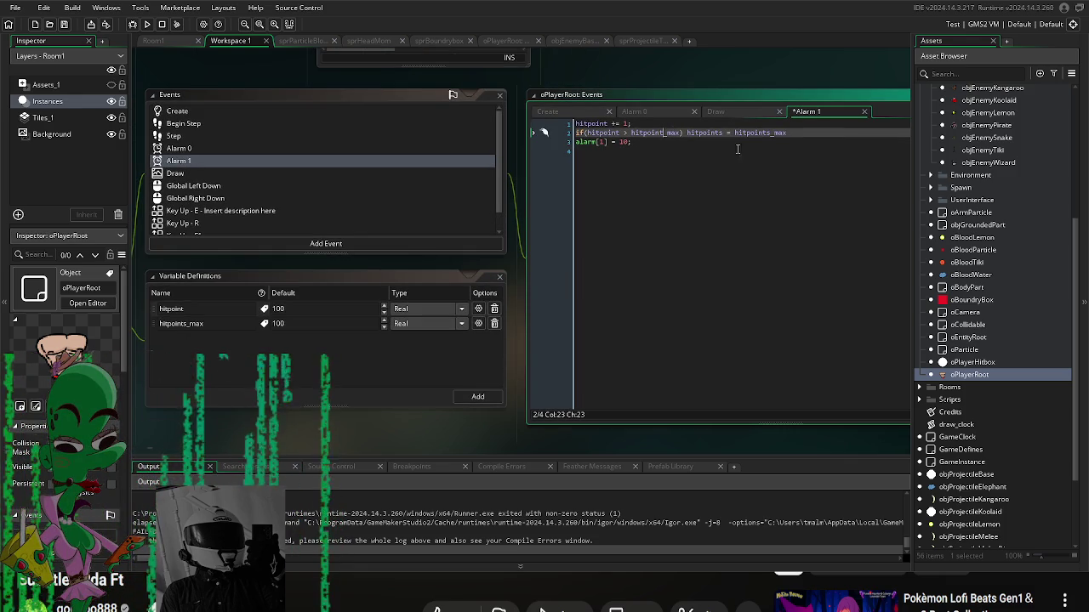
{"action": "type", "text": "s"}
{"action": "left_click", "coordinate": [725, 133]}
{"action": "key", "text": "BackSpace"}
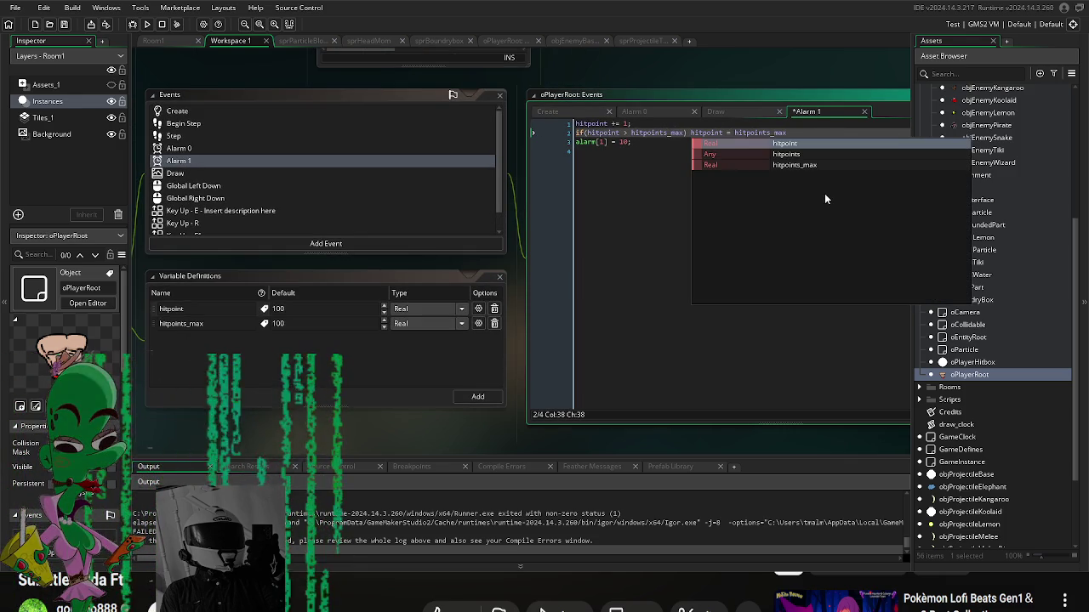
{"action": "key", "text": "F5"}
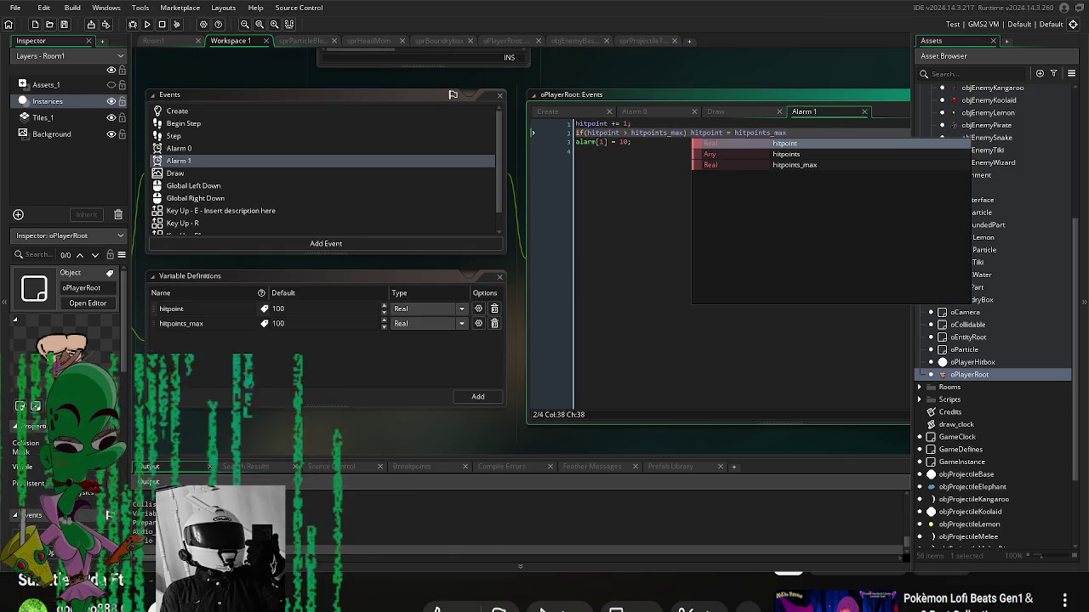
{"action": "key", "text": "Return"}
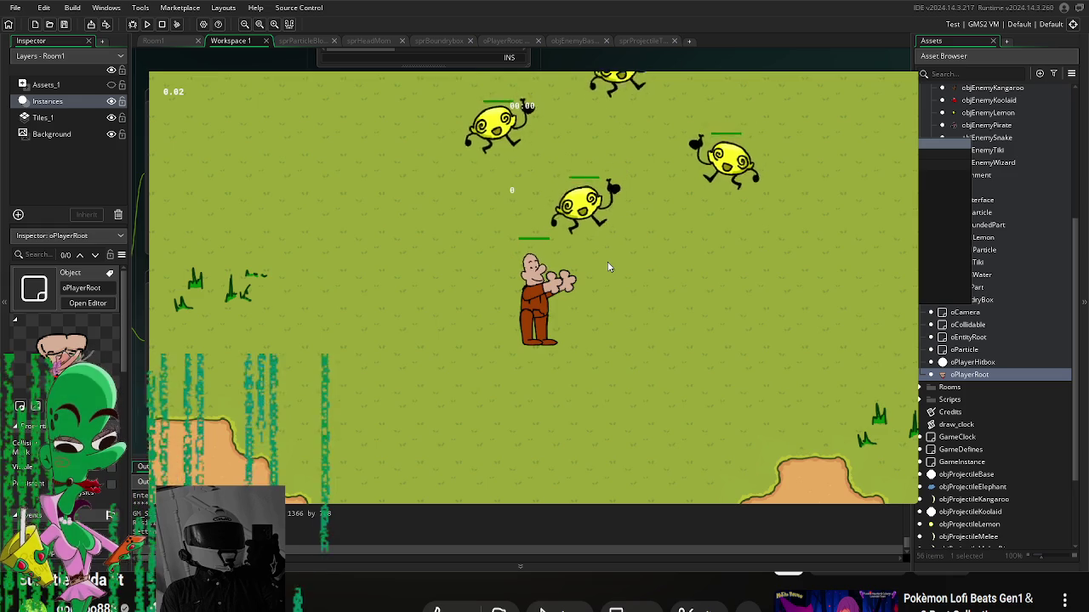
Step: Fight the lemon enemies while moving with WASD, then close the game and return to the code
{"action": "key", "text": "w"}
{"action": "key", "text": "a"}
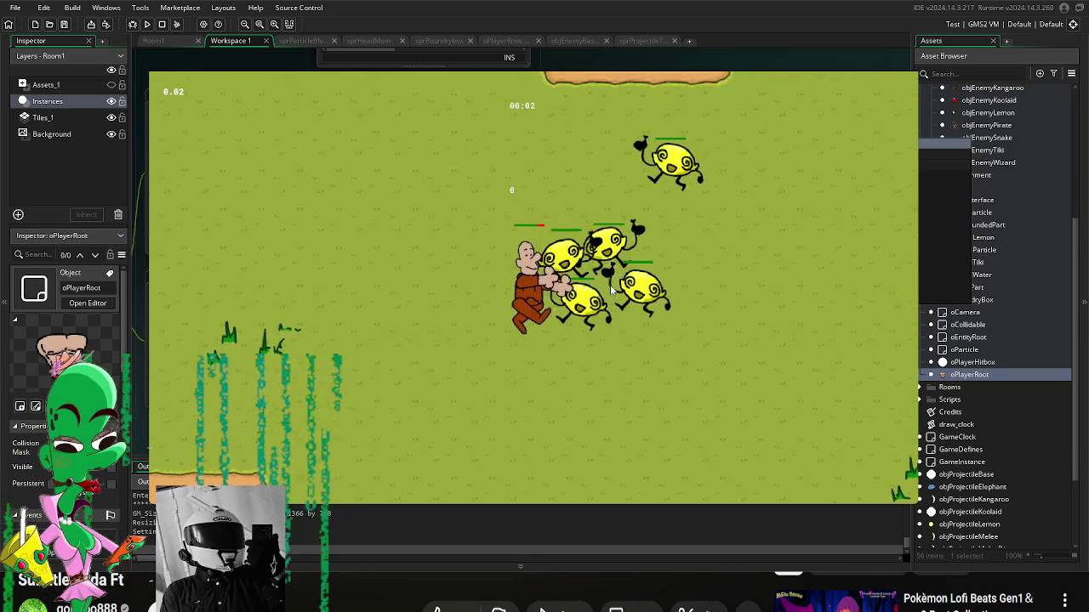
{"action": "key", "text": "a"}
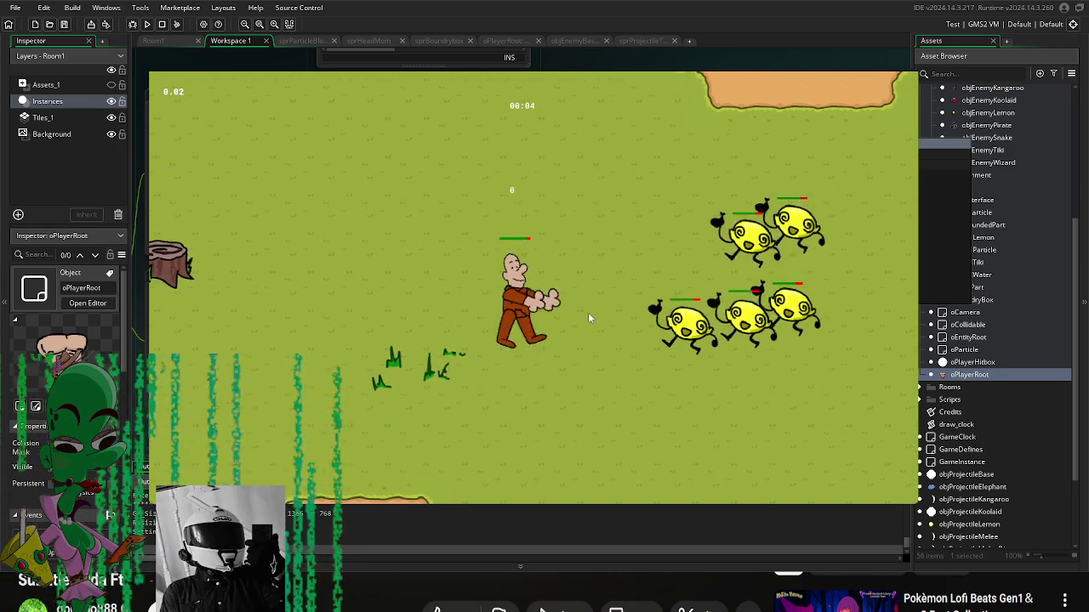
{"action": "key", "text": "a"}
{"action": "key", "text": "s"}
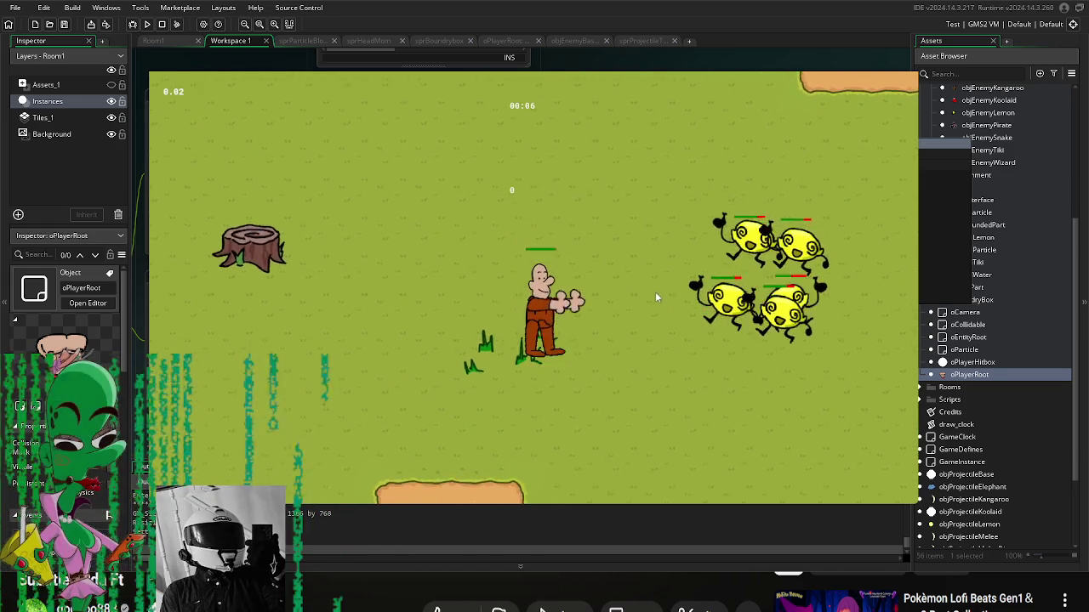
{"action": "key", "text": "d"}
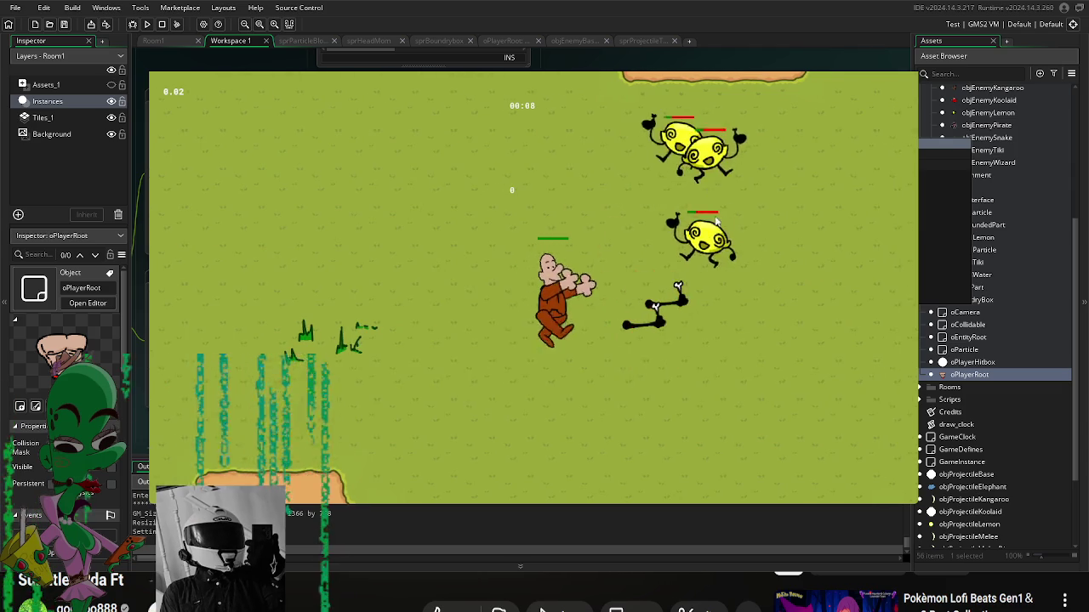
{"action": "key", "text": "w"}
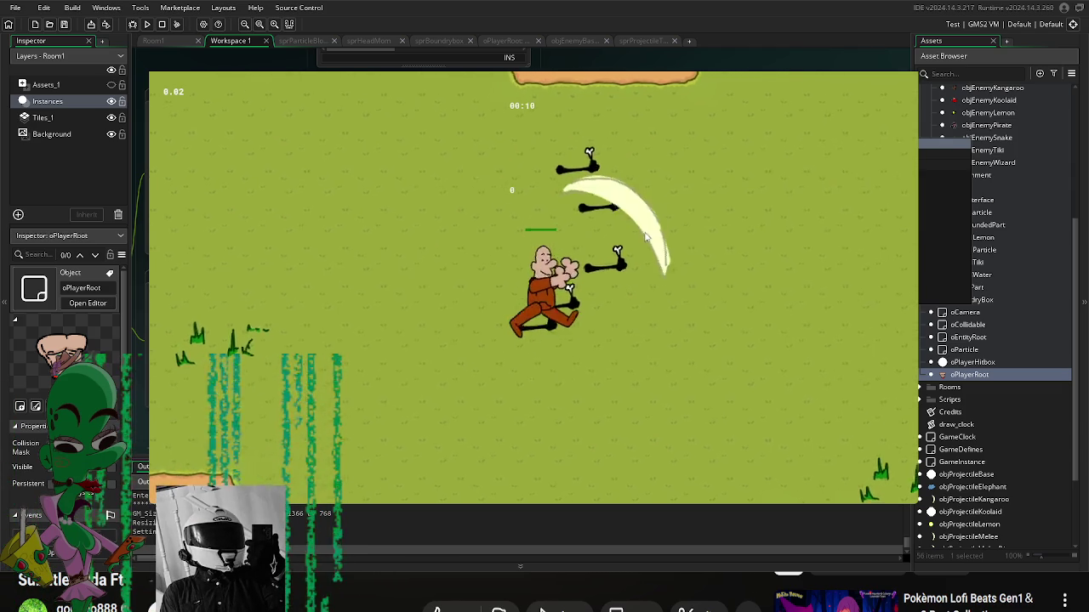
{"action": "key", "text": "a"}
{"action": "key", "text": "s"}
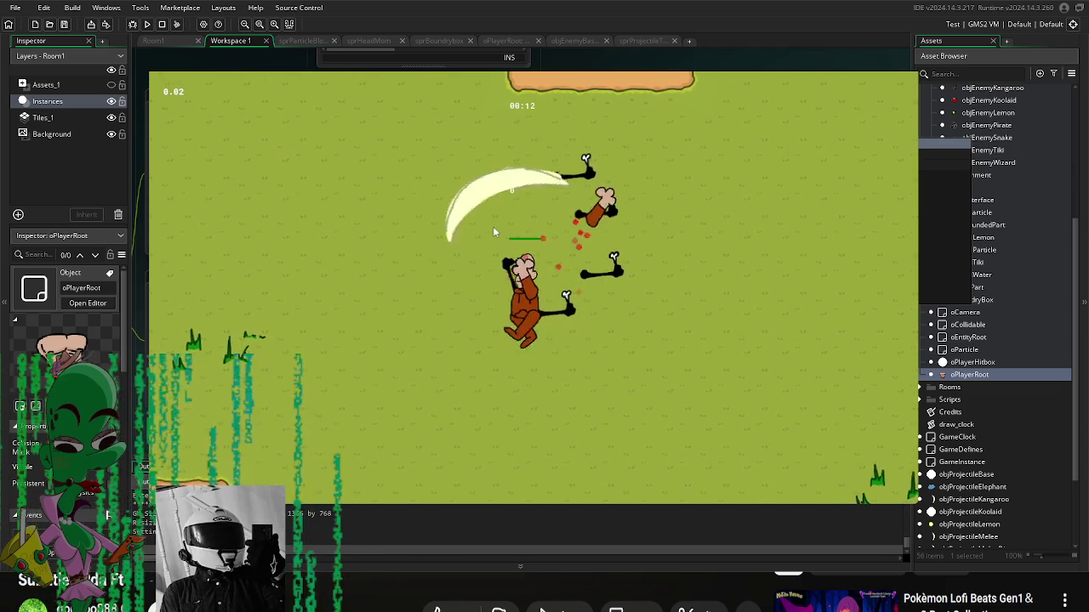
{"action": "key", "text": "a"}
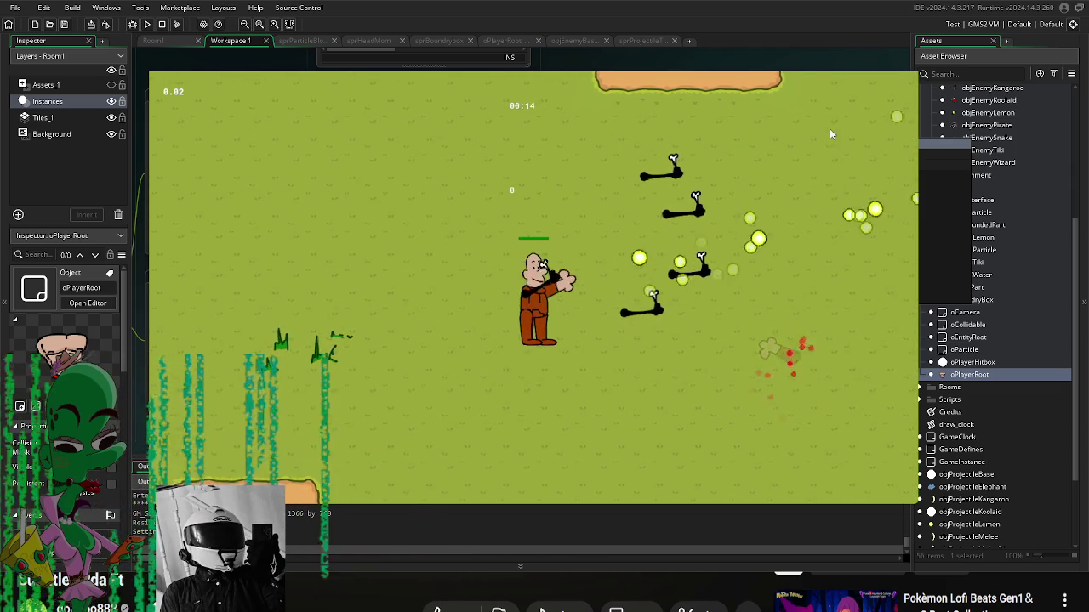
{"action": "key", "text": "Escape"}
{"action": "left_click", "coordinate": [612, 283]}
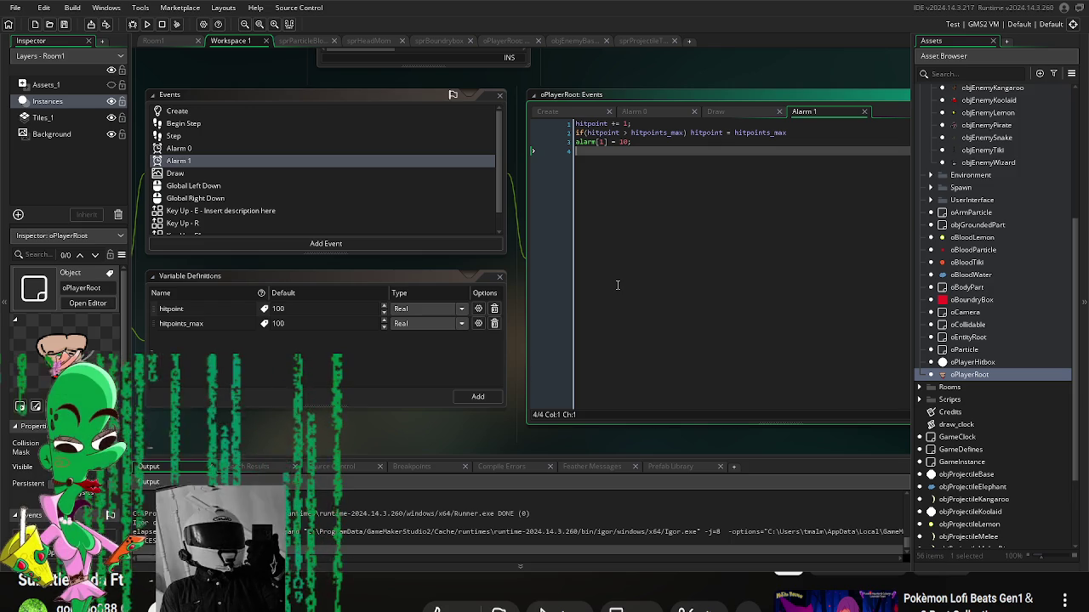
Step: Place the cursor at the alarm delay on Alarm 1's line 3 and relaunch the game
{"action": "left_click", "coordinate": [624, 142]}
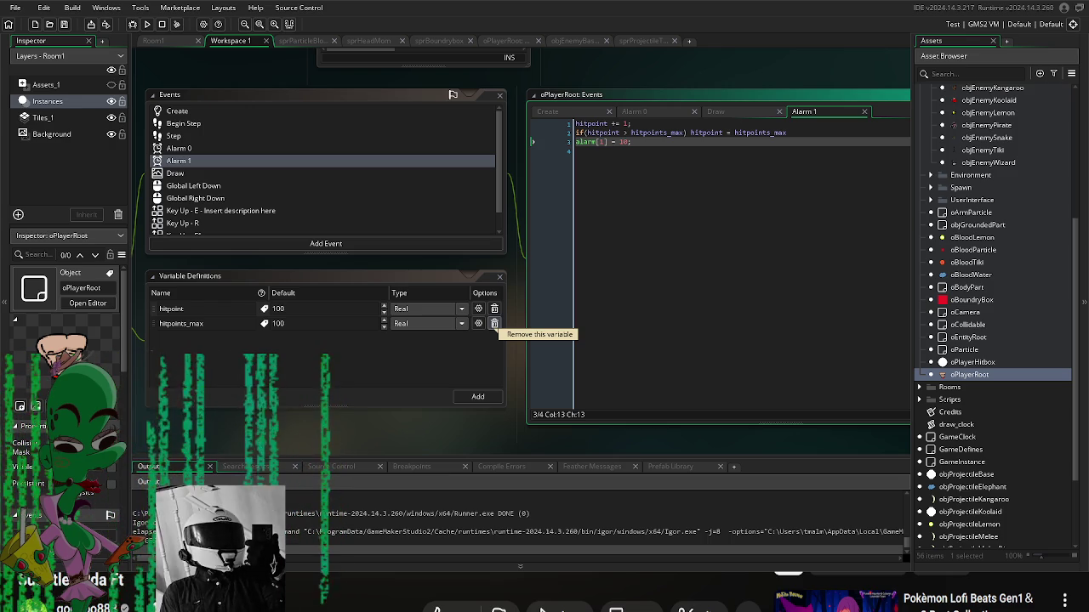
{"action": "left_click", "coordinate": [619, 141]}
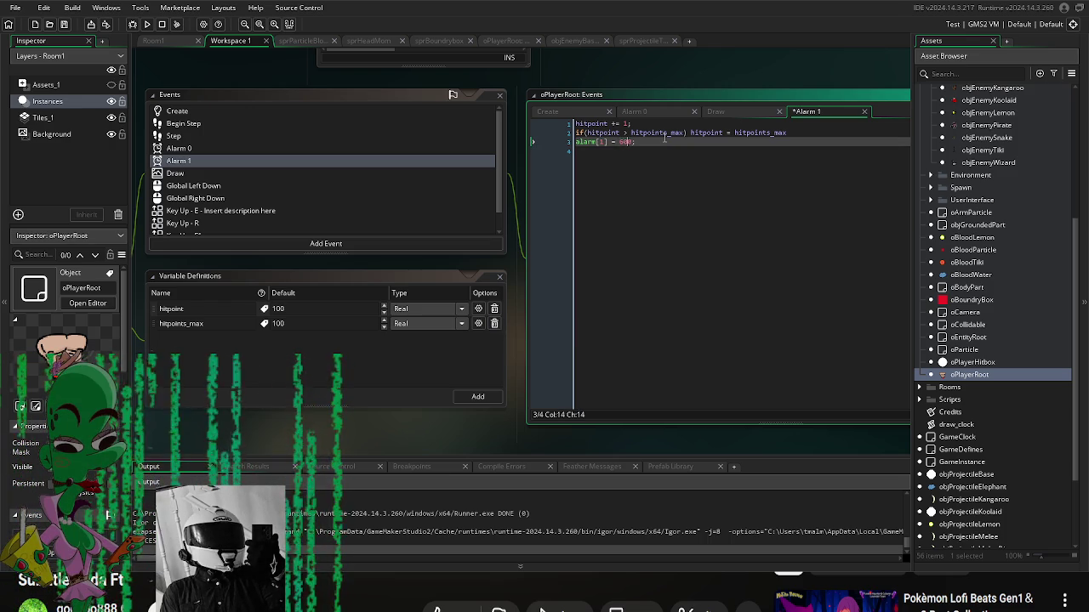
{"action": "key", "text": "F5"}
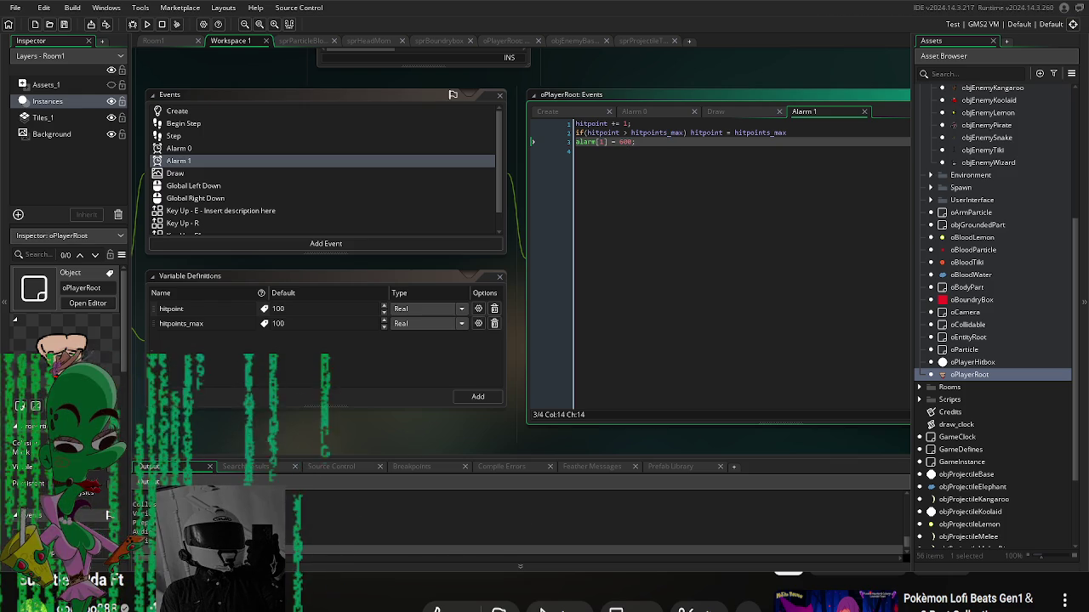
{"action": "key", "text": "Return"}
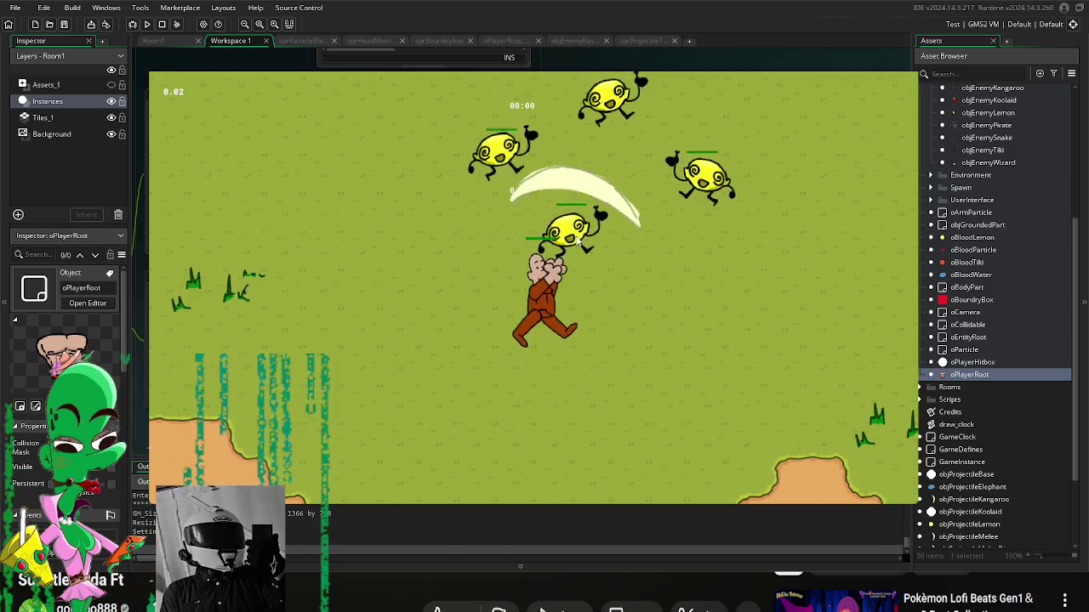
Step: Move around slashing at the lemon enemies, then close the game
{"action": "key", "text": "a"}
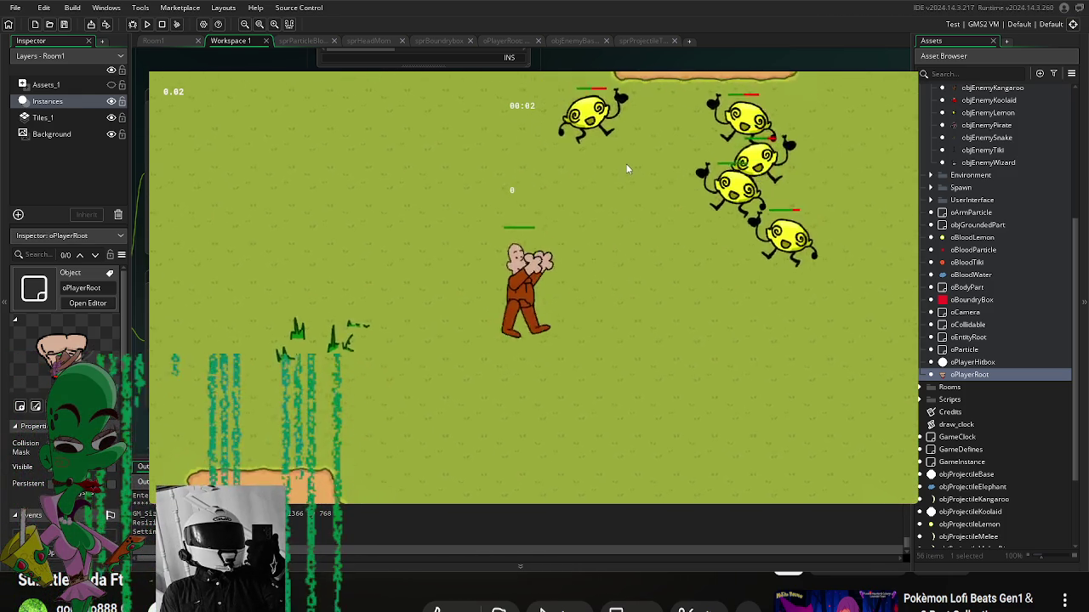
{"action": "left_click", "coordinate": [626, 164]}
{"action": "key", "text": "d"}
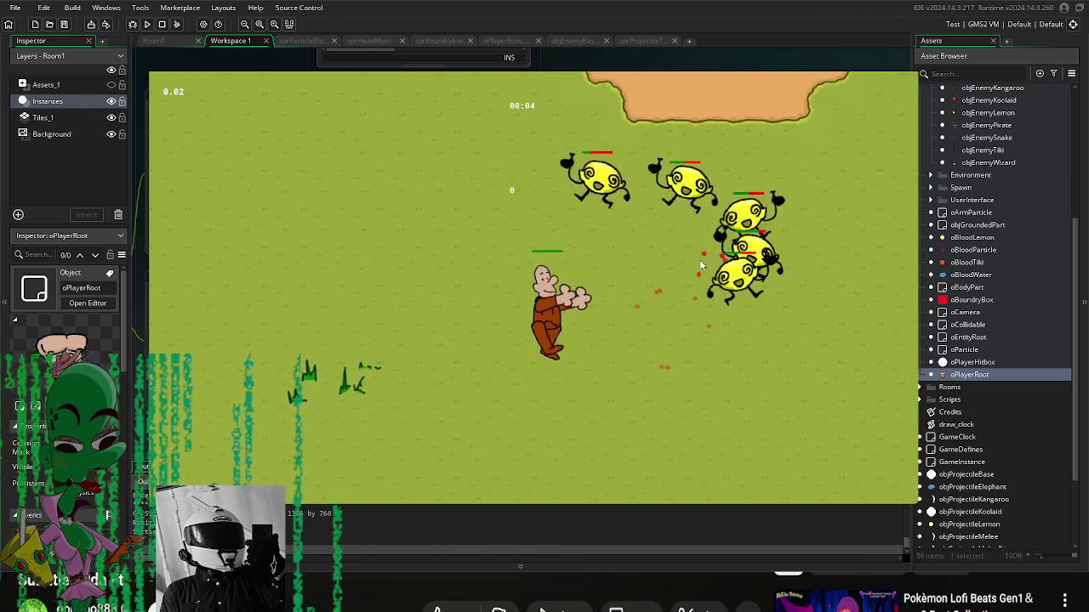
{"action": "left_click", "coordinate": [607, 165]}
{"action": "key", "text": "w"}
{"action": "left_click", "coordinate": [719, 174]}
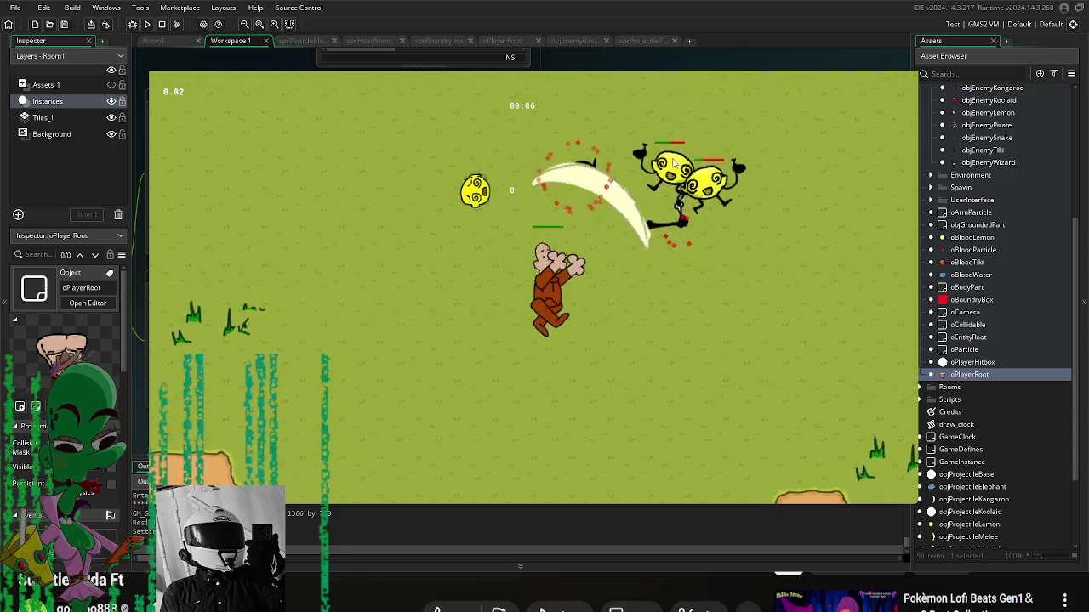
{"action": "key", "text": "Escape"}
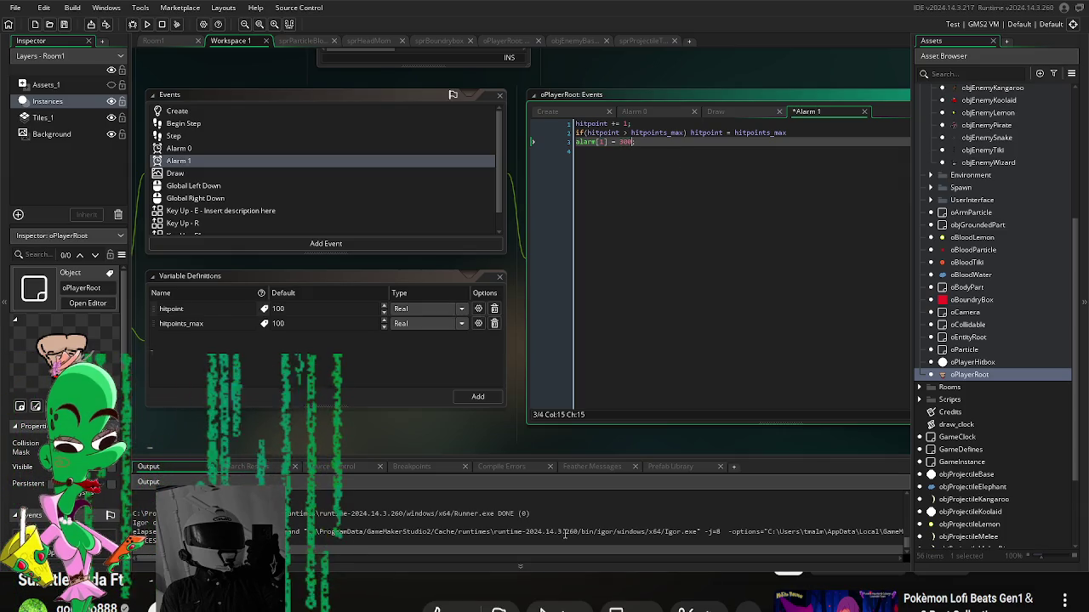
Step: Complete the 'alarm[1] = 300;' line, relaunch the game, and walk the player left
{"action": "type", "text": ";"}
{"action": "key", "text": "Return"}
{"action": "key", "text": "F5"}
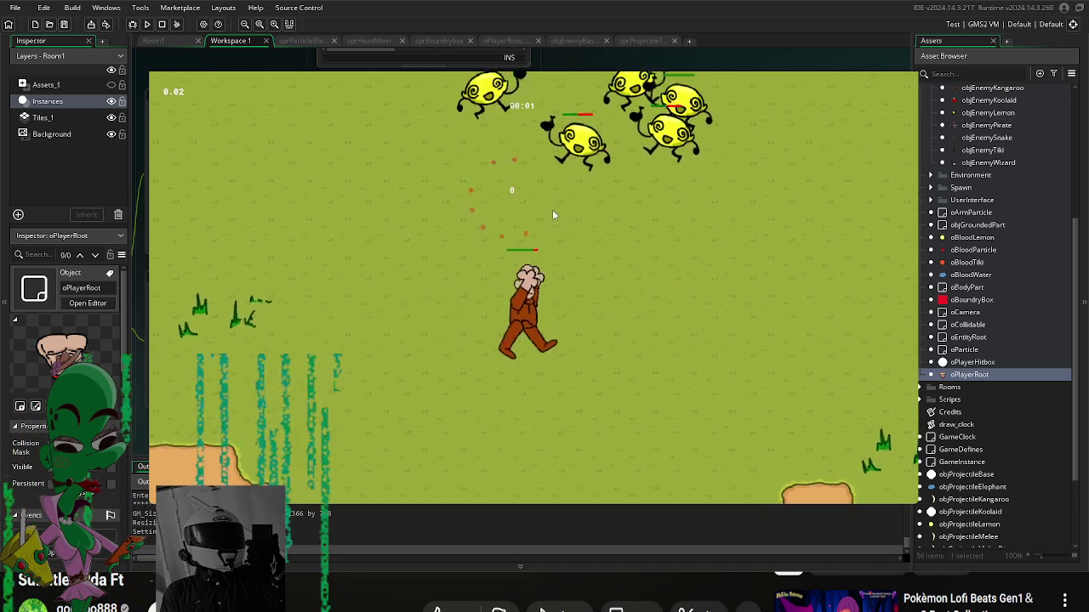
{"action": "key", "text": "a"}
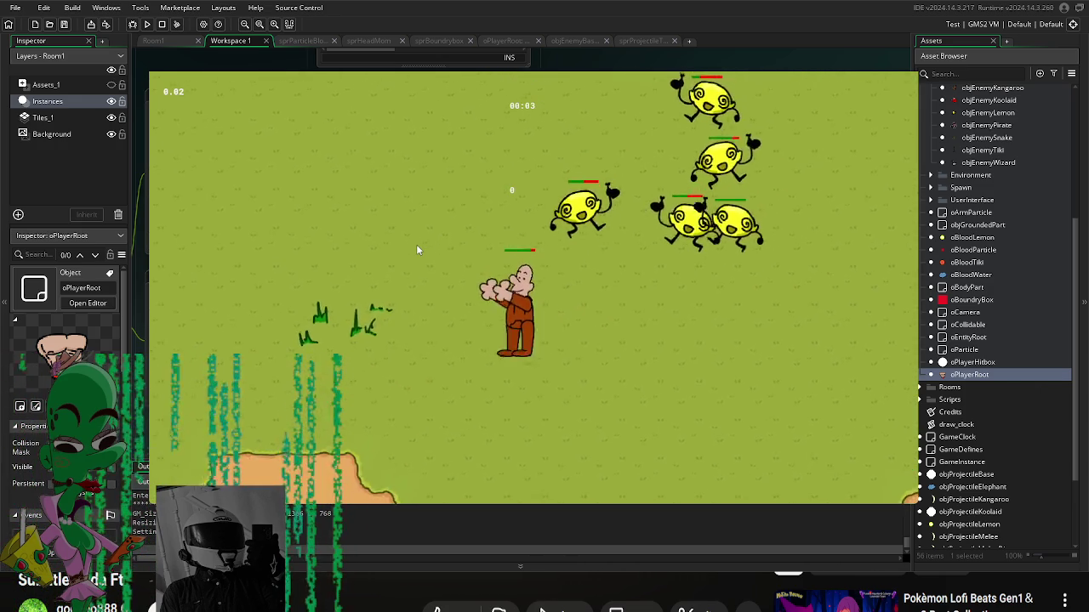
{"action": "key", "text": "a"}
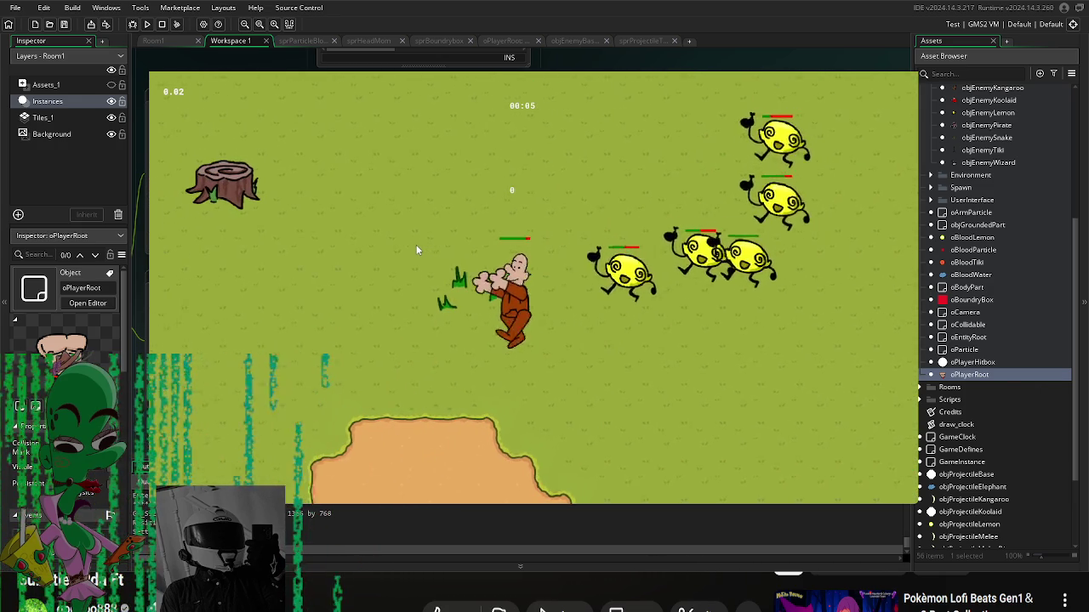
{"action": "key", "text": "a"}
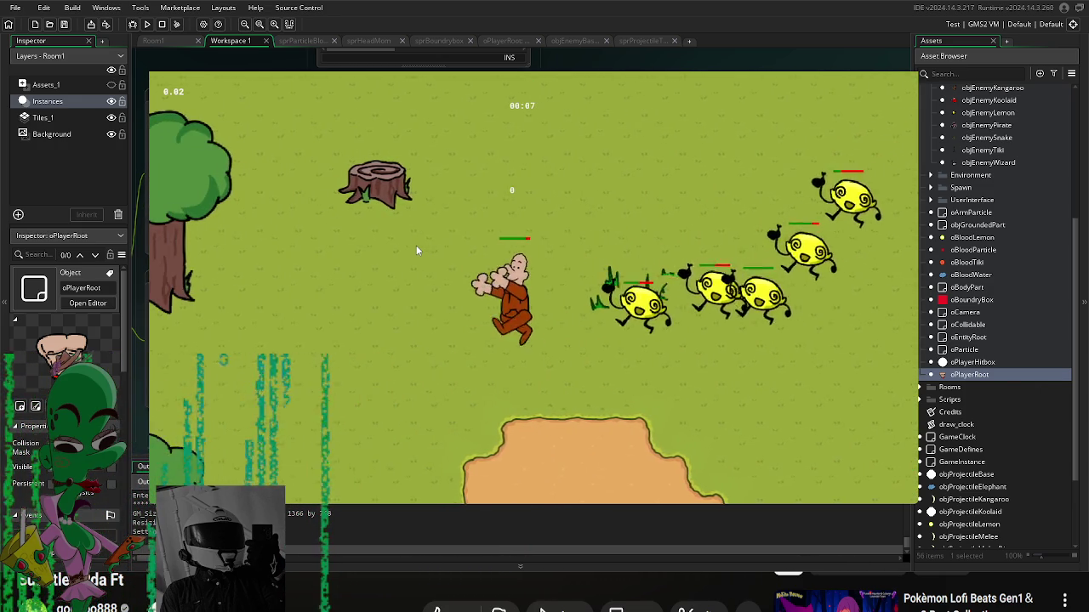
{"action": "key", "text": "a"}
Step: Steer toward the enemies, slash them, and quit the game
{"action": "key", "text": "w"}
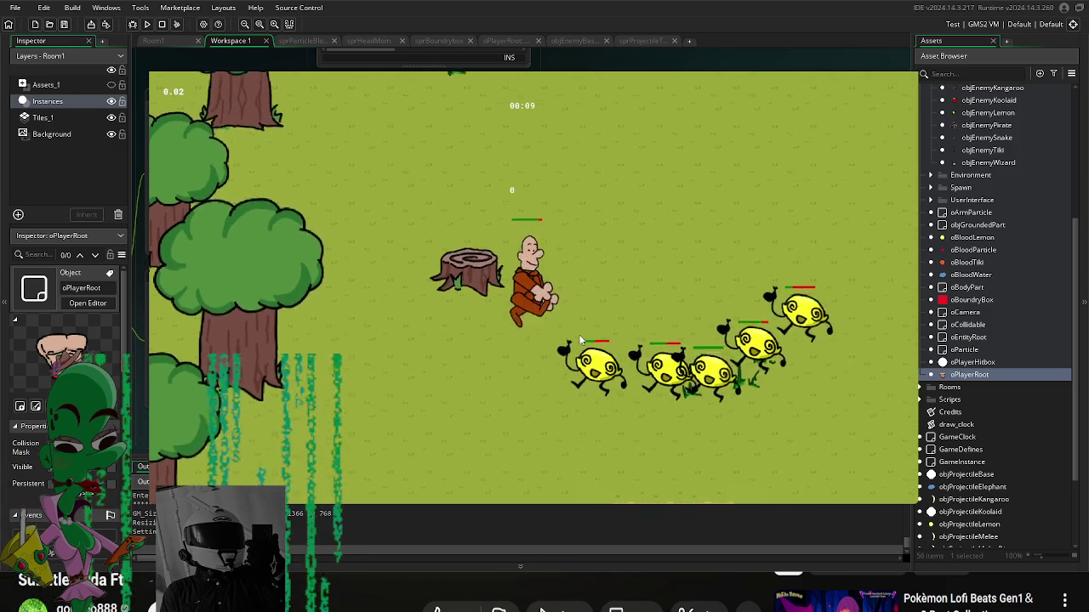
{"action": "key", "text": "w"}
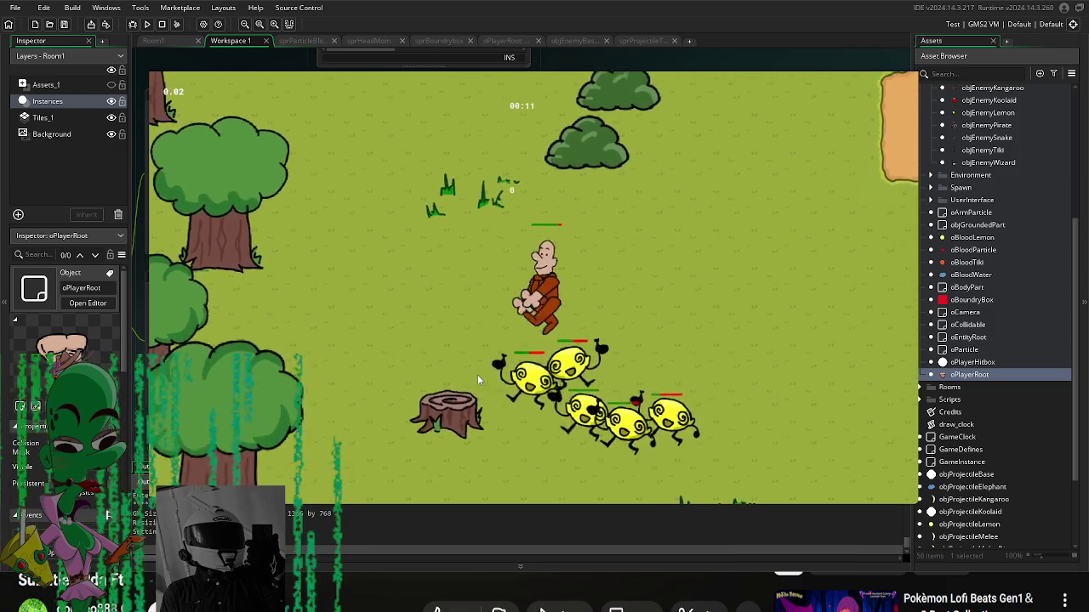
{"action": "key", "text": "w"}
{"action": "key", "text": "d"}
{"action": "left_click", "coordinate": [537, 380]}
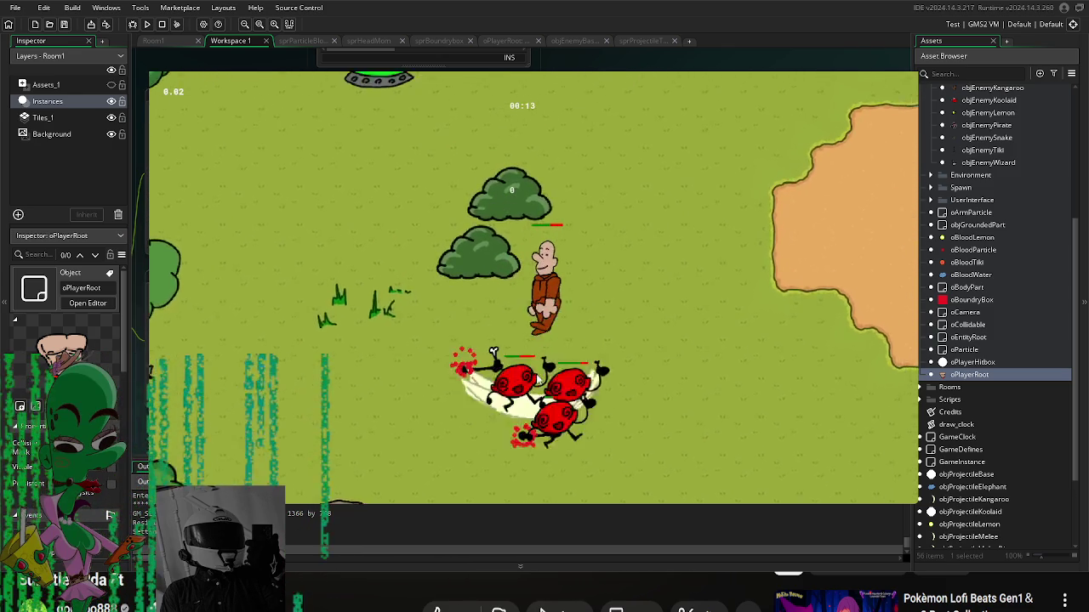
{"action": "key", "text": "d"}
{"action": "left_click", "coordinate": [510, 413]}
{"action": "key", "text": "s"}
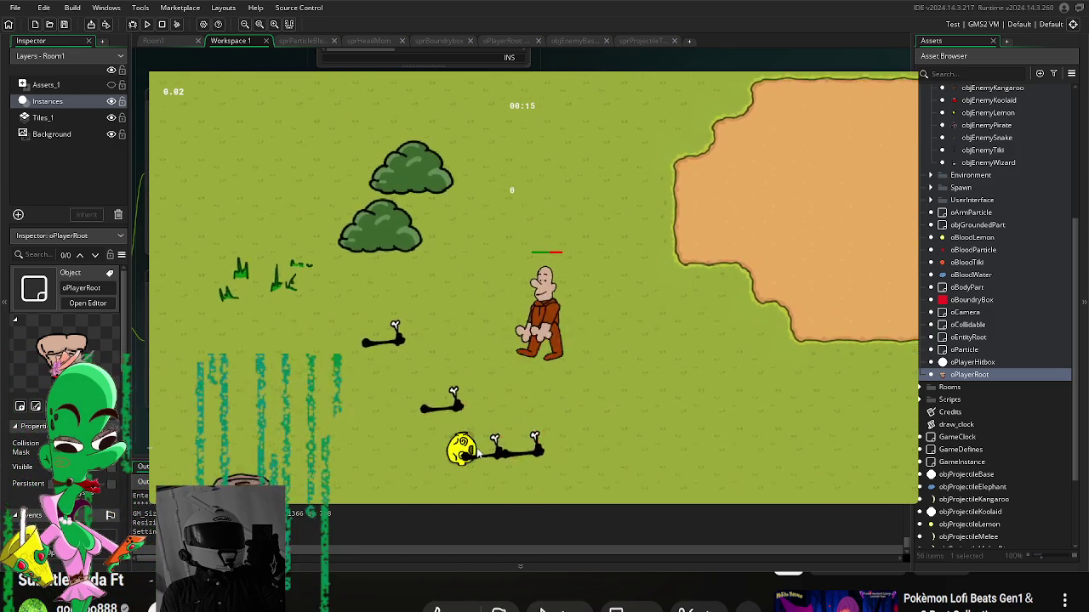
{"action": "key", "text": "d"}
{"action": "key", "text": "Escape"}
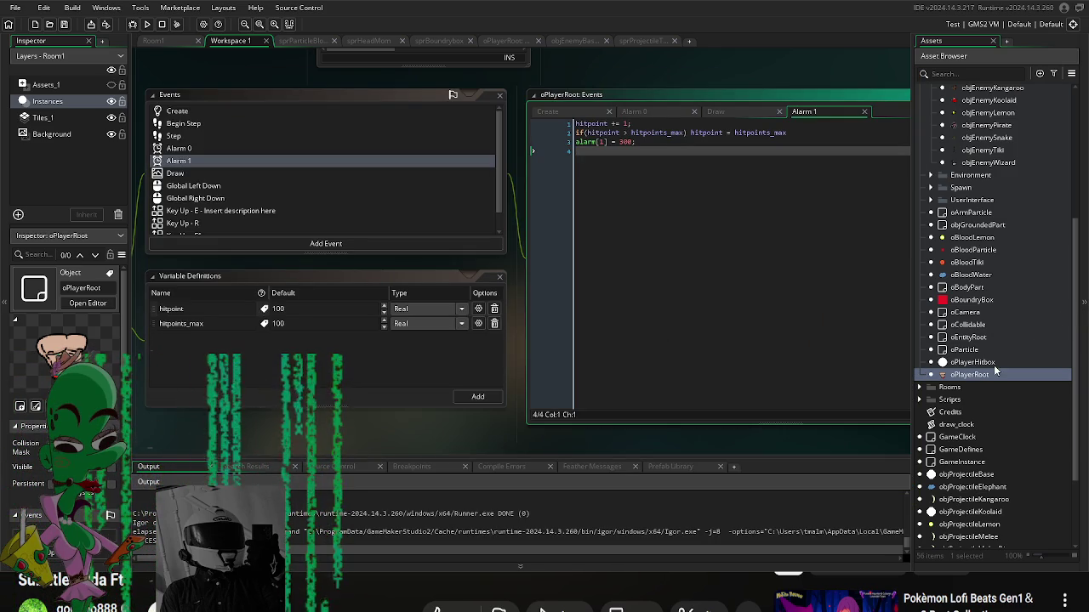
{"action": "scroll", "coordinate": [220, 202], "scroll_direction": "down", "scroll_amount": 1}
{"action": "double_click", "coordinate": [234, 187]}
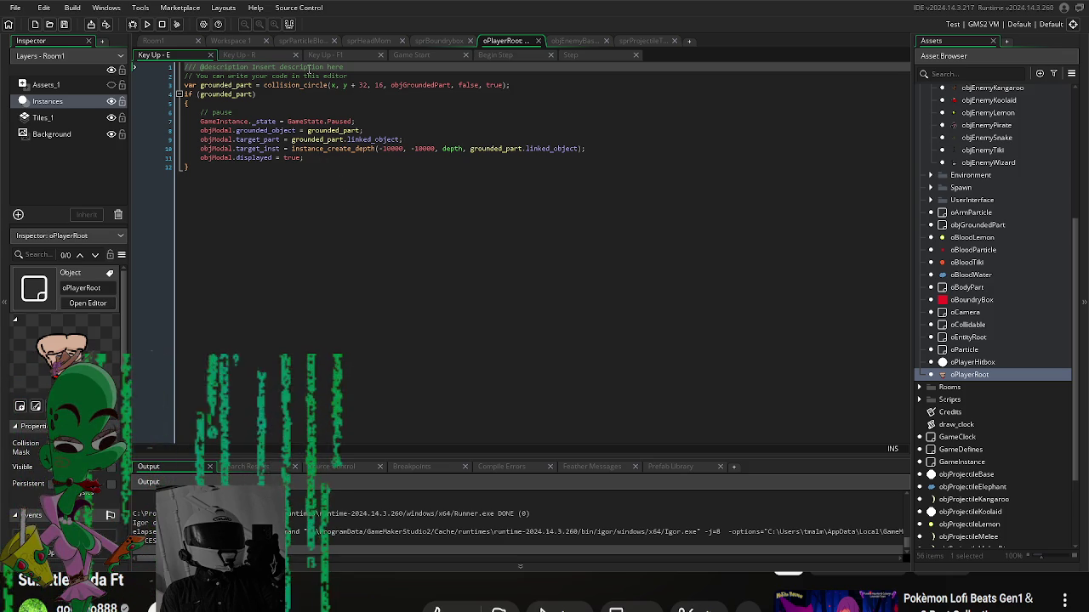
{"action": "left_click", "coordinate": [266, 58]}
{"action": "left_click", "coordinate": [194, 58]}
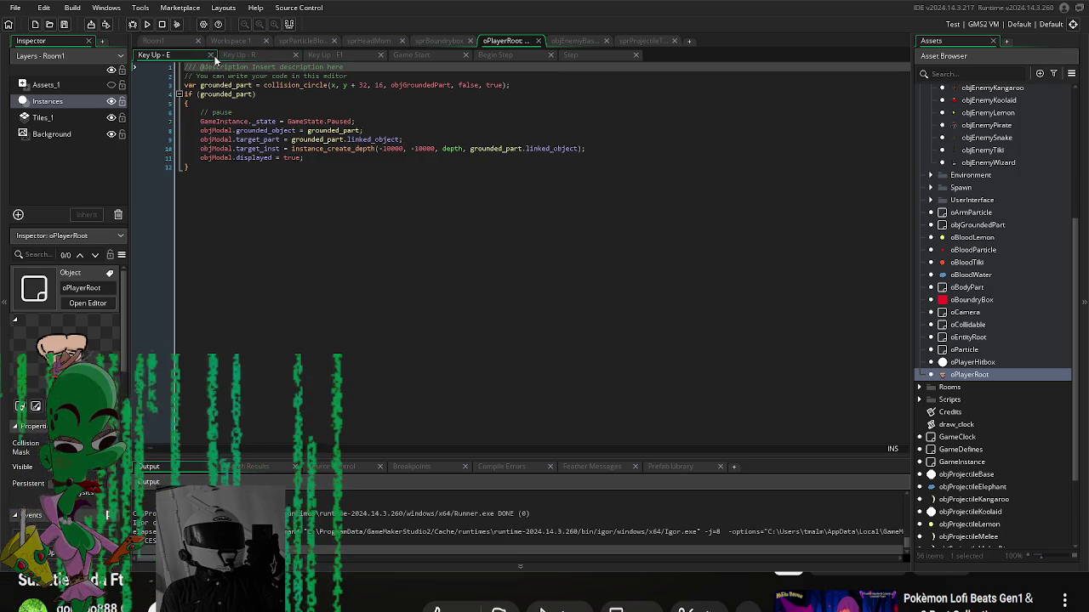
{"action": "left_click", "coordinate": [210, 56]}
{"action": "left_click", "coordinate": [210, 56]}
{"action": "left_click", "coordinate": [210, 55]}
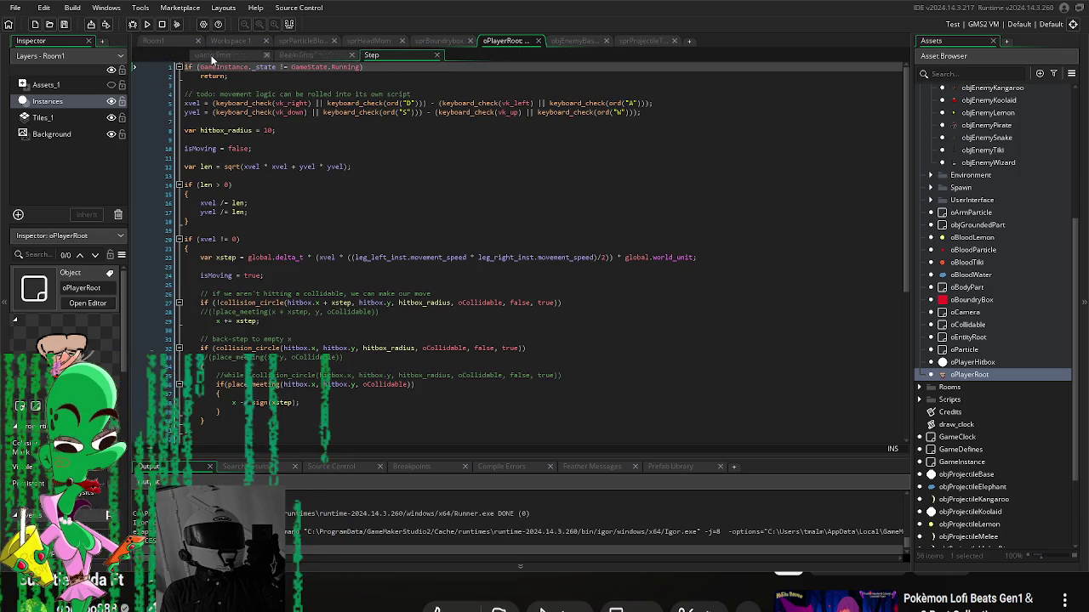
{"action": "left_click", "coordinate": [210, 56]}
{"action": "left_click", "coordinate": [210, 55]}
{"action": "left_click", "coordinate": [210, 55]}
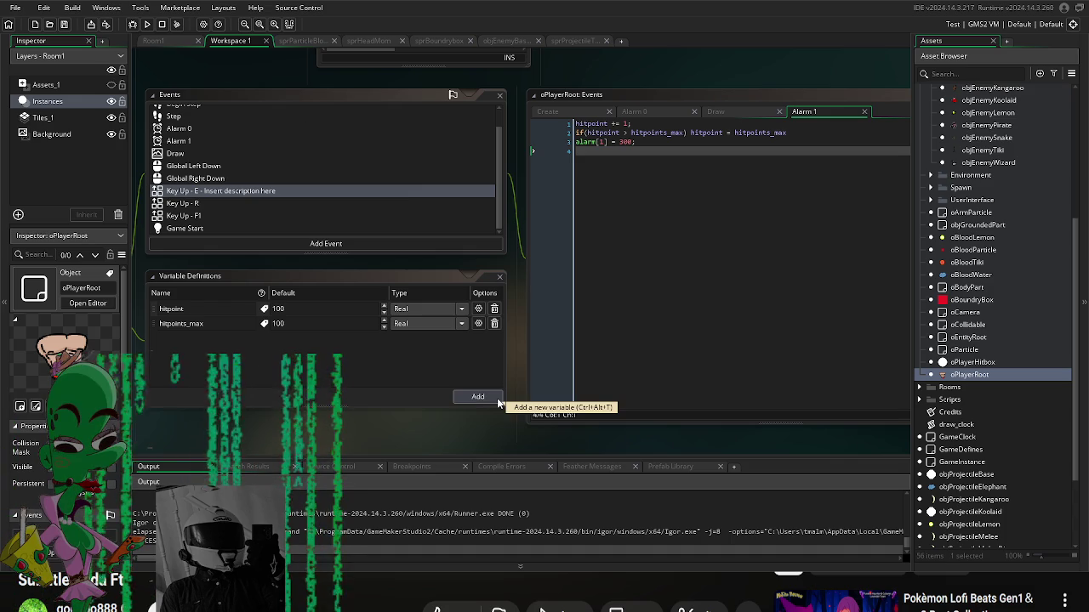
Step: Open objProjectileSnake to check damage 15, projectile_speed 10, pierce 10 and knockback -1
{"action": "left_click_drag", "start_coordinate": [506, 432], "coordinate": [740, 428]}
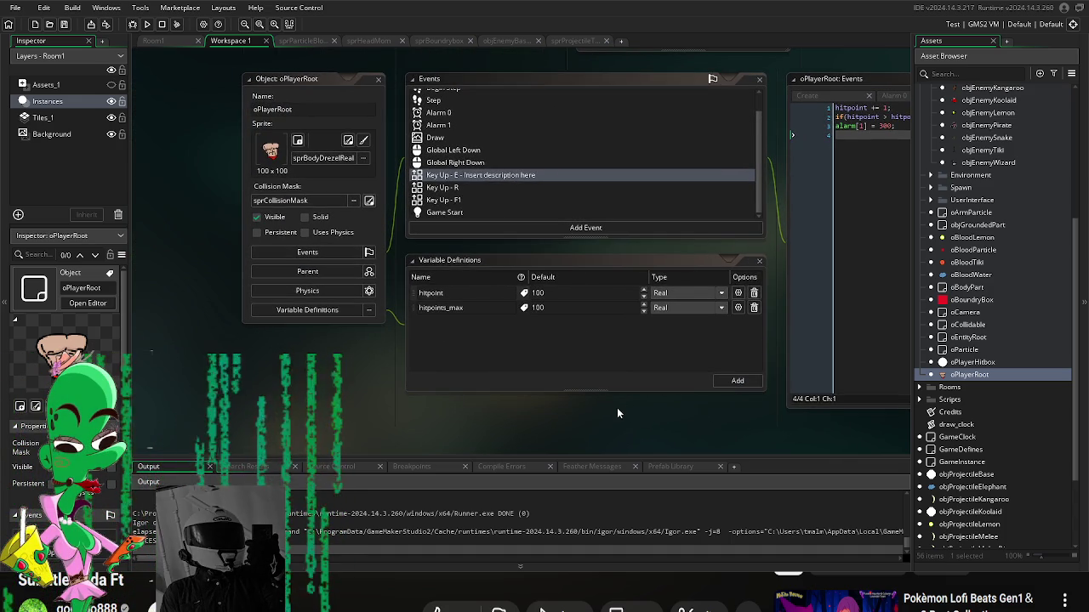
{"action": "left_click_drag", "start_coordinate": [617, 413], "coordinate": [576, 417]}
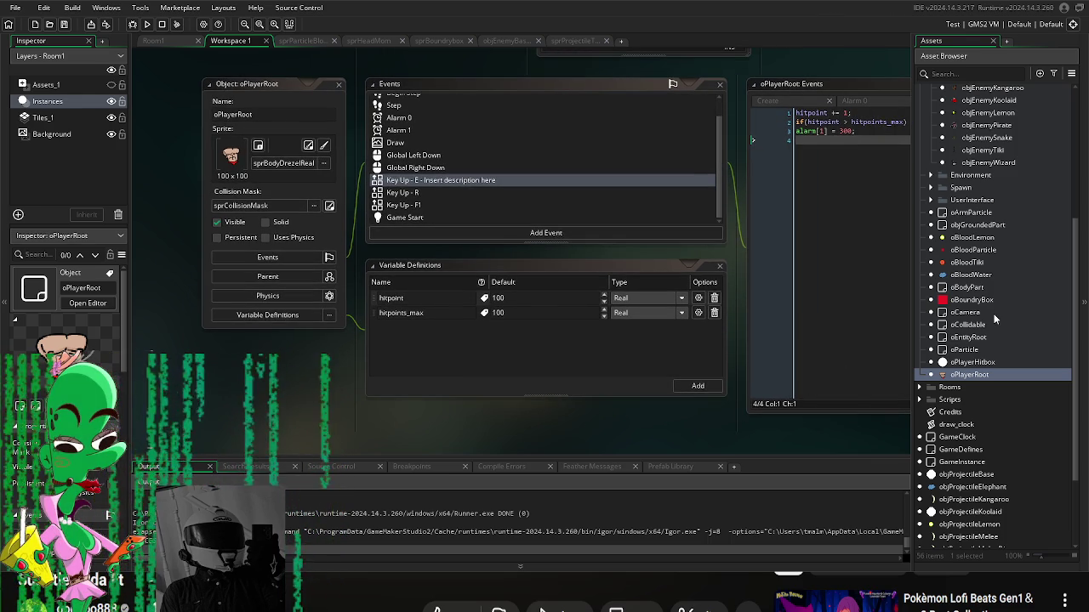
{"action": "left_click_drag", "start_coordinate": [713, 406], "coordinate": [576, 408]}
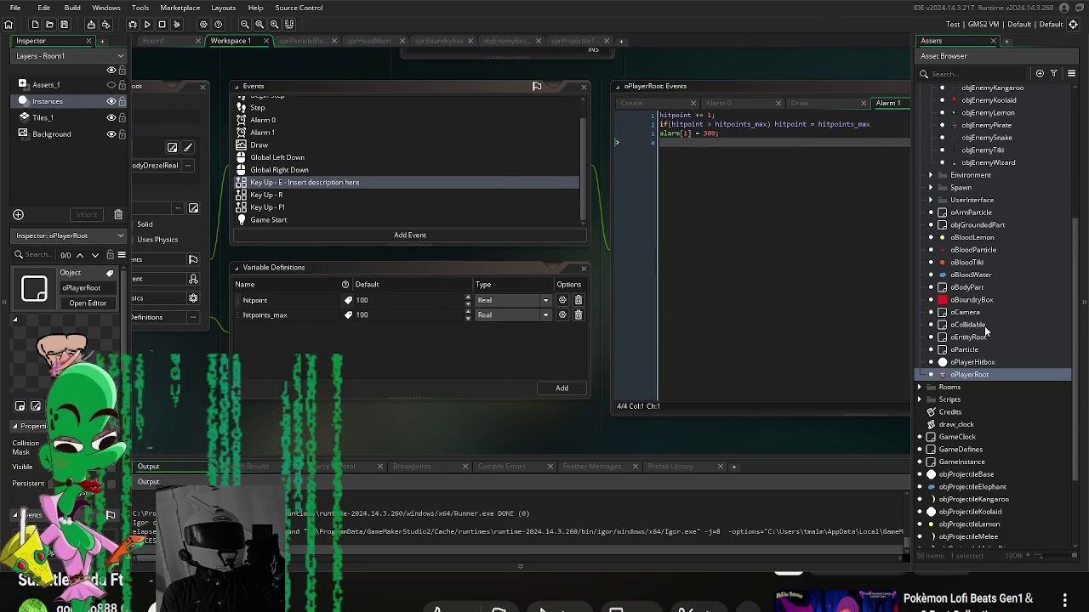
{"action": "scroll", "coordinate": [990, 457], "scroll_direction": "down", "scroll_amount": 3}
{"action": "double_click", "coordinate": [970, 490]}
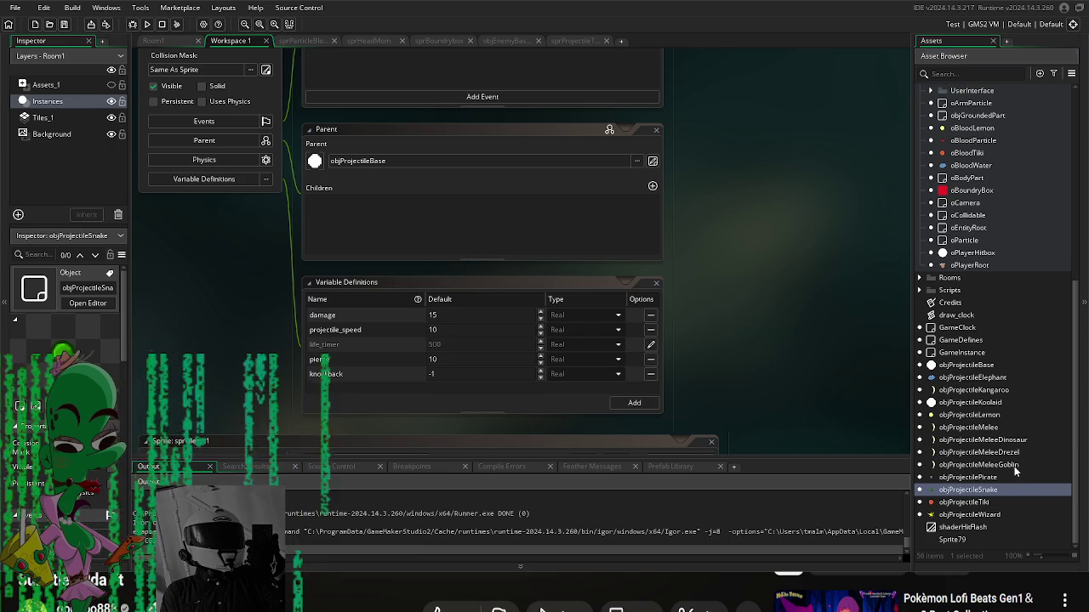
Step: Set objProjectileMeleeGoblin's damage value to 15
{"action": "double_click", "coordinate": [1014, 466]}
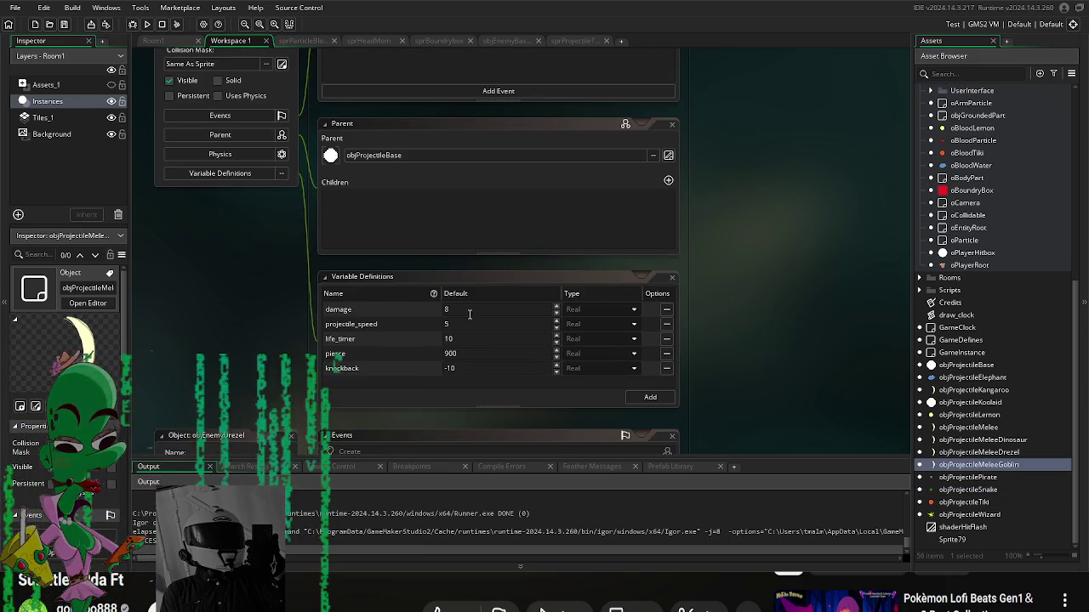
{"action": "left_click", "coordinate": [468, 314]}
{"action": "type", "text": "20"}
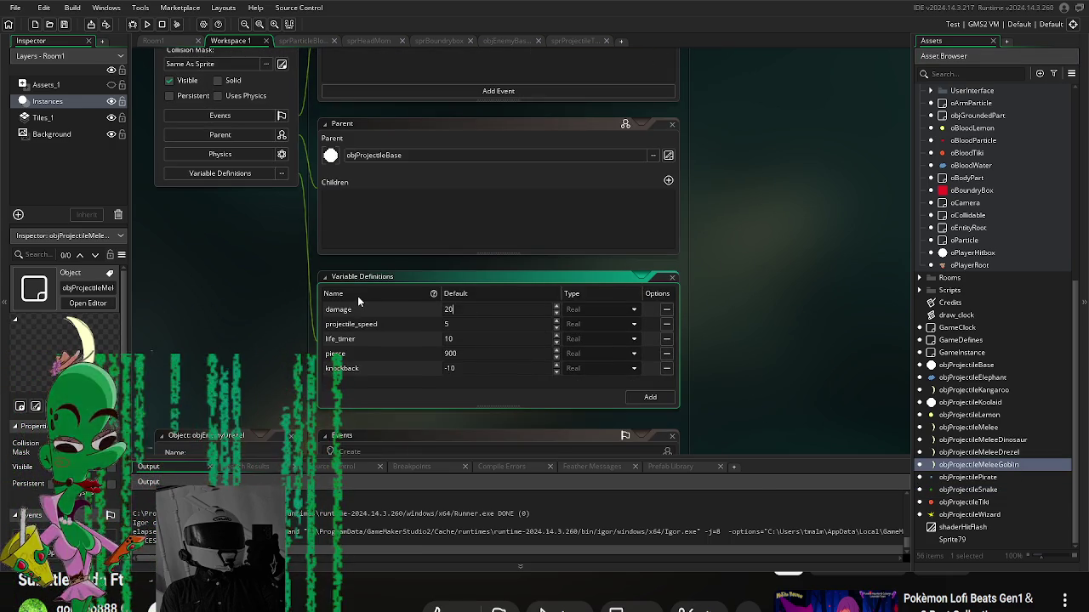
{"action": "key", "text": "BackSpace"}
{"action": "key", "text": "BackSpace"}
{"action": "type", "text": "15"}
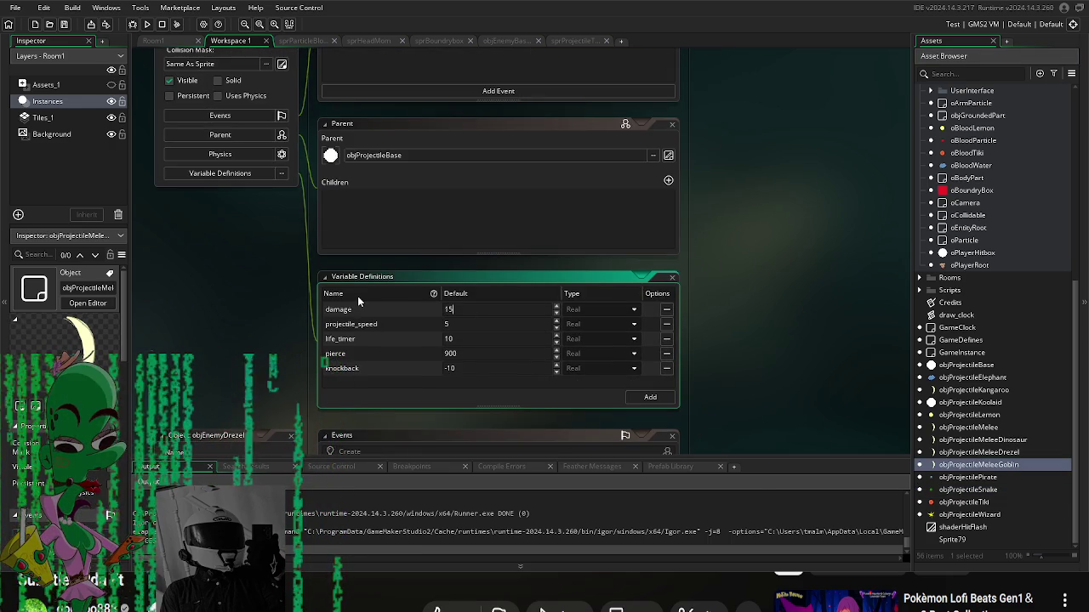
{"action": "left_click", "coordinate": [740, 334]}
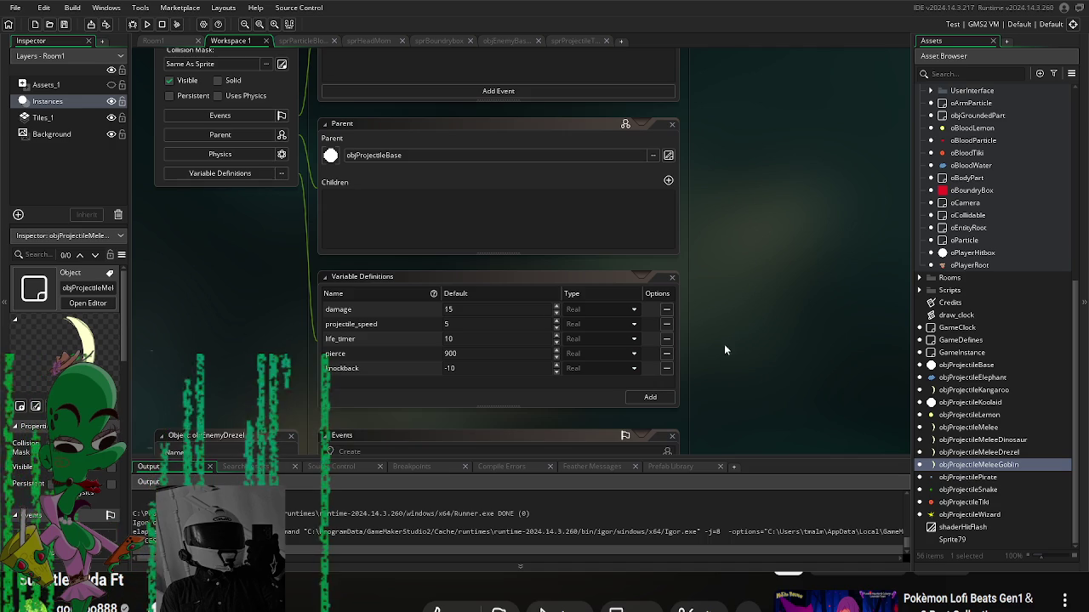
Step: Open objProjectileElephant and objProjectileKangaroo to review the kangaroo projectile's damage
{"action": "double_click", "coordinate": [1005, 381]}
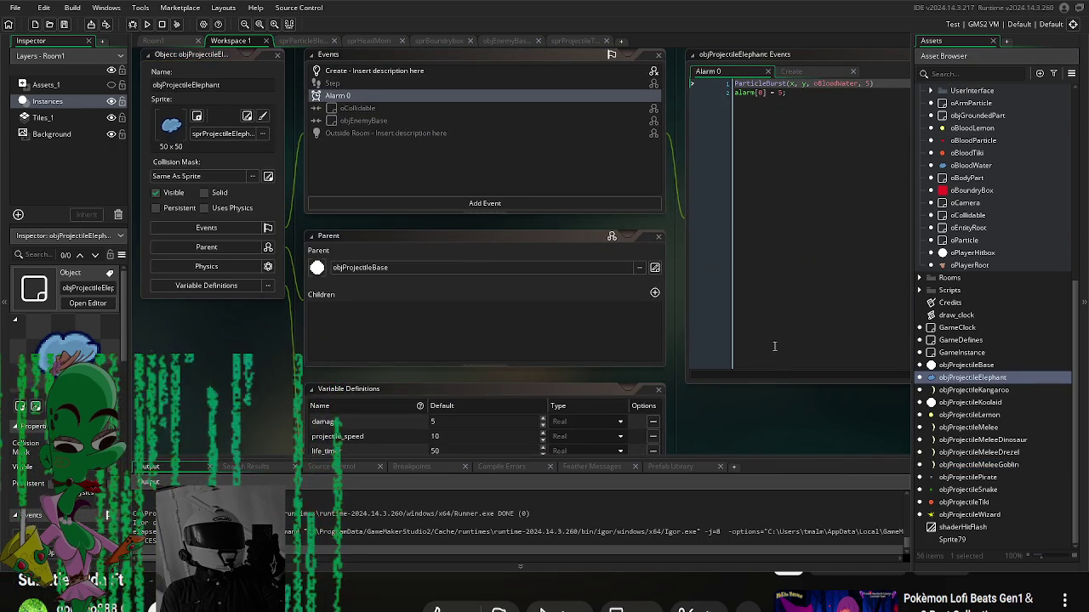
{"action": "scroll", "coordinate": [725, 257], "scroll_direction": "down", "scroll_amount": 3}
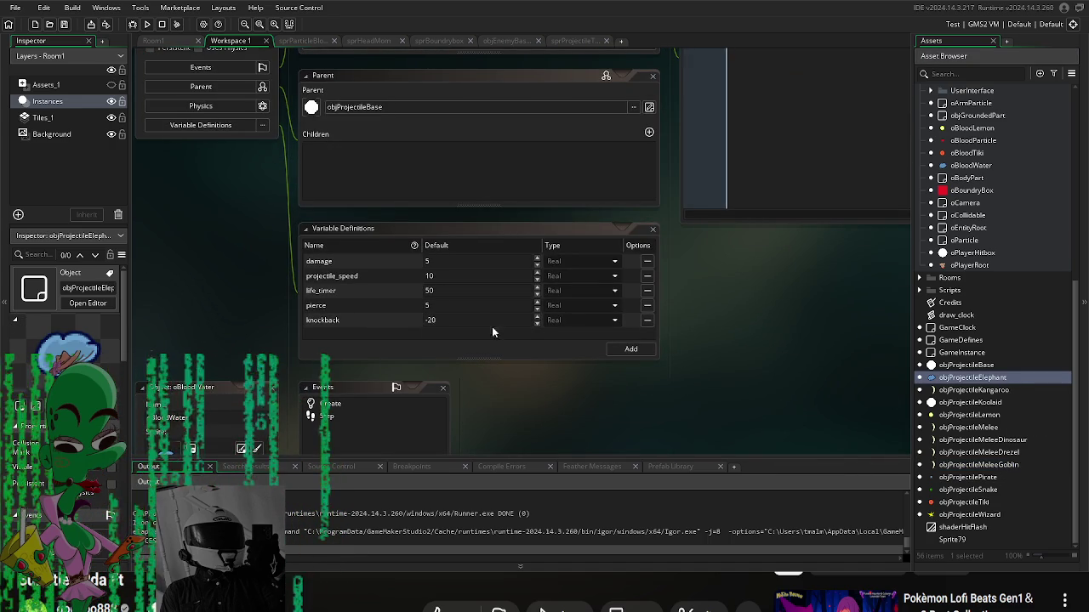
{"action": "double_click", "coordinate": [1002, 391]}
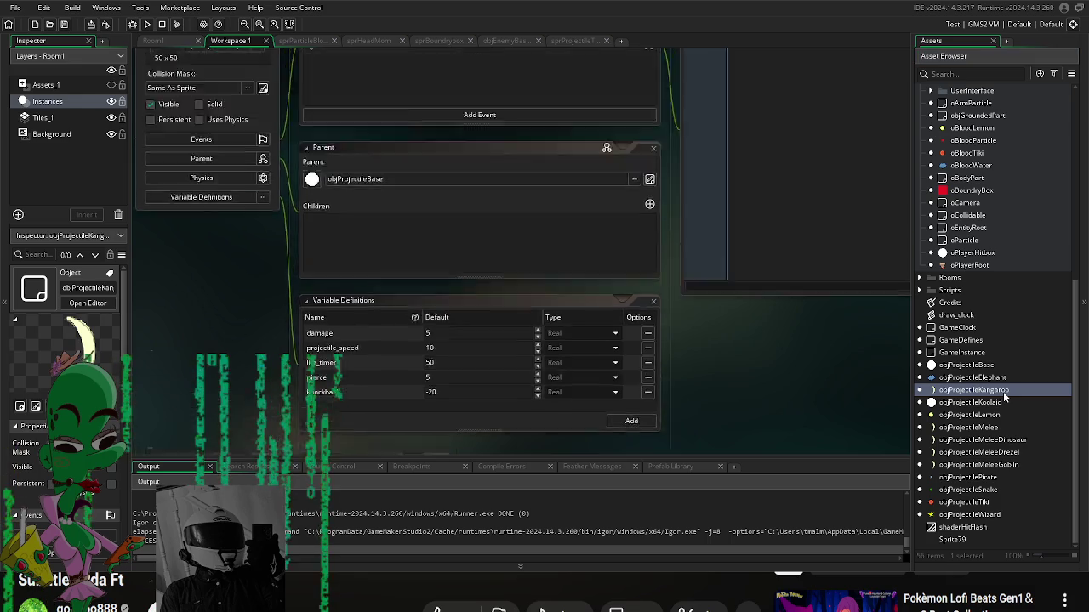
{"action": "left_click_drag", "start_coordinate": [756, 438], "coordinate": [781, 311]}
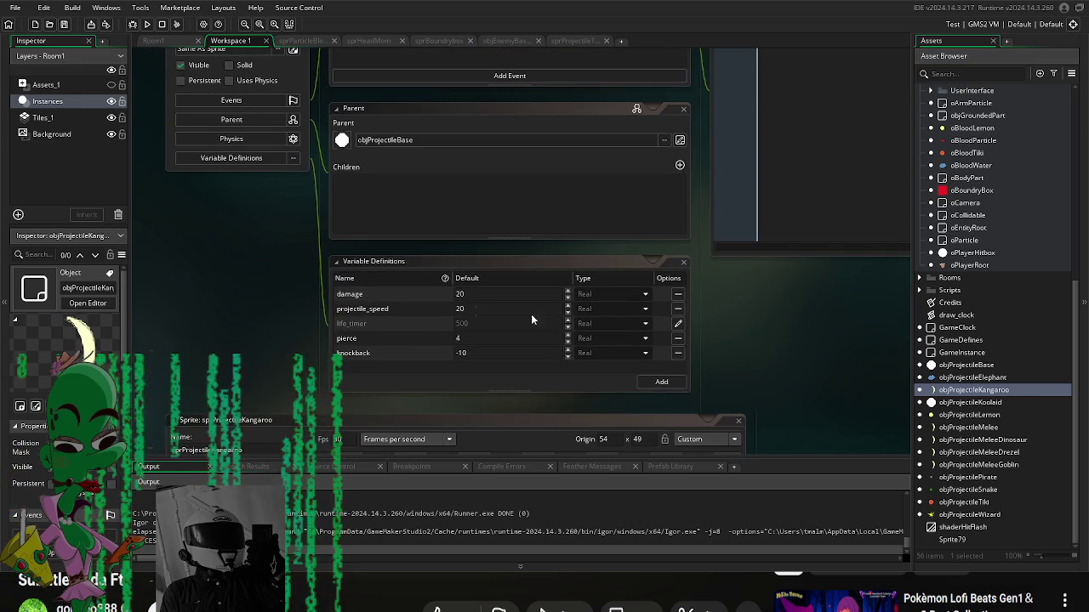
{"action": "left_click", "coordinate": [484, 295]}
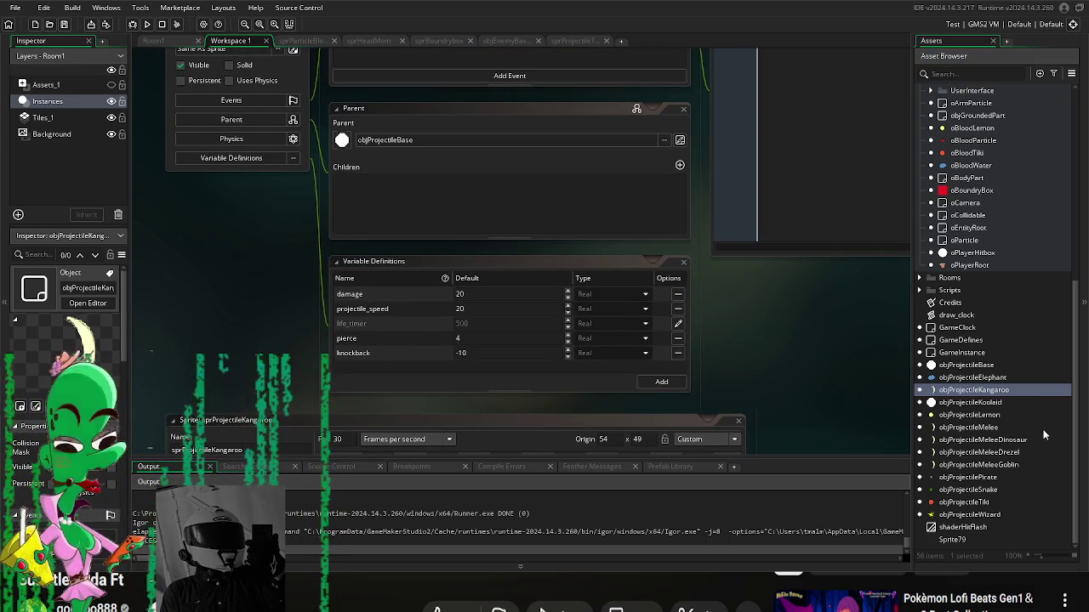
Step: Open objProjectileKoolaid and scroll until its events sit above Parent and Variable Definitions
{"action": "double_click", "coordinate": [992, 405]}
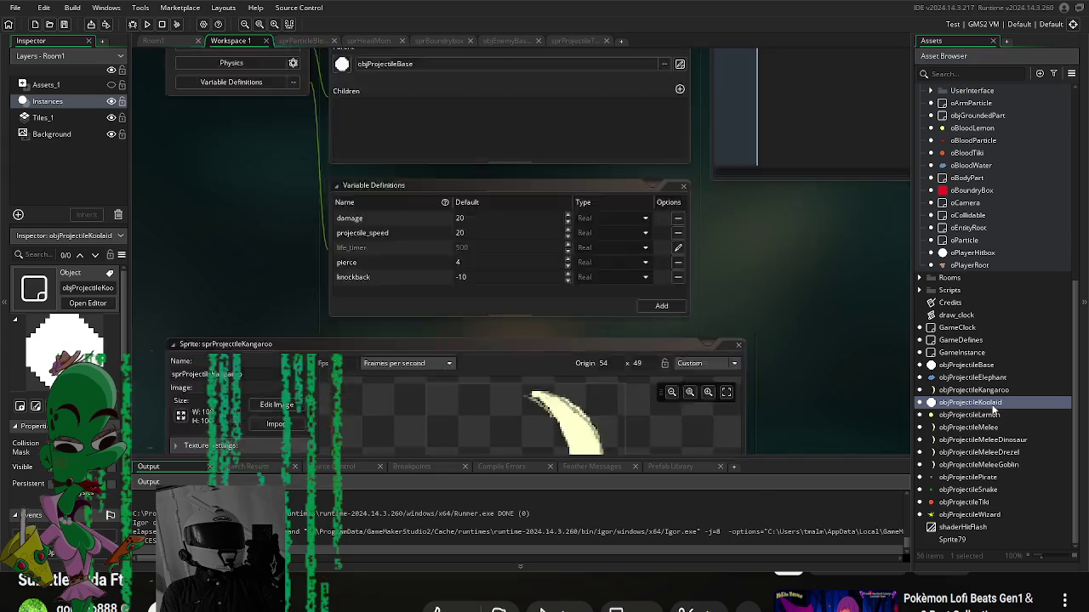
{"action": "left_click", "coordinate": [515, 351]}
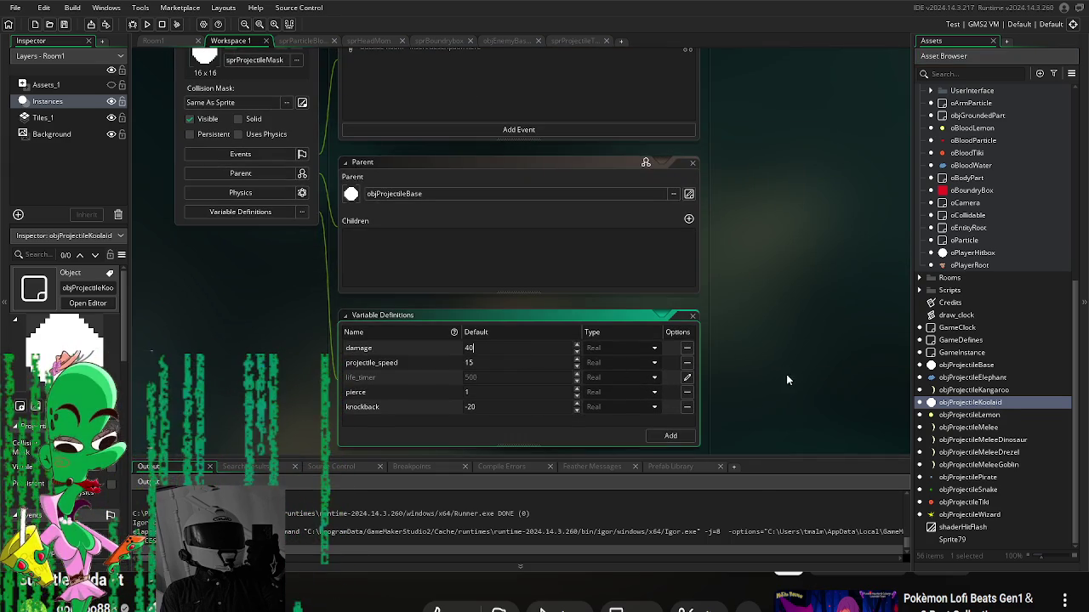
{"action": "scroll", "coordinate": [980, 320], "scroll_direction": "up", "scroll_amount": 5}
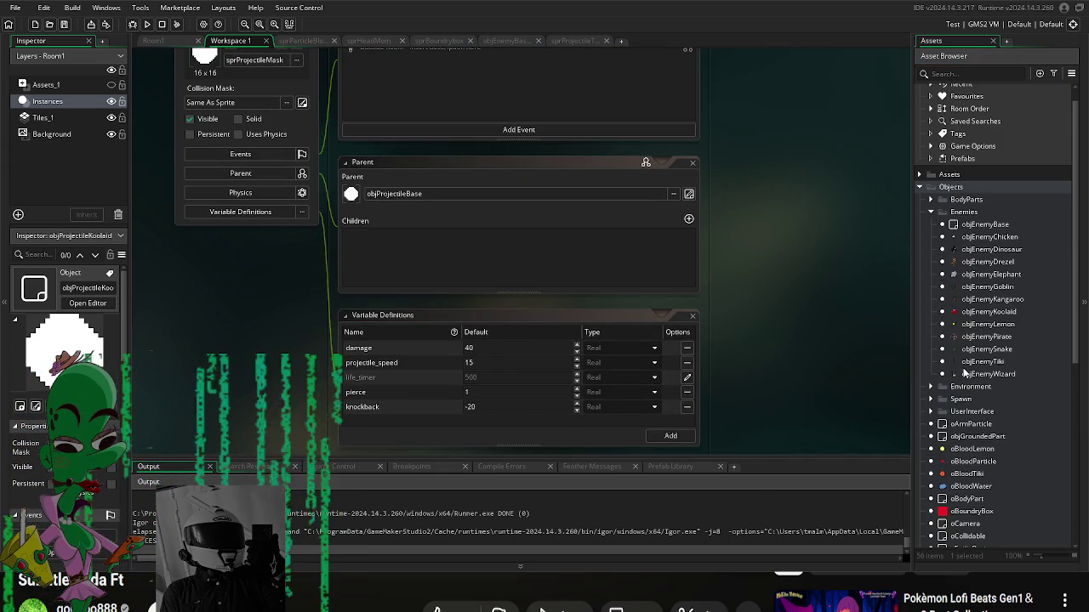
{"action": "scroll", "coordinate": [976, 466], "scroll_direction": "down", "scroll_amount": 3}
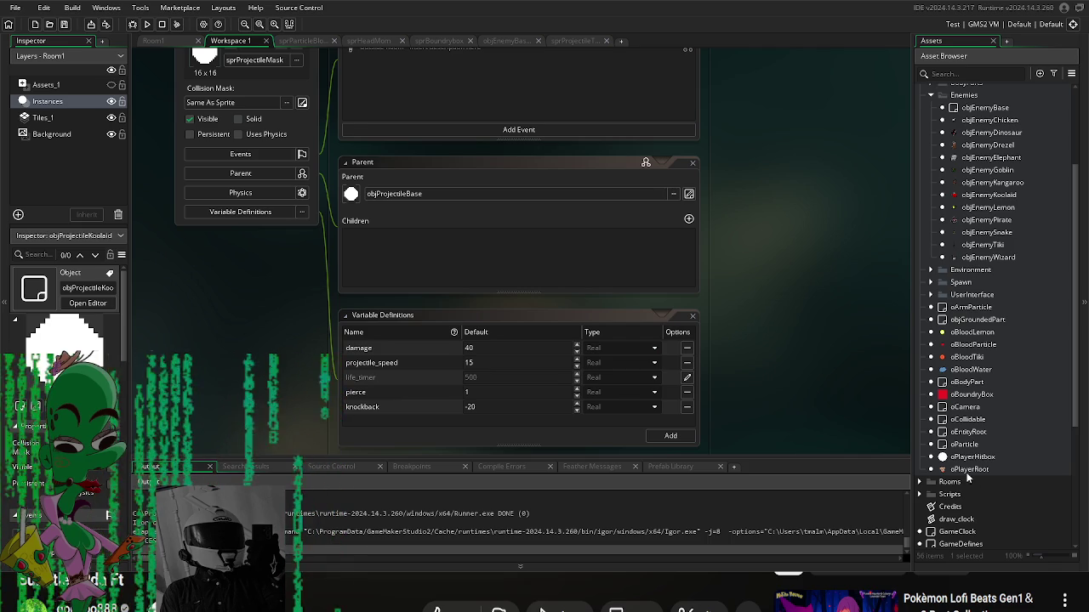
{"action": "scroll", "coordinate": [835, 412], "scroll_direction": "up", "scroll_amount": 4}
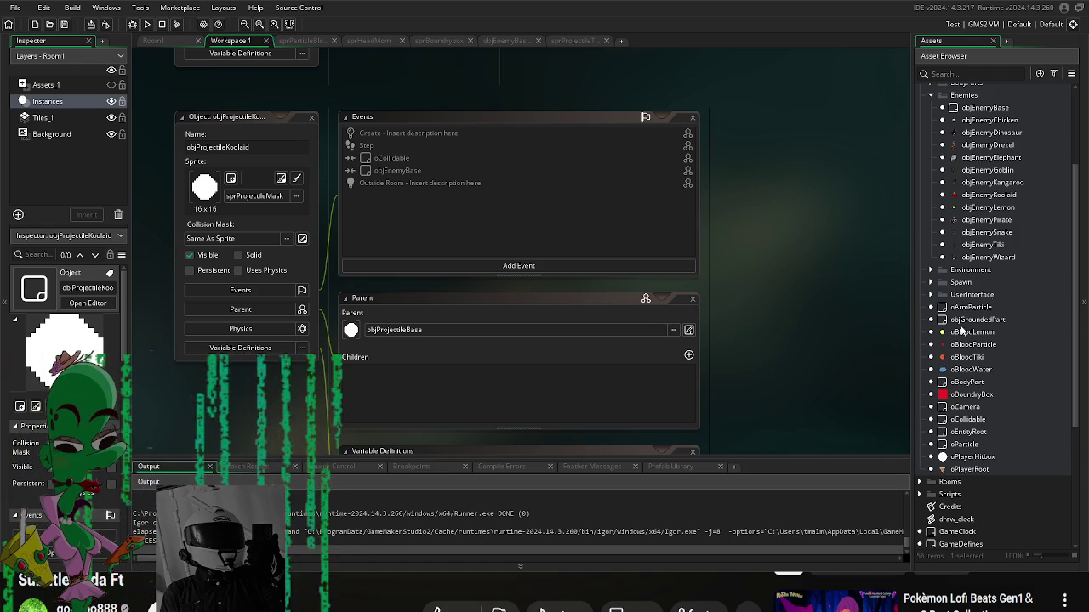
{"action": "scroll", "coordinate": [1023, 272], "scroll_direction": "up", "scroll_amount": 3}
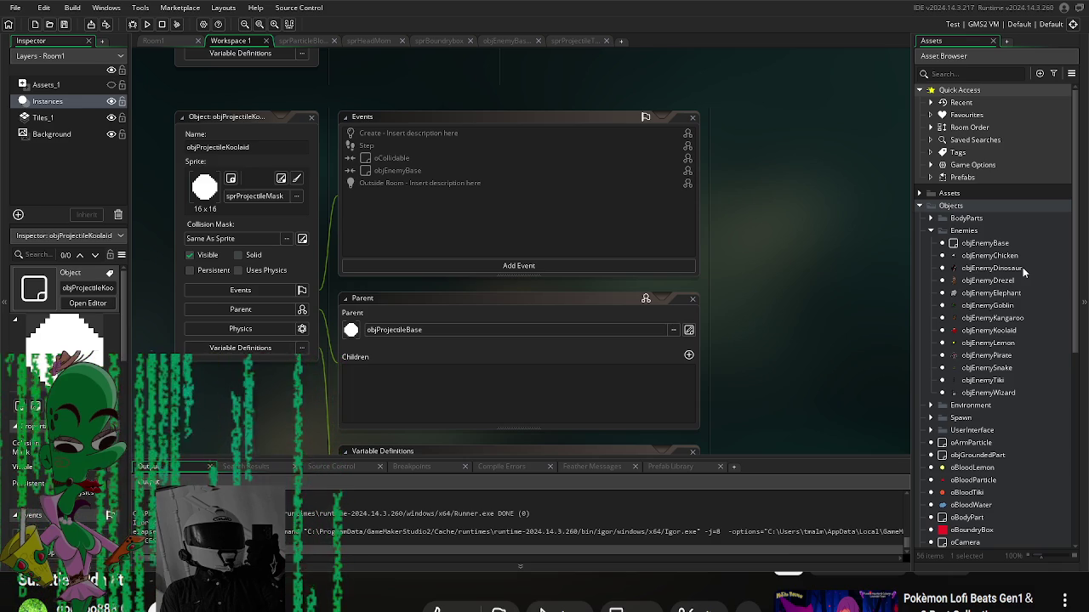
{"action": "scroll", "coordinate": [1023, 267], "scroll_direction": "down", "scroll_amount": 3}
Step: Open objGroundedPart and delete the extra blank line after the fade code in its Step event
{"action": "double_click", "coordinate": [985, 338]}
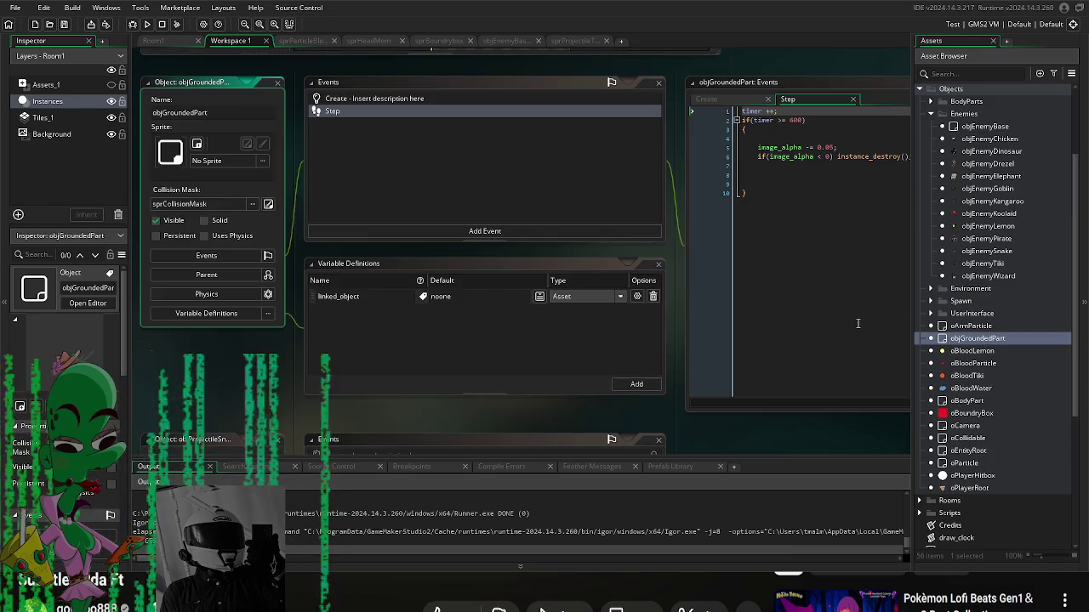
{"action": "left_click_drag", "start_coordinate": [747, 437], "coordinate": [631, 444]}
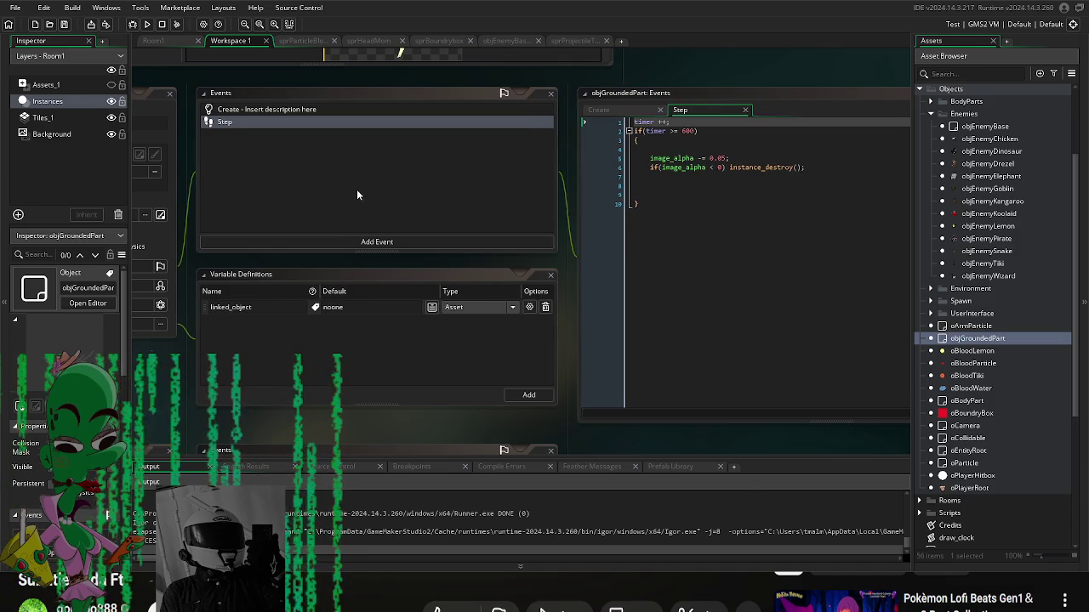
{"action": "left_click", "coordinate": [645, 186]}
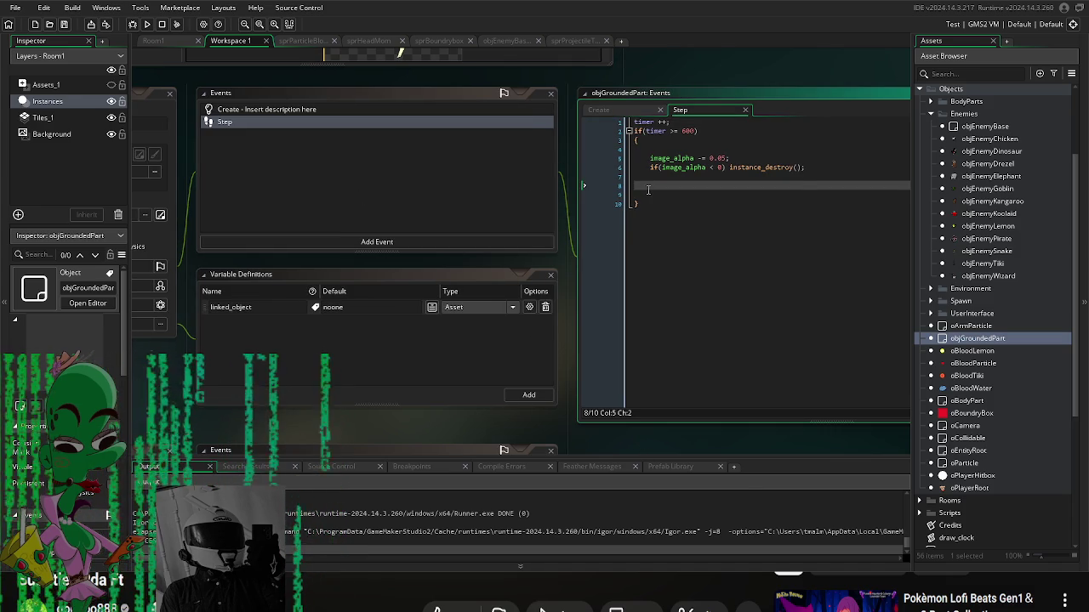
{"action": "key", "text": "BackSpace"}
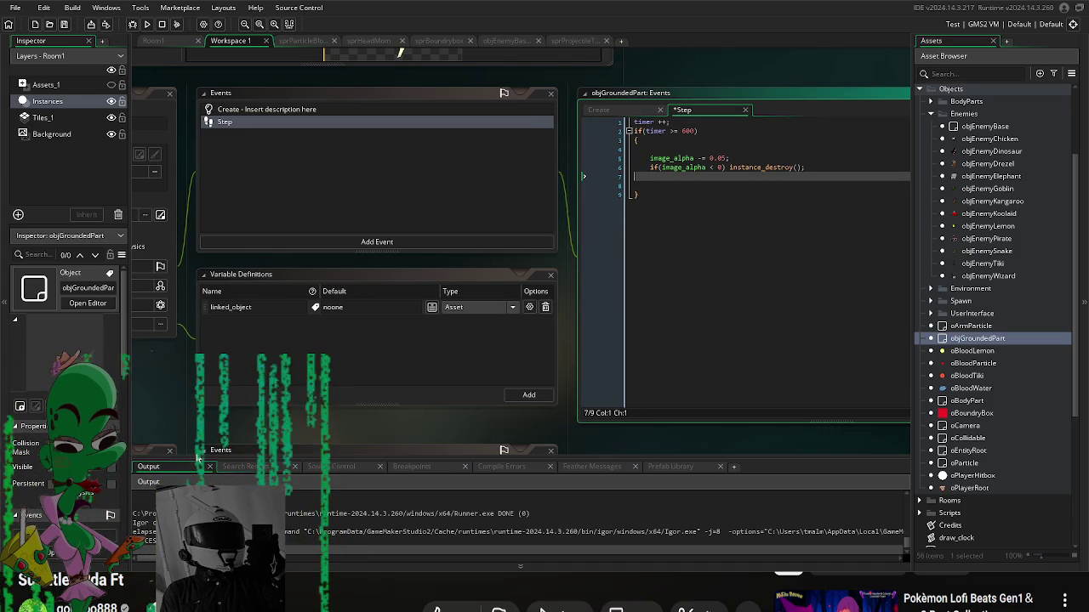
Step: Browse objGroundedPart's add-event list and close it without adding an event
{"action": "left_click", "coordinate": [582, 174]}
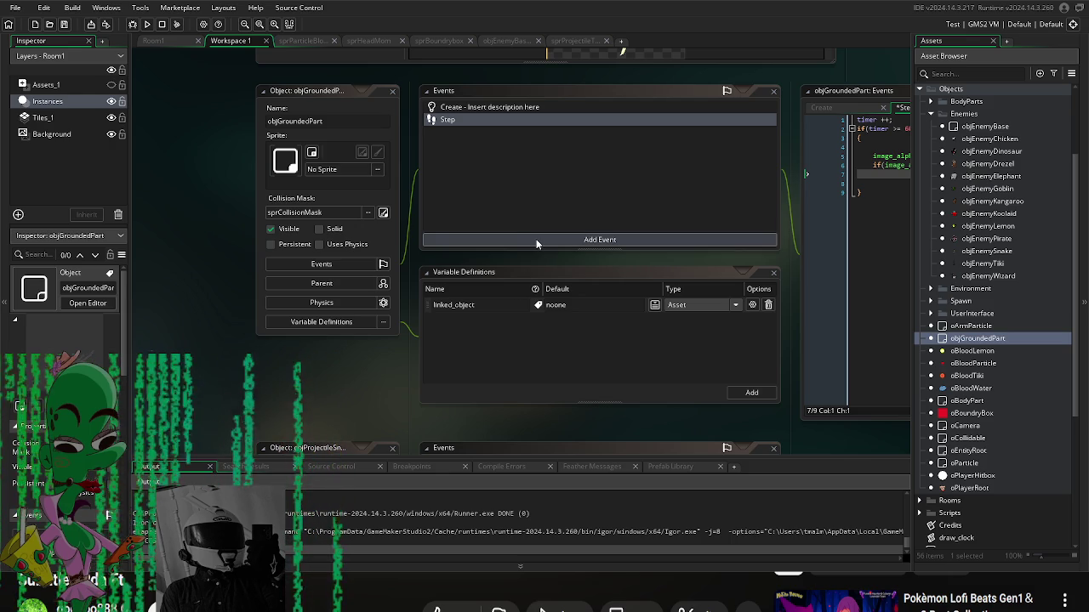
{"action": "left_click", "coordinate": [536, 239]}
{"action": "mouse_move", "coordinate": [572, 298]}
{"action": "left_click", "coordinate": [768, 400]}
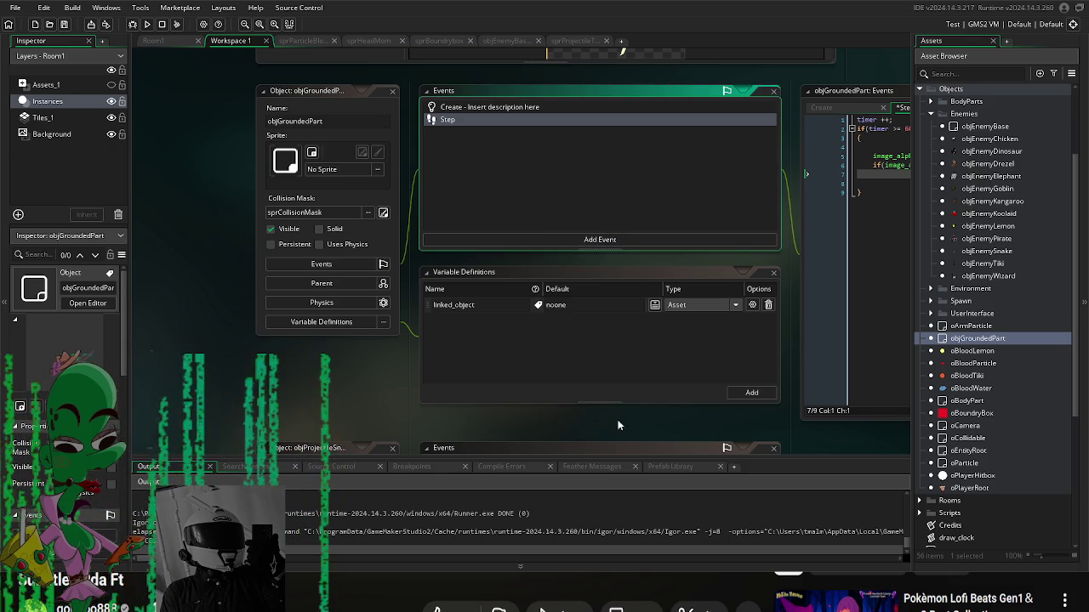
{"action": "scroll", "coordinate": [613, 425], "scroll_direction": "right", "scroll_amount": 5}
{"action": "scroll", "coordinate": [604, 451], "scroll_direction": "up", "scroll_amount": 1}
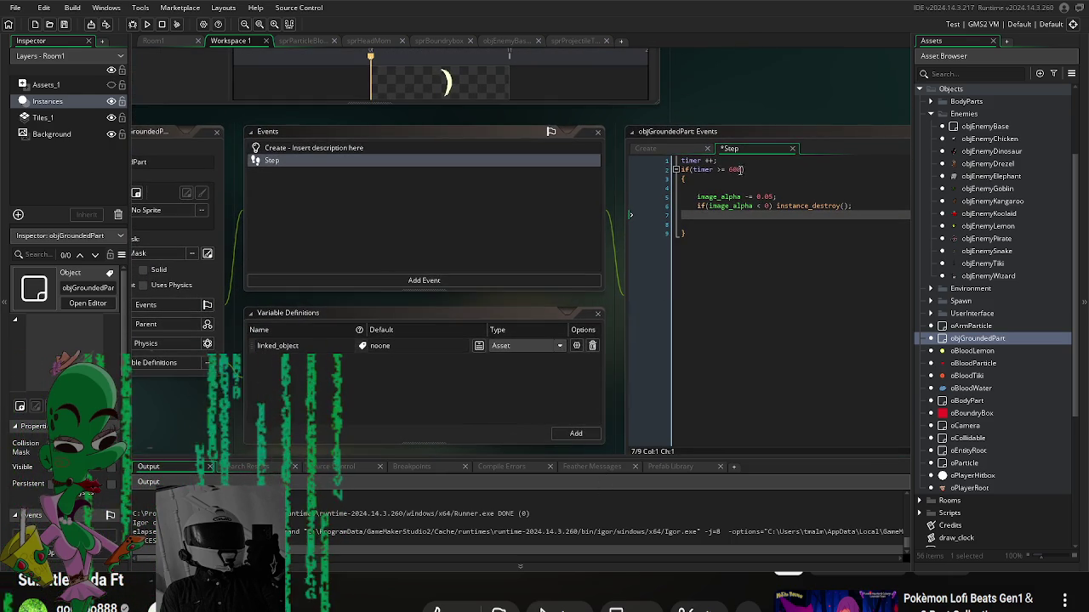
Step: Revisit the 600 timer threshold in the Step code, leaving the caret after the closing brace
{"action": "left_click", "coordinate": [732, 169]}
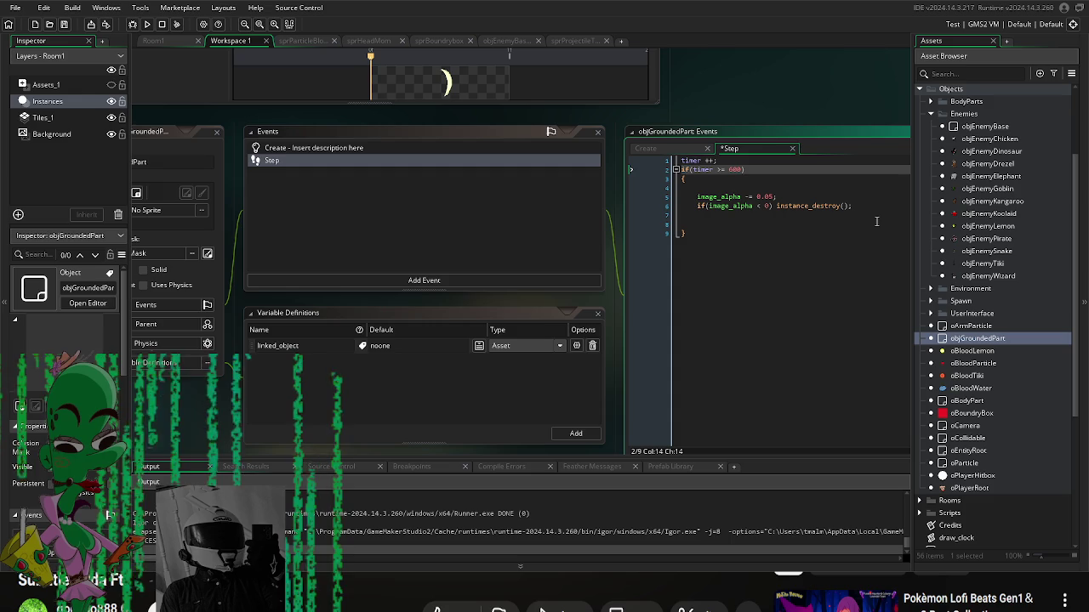
{"action": "type", "text": "12"}
{"action": "left_click", "coordinate": [485, 167]}
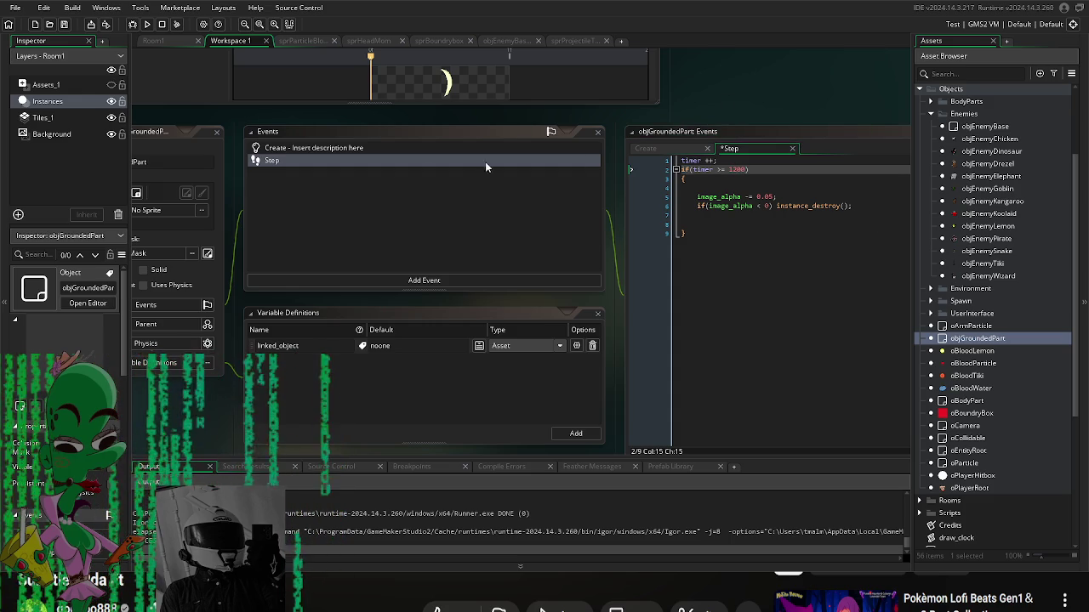
{"action": "left_click", "coordinate": [337, 274]}
{"action": "mouse_move", "coordinate": [380, 352]}
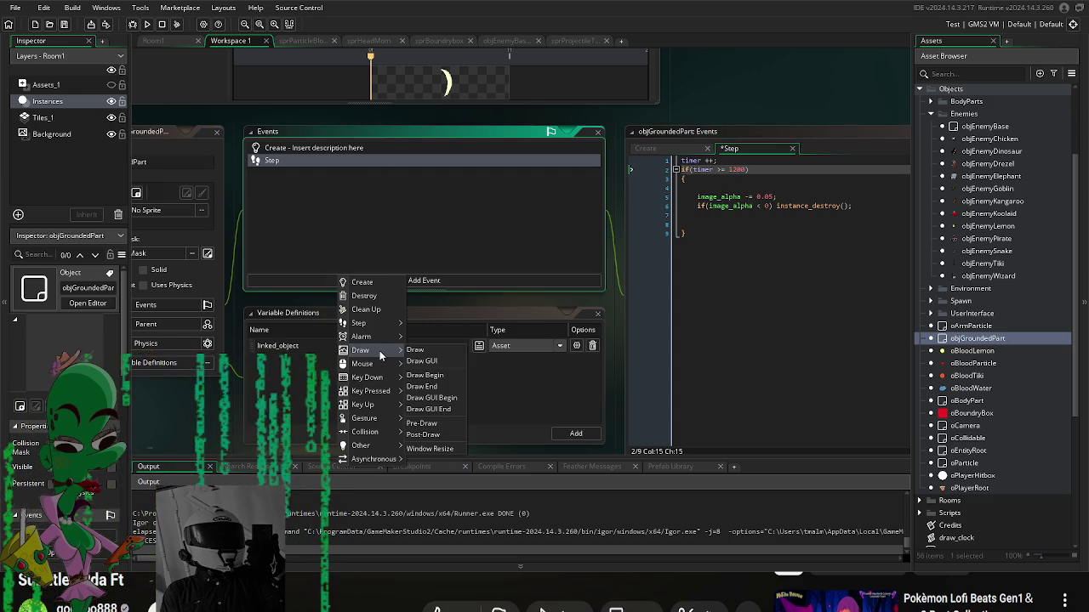
{"action": "mouse_move", "coordinate": [375, 323]}
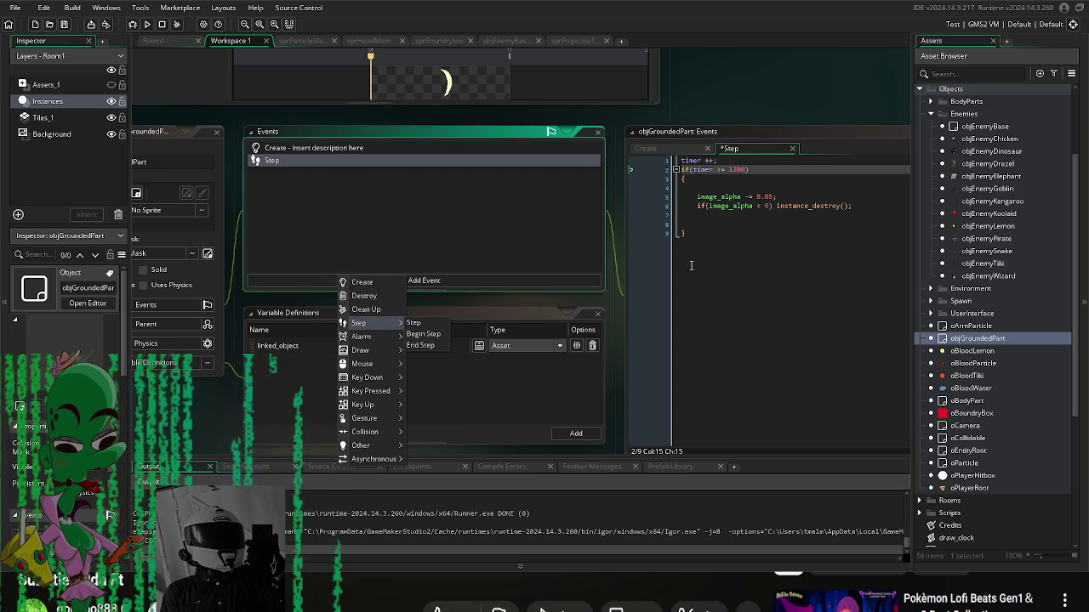
{"action": "left_click", "coordinate": [694, 238]}
{"action": "left_click", "coordinate": [740, 236]}
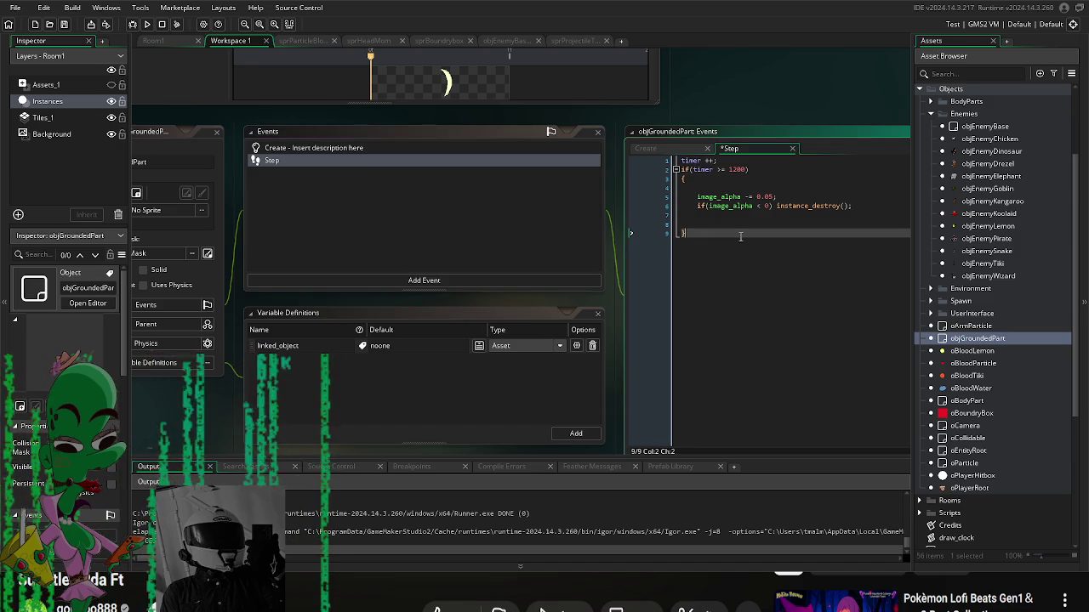
Step: Start an if(collision_circle(x, y, 30, oPlayerHitbox check below the fade block
{"action": "key", "text": "Return"}
{"action": "key", "text": "Return"}
{"action": "type", "text": "if(collision"}
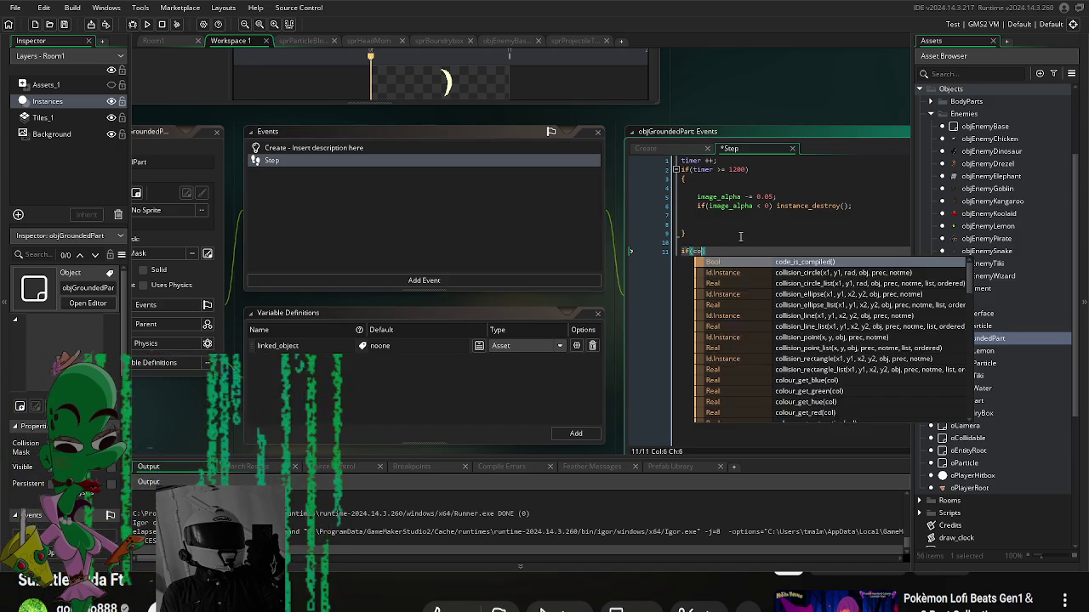
{"action": "type", "text": "_"}
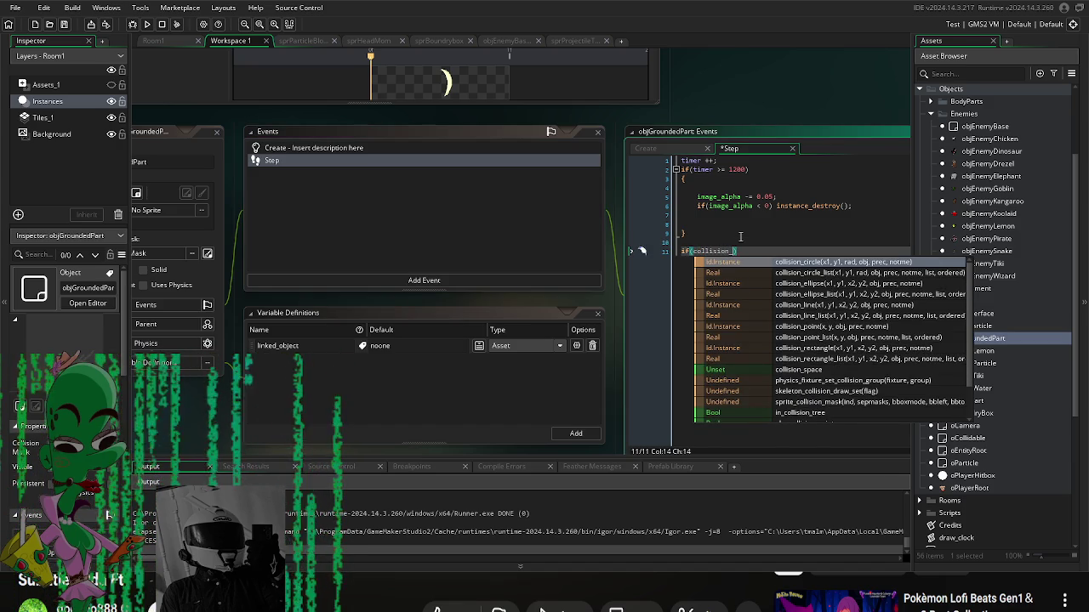
{"action": "key", "text": "Return"}
{"action": "type", "text": "x, y"}
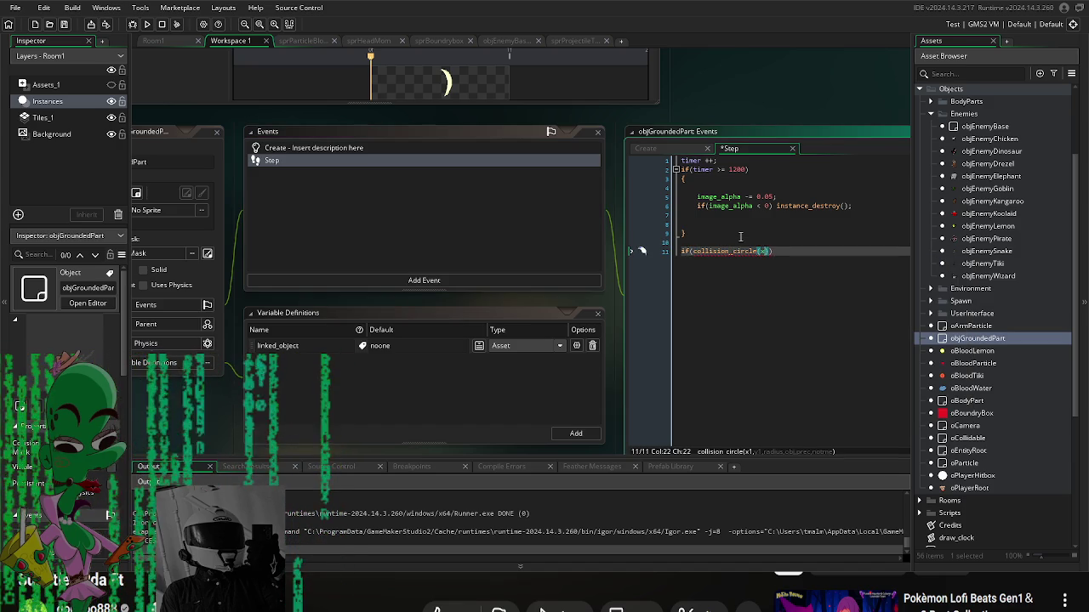
{"action": "type", "text": ", 30, "}
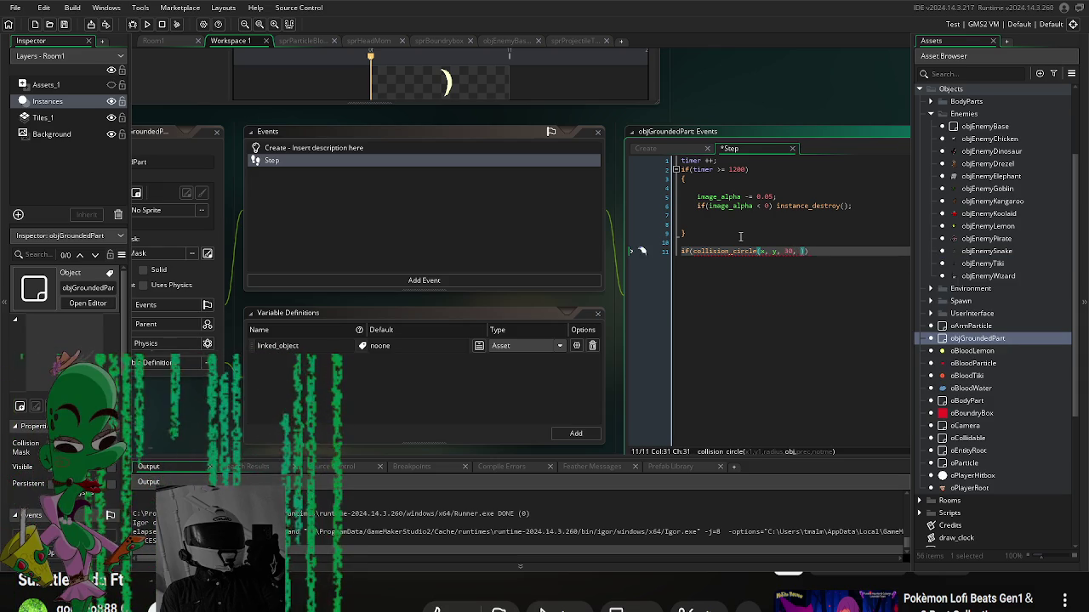
{"action": "type", "text": "o"}
{"action": "type", "text": "PlayerHit"}
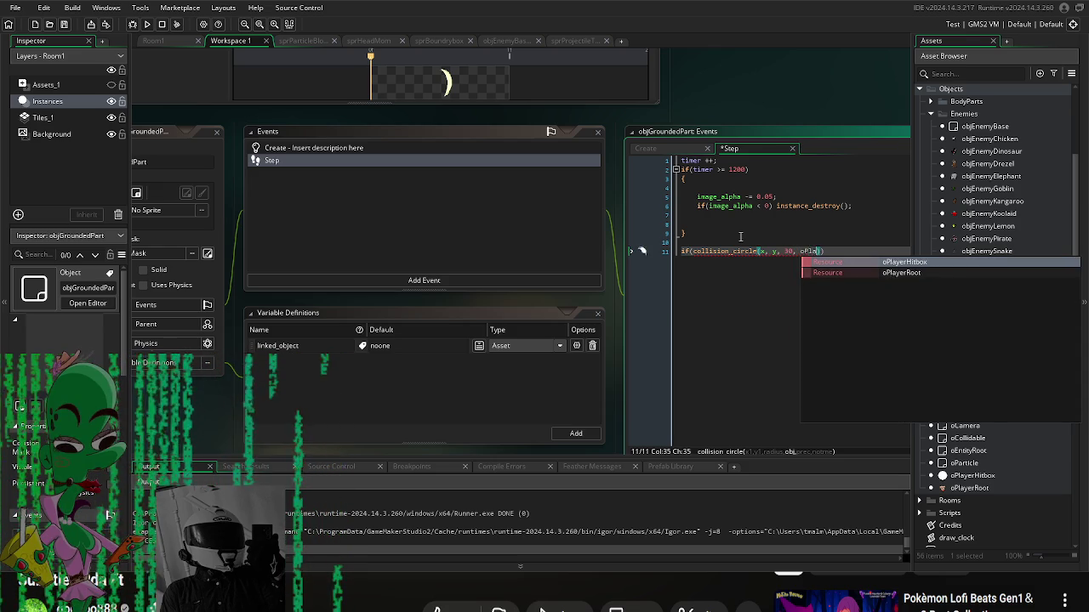
{"action": "key", "text": "BackSpace"}
{"action": "key", "text": "BackSpace"}
{"action": "key", "text": "BackSpace"}
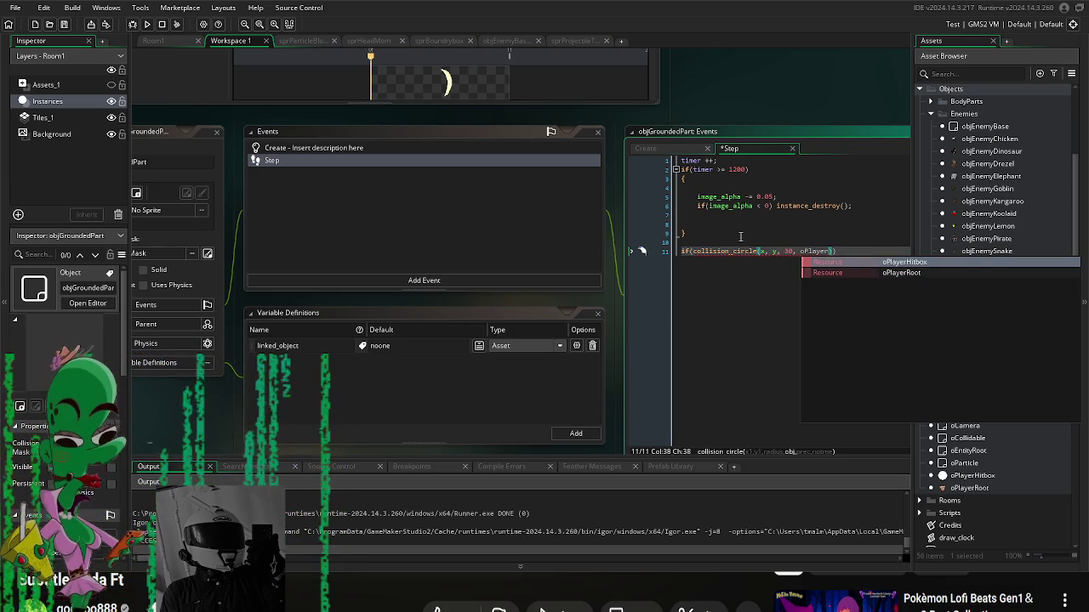
{"action": "type", "text": "H"}
{"action": "key", "text": "Return"}
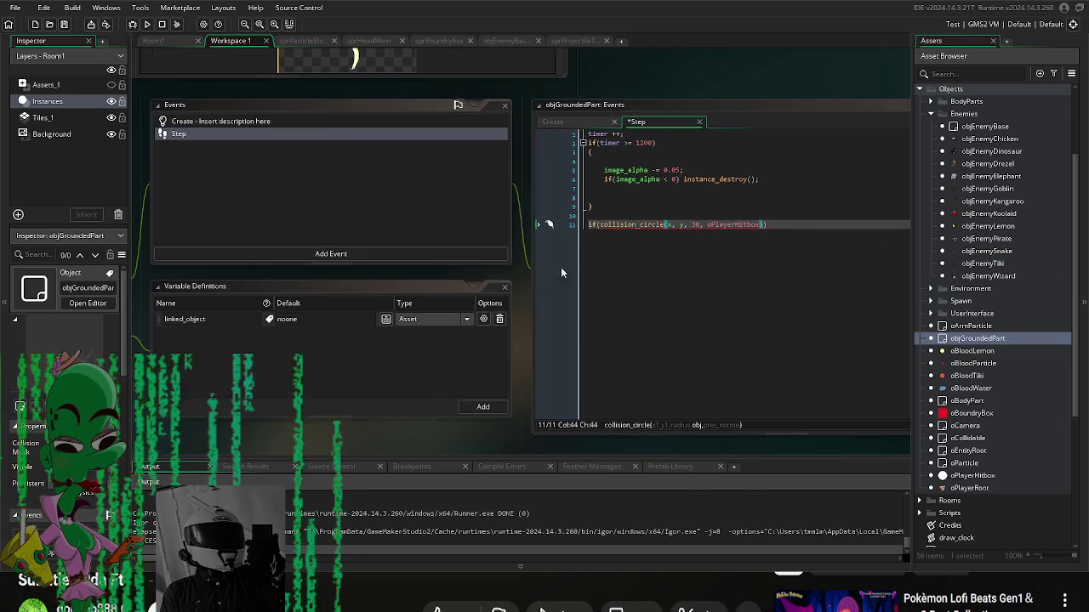
Step: Finish the check with true, true arguments and add braces with an empty line inside
{"action": "left_click", "coordinate": [793, 224]}
{"action": "key", "text": "Return"}
{"action": "type", "text": "{"}
{"action": "key", "text": "Return"}
{"action": "key", "text": "Return"}
{"action": "key", "text": "Return"}
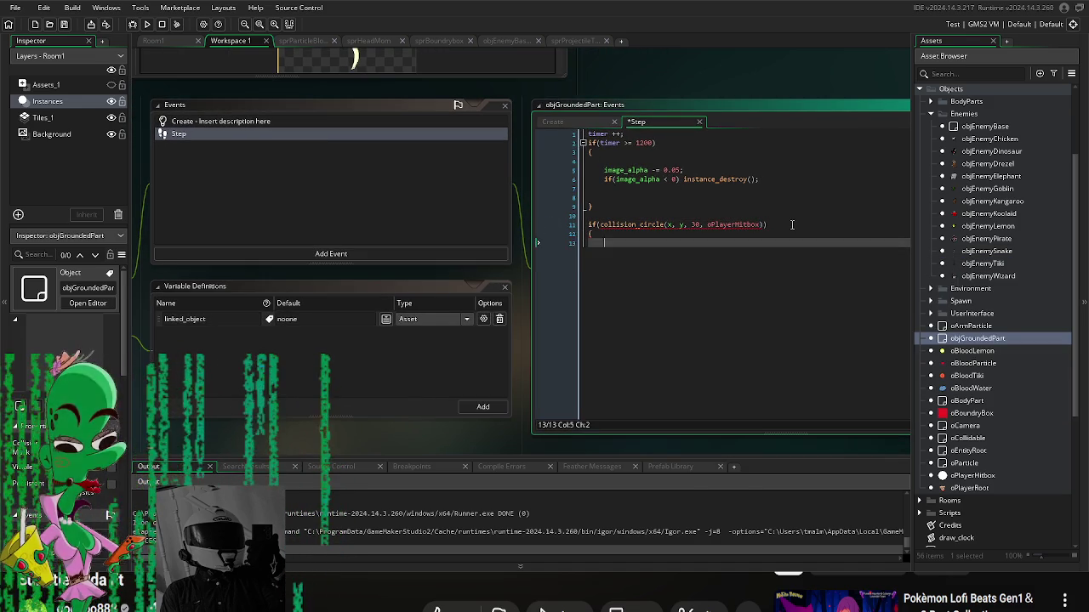
{"action": "left_click", "coordinate": [761, 224]}
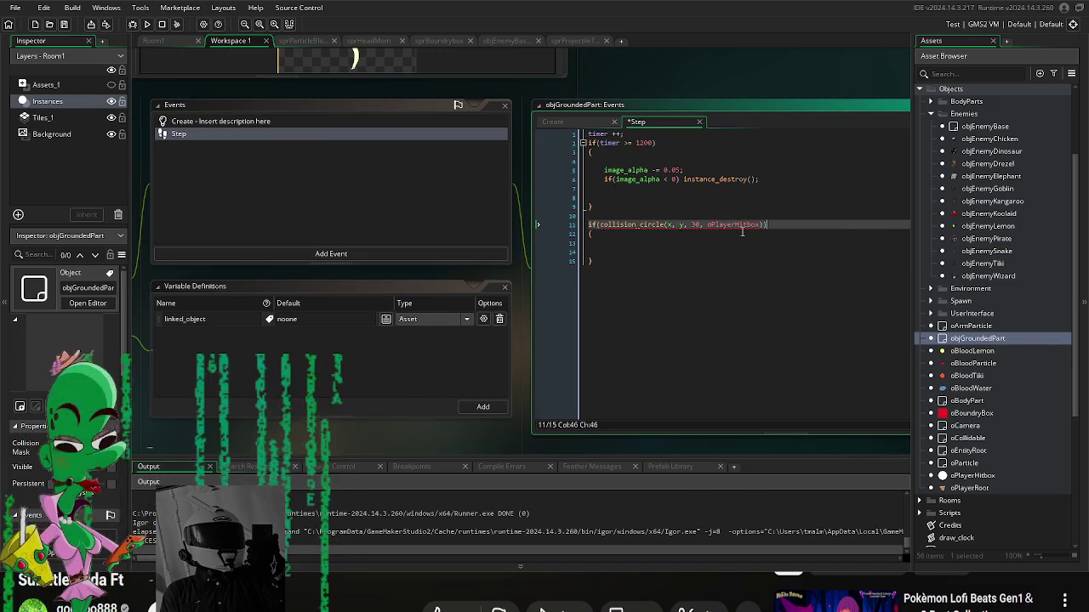
{"action": "type", "text": ", "}
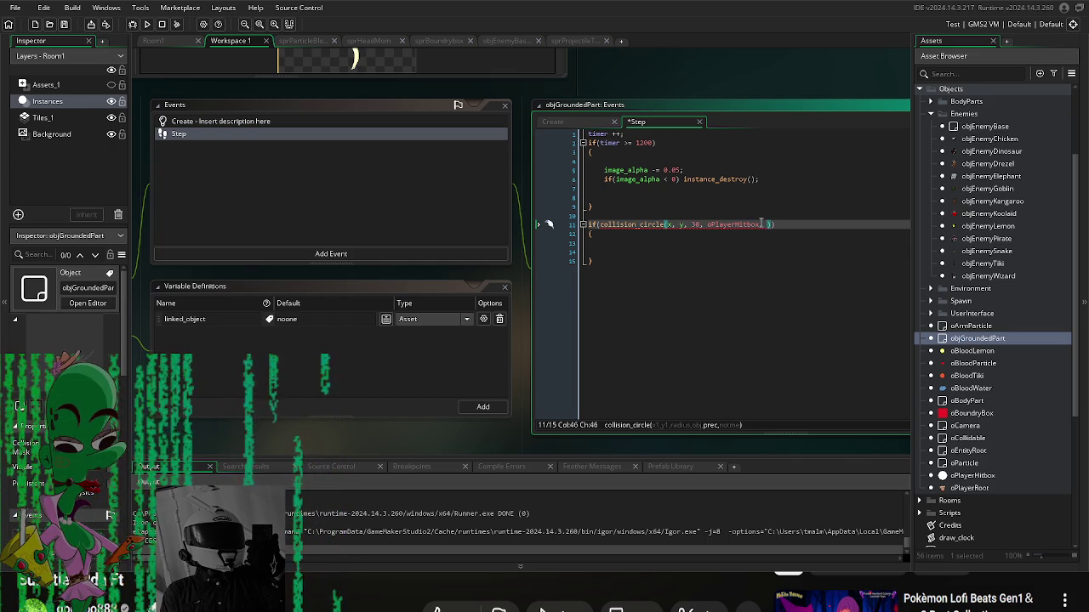
{"action": "type", "text": "rue, fals"}
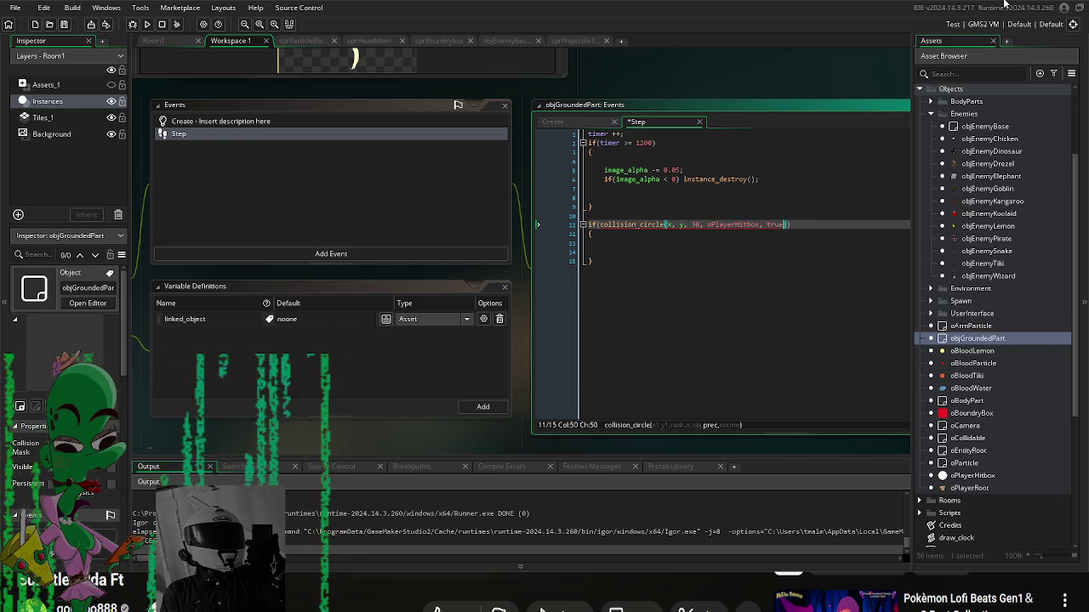
{"action": "type", "text": "e"}
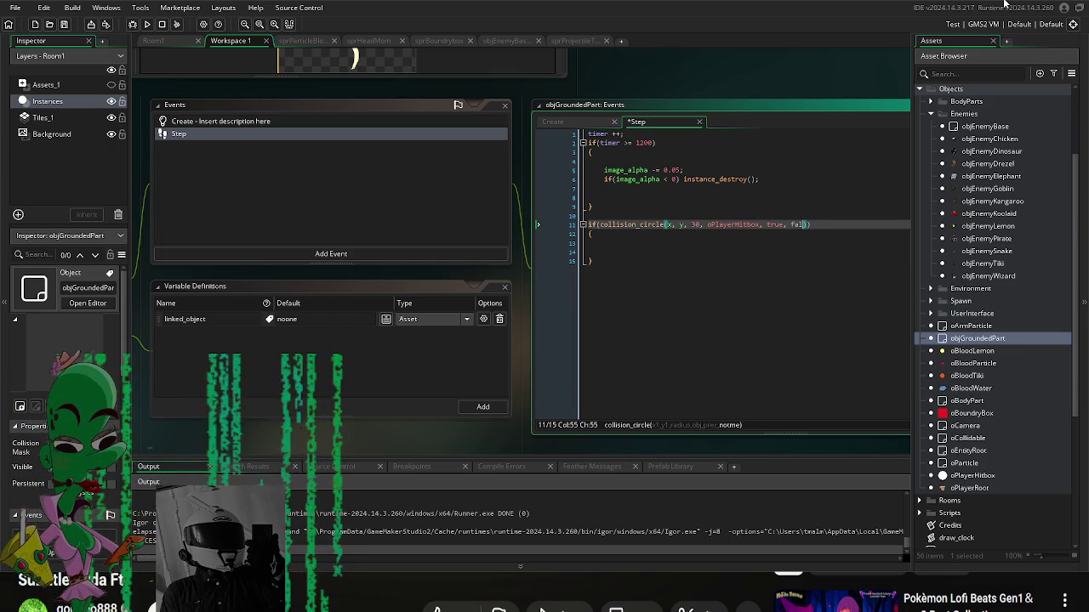
{"action": "type", "text": "rue"}
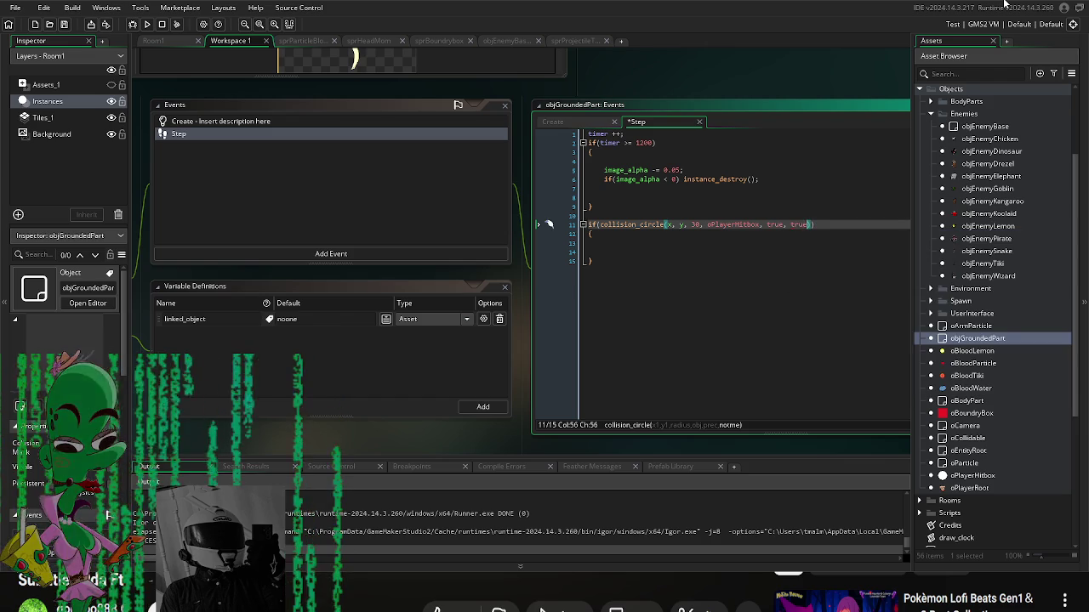
{"action": "type", "text": ")"}
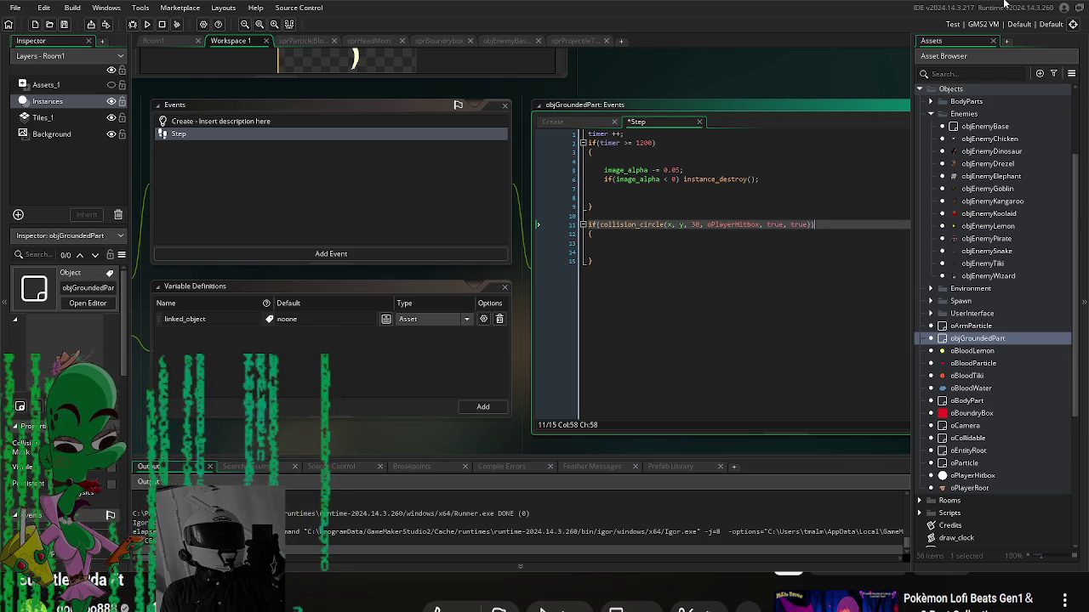
{"action": "key", "text": "Down"}
{"action": "key", "text": "Down"}
{"action": "key", "text": "Return"}
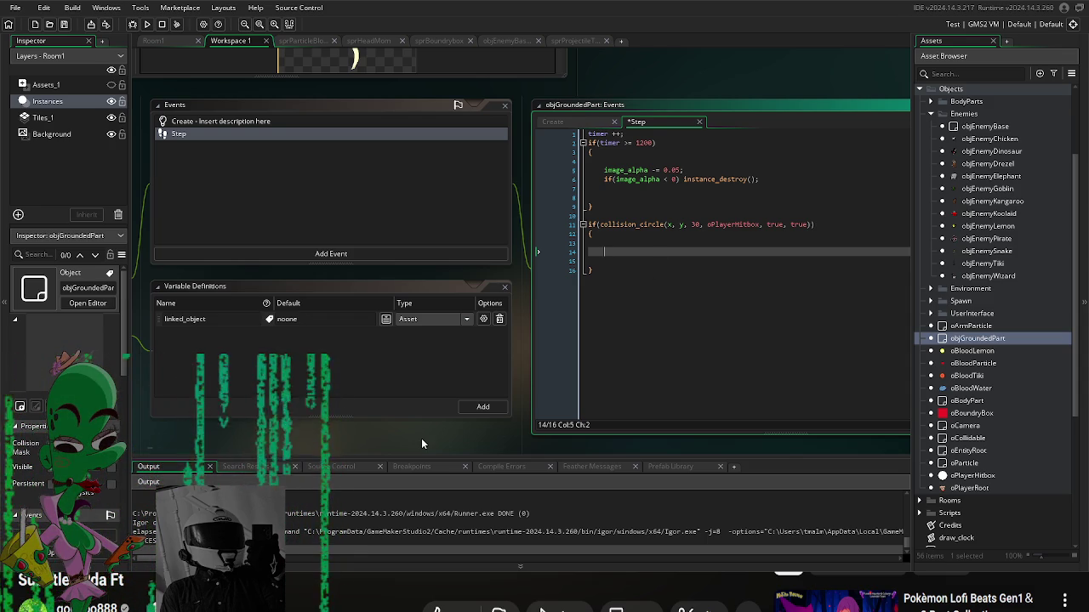
Step: Set image_blend = c_yellow in the collision block, else c_white, and run the game with F5
{"action": "left_click_drag", "start_coordinate": [421, 439], "coordinate": [449, 419]}
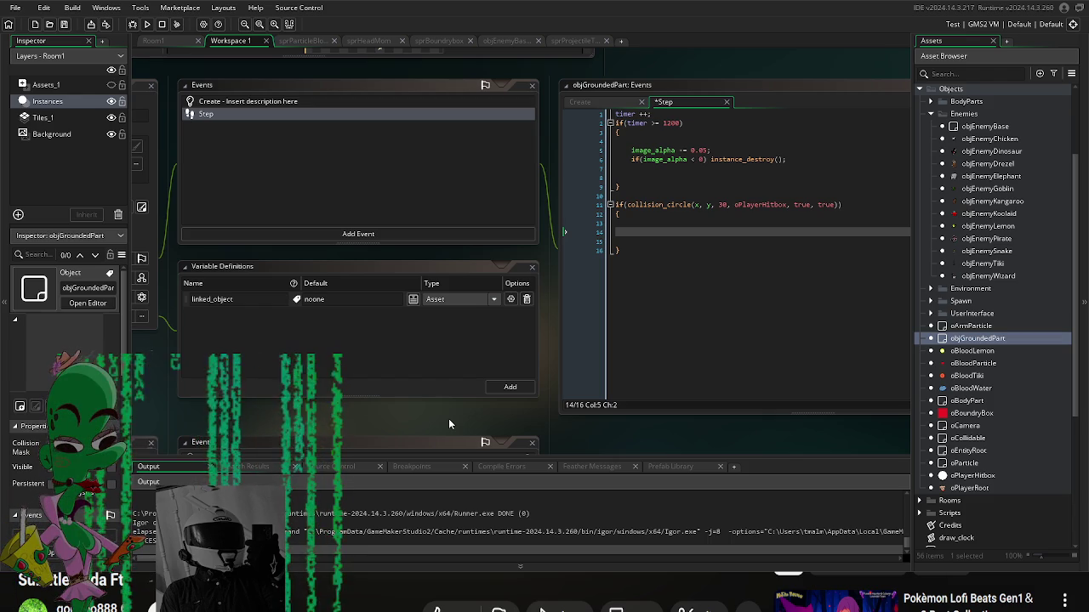
{"action": "left_click", "coordinate": [687, 240]}
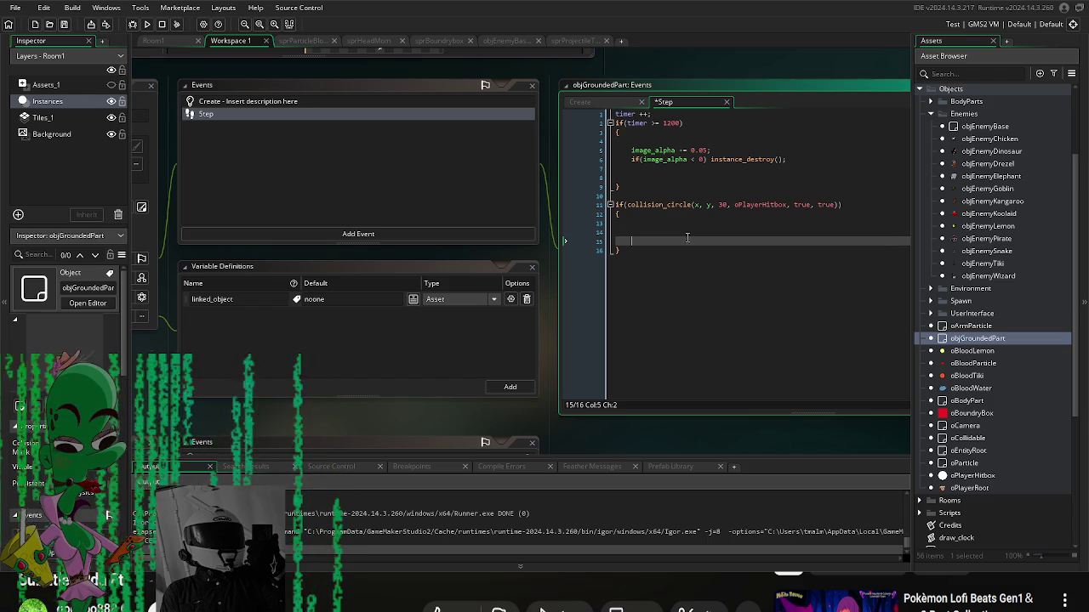
{"action": "left_click", "coordinate": [656, 230]}
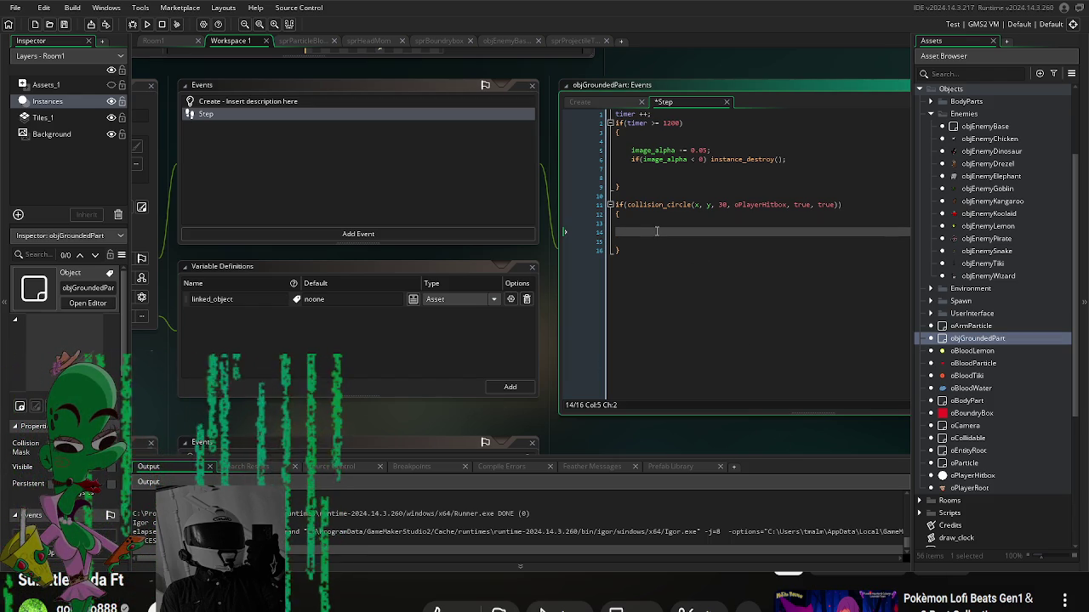
{"action": "type", "text": "image_blend = c"}
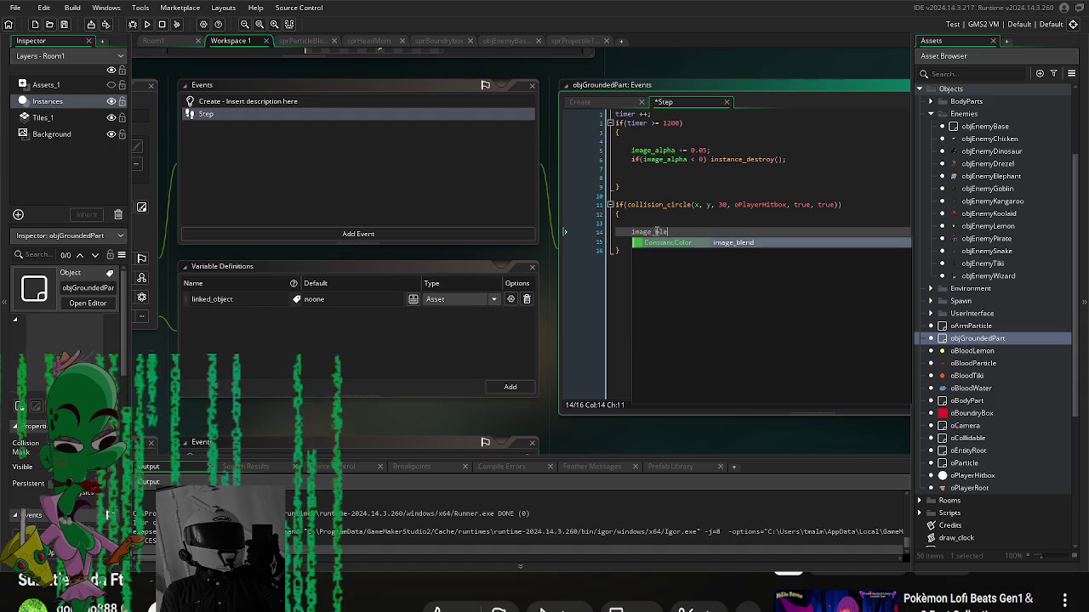
{"action": "type", "text": "_yellow"}
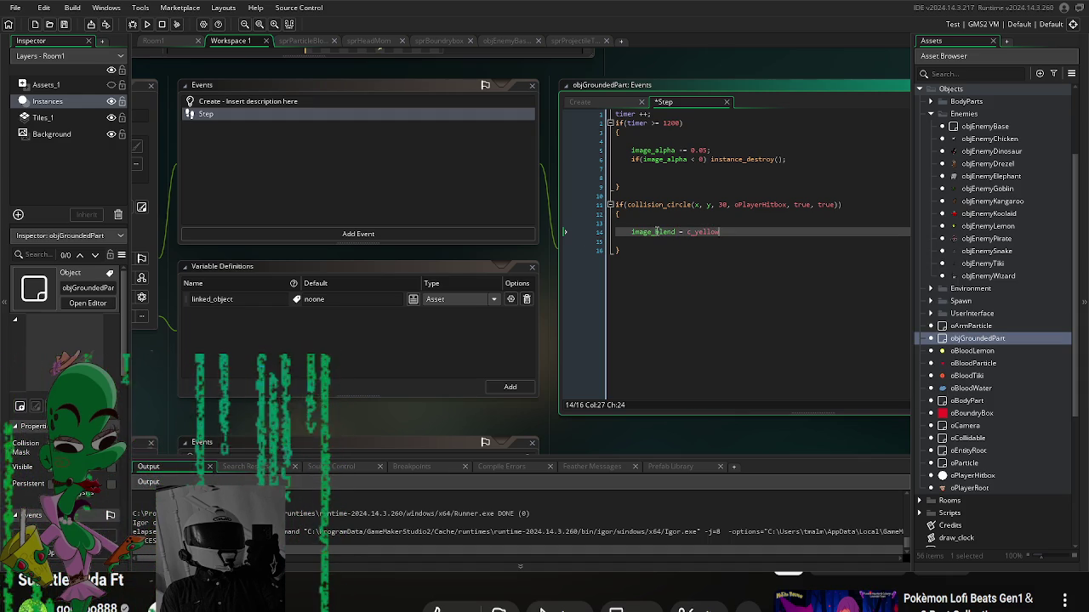
{"action": "left_click", "coordinate": [644, 247]}
{"action": "key", "text": "Return"}
{"action": "type", "text": "els"}
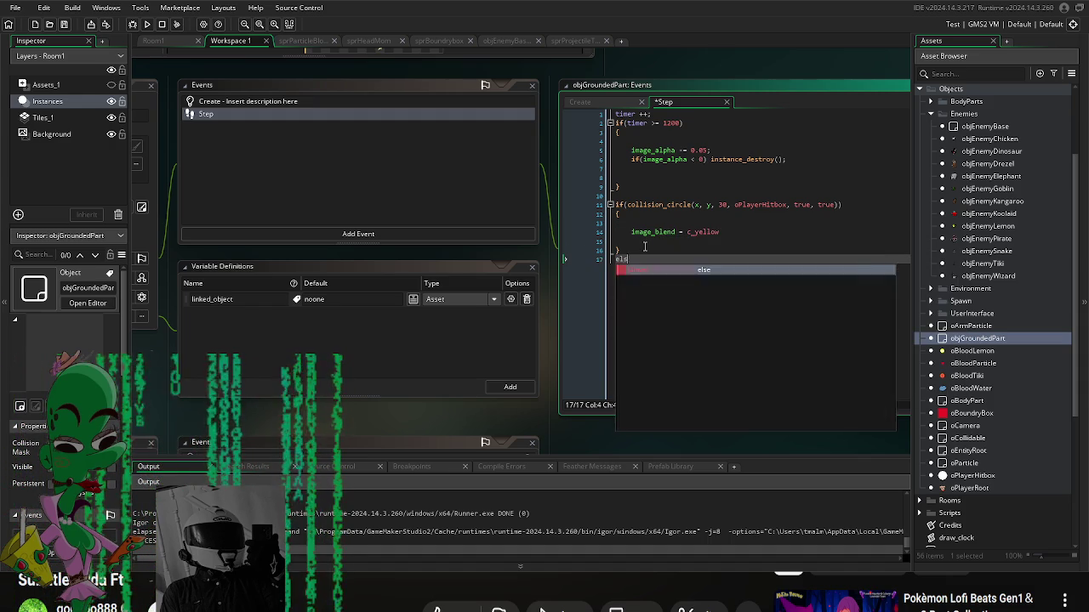
{"action": "type", "text": "e imag"}
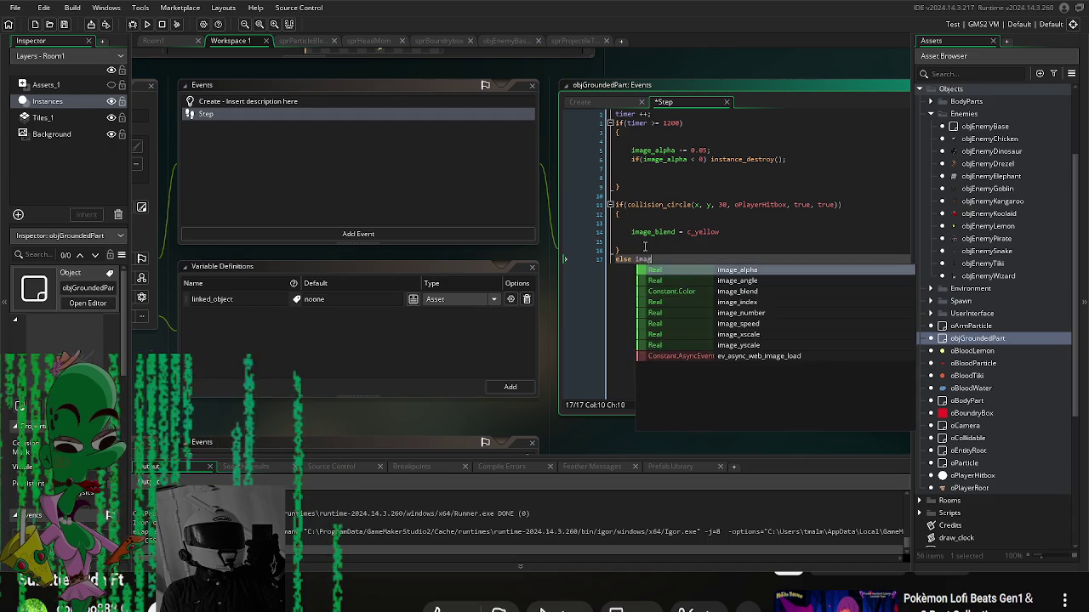
{"action": "type", "text": "e_blend ="}
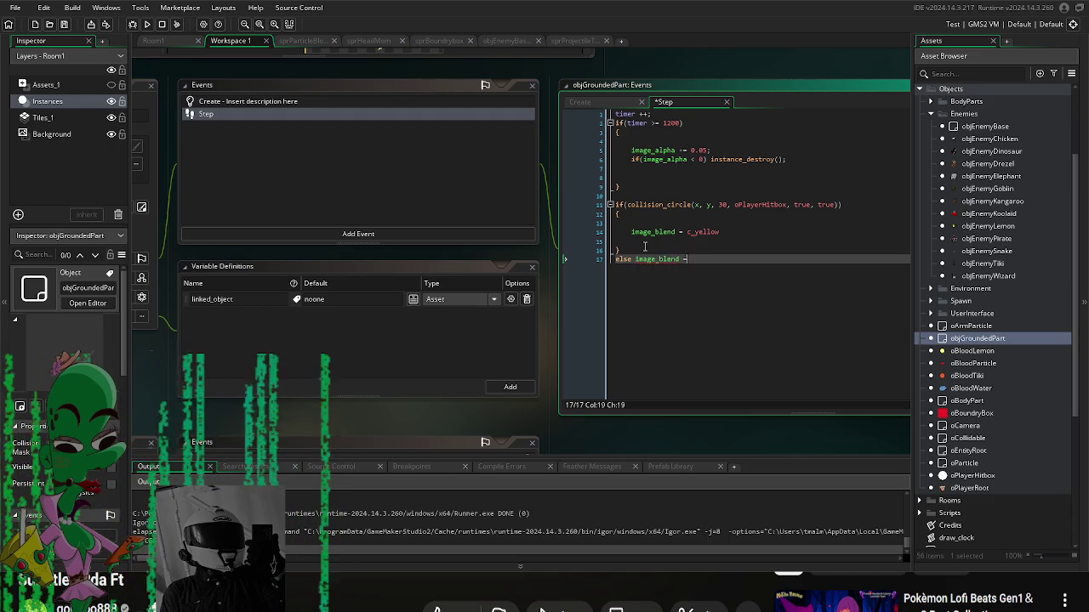
{"action": "type", "text": " c_white"}
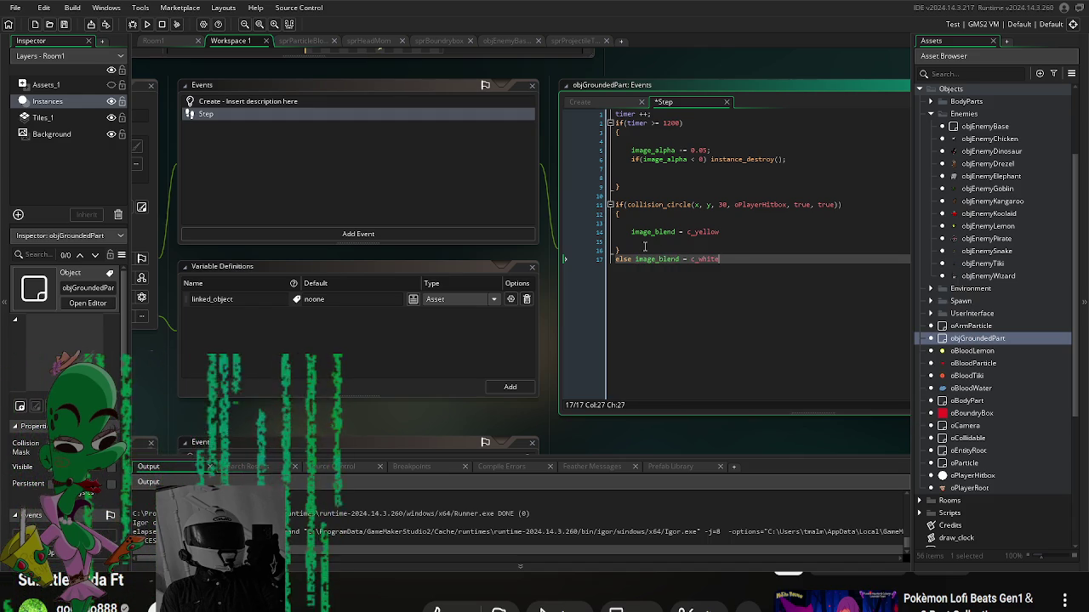
{"action": "key", "text": "F5"}
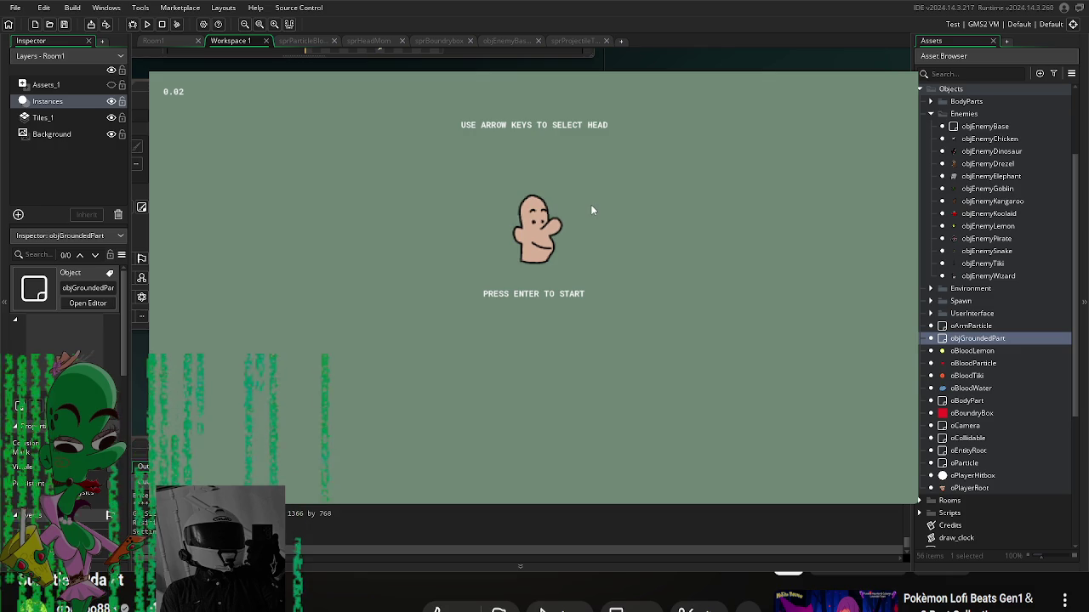
Step: Choose the long-haired head, start the game, and pick up and equip lemon parts
{"action": "key", "text": "Right"}
{"action": "key", "text": "Right"}
{"action": "key", "text": "Right"}
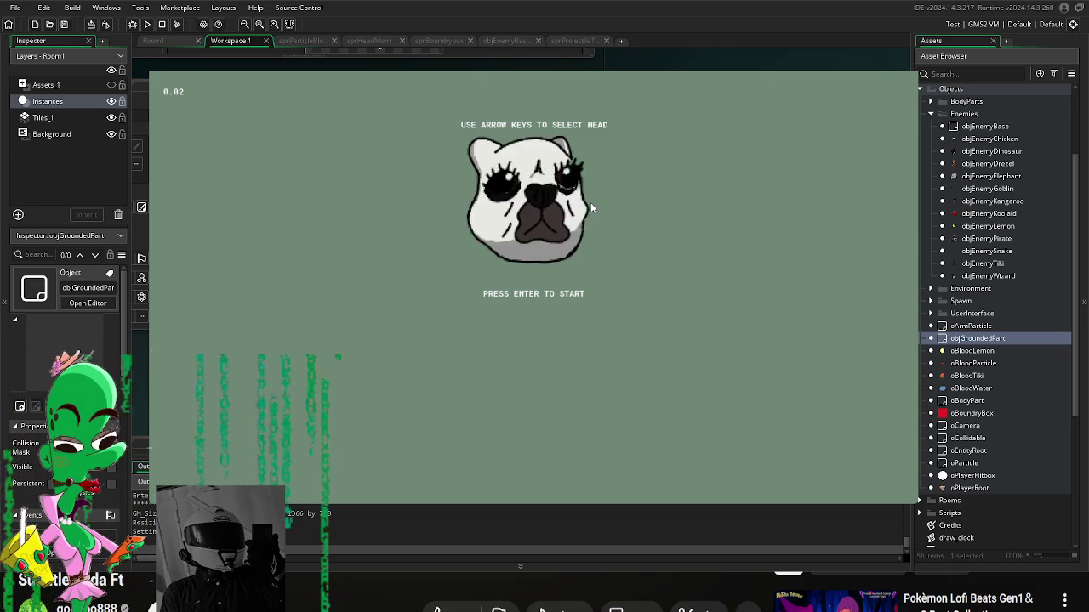
{"action": "key", "text": "Right"}
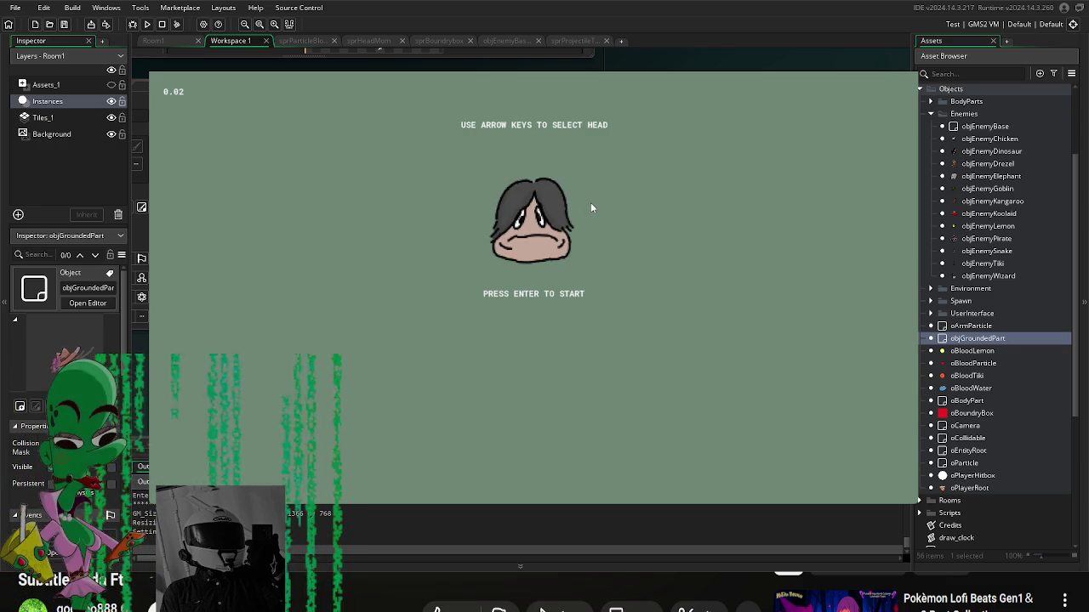
{"action": "key", "text": "Return"}
{"action": "key", "text": "a"}
{"action": "left_click", "coordinate": [570, 217]}
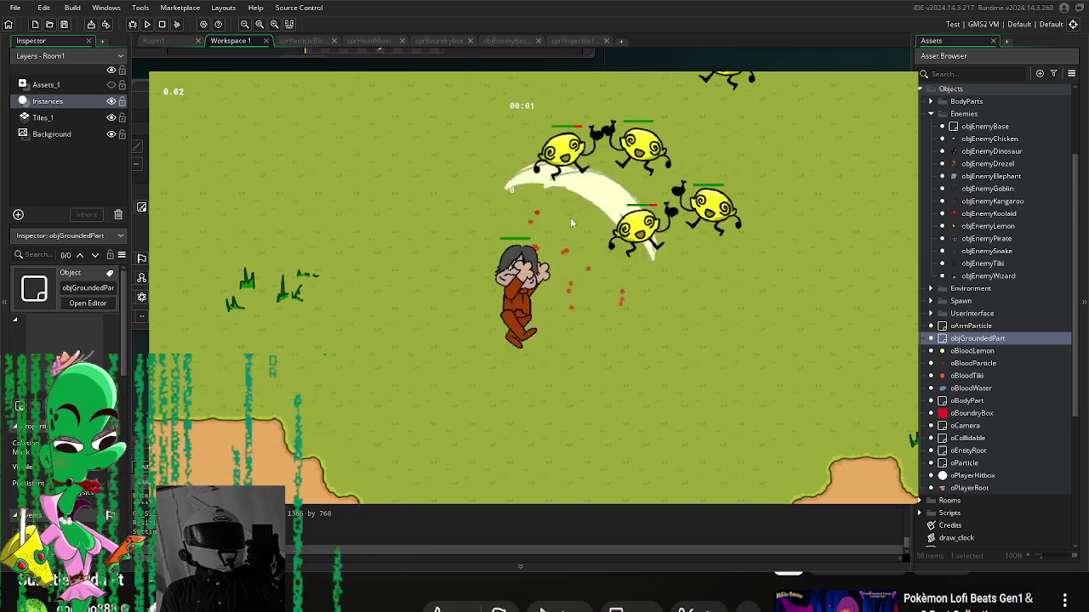
{"action": "key", "text": "w"}
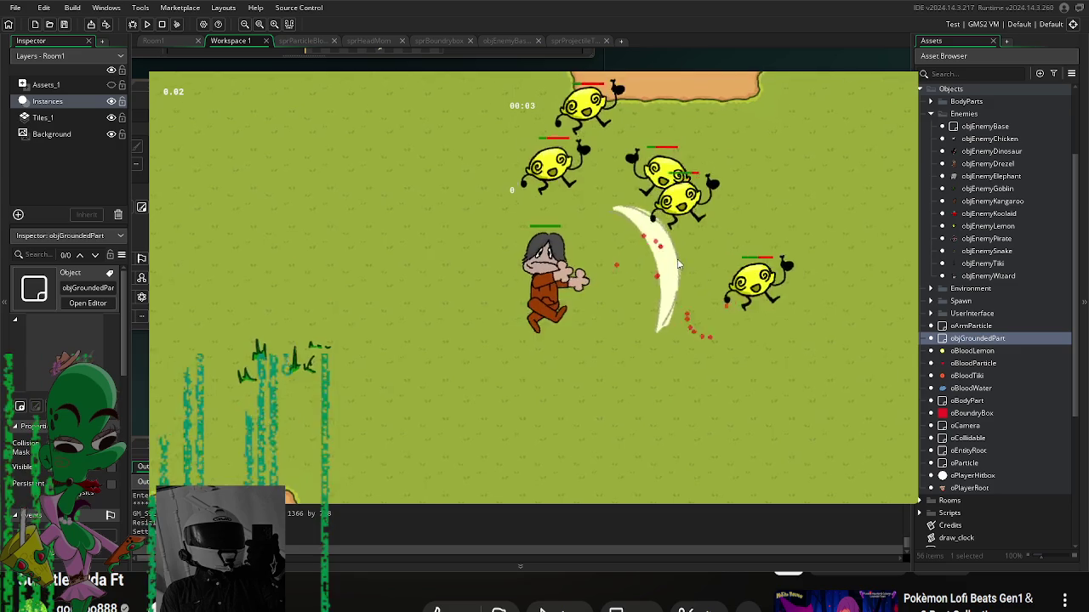
{"action": "key", "text": "d"}
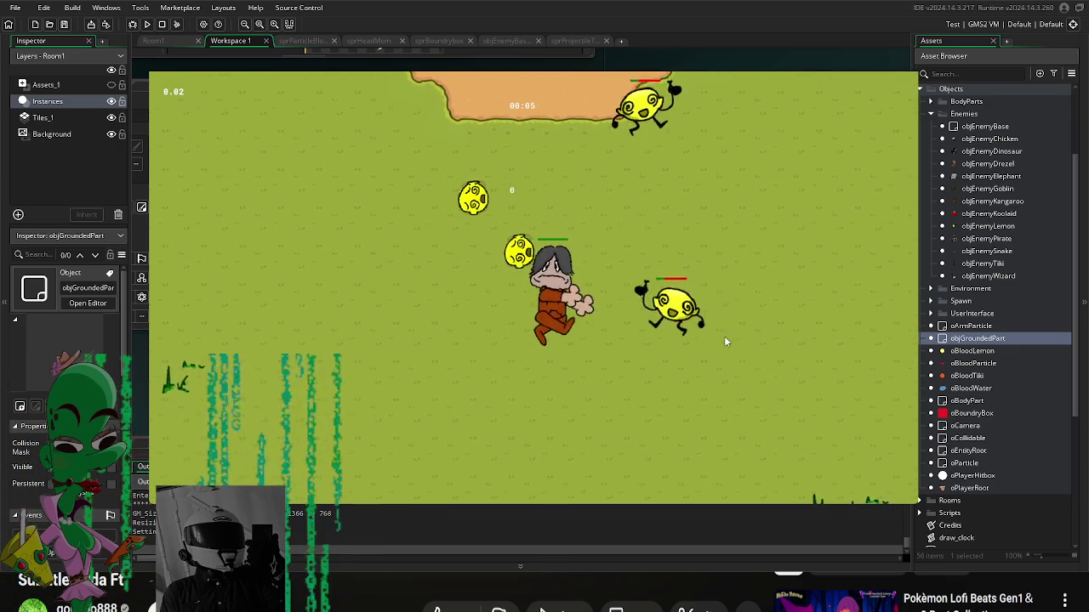
{"action": "key", "text": "a"}
{"action": "key", "text": "w"}
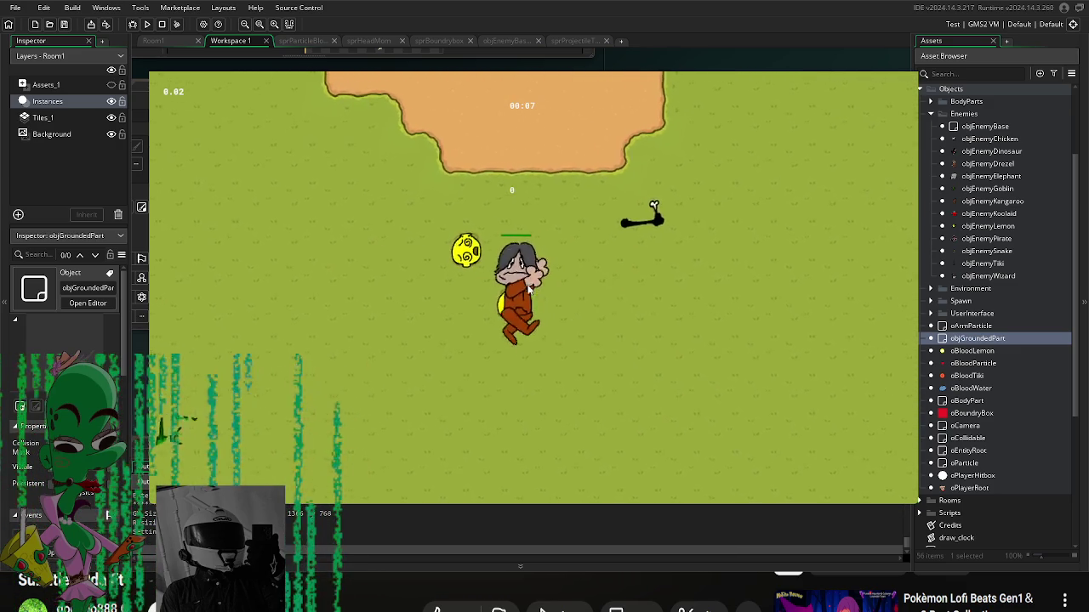
{"action": "left_click", "coordinate": [511, 286]}
Step: Walk the player down-left, then down-right, then back up across the level
{"action": "key", "text": "a"}
{"action": "key", "text": "s"}
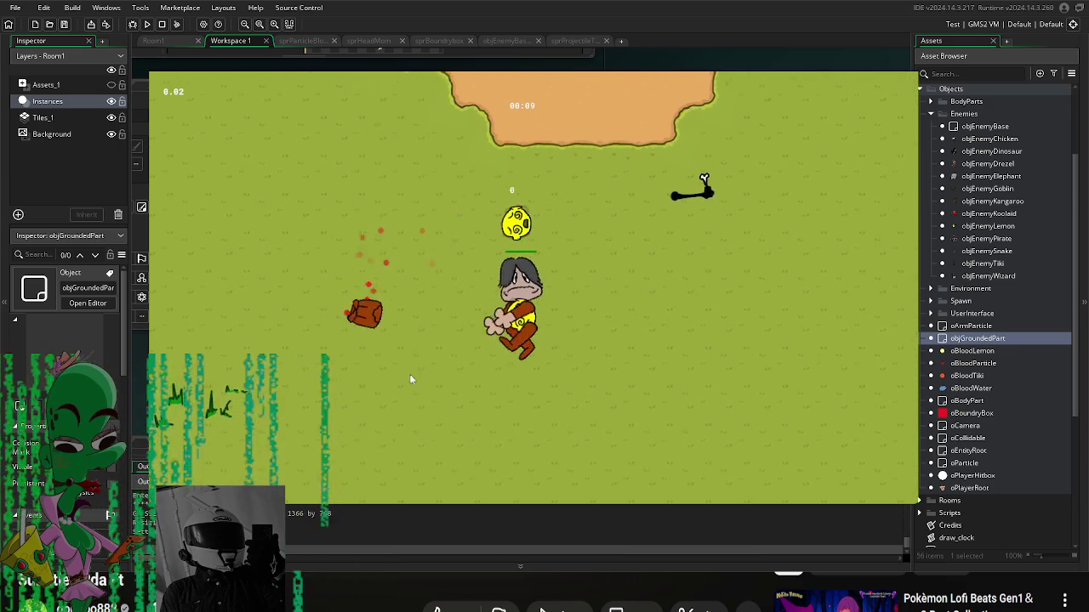
{"action": "key", "text": "a"}
{"action": "key", "text": "s"}
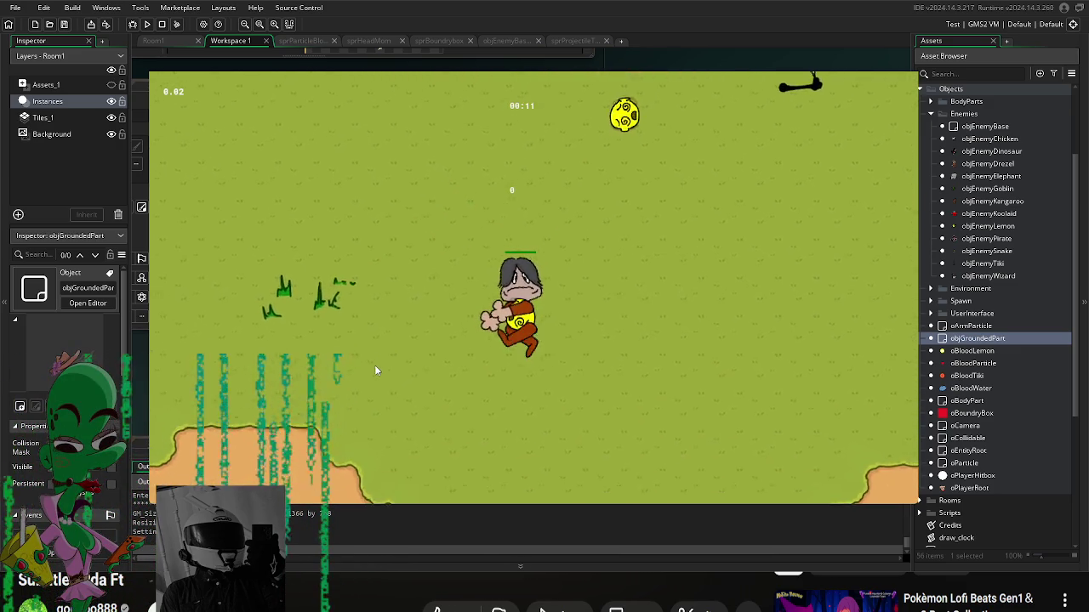
{"action": "key", "text": "a"}
{"action": "key", "text": "s"}
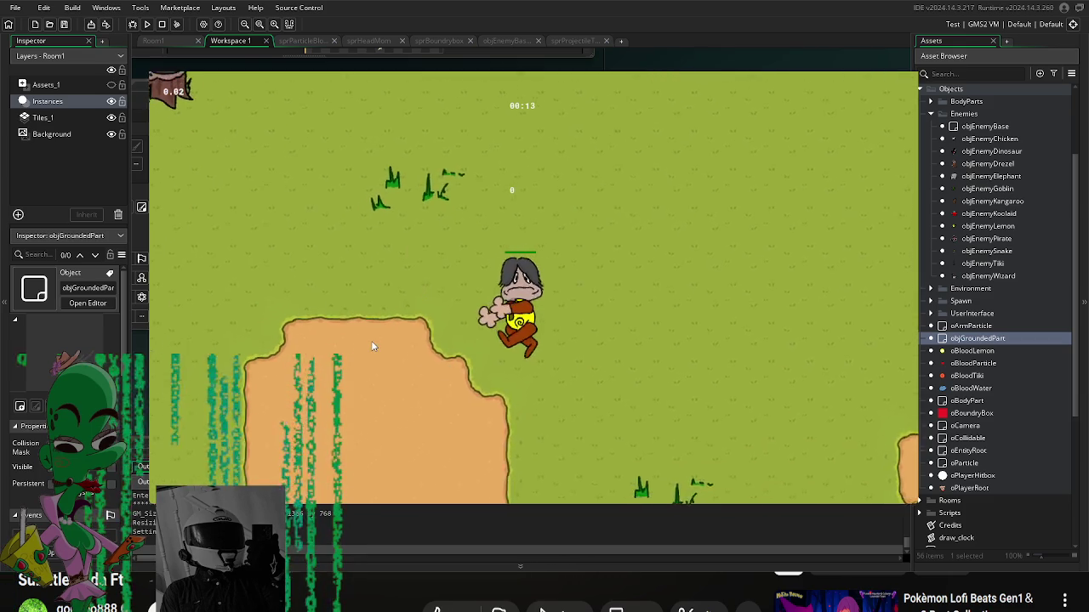
{"action": "key", "text": "a"}
{"action": "key", "text": "s"}
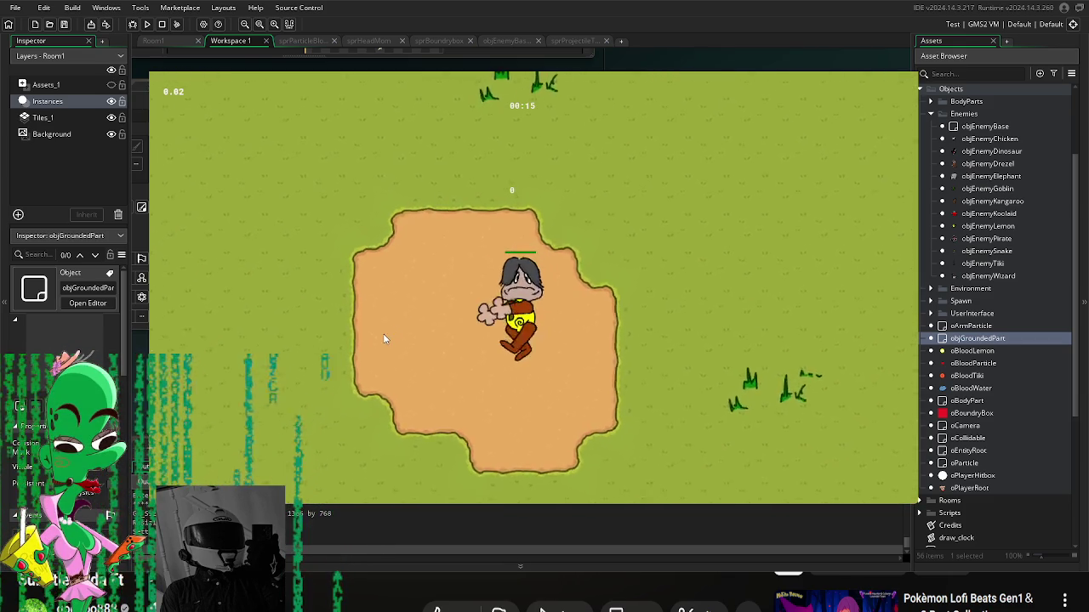
{"action": "key", "text": "a"}
{"action": "key", "text": "s"}
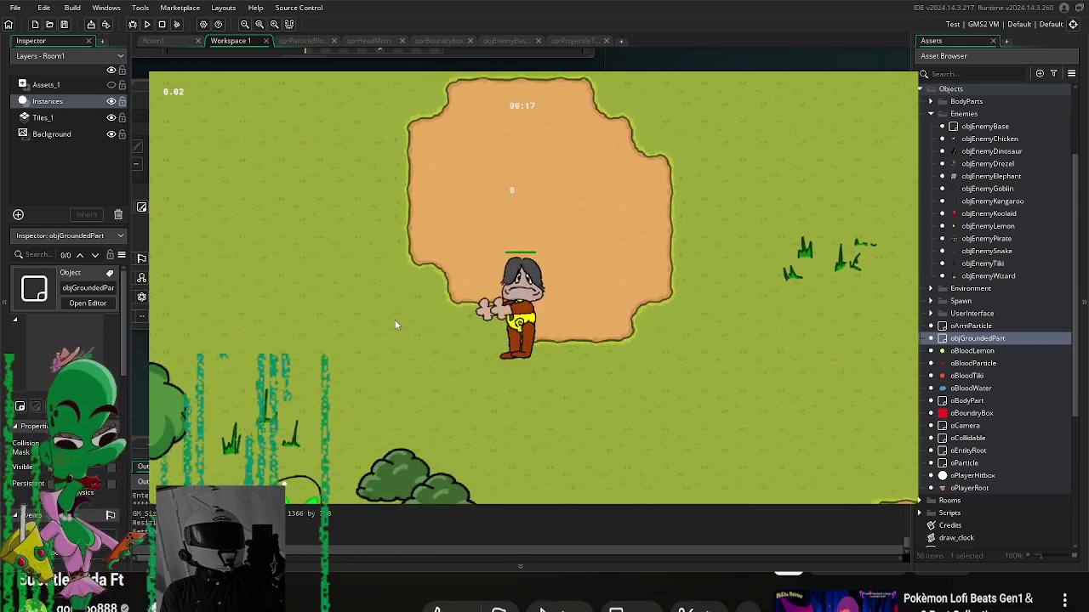
{"action": "key", "text": "d"}
{"action": "key", "text": "s"}
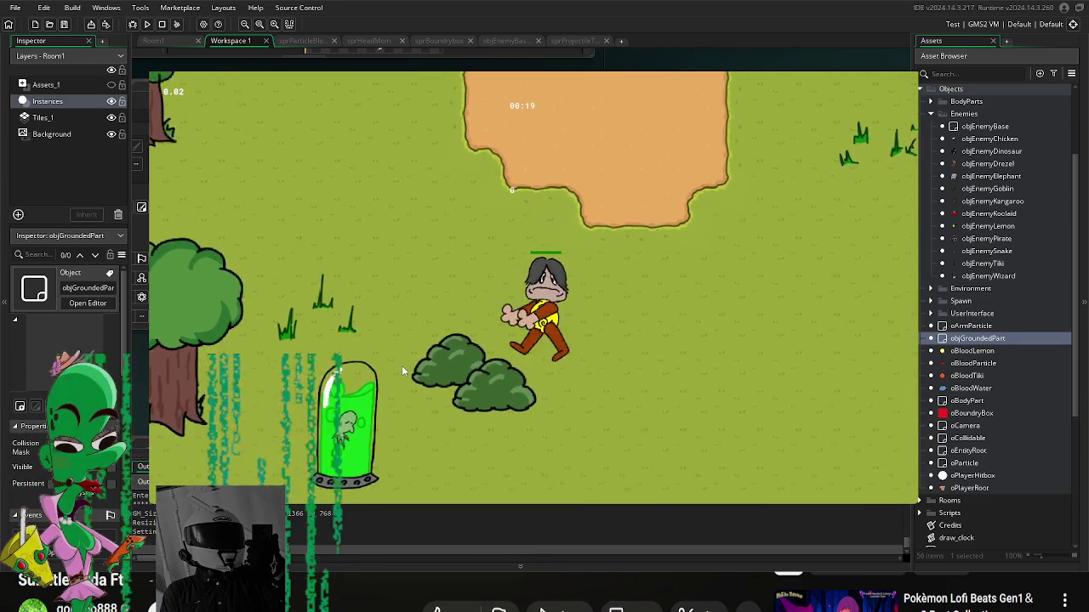
{"action": "key", "text": "d"}
{"action": "key", "text": "s"}
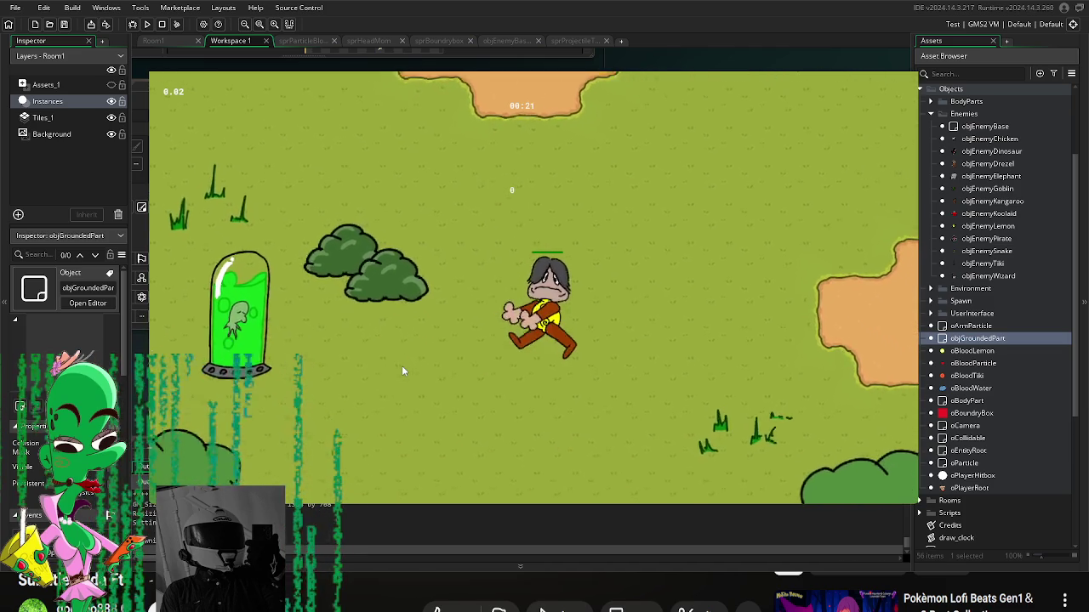
{"action": "key", "text": "s"}
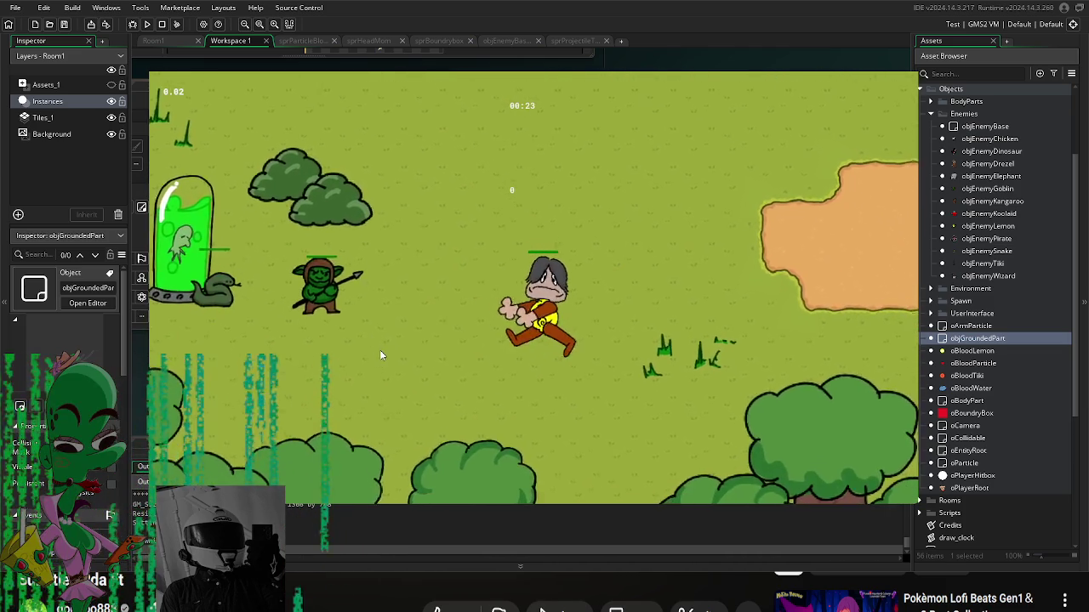
{"action": "key", "text": "w"}
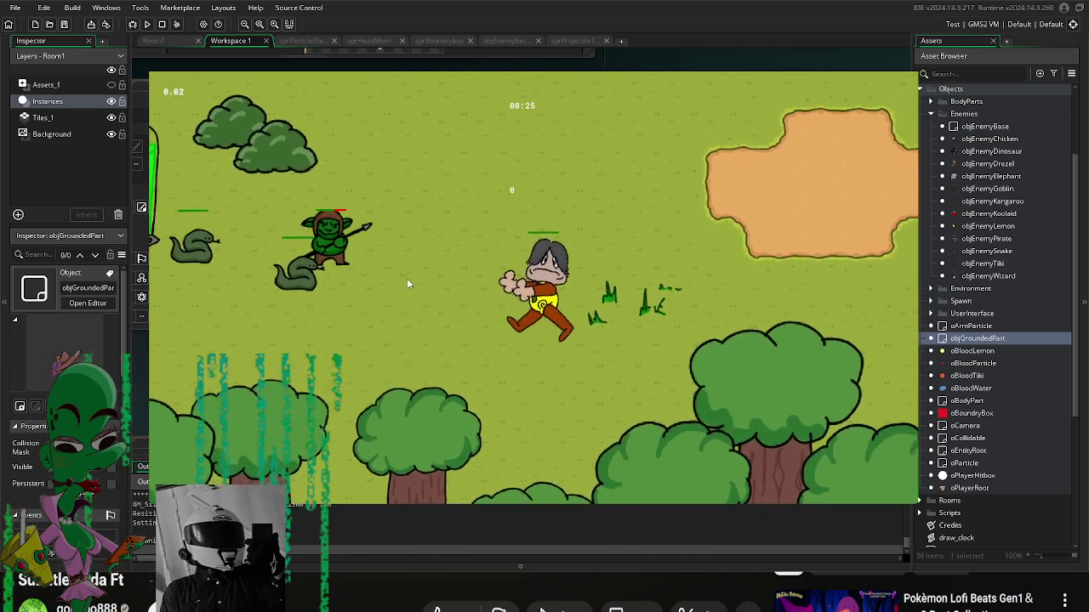
Step: Fight the goblins with sword slashes while moving left and right
{"action": "left_click", "coordinate": [392, 299]}
{"action": "key", "text": "a"}
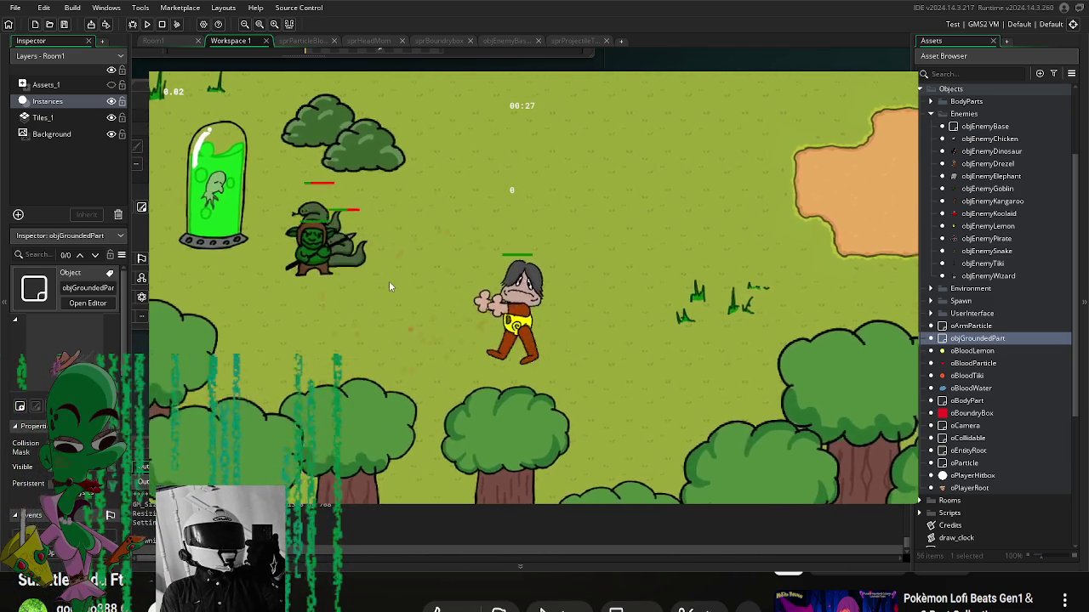
{"action": "left_click", "coordinate": [370, 242]}
{"action": "key", "text": "w"}
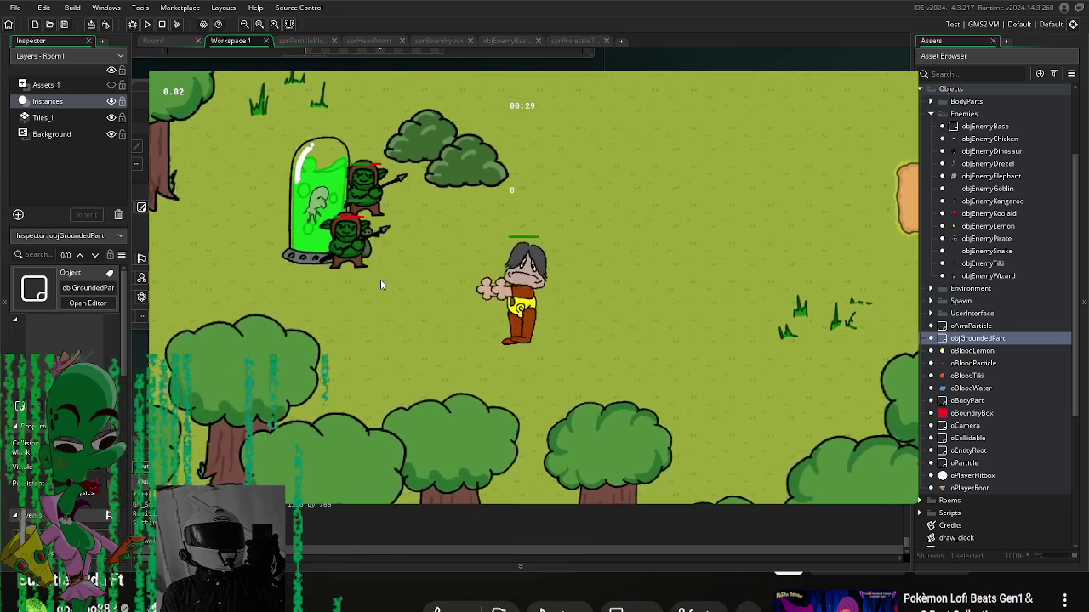
{"action": "left_click", "coordinate": [381, 294]}
{"action": "key", "text": "d"}
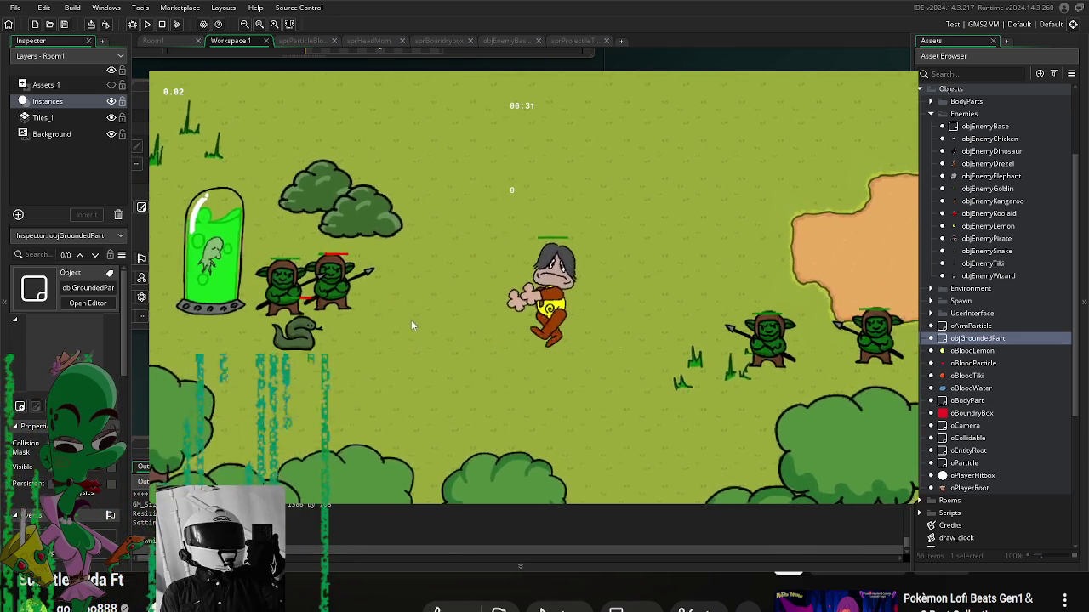
{"action": "left_click", "coordinate": [675, 337]}
{"action": "key", "text": "d"}
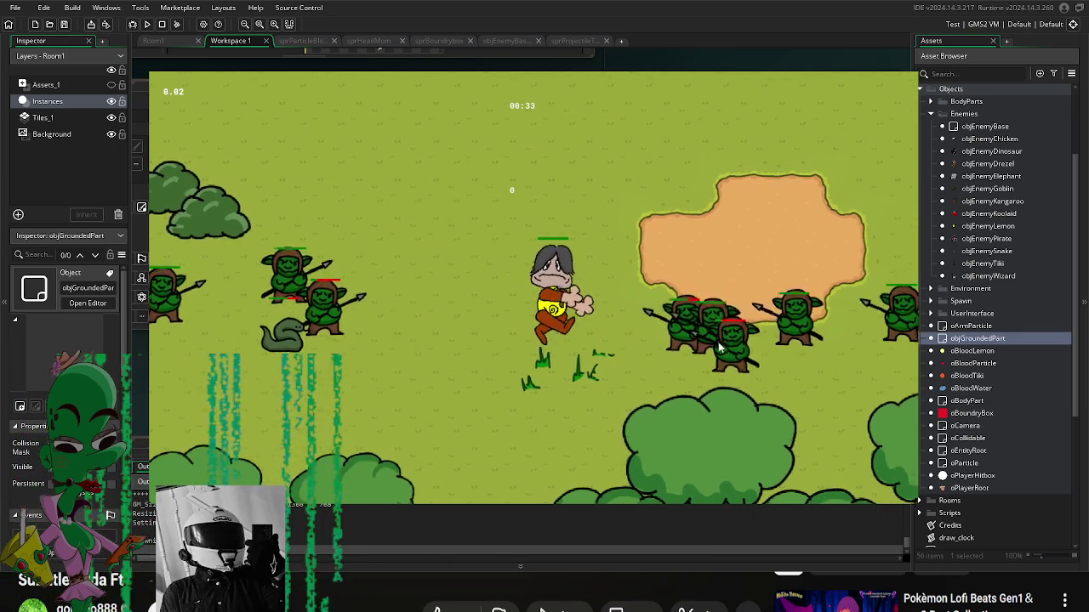
{"action": "key", "text": "d"}
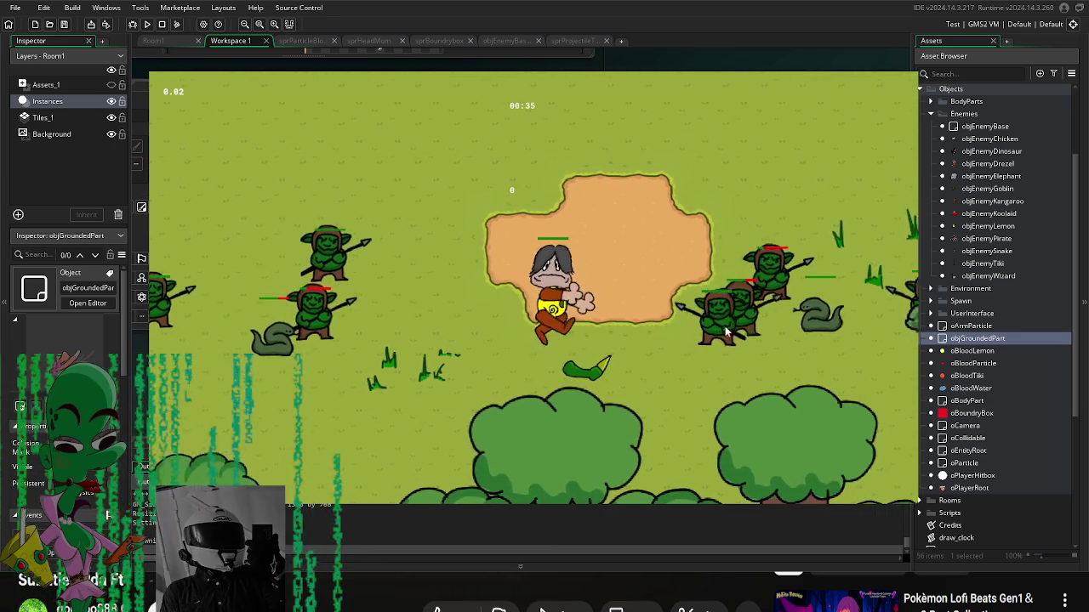
Step: Pause, resume to slash at nearby enemies, pause again, then rebuild and run the game
{"action": "key", "text": "Escape"}
{"action": "key", "text": "Escape"}
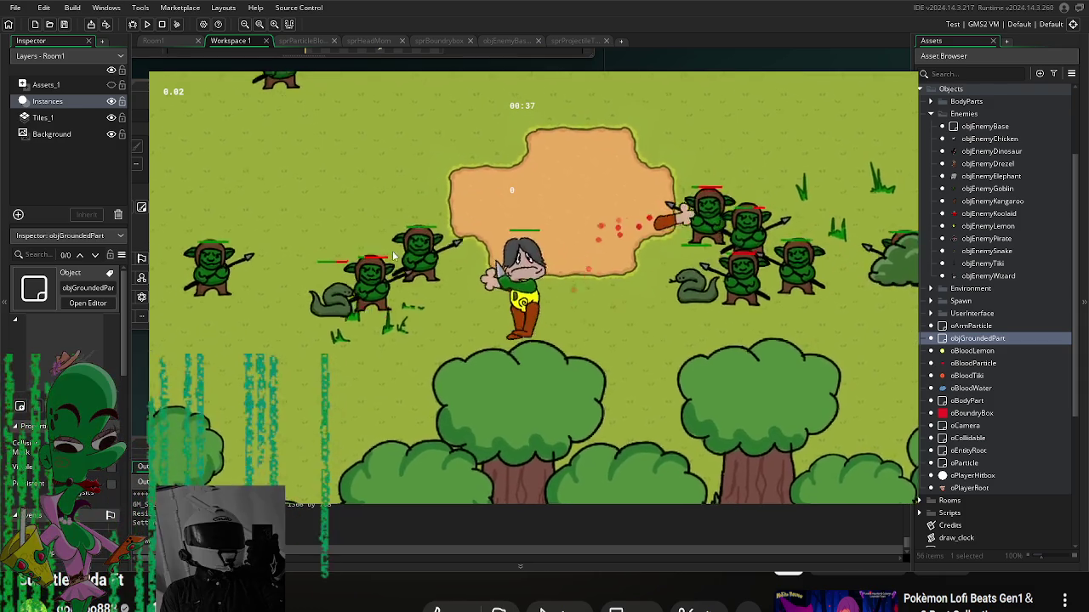
{"action": "left_click", "coordinate": [414, 314]}
{"action": "key", "text": "a"}
{"action": "left_click", "coordinate": [382, 323]}
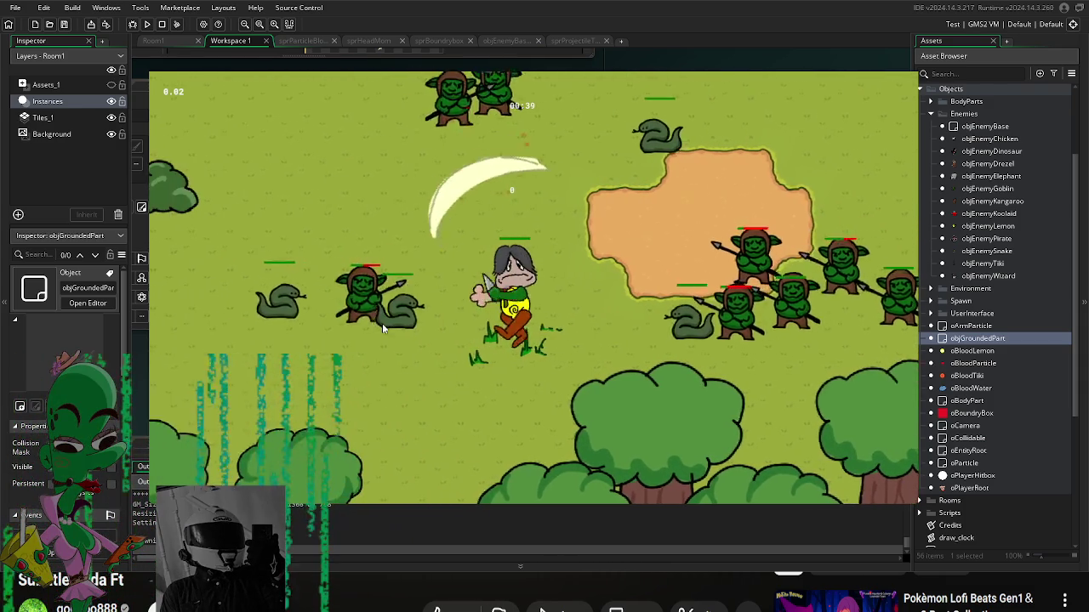
{"action": "left_click", "coordinate": [363, 352]}
{"action": "left_click", "coordinate": [312, 318]}
{"action": "key", "text": "w"}
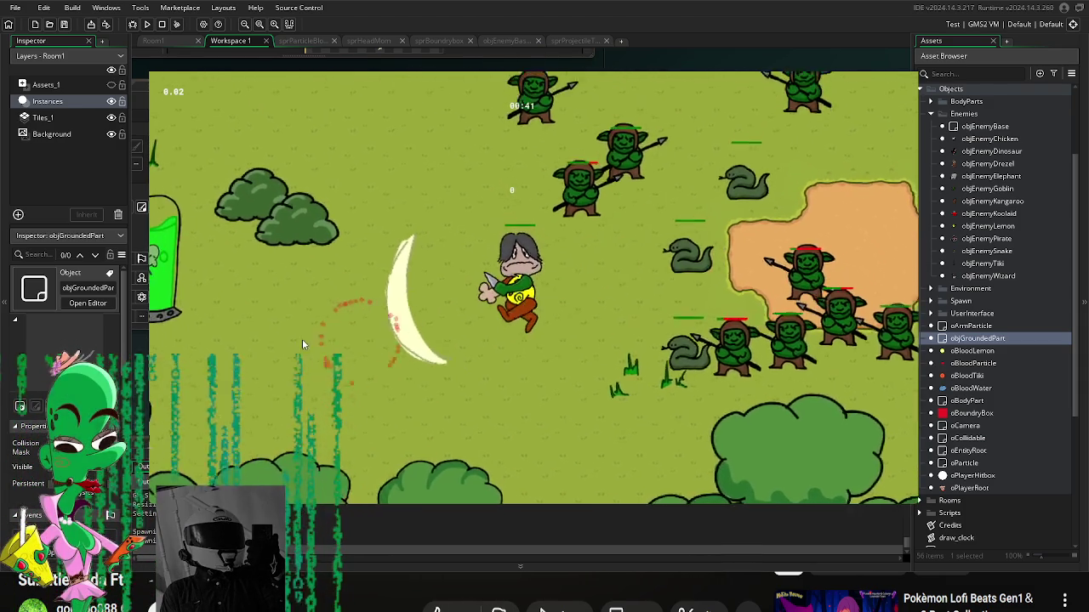
{"action": "left_click", "coordinate": [565, 168]}
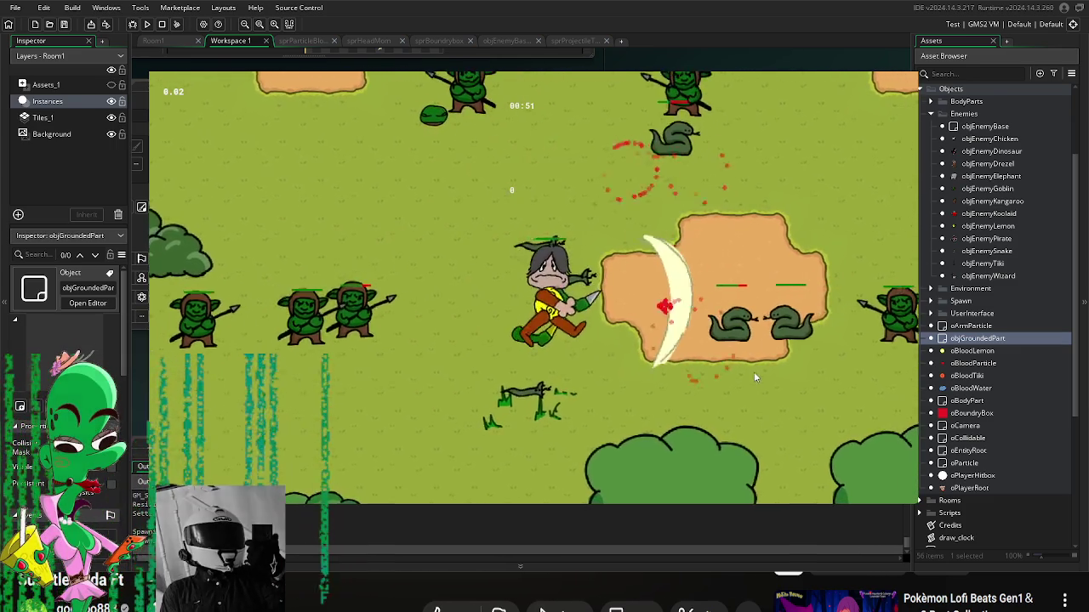
{"action": "key", "text": "Escape"}
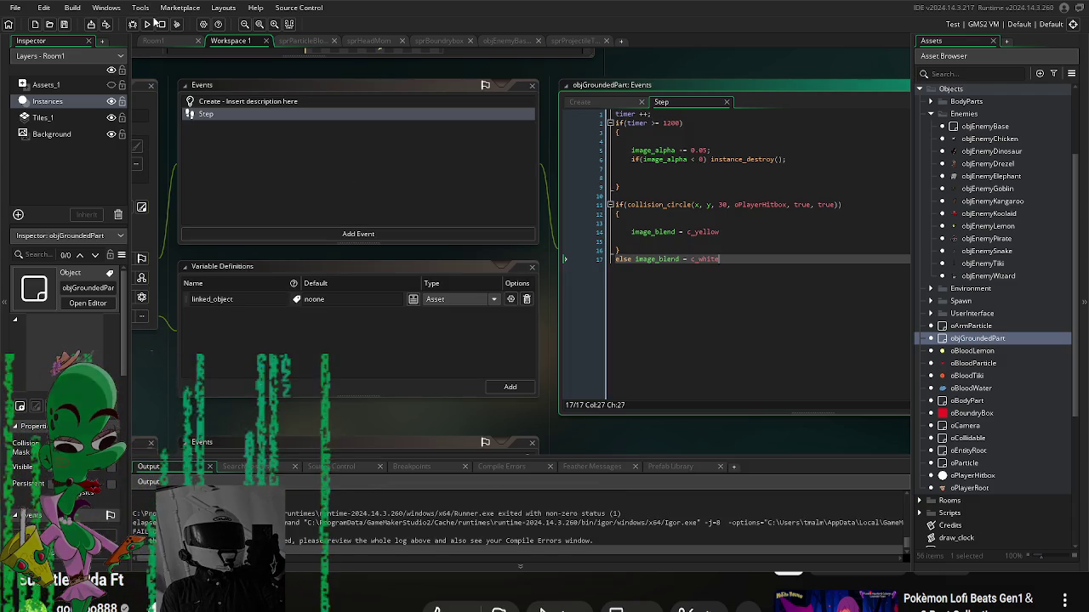
{"action": "left_click", "coordinate": [147, 24]}
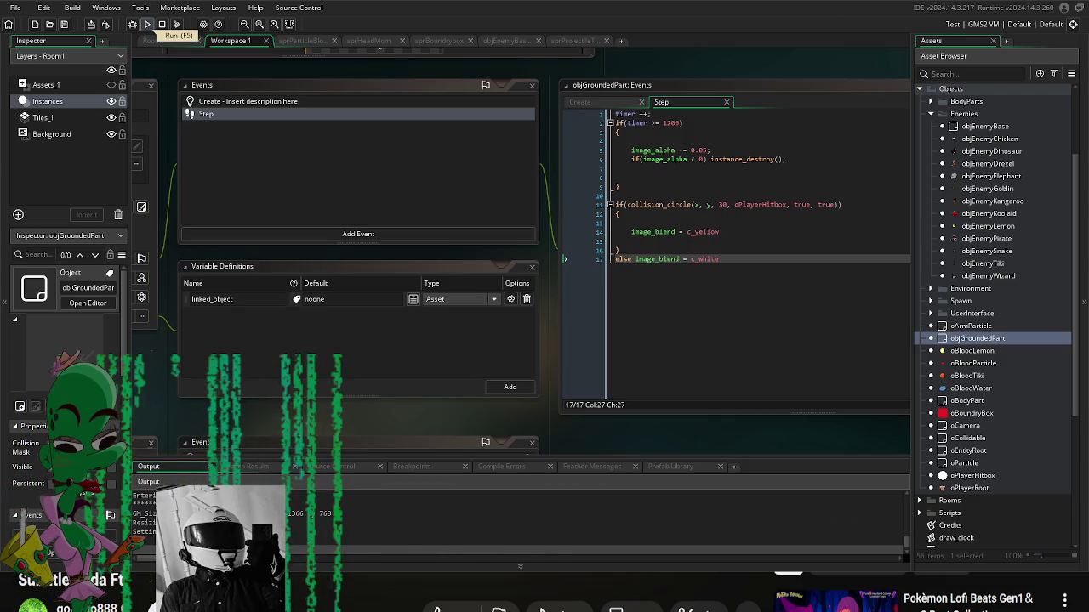
Step: Pick the frog-hat head, start the game, and walk the player north then south
{"action": "key", "text": "Right"}
{"action": "key", "text": "Right"}
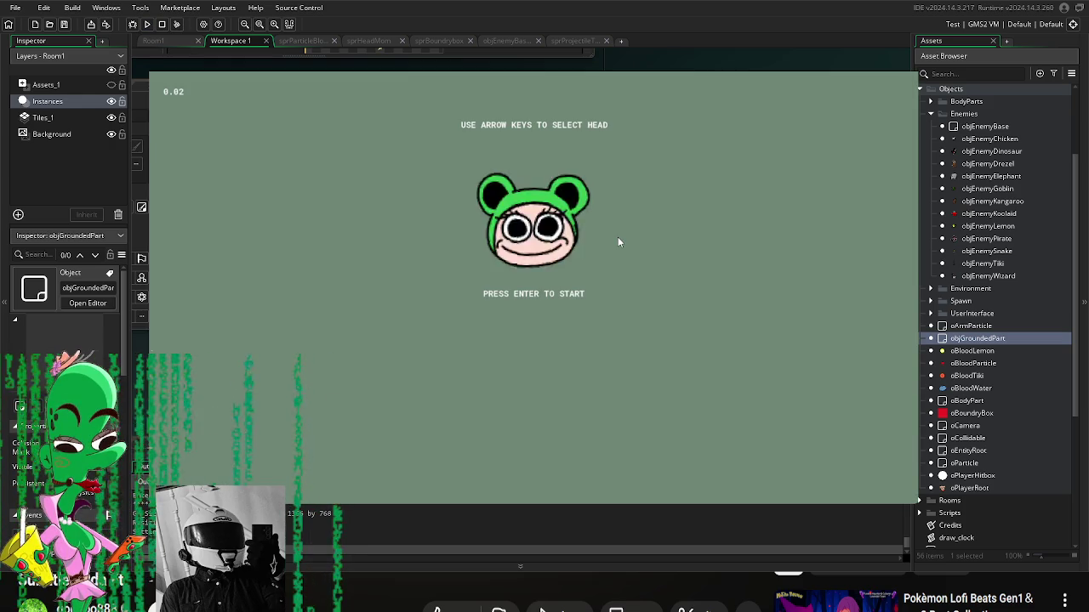
{"action": "key", "text": "Right"}
{"action": "key", "text": "Left"}
{"action": "key", "text": "Return"}
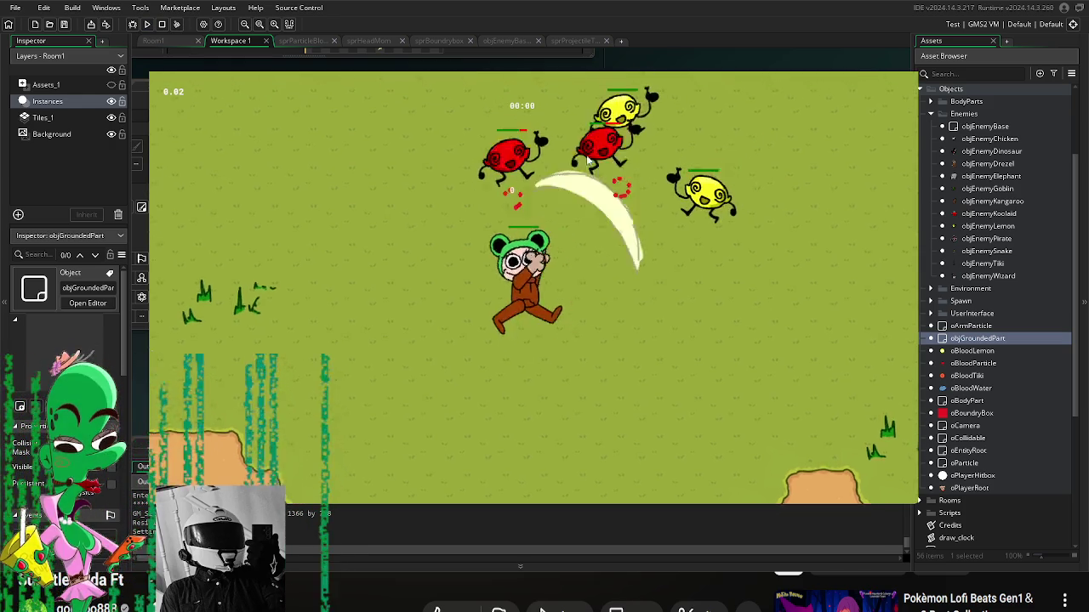
{"action": "key", "text": "w"}
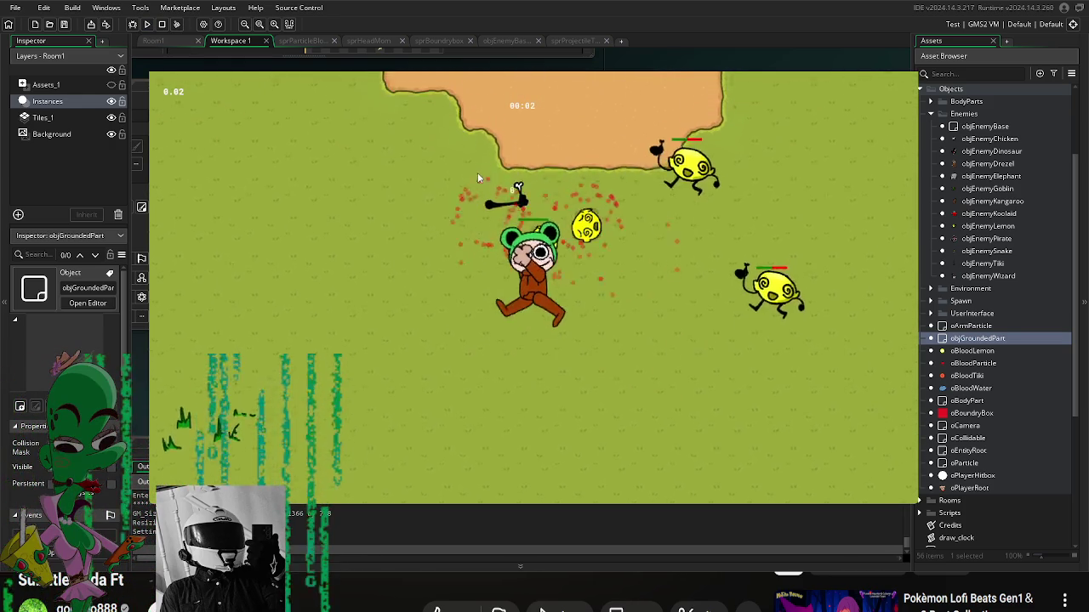
{"action": "key", "text": "w"}
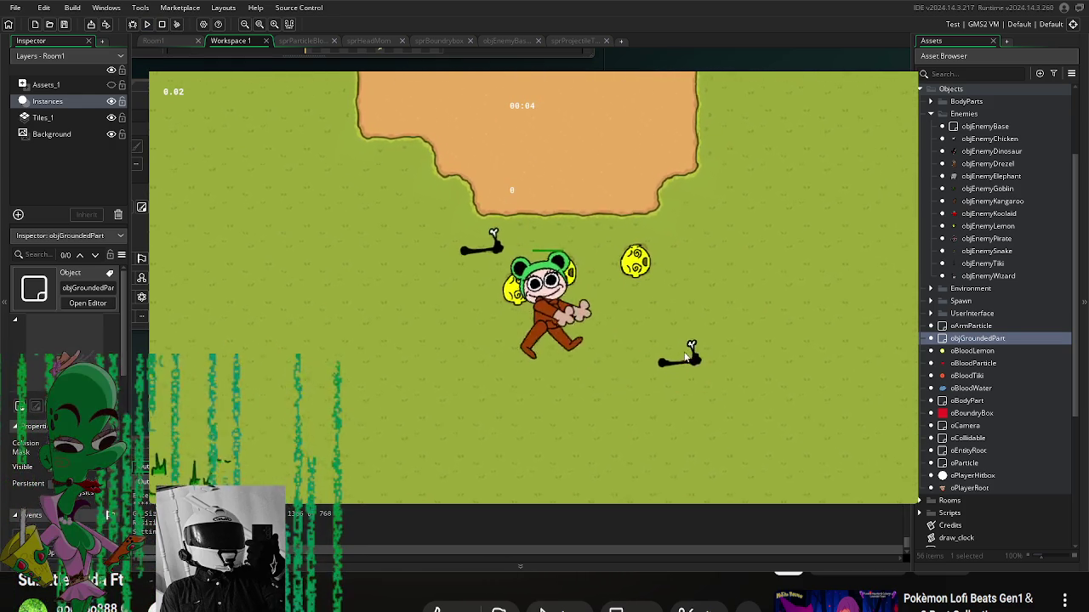
{"action": "key", "text": "s"}
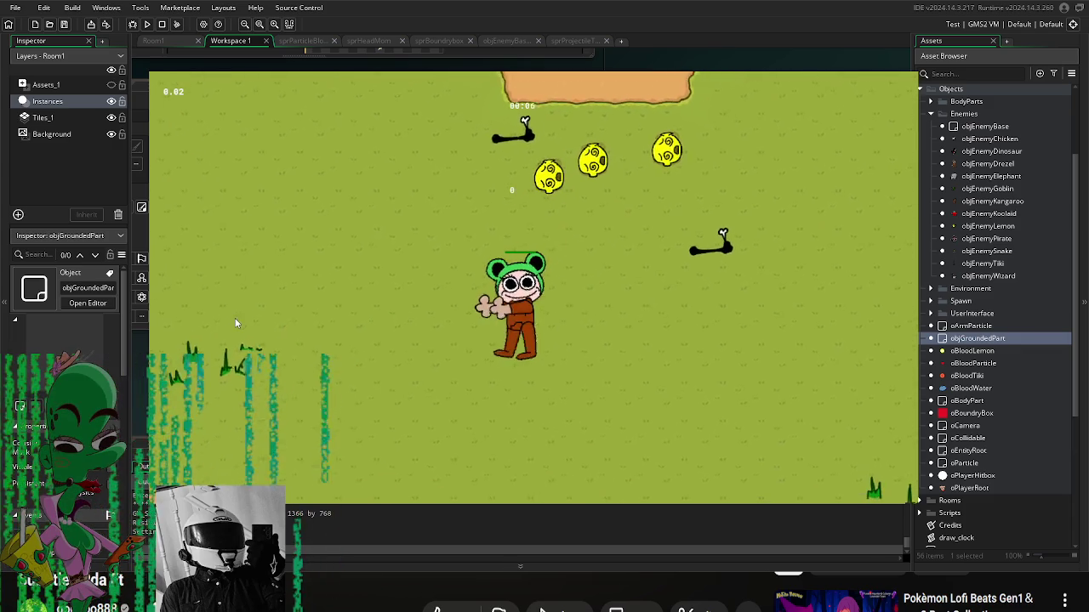
{"action": "key", "text": "s"}
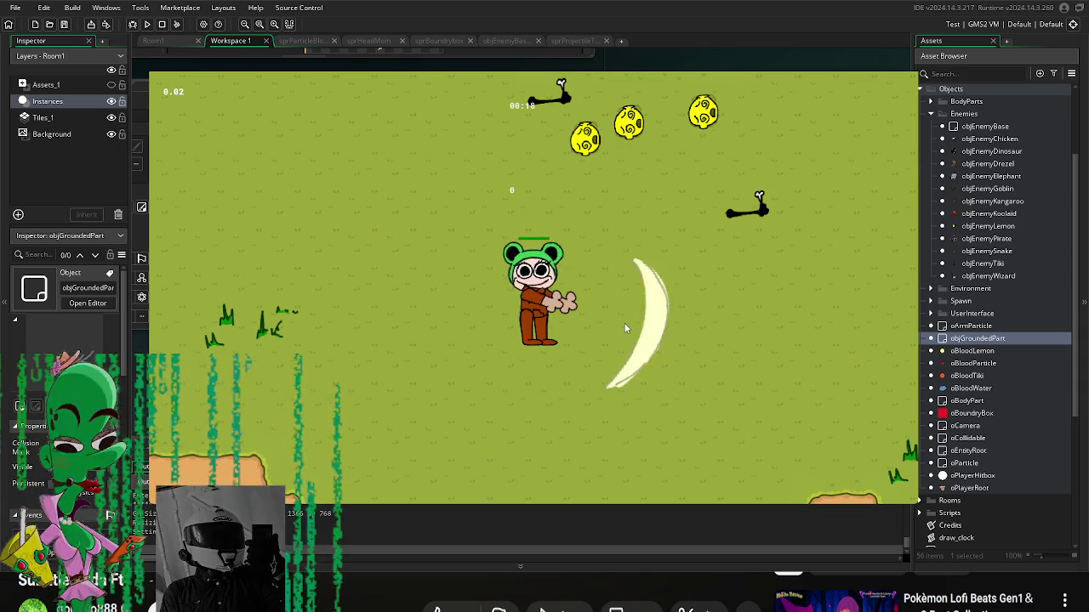
Step: Slash at the lemons and nearby enemies, then dismiss the pause overlay to keep playing
{"action": "left_click", "coordinate": [579, 234]}
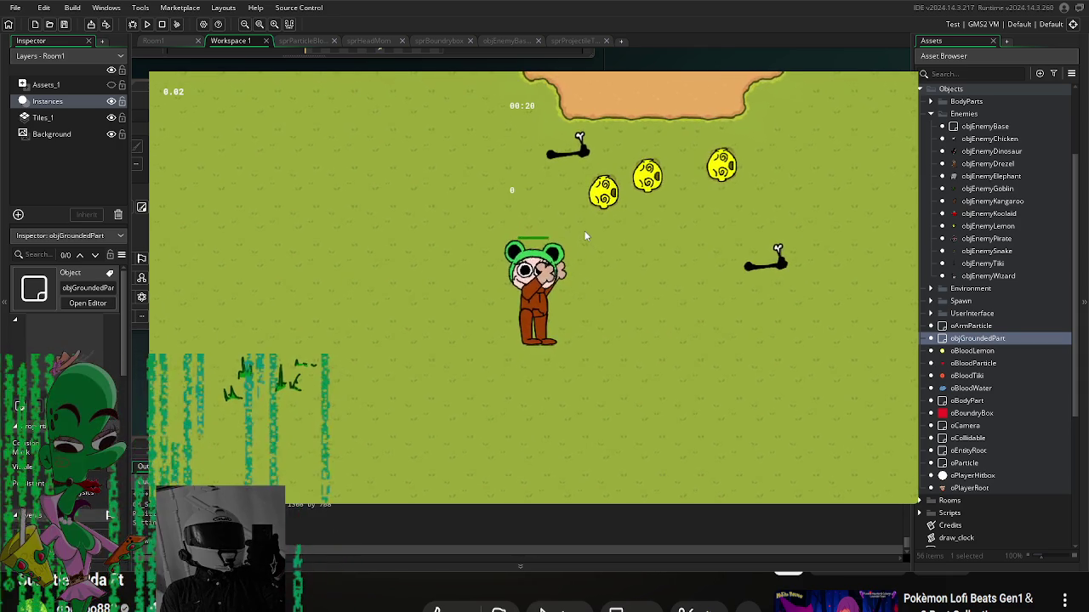
{"action": "left_click", "coordinate": [559, 229]}
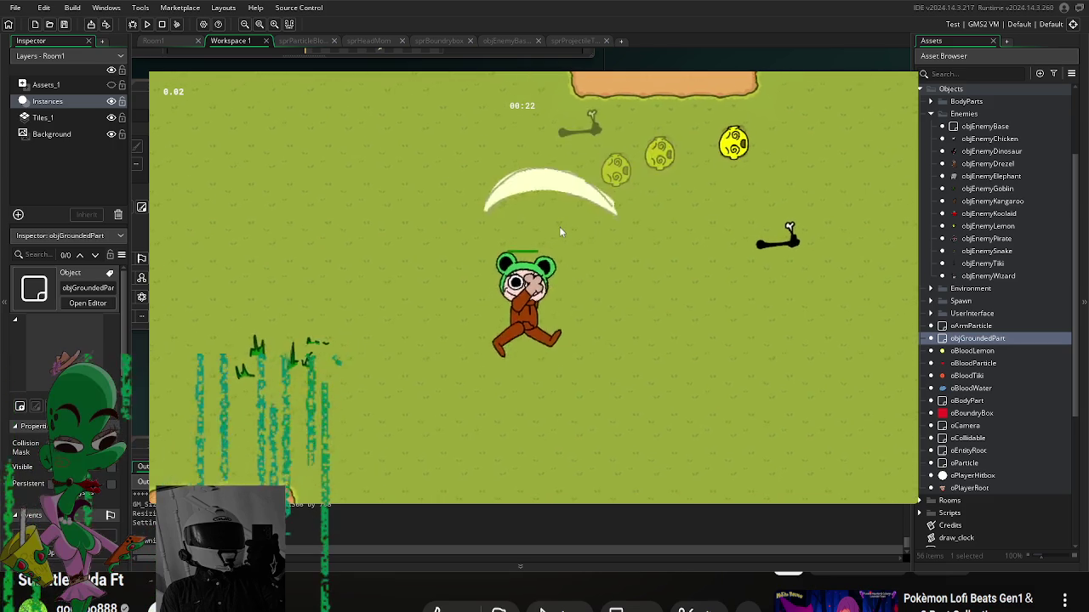
{"action": "left_click", "coordinate": [371, 386]}
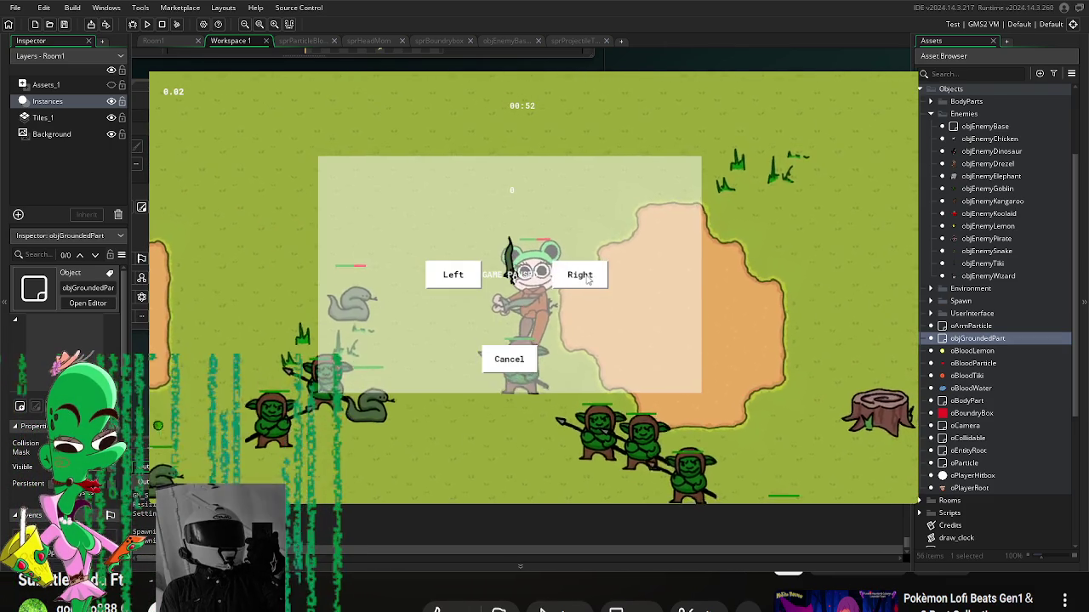
{"action": "left_click", "coordinate": [511, 354]}
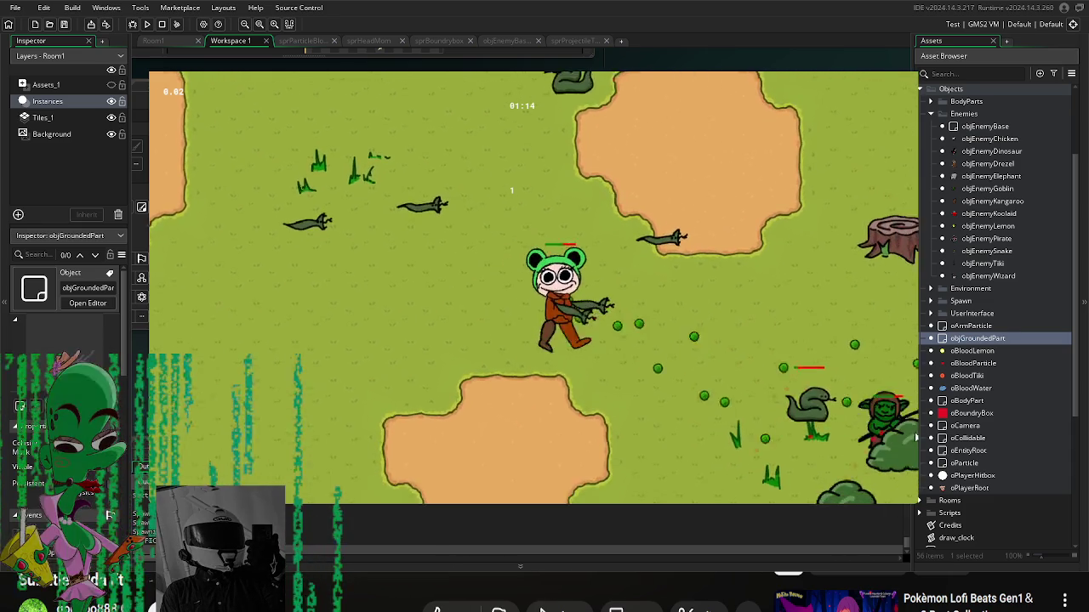
Step: Close the game and change objProjectileSnake's damage from 15 to 12
{"action": "key", "text": "Escape"}
{"action": "scroll", "coordinate": [984, 497], "scroll_direction": "down", "scroll_amount": 5}
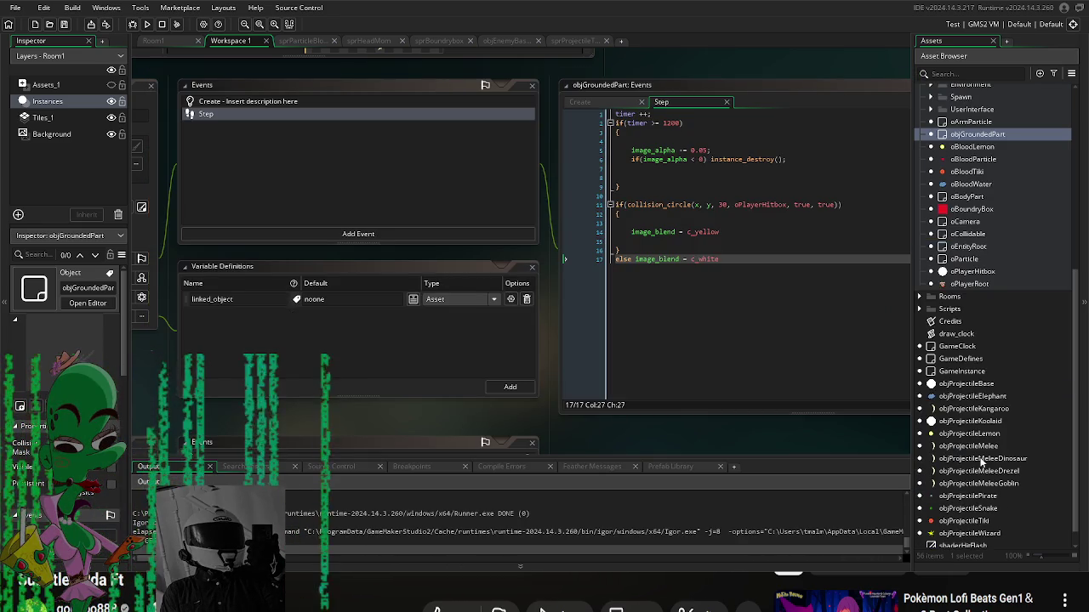
{"action": "double_click", "coordinate": [984, 492]}
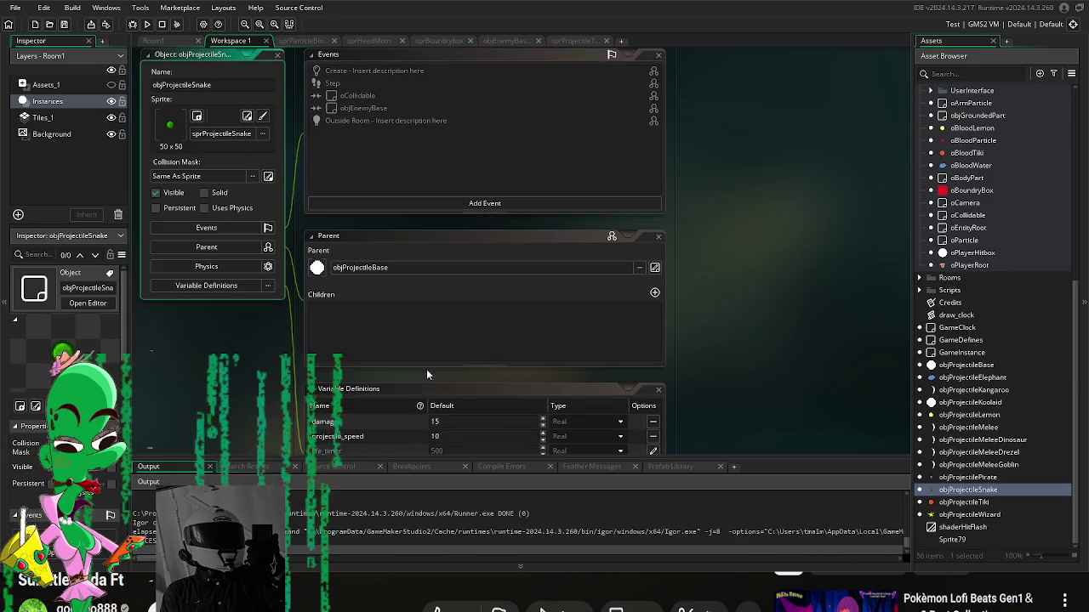
{"action": "left_click", "coordinate": [452, 423]}
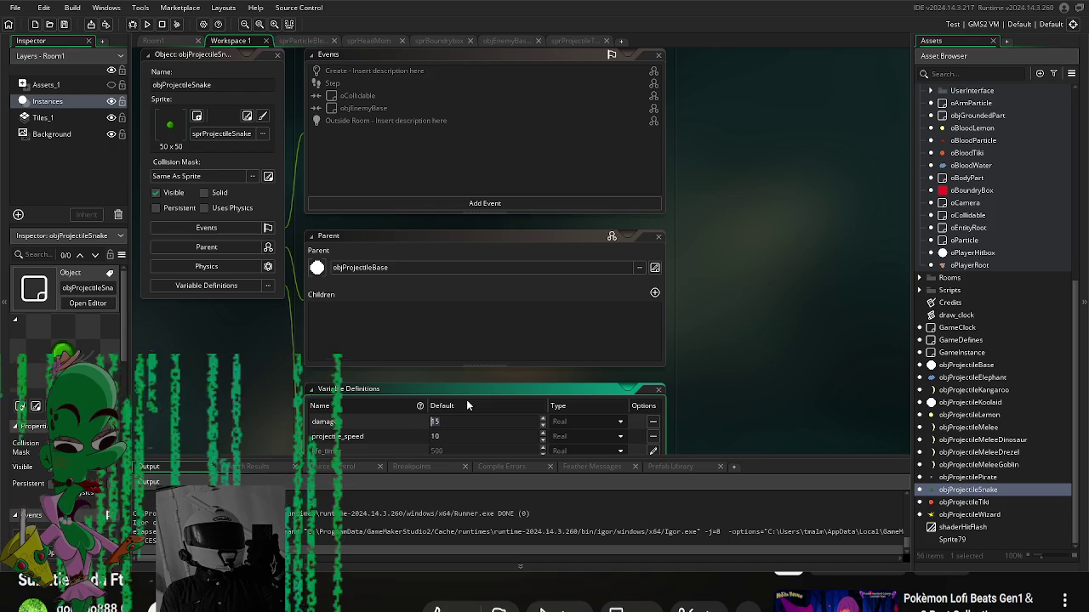
{"action": "type", "text": "12"}
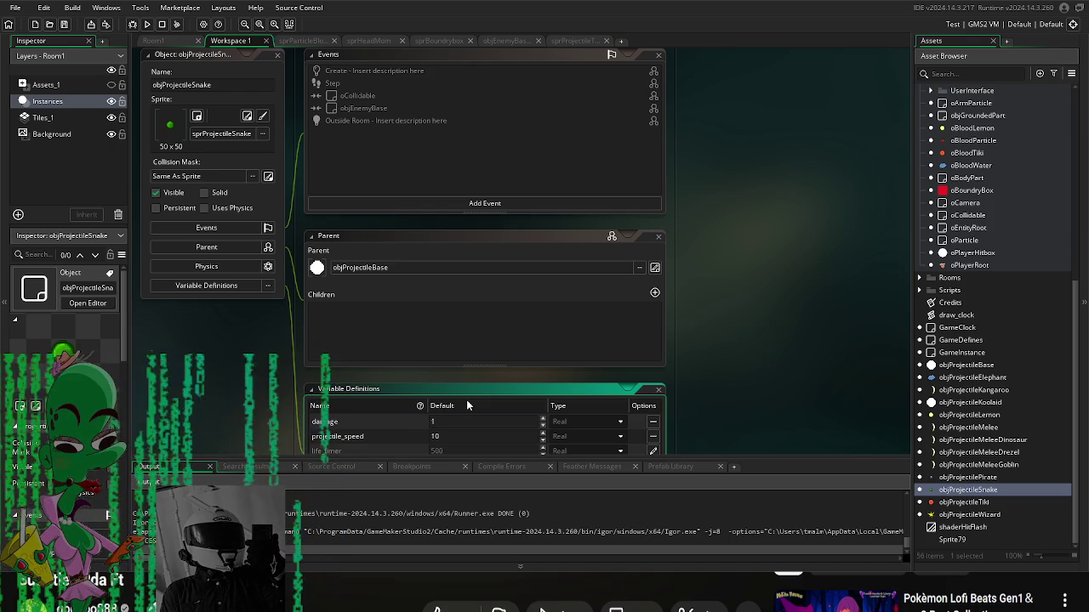
{"action": "left_click", "coordinate": [749, 351]}
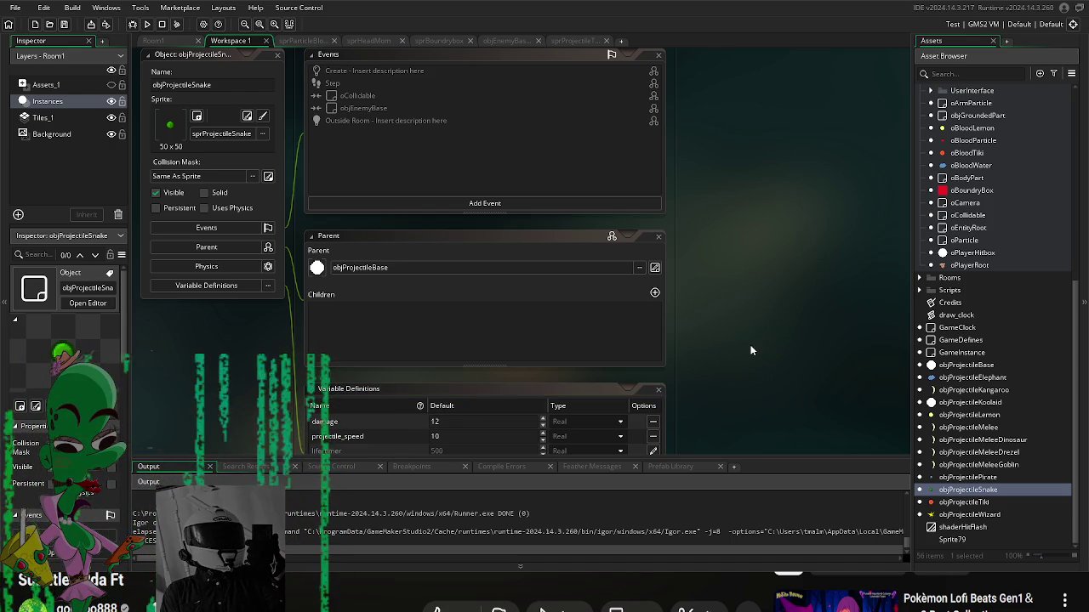
{"action": "scroll", "coordinate": [1040, 420], "scroll_direction": "up", "scroll_amount": 5}
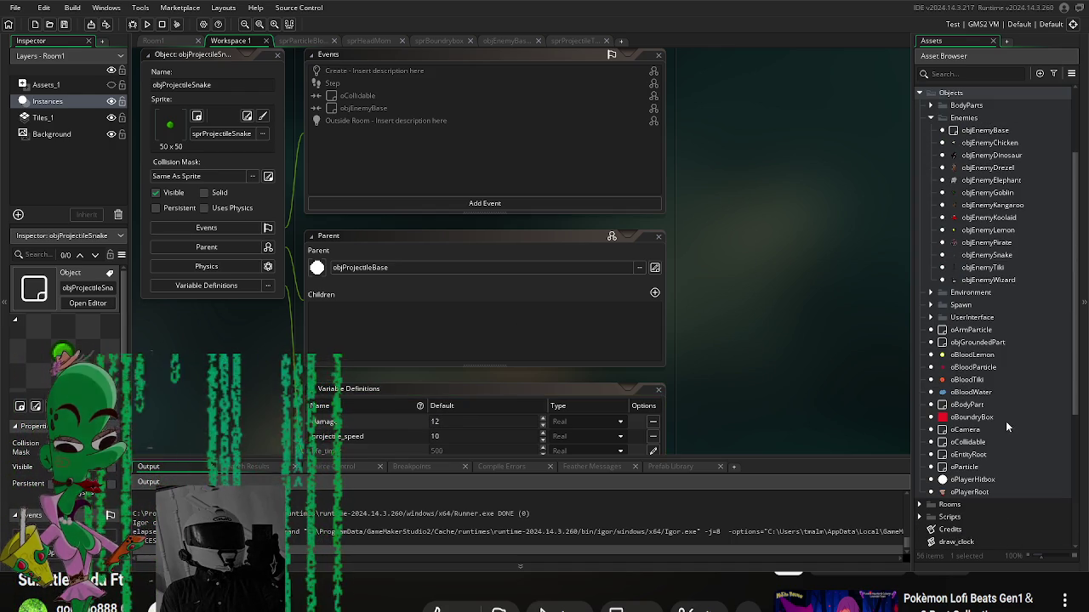
{"action": "scroll", "coordinate": [1001, 364], "scroll_direction": "down", "scroll_amount": 2}
{"action": "scroll", "coordinate": [456, 401], "scroll_direction": "down", "scroll_amount": 2}
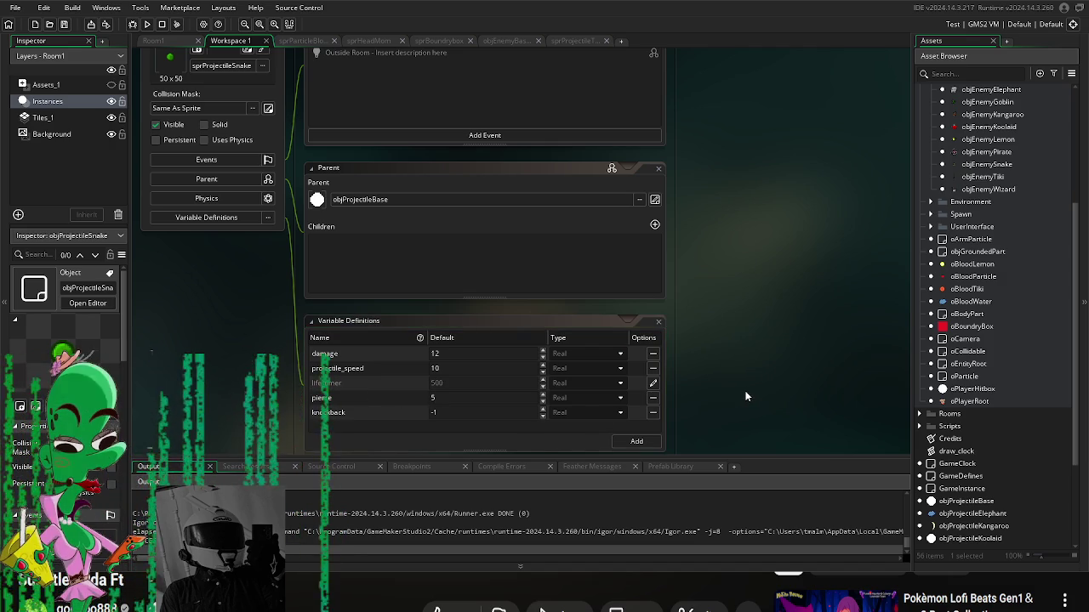
{"action": "scroll", "coordinate": [1001, 372], "scroll_direction": "up", "scroll_amount": 4}
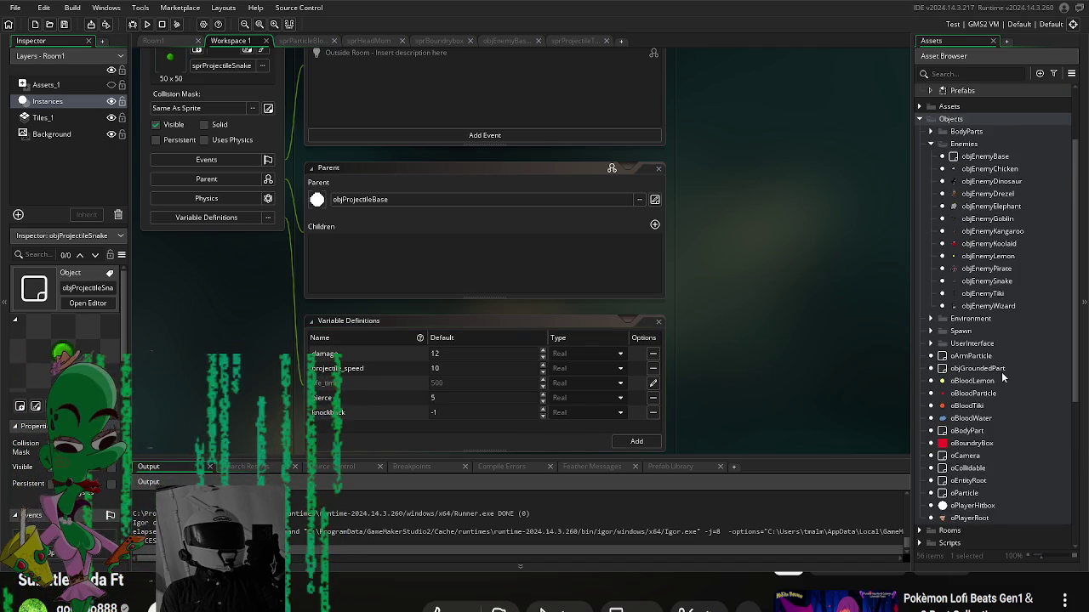
{"action": "scroll", "coordinate": [666, 406], "scroll_direction": "up", "scroll_amount": 5}
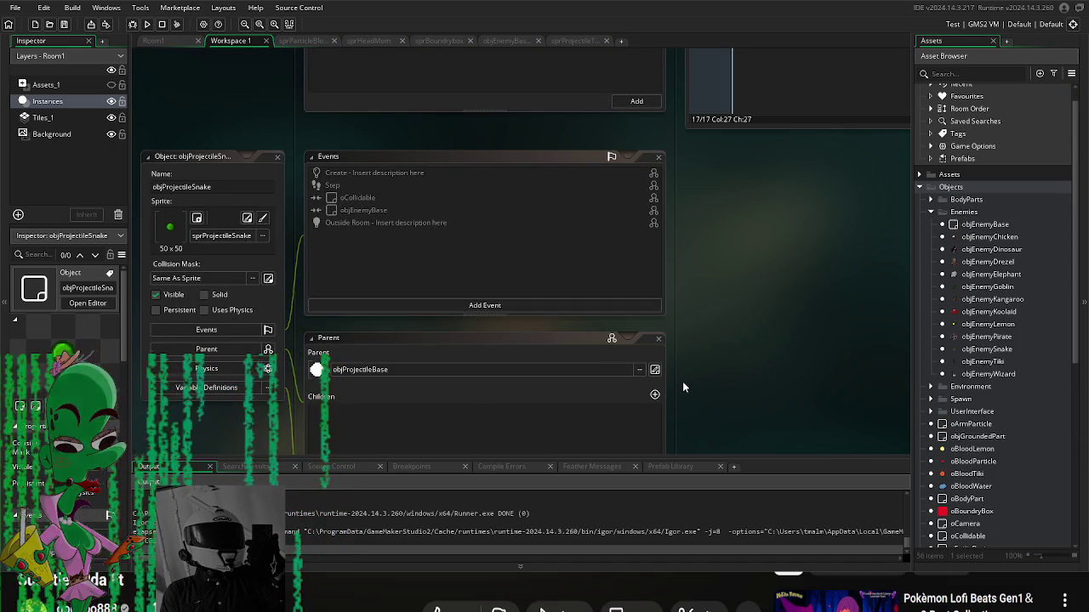
Step: Run the game and start with the spiky-haired head
{"action": "left_click", "coordinate": [148, 24]}
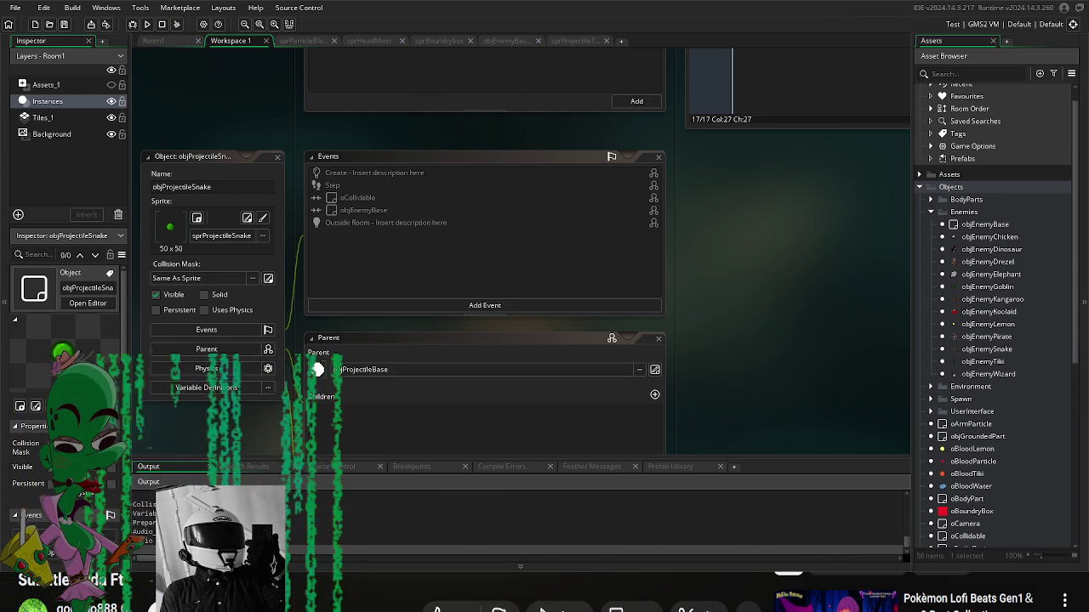
{"action": "key", "text": "Right"}
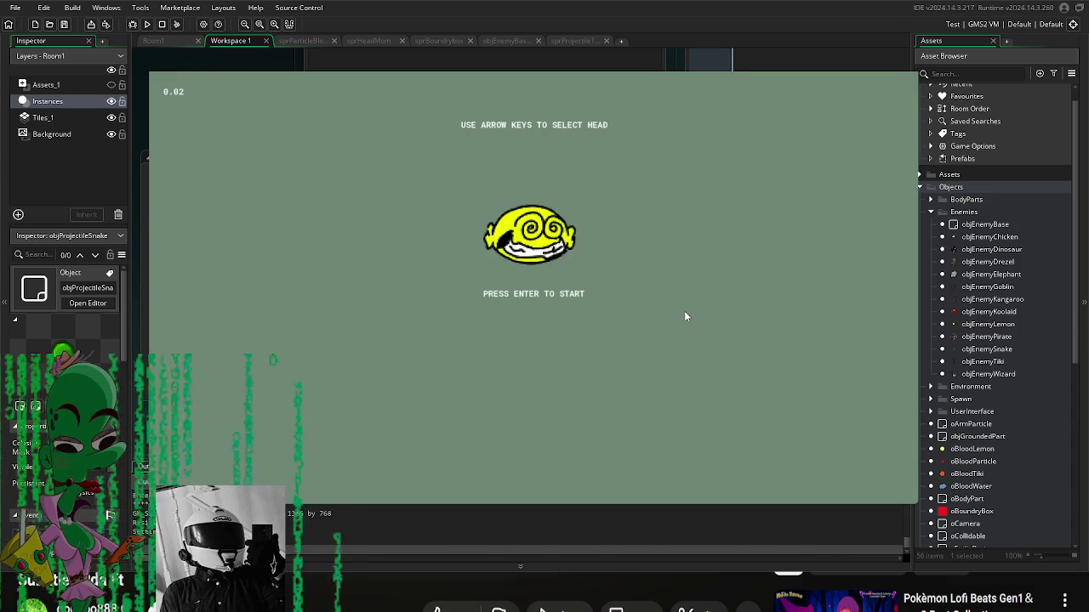
{"action": "key", "text": "Right"}
{"action": "key", "text": "Right"}
{"action": "key", "text": "Right"}
{"action": "key", "text": "Right"}
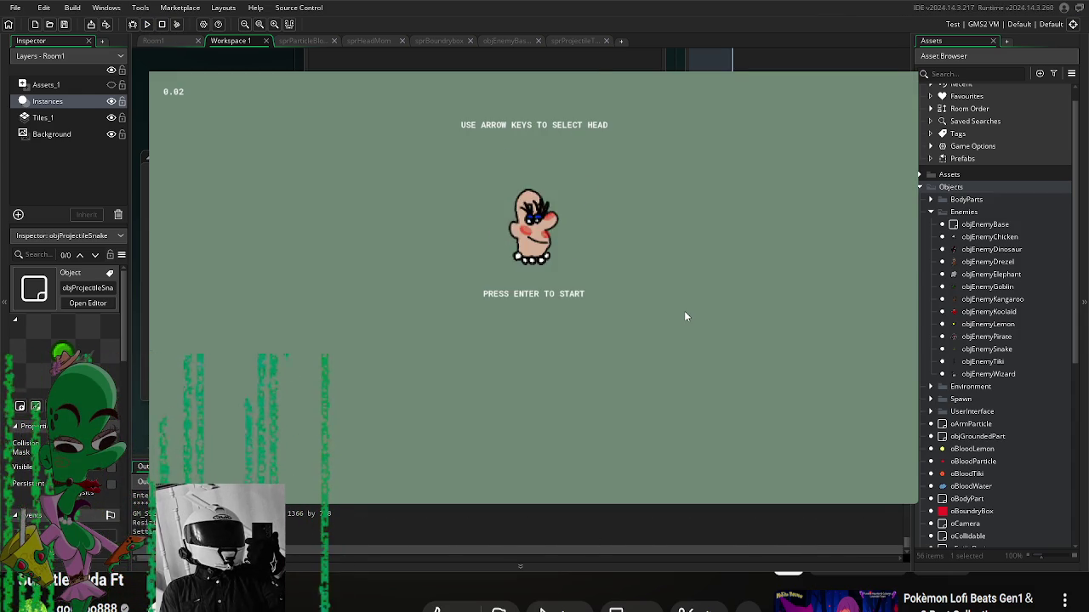
{"action": "key", "text": "Left"}
{"action": "key", "text": "Return"}
Step: Walk the character north toward the lemons, then down-left past the sand
{"action": "key", "text": "Left"}
{"action": "key", "text": "Up"}
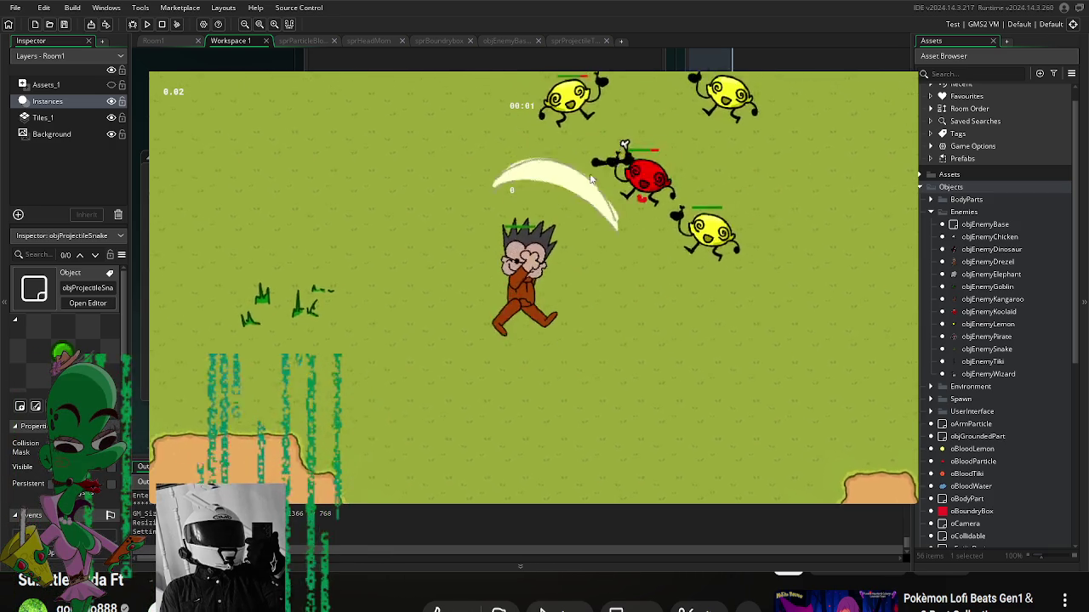
{"action": "key", "text": "Up"}
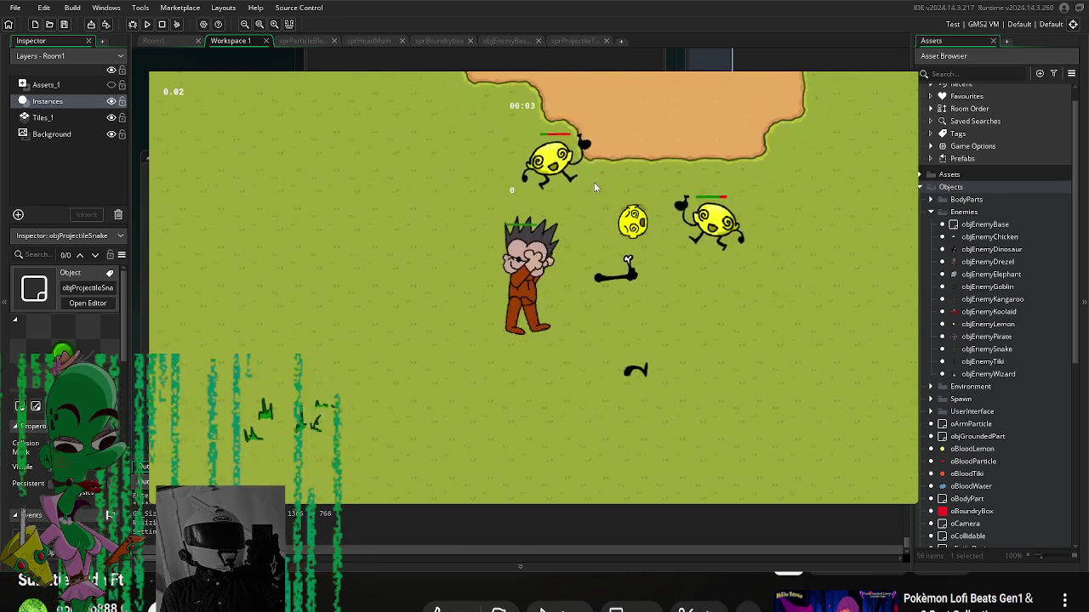
{"action": "key", "text": "Up"}
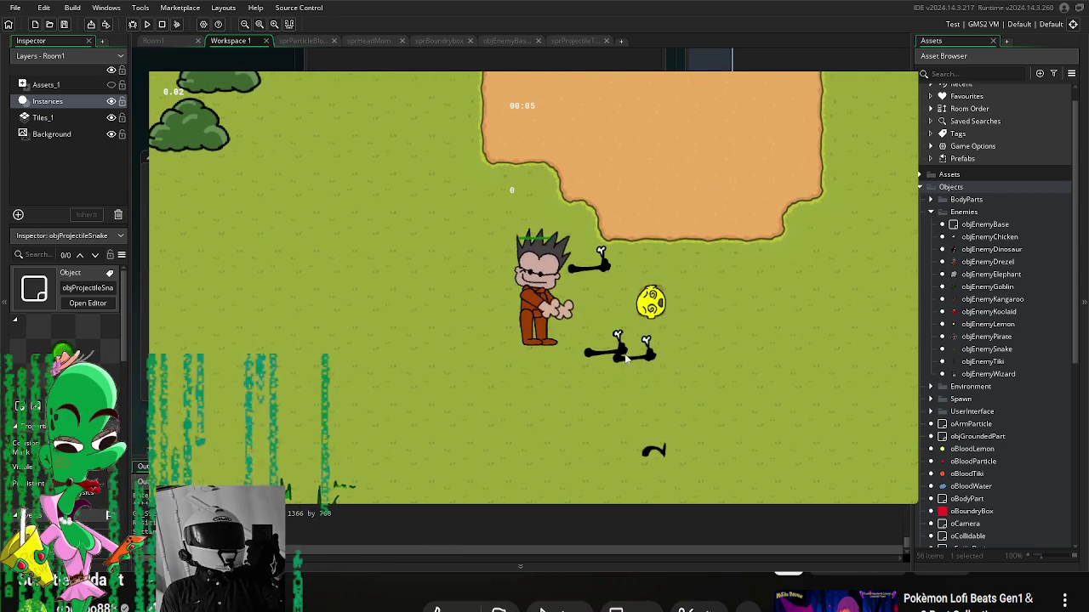
{"action": "key", "text": "Down"}
{"action": "key", "text": "Left"}
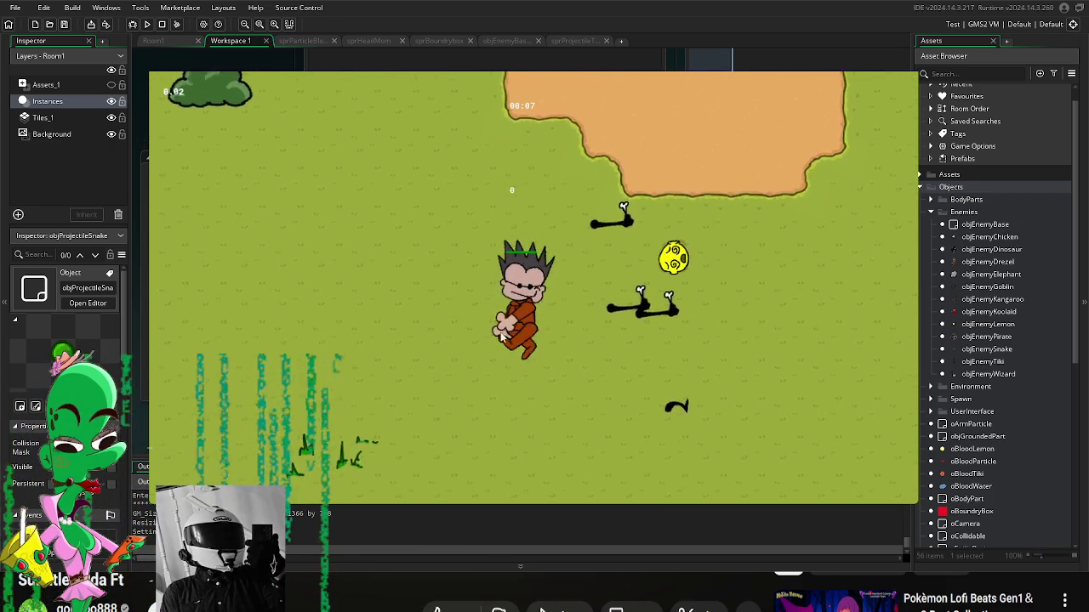
{"action": "key", "text": "Down"}
{"action": "key", "text": "Left"}
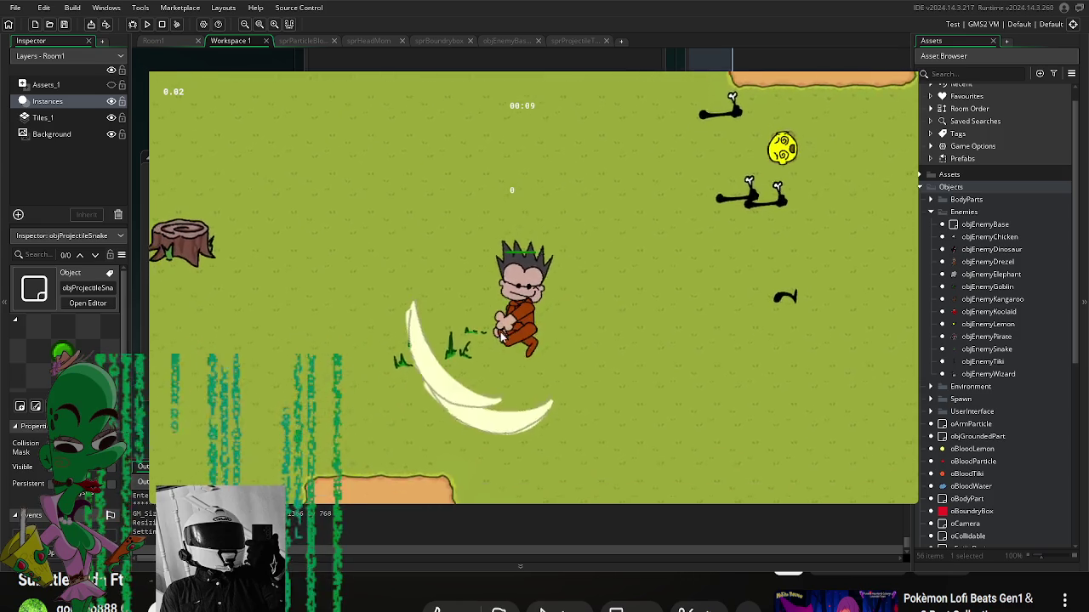
{"action": "key", "text": "Down"}
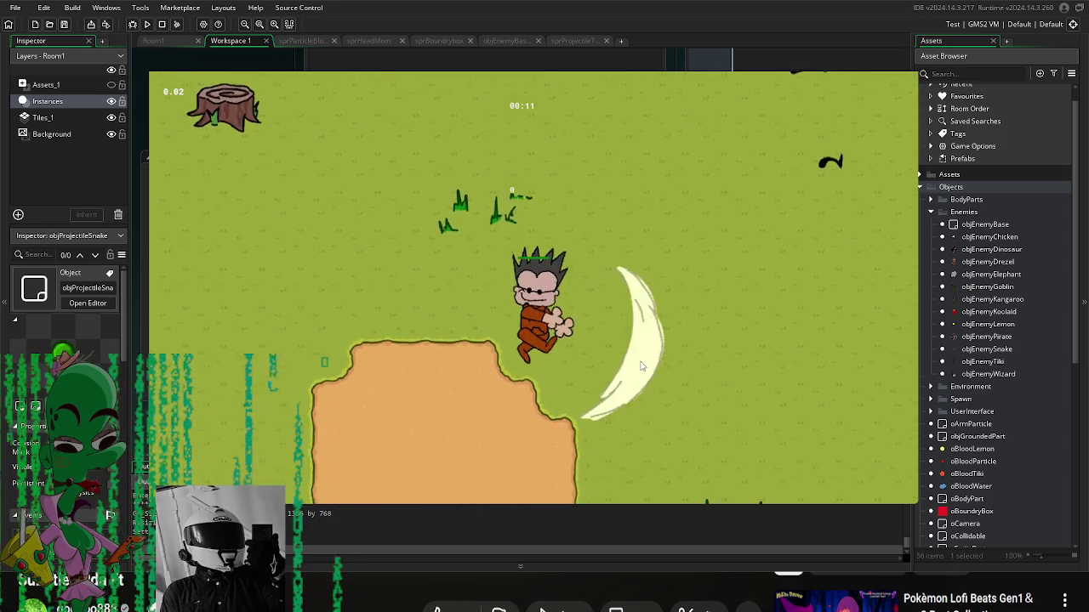
{"action": "key", "text": "Down"}
{"action": "key", "text": "Left"}
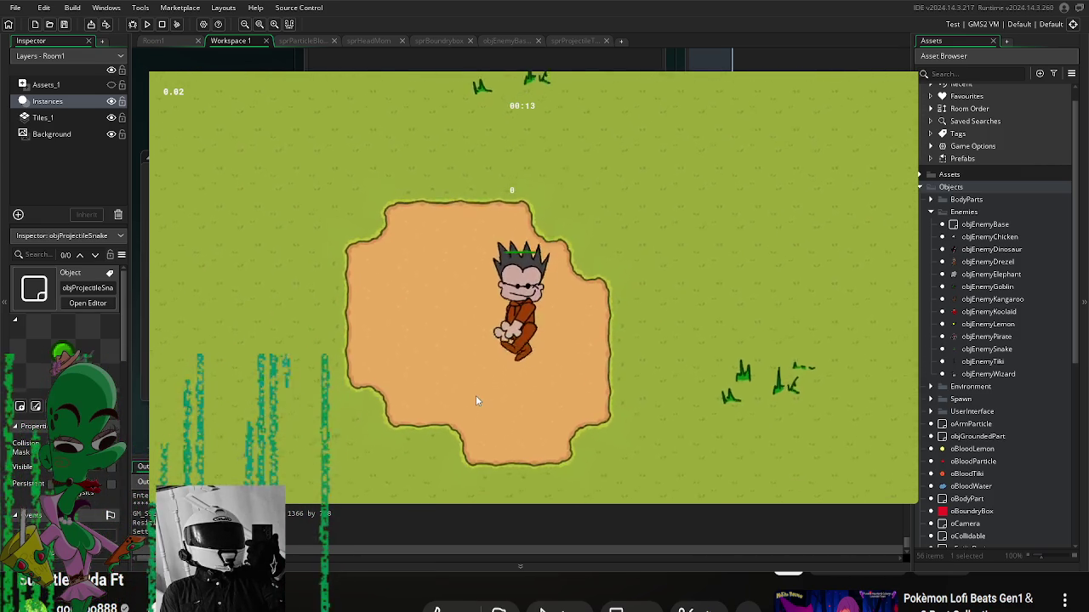
{"action": "key", "text": "Down"}
{"action": "key", "text": "Left"}
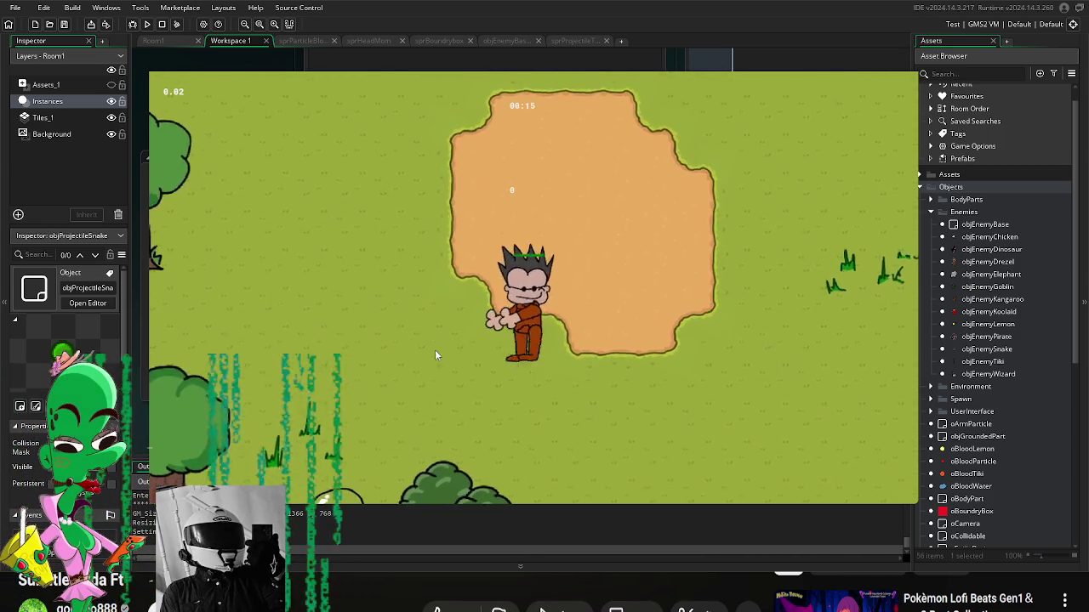
{"action": "key", "text": "Down"}
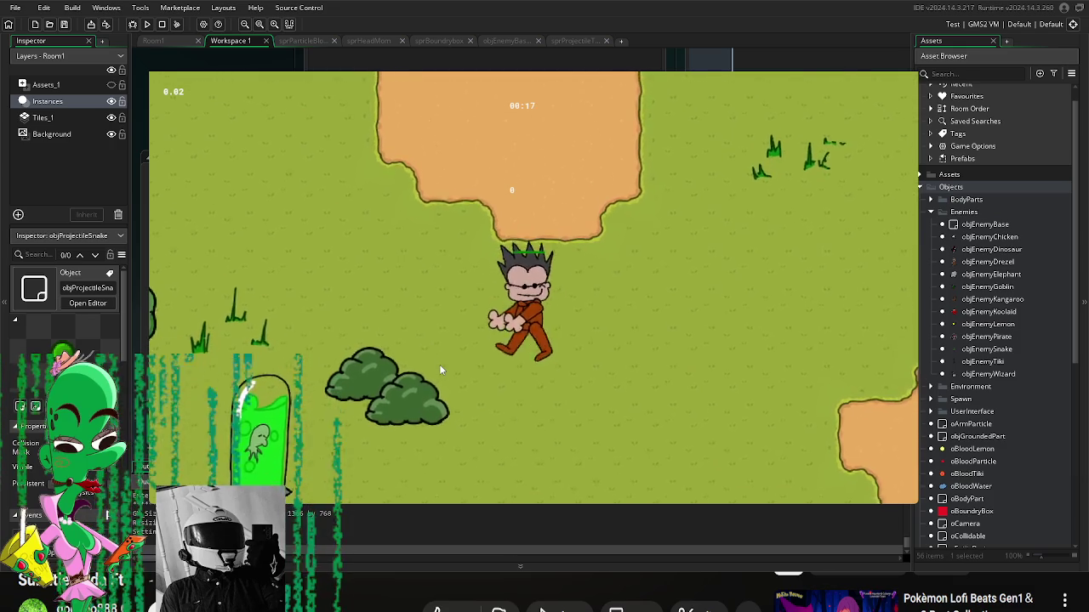
{"action": "key", "text": "Down"}
{"action": "key", "text": "Left"}
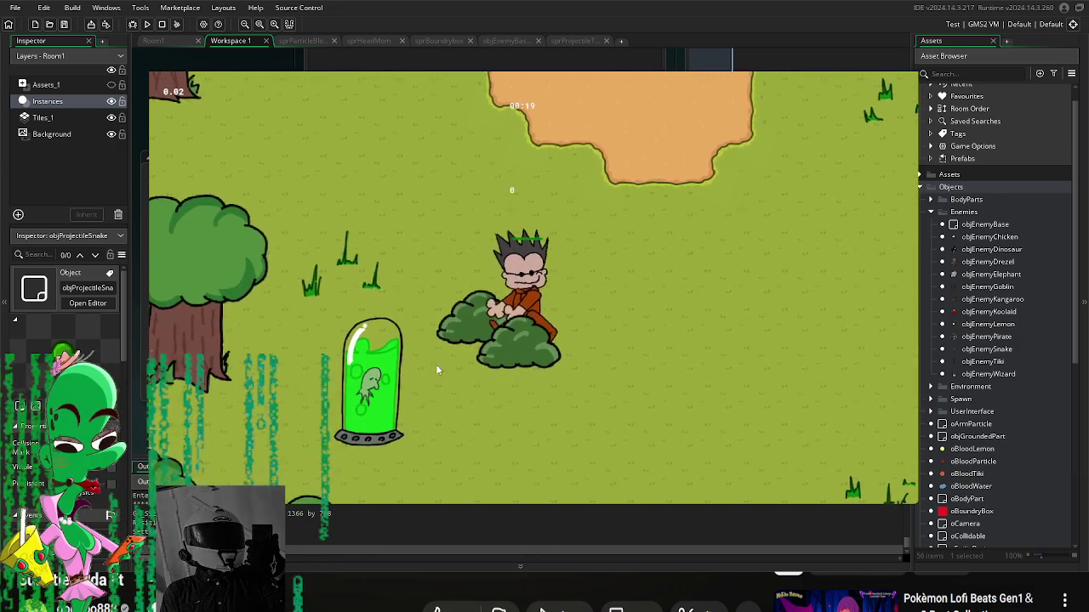
Step: Slash at nearby snakes and goblins while walking right, then left and down
{"action": "left_click", "coordinate": [475, 345]}
{"action": "key", "text": "Right"}
{"action": "key", "text": "Down"}
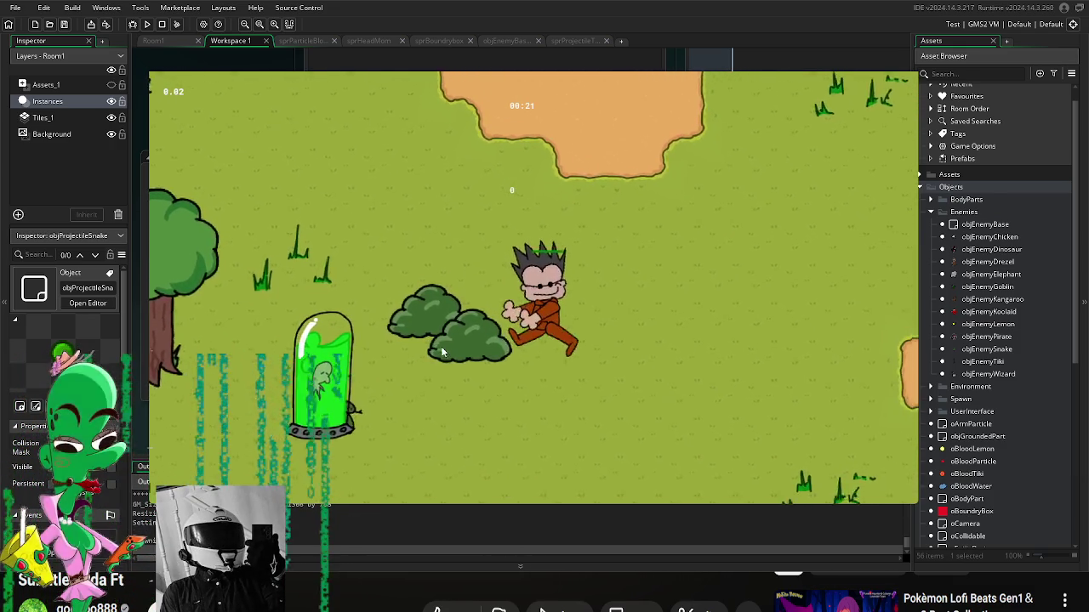
{"action": "key", "text": "Right"}
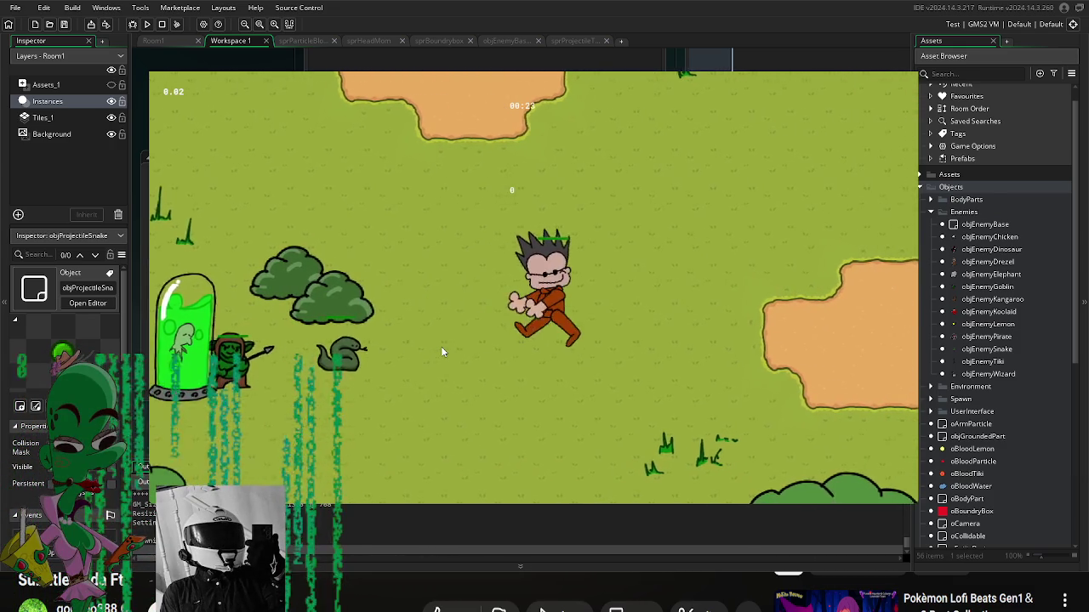
{"action": "key", "text": "Up"}
{"action": "key", "text": "Right"}
{"action": "left_click", "coordinate": [440, 347]}
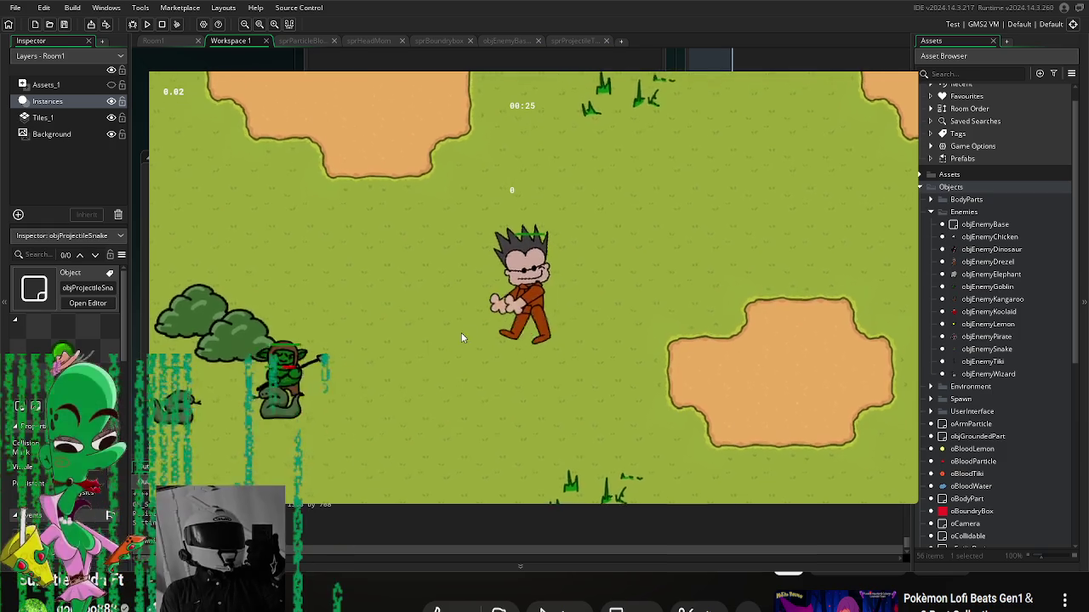
{"action": "key", "text": "Left"}
{"action": "key", "text": "Down"}
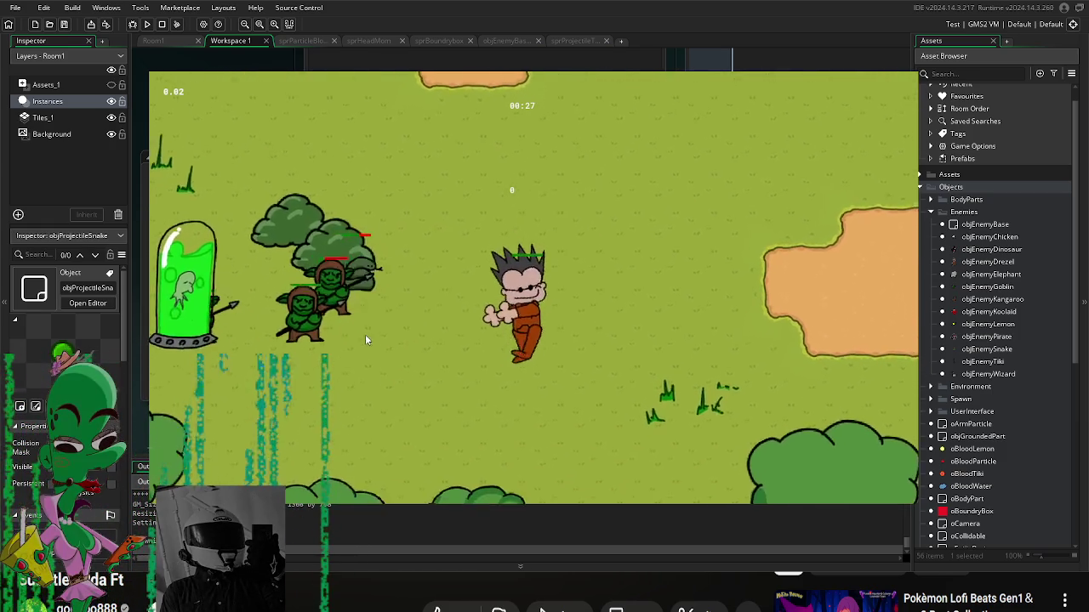
{"action": "left_click", "coordinate": [349, 283]}
{"action": "key", "text": "Left"}
{"action": "key", "text": "Down"}
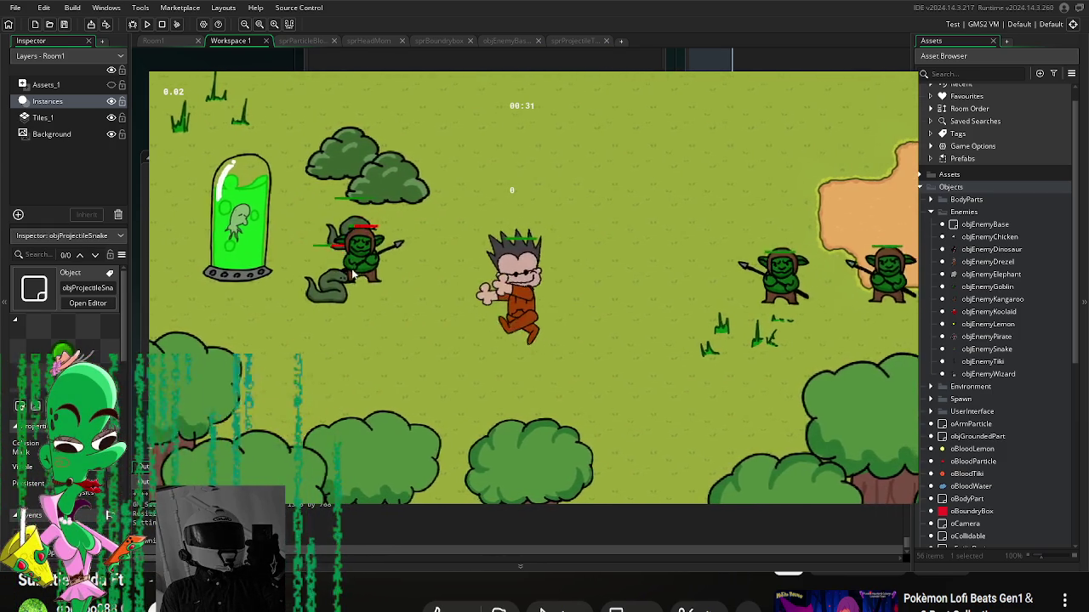
{"action": "left_click", "coordinate": [347, 247]}
Step: Slash at goblins to the right and above while walking upward until the choice overlay appears
{"action": "key", "text": "Right"}
{"action": "left_click", "coordinate": [851, 229]}
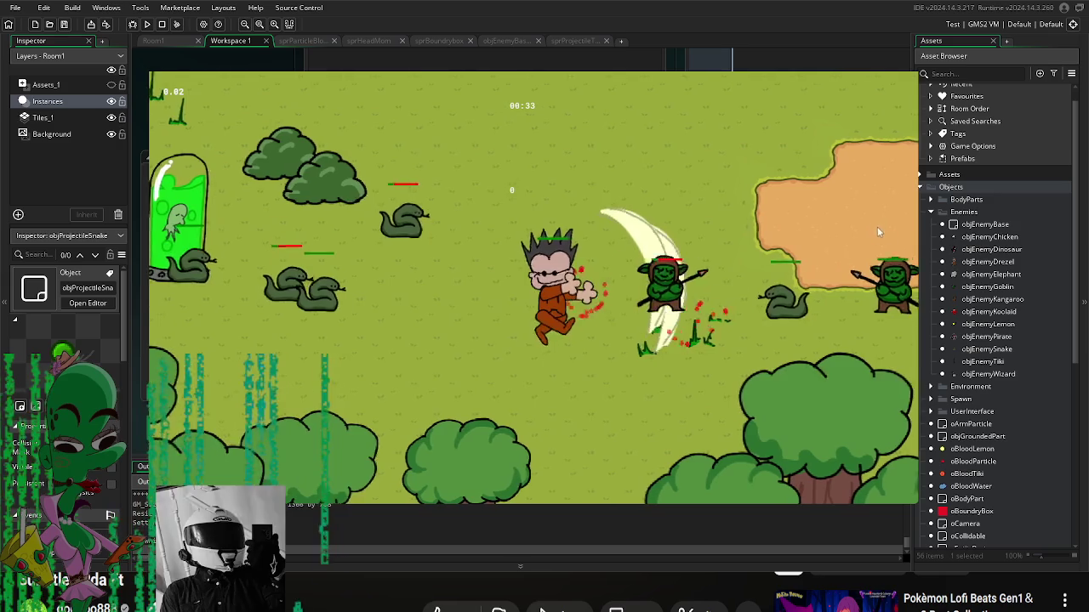
{"action": "left_click", "coordinate": [683, 249]}
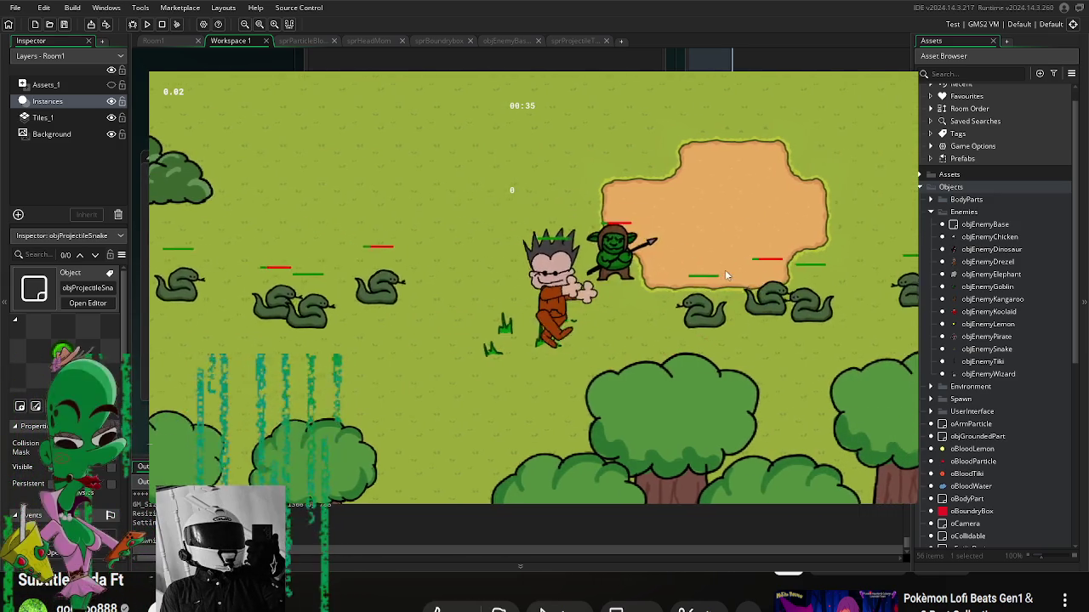
{"action": "left_click", "coordinate": [728, 275]}
{"action": "key", "text": "Left"}
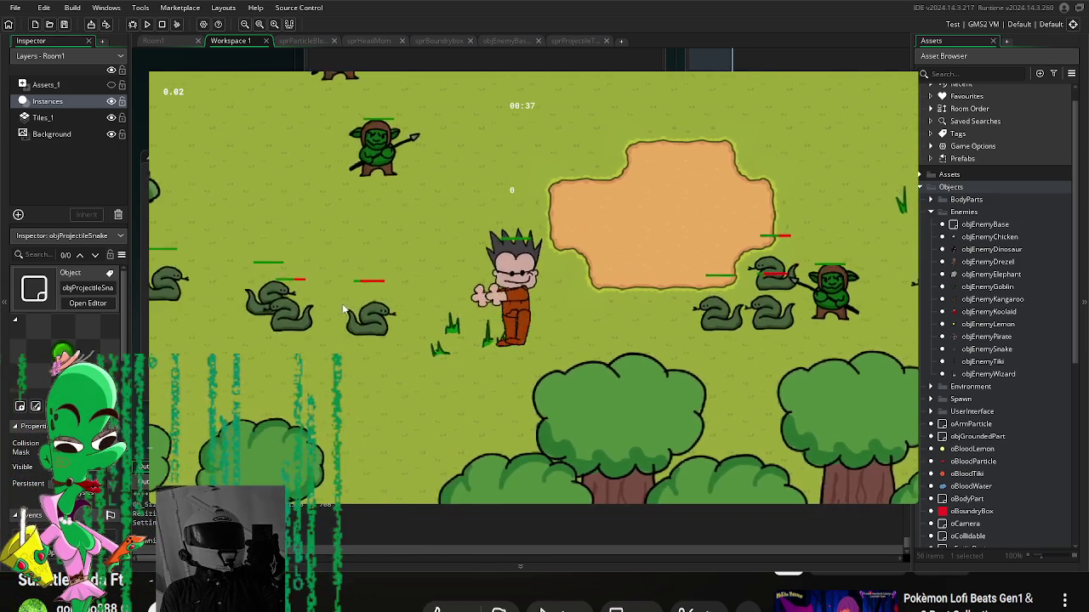
{"action": "left_click", "coordinate": [321, 243]}
{"action": "left_click", "coordinate": [447, 148]}
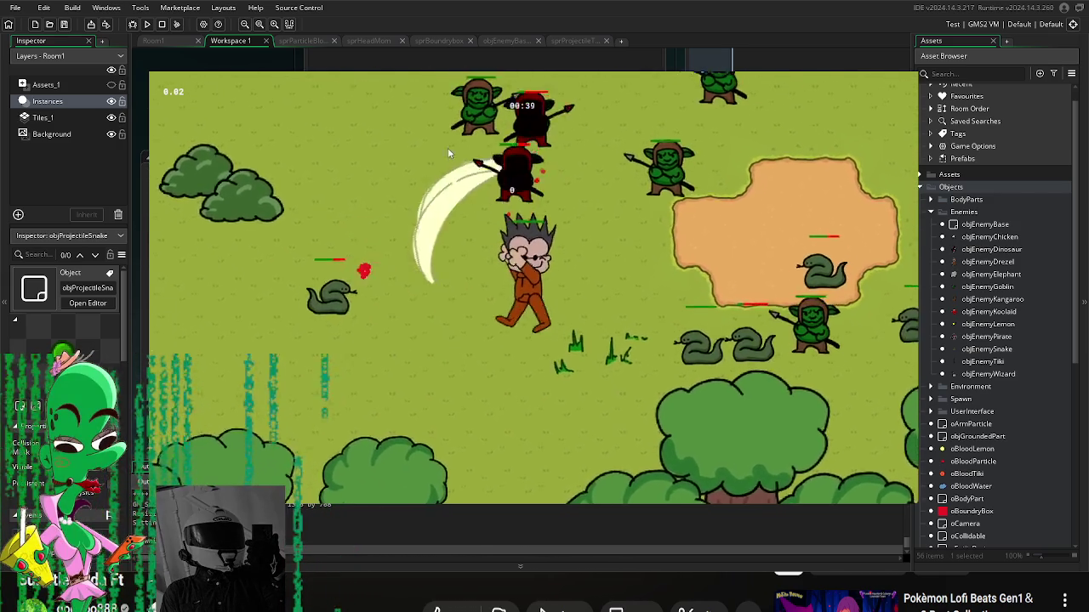
{"action": "key", "text": "Up"}
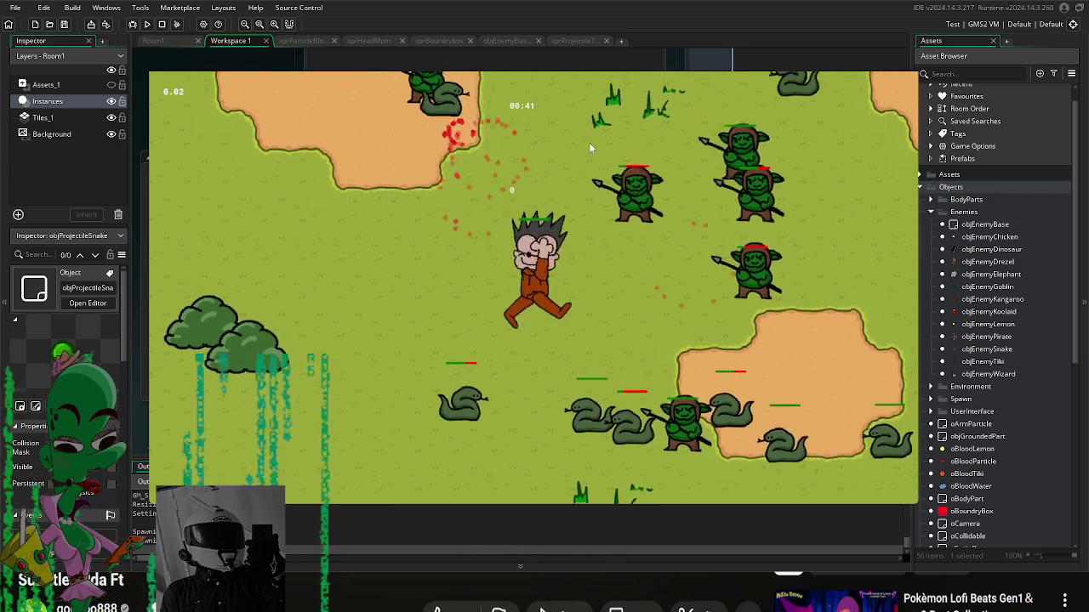
{"action": "key", "text": "Up"}
{"action": "left_click", "coordinate": [409, 136]}
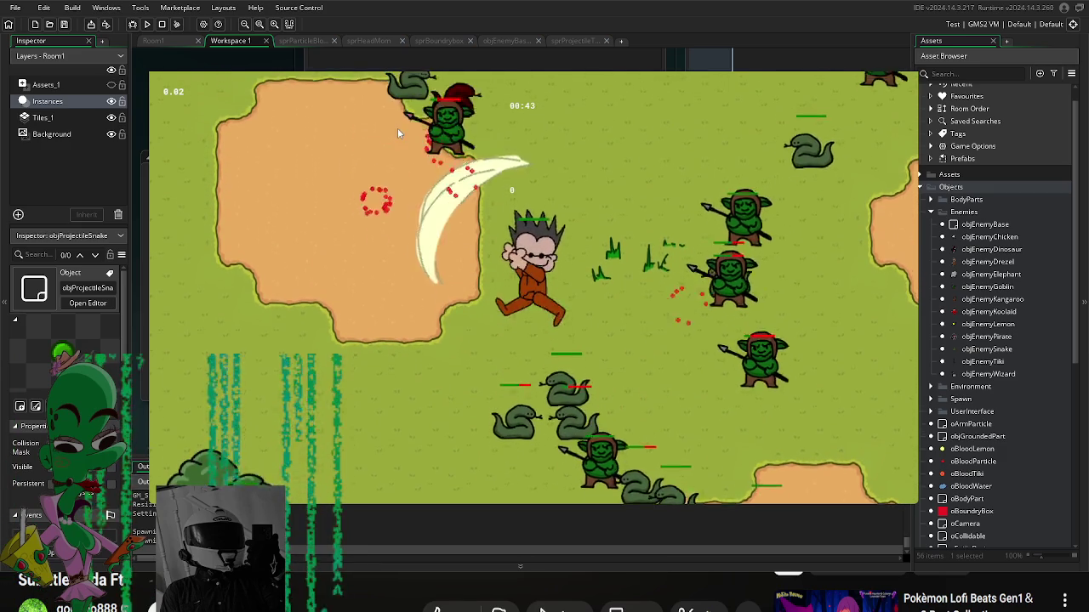
{"action": "key", "text": "Up"}
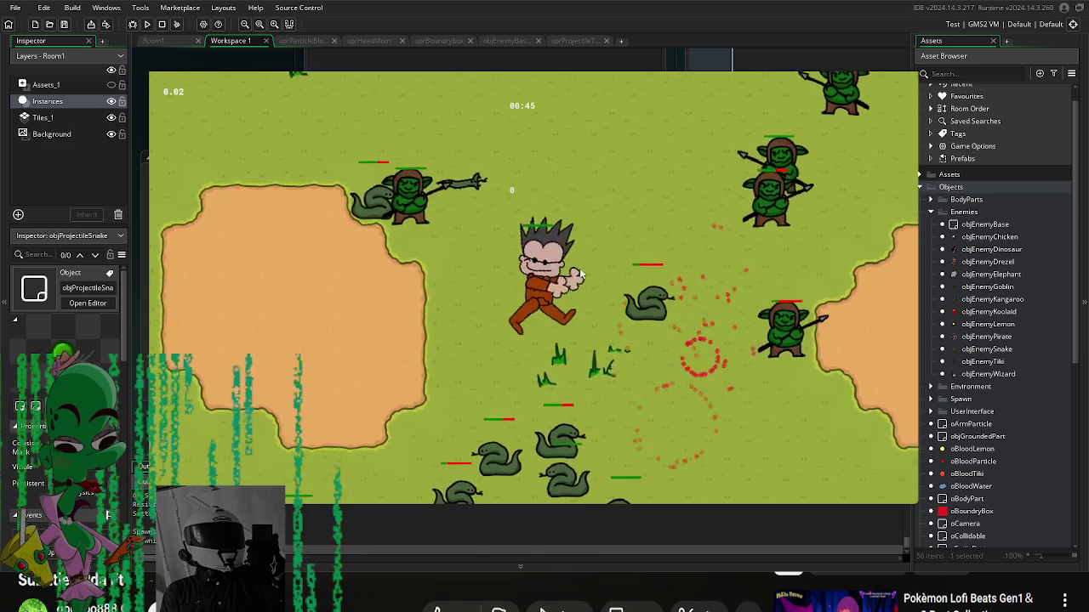
{"action": "left_click", "coordinate": [448, 246]}
{"action": "key", "text": "Up"}
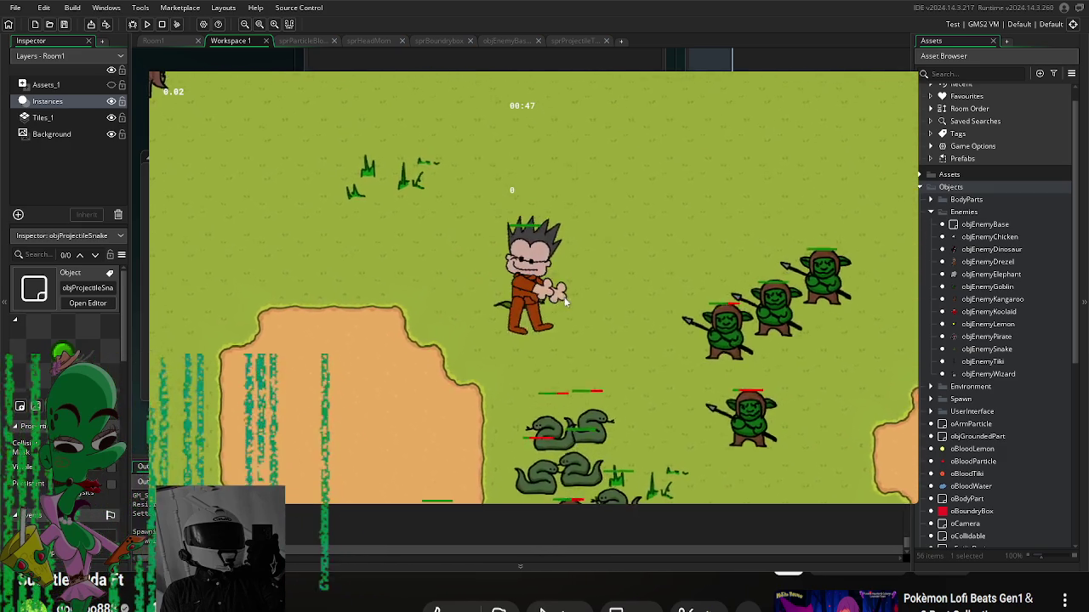
{"action": "key", "text": "Up"}
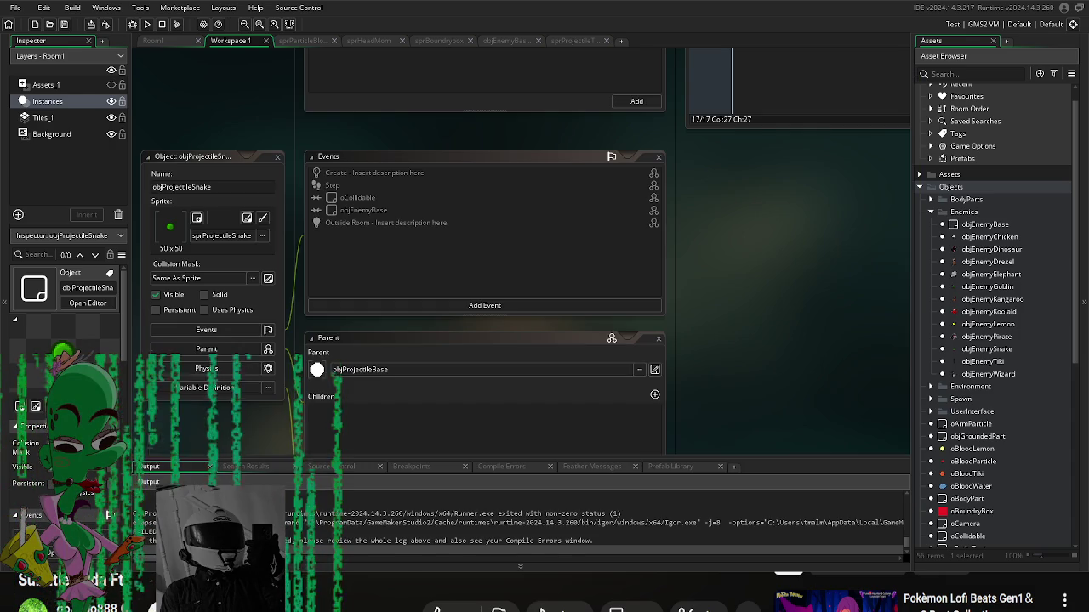
Step: Collapse the Enemies group, expand BodyParts, and open objBodyPartBase
{"action": "scroll", "coordinate": [1031, 249], "scroll_direction": "down", "scroll_amount": 3}
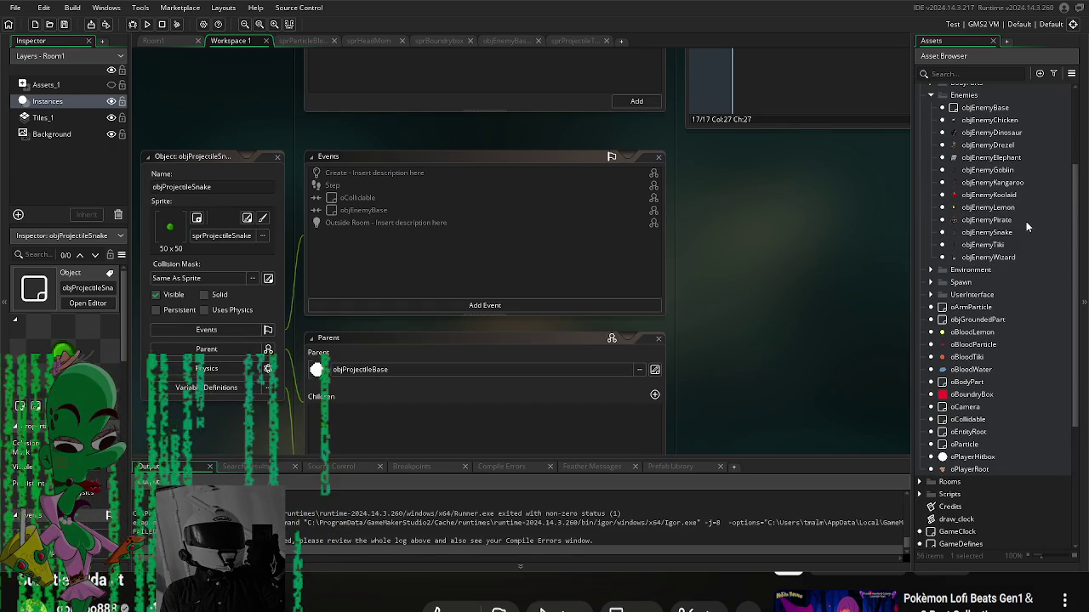
{"action": "scroll", "coordinate": [962, 280], "scroll_direction": "up", "scroll_amount": 3}
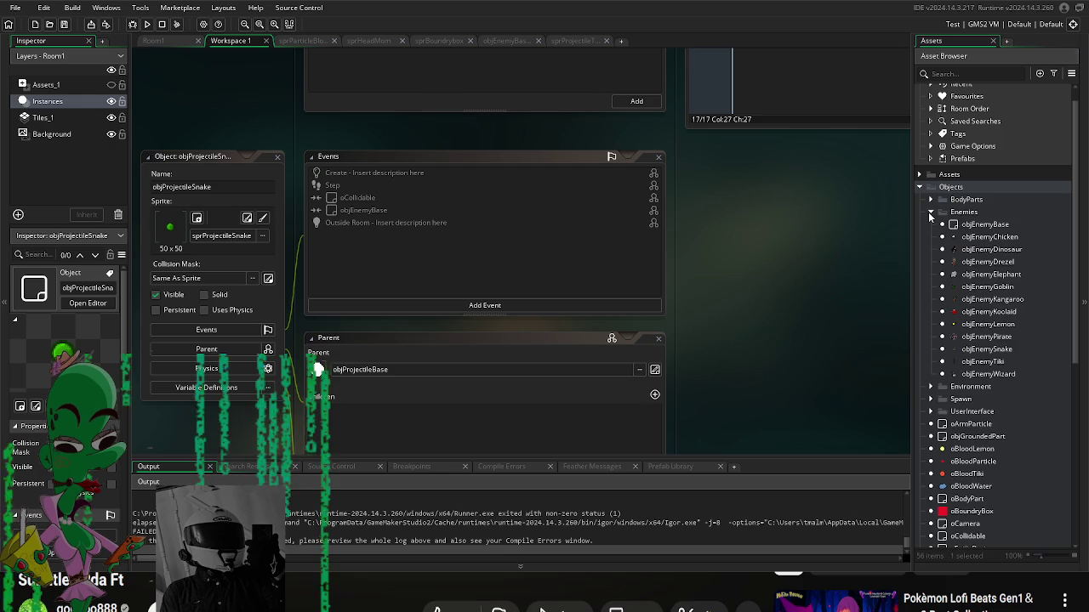
{"action": "left_click", "coordinate": [930, 212]}
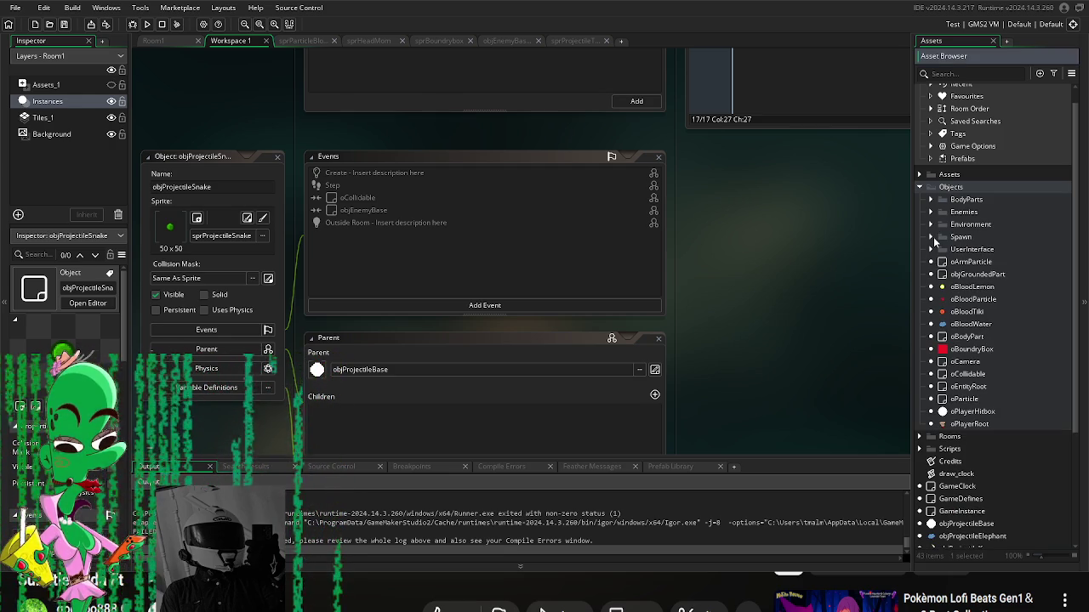
{"action": "left_click", "coordinate": [931, 200]}
{"action": "double_click", "coordinate": [987, 262]}
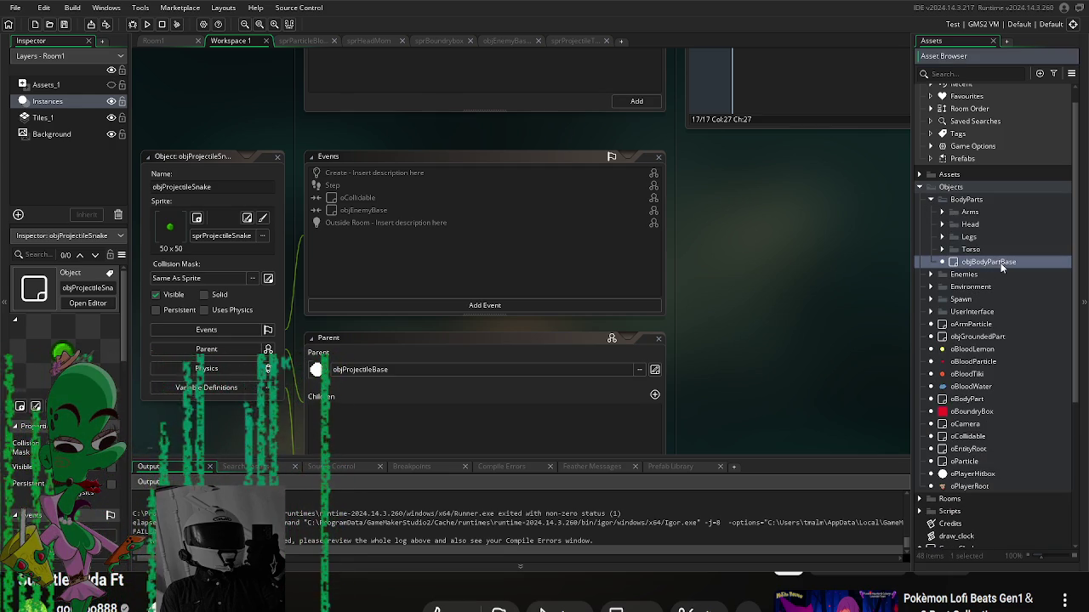
Step: Show objBodyPartBase's Step code and select the arm depth statement on line 15
{"action": "left_click", "coordinate": [356, 111]}
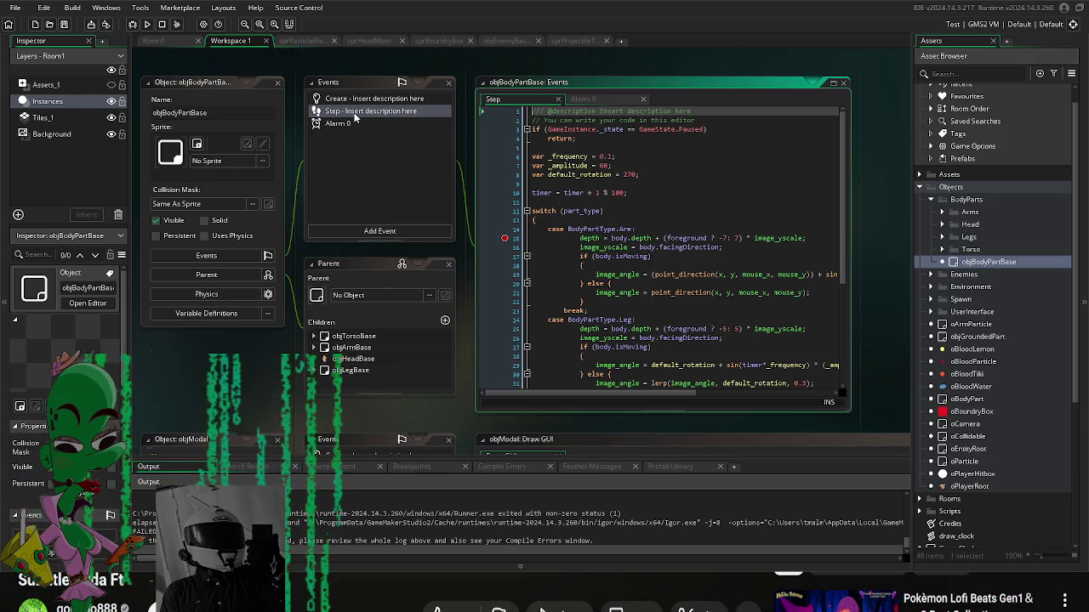
{"action": "left_click", "coordinate": [742, 239]}
{"action": "key", "text": "Down"}
{"action": "left_click_drag", "start_coordinate": [813, 239], "coordinate": [560, 242]}
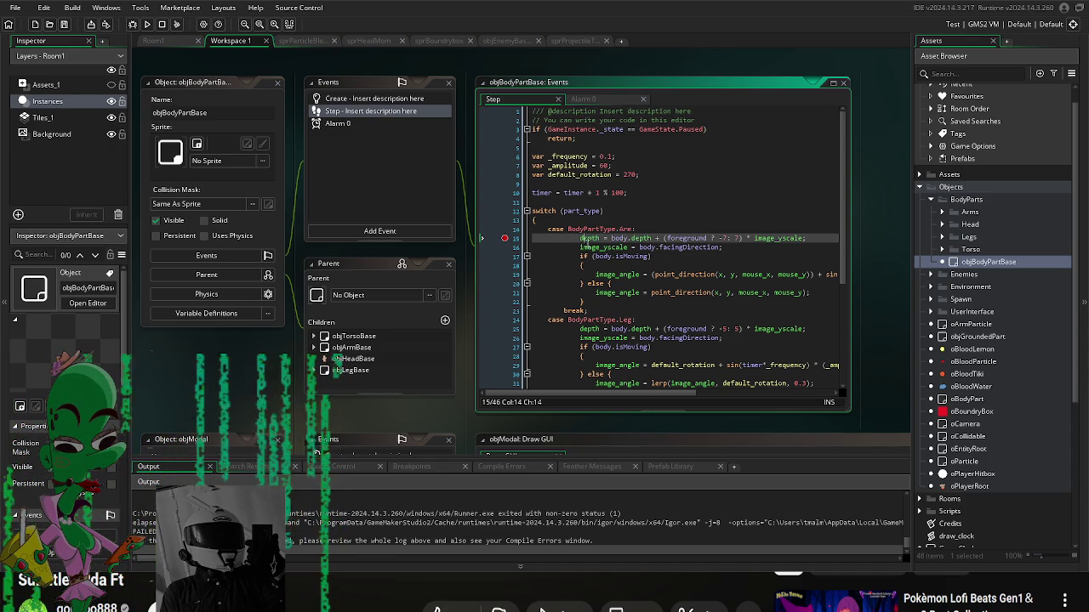
{"action": "left_click", "coordinate": [644, 256]}
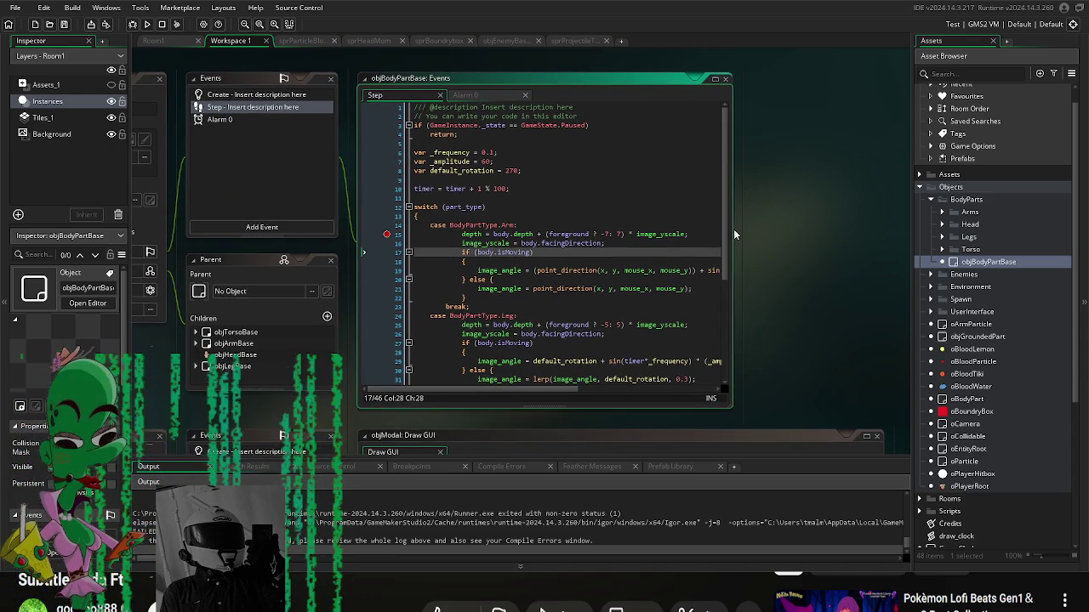
{"action": "left_click_drag", "start_coordinate": [731, 230], "coordinate": [832, 237]}
{"action": "left_click", "coordinate": [383, 239]}
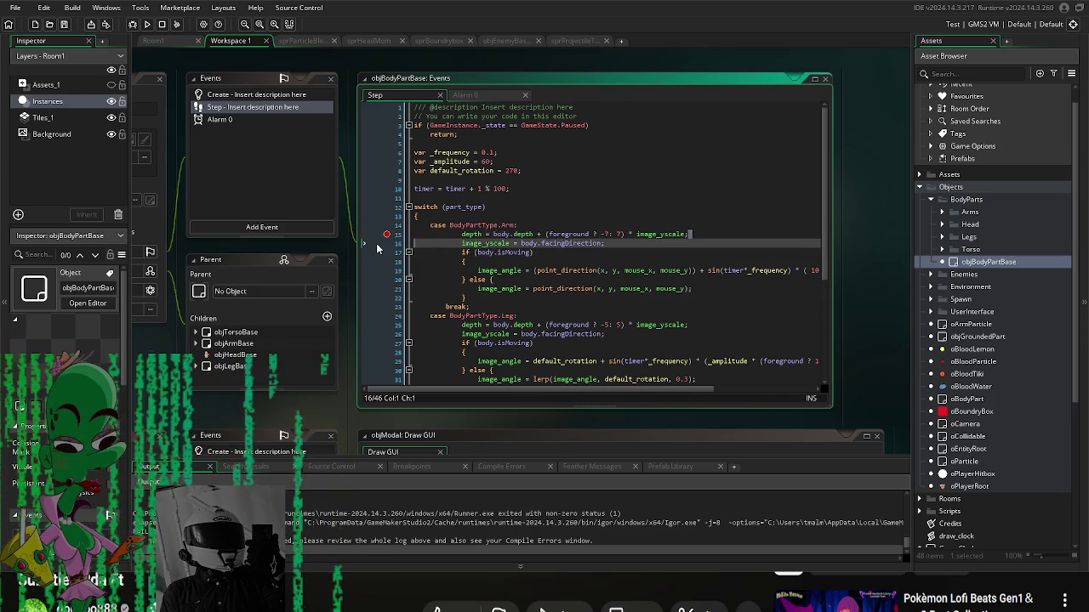
Step: Inspect the image_yscale depth formula and line 21's rotation code, then expand the Arms group
{"action": "left_click", "coordinate": [507, 244]}
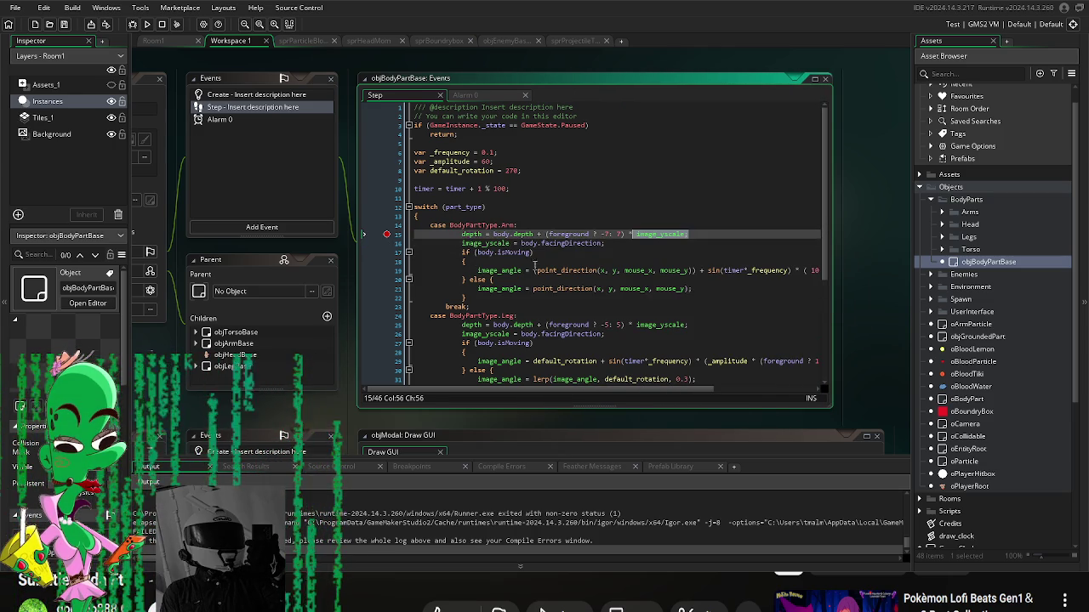
{"action": "left_click", "coordinate": [658, 234]}
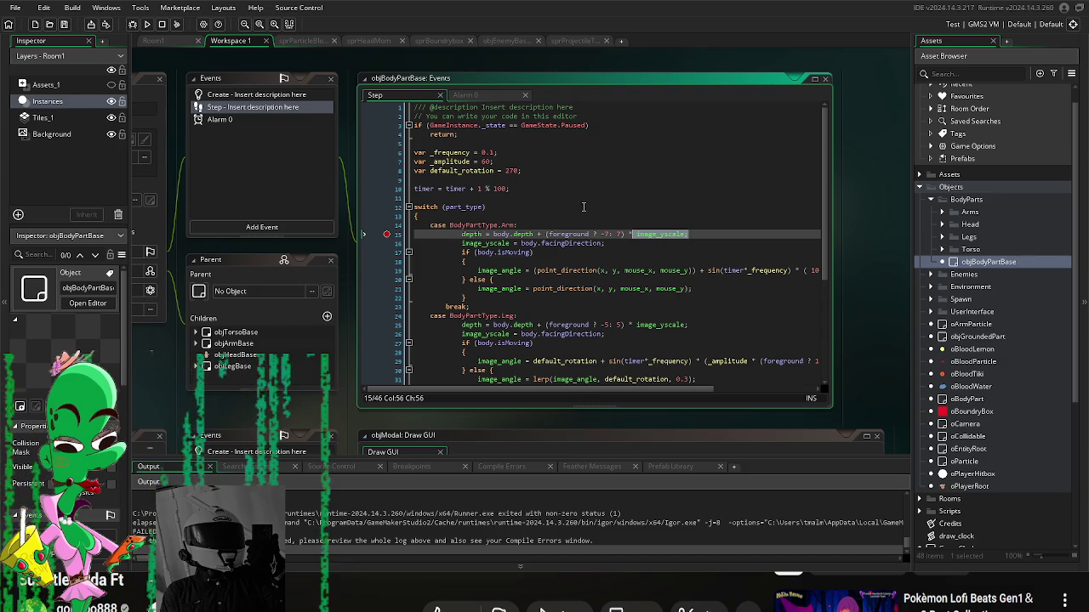
{"action": "left_click", "coordinate": [633, 248]}
{"action": "left_click_drag", "start_coordinate": [687, 233], "coordinate": [516, 228]}
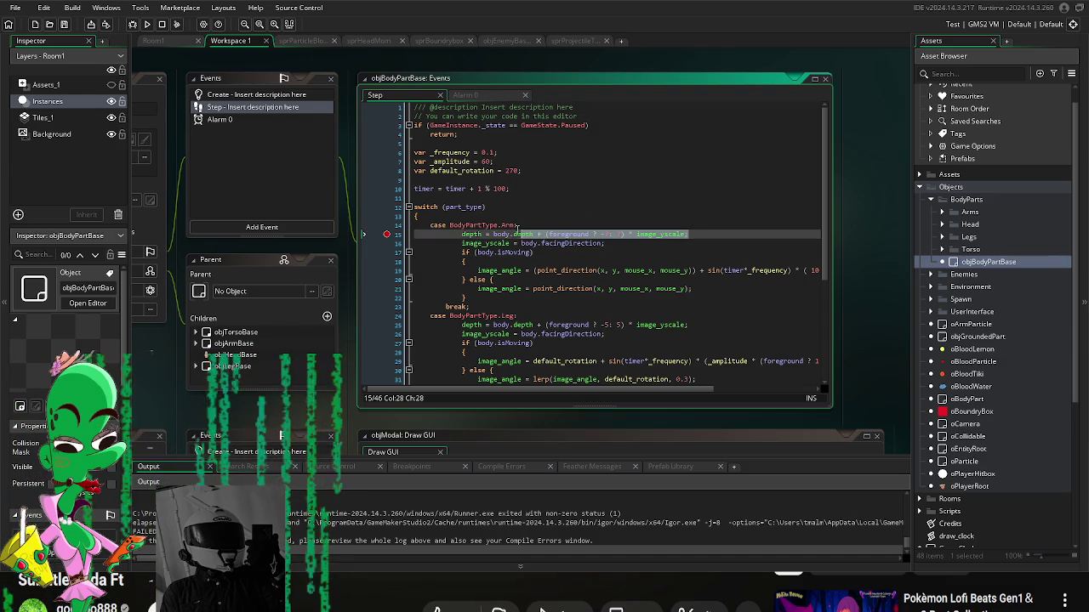
{"action": "left_click", "coordinate": [596, 260]}
{"action": "left_click_drag", "start_coordinate": [687, 234], "coordinate": [427, 238]}
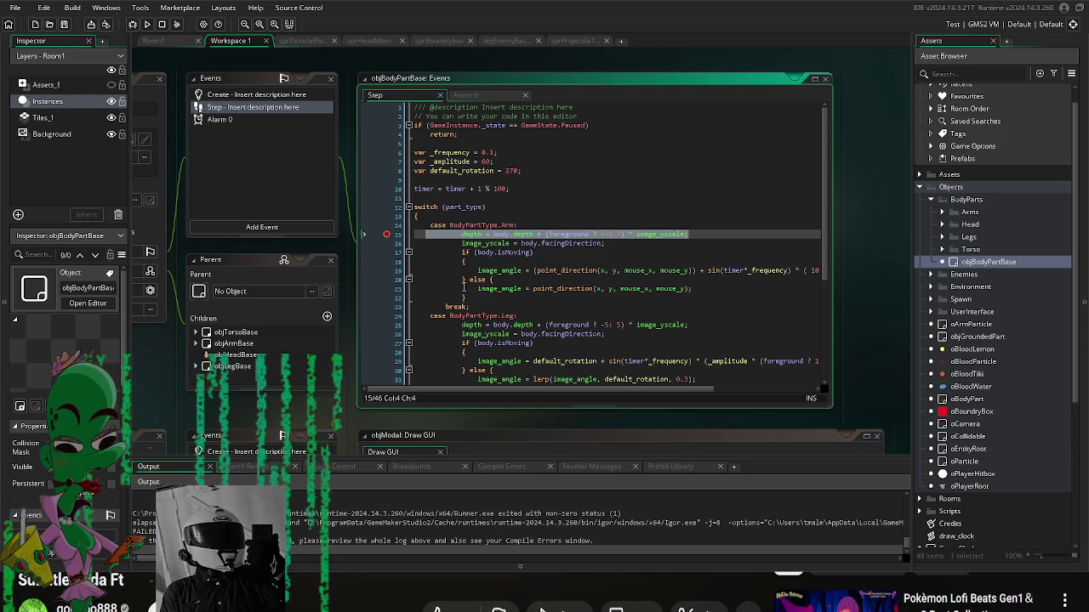
{"action": "left_click", "coordinate": [500, 288]}
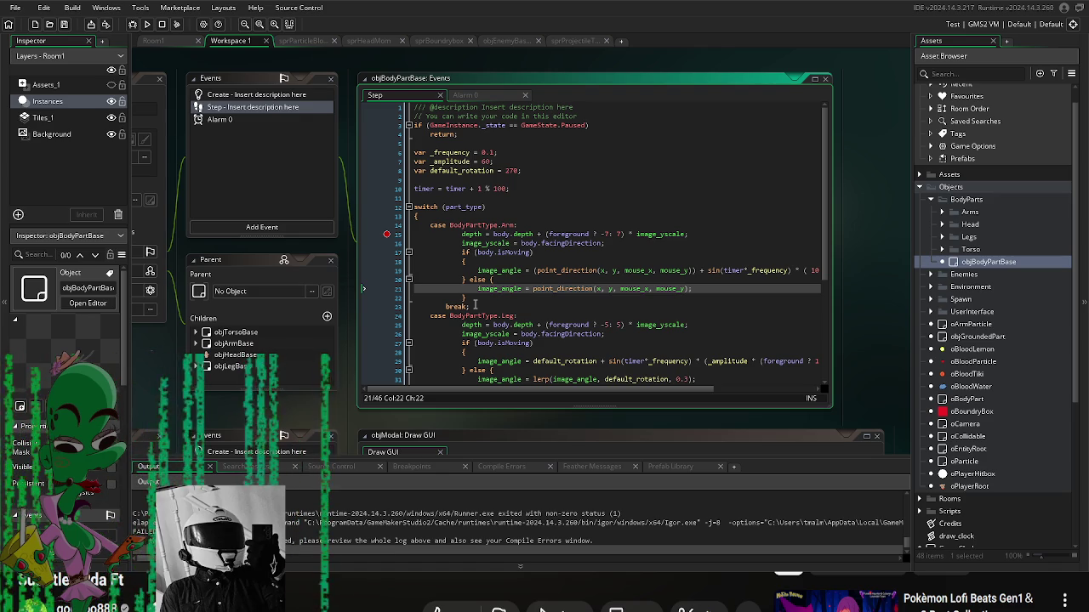
{"action": "left_click", "coordinate": [942, 211]}
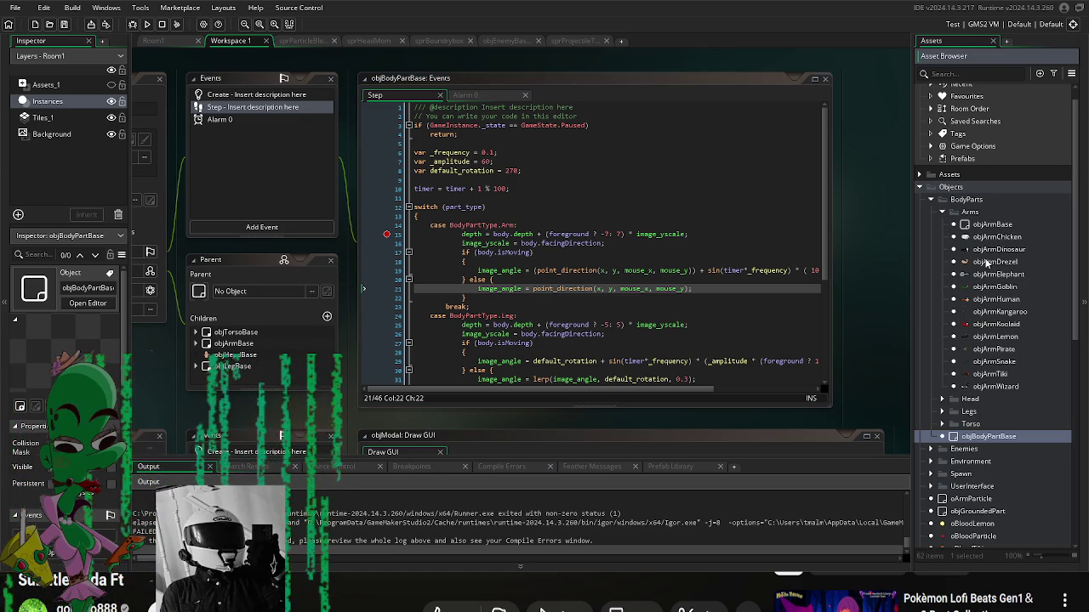
Step: Open objArmGoblin, objArmSnake, objArmPirate, objArmTiki and objArmBase, ending on objArmSnake's variable definitions
{"action": "double_click", "coordinate": [993, 287]}
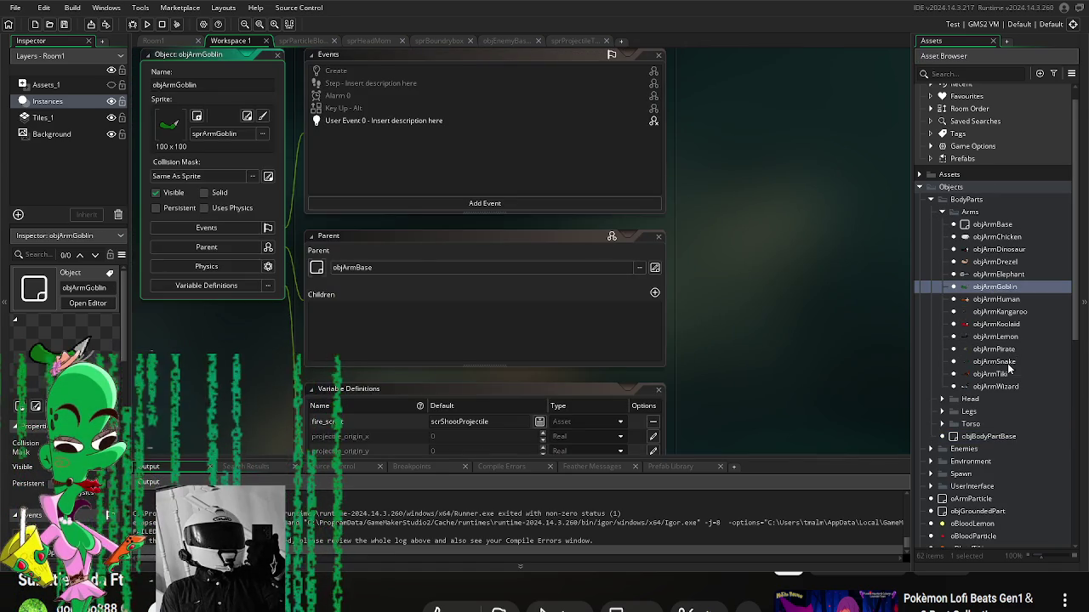
{"action": "double_click", "coordinate": [995, 362]}
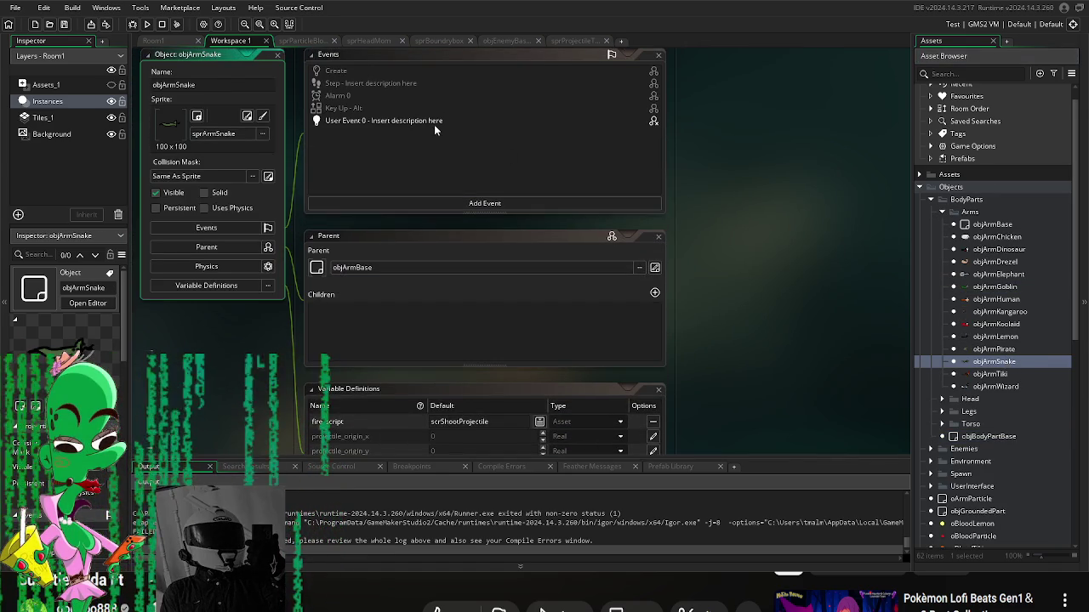
{"action": "double_click", "coordinate": [434, 121]}
{"action": "scroll", "coordinate": [718, 445], "scroll_direction": "up", "scroll_amount": 2}
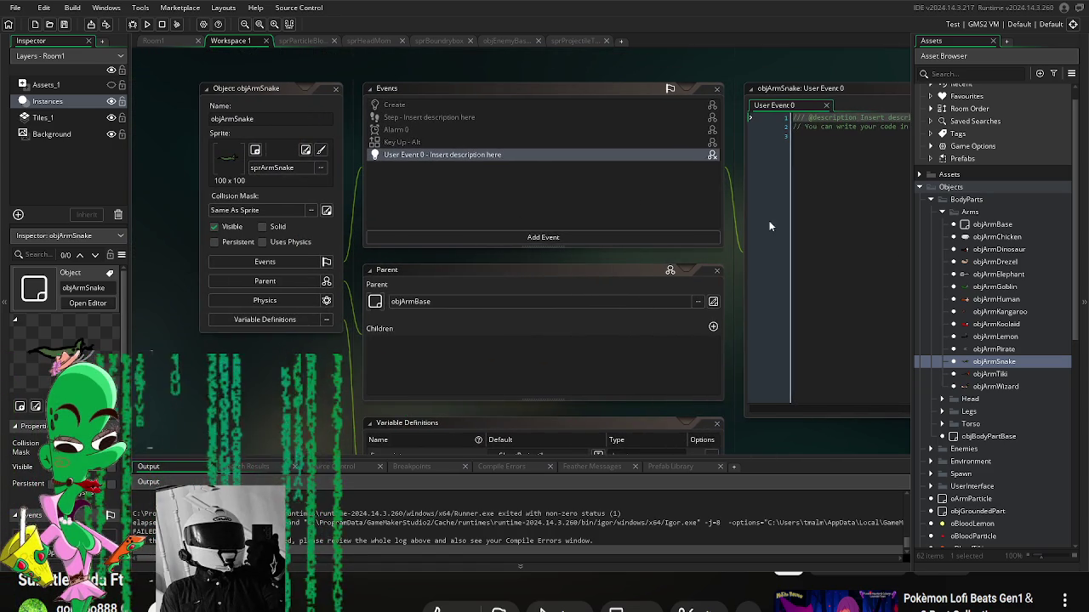
{"action": "double_click", "coordinate": [987, 350]}
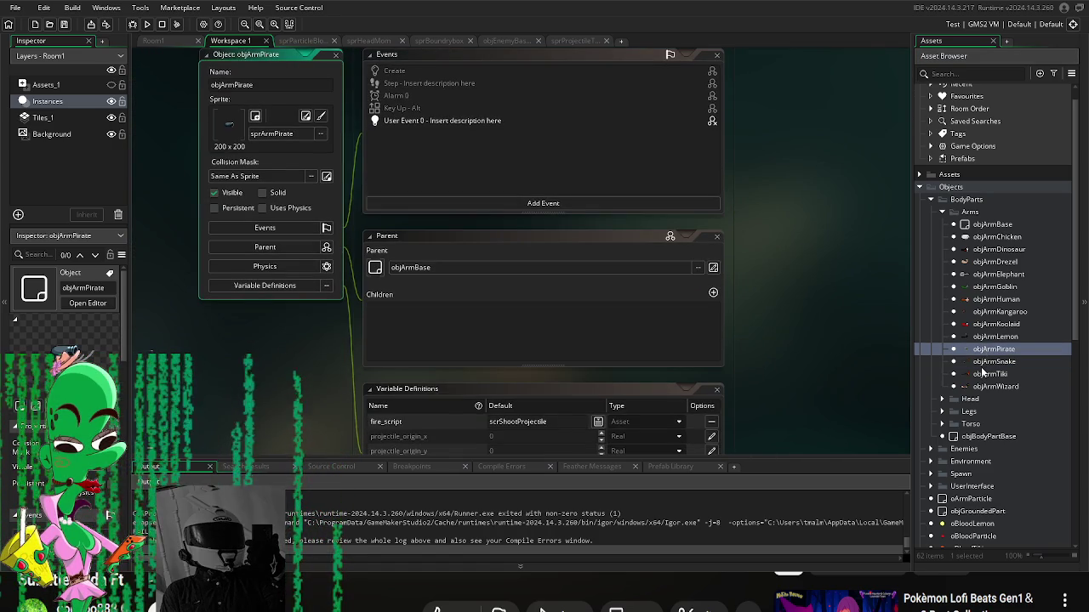
{"action": "double_click", "coordinate": [982, 364]}
{"action": "double_click", "coordinate": [988, 375]}
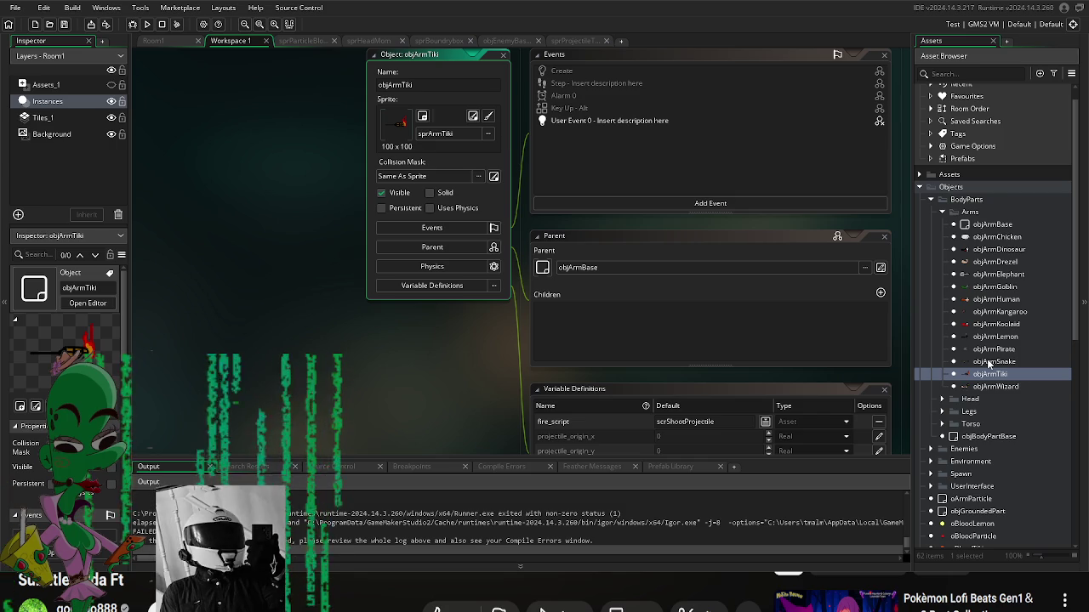
{"action": "double_click", "coordinate": [988, 224]}
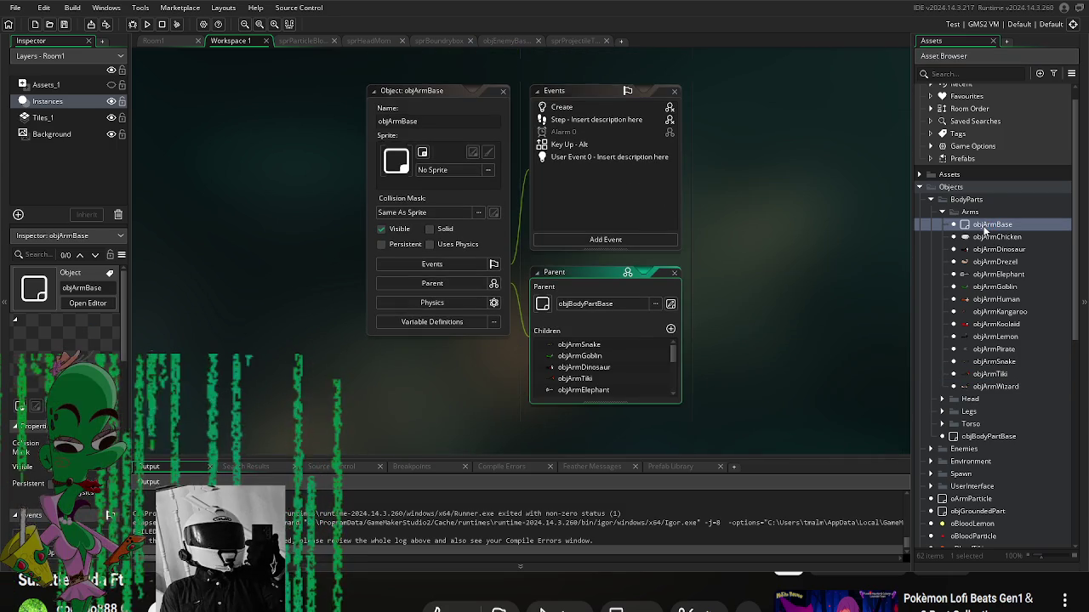
{"action": "double_click", "coordinate": [1005, 364]}
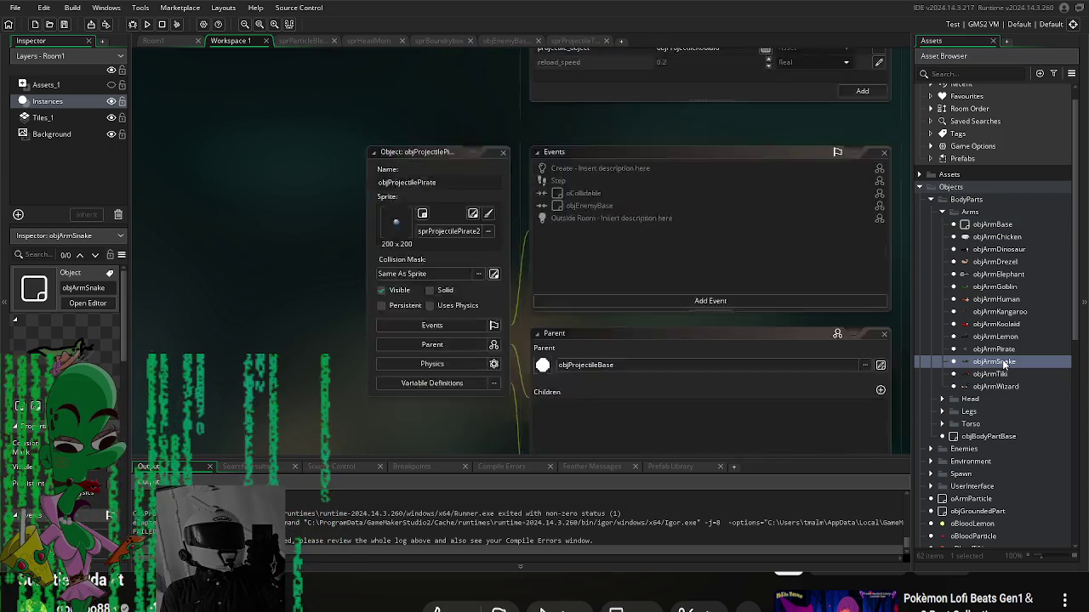
{"action": "mouse_move", "coordinate": [742, 405]}
{"action": "left_mouse_down"}
{"action": "mouse_move", "coordinate": [761, 262]}
{"action": "mouse_move", "coordinate": [791, 294]}
{"action": "left_mouse_up"}
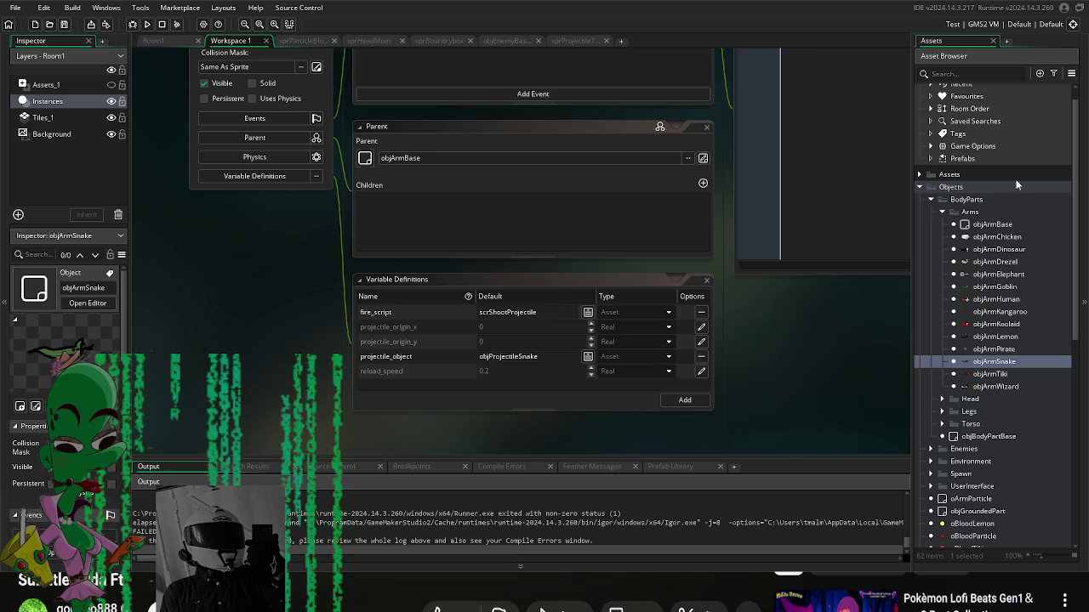
{"action": "scroll", "coordinate": [978, 406], "scroll_direction": "down", "scroll_amount": 5}
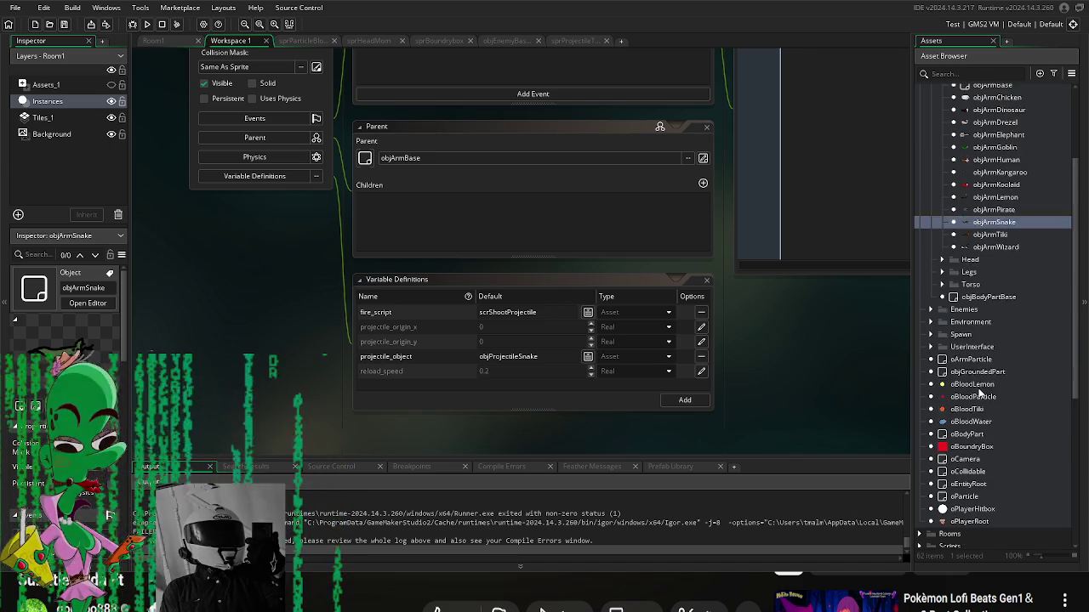
Step: Open oCamera, then view Room1 zoomed out to show the whole level
{"action": "double_click", "coordinate": [969, 436]}
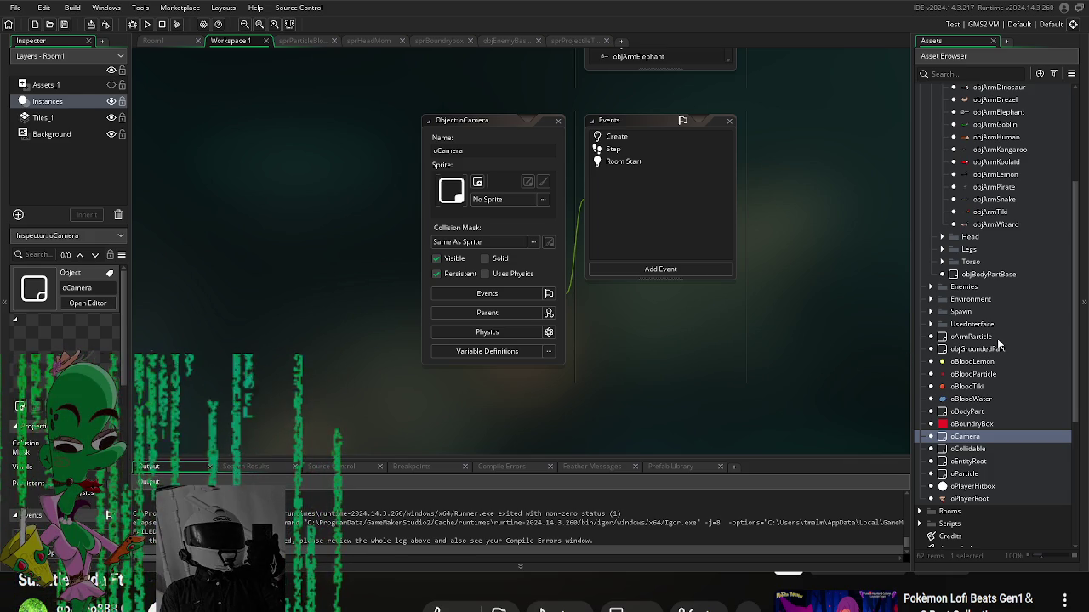
{"action": "scroll", "coordinate": [991, 323], "scroll_direction": "up", "scroll_amount": 5}
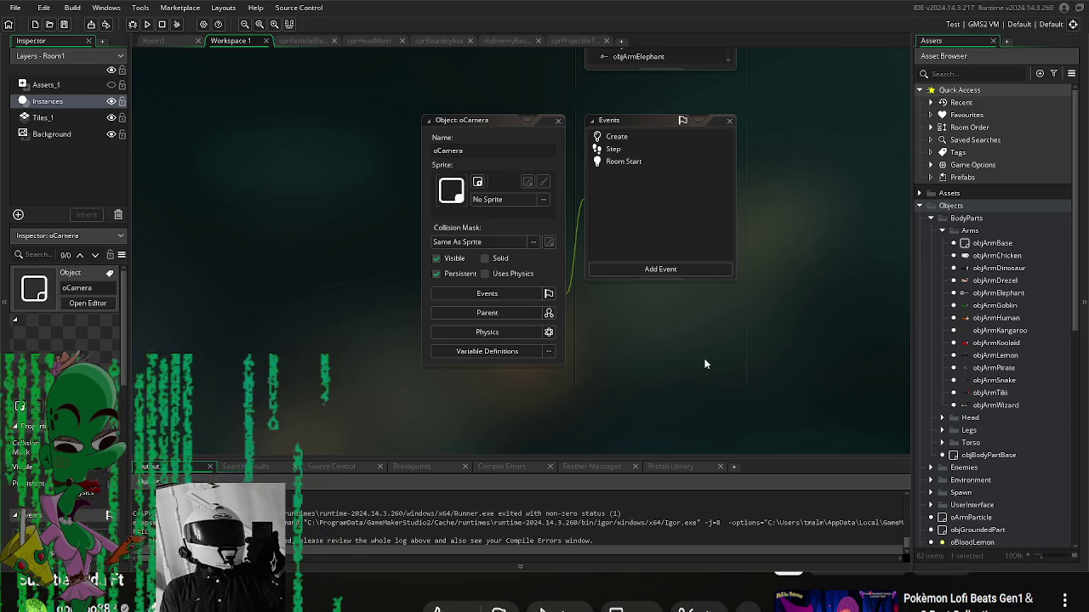
{"action": "scroll", "coordinate": [859, 336], "scroll_direction": "up", "scroll_amount": 5}
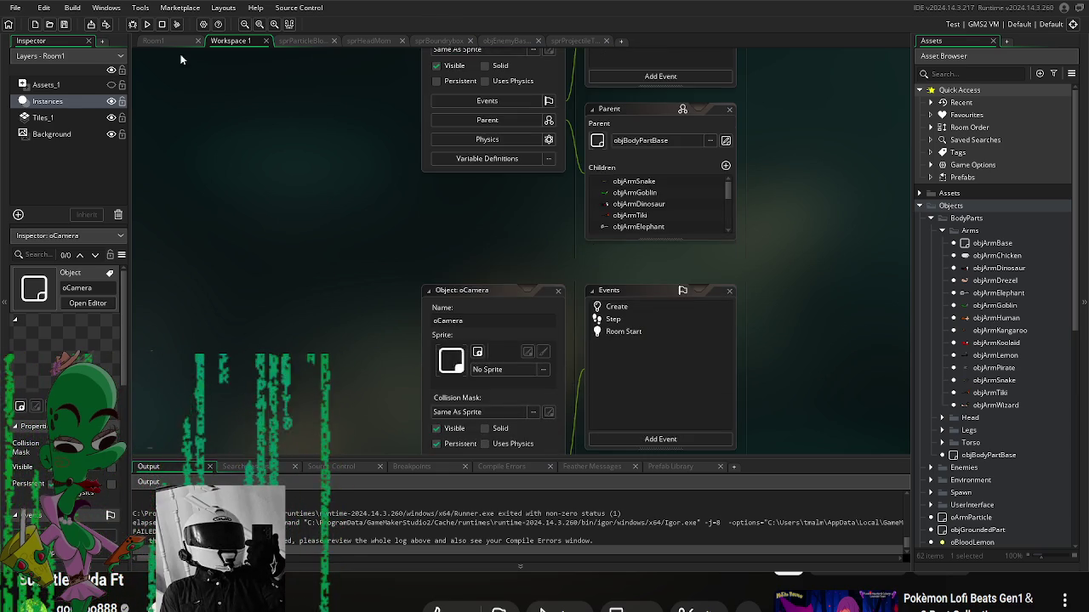
{"action": "left_click", "coordinate": [154, 40]}
{"action": "mouse_move", "coordinate": [417, 234]}
{"action": "left_mouse_down"}
{"action": "mouse_move", "coordinate": [497, 168]}
{"action": "mouse_move", "coordinate": [485, 46]}
{"action": "left_mouse_up"}
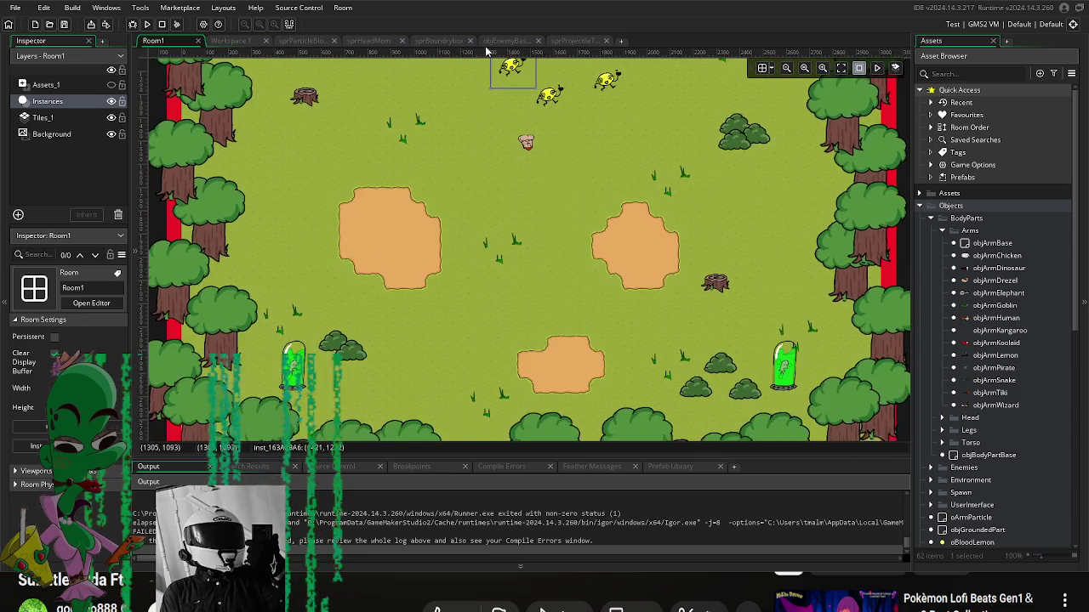
{"action": "left_click_drag", "start_coordinate": [494, 146], "coordinate": [503, 282]}
{"action": "scroll", "coordinate": [505, 281], "scroll_direction": "up", "scroll_amount": 2}
{"action": "scroll", "coordinate": [507, 272], "scroll_direction": "down", "scroll_amount": 3}
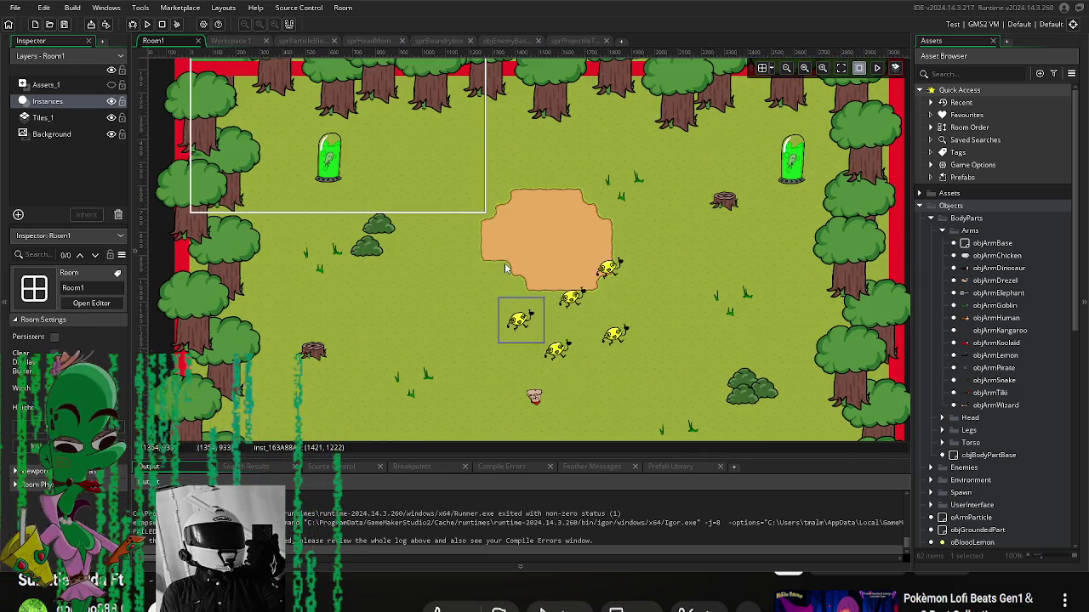
{"action": "scroll", "coordinate": [749, 219], "scroll_direction": "down", "scroll_amount": 3}
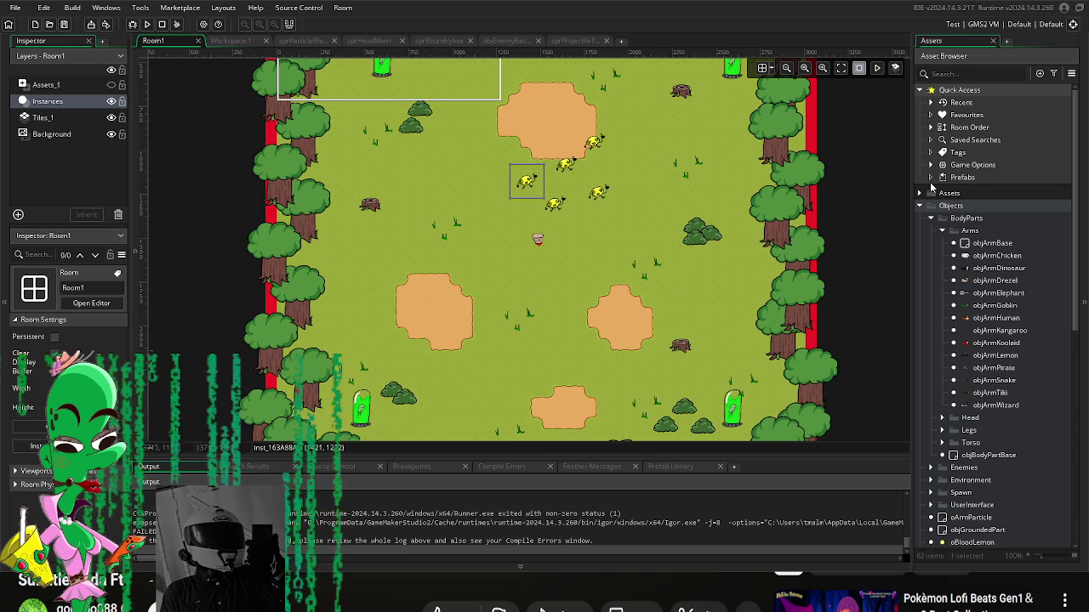
Step: Open objArmSnake and bring its Variable Definitions into view
{"action": "double_click", "coordinate": [1010, 293]}
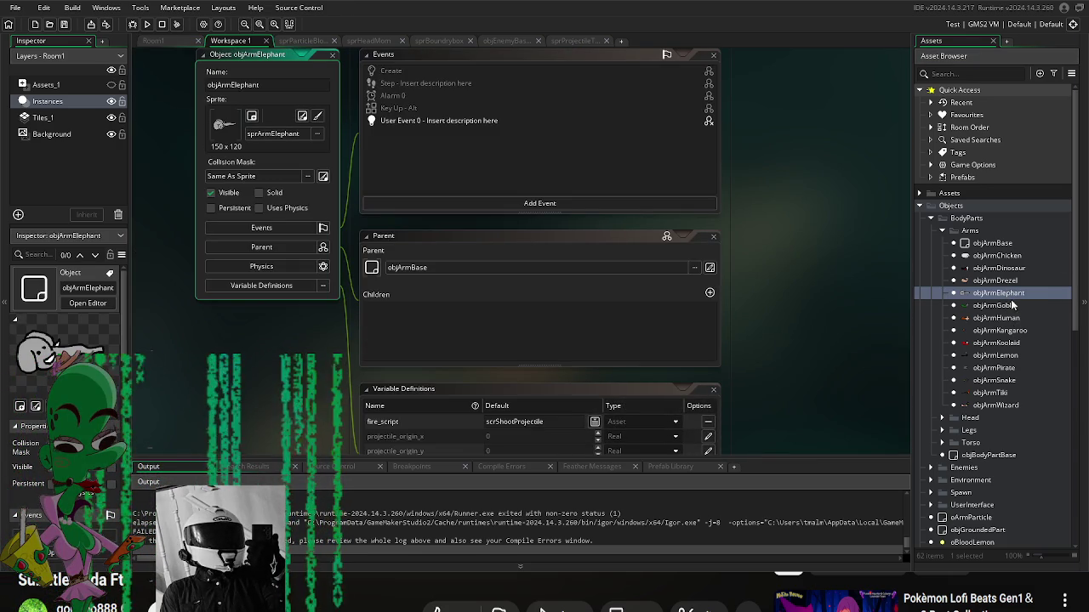
{"action": "left_click", "coordinate": [1015, 308]}
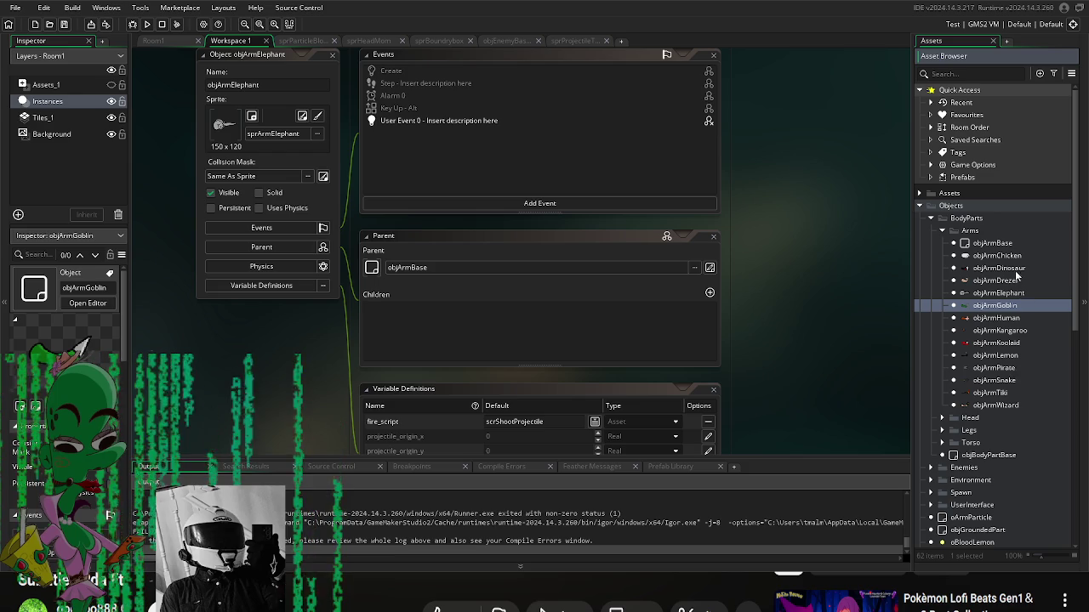
{"action": "double_click", "coordinate": [1011, 382]}
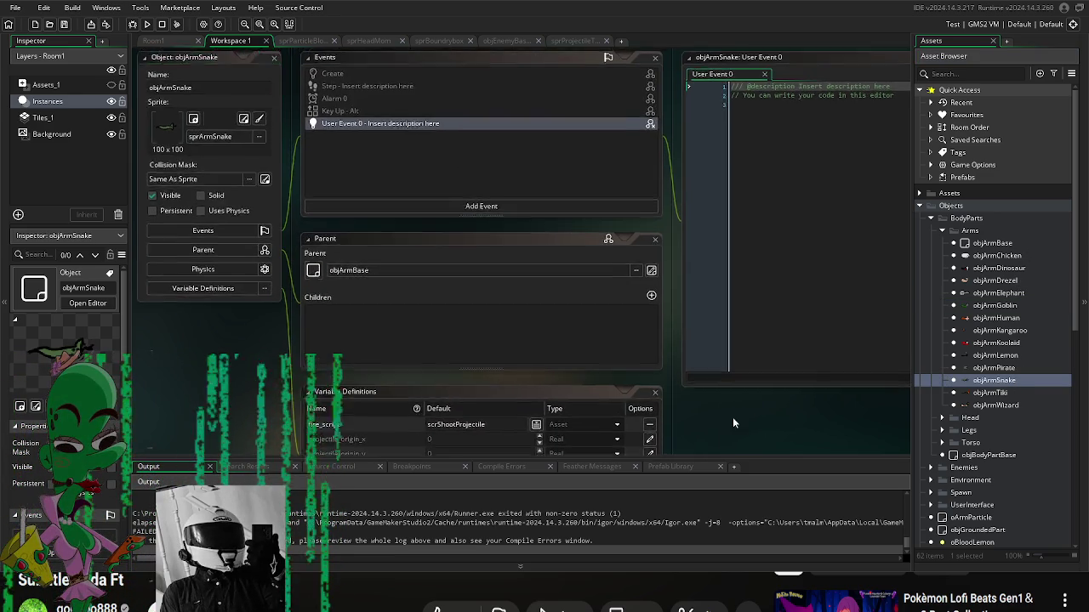
{"action": "left_click_drag", "start_coordinate": [774, 209], "coordinate": [806, 138]}
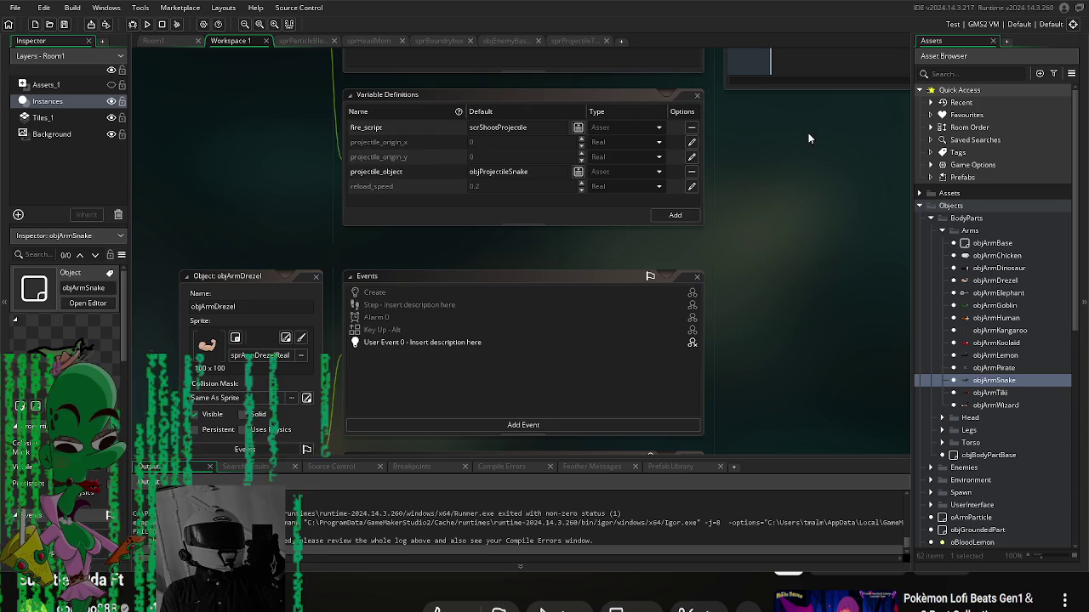
{"action": "scroll", "coordinate": [778, 204], "scroll_direction": "down", "scroll_amount": 3}
{"action": "scroll", "coordinate": [782, 437], "scroll_direction": "down", "scroll_amount": 5}
{"action": "scroll", "coordinate": [779, 425], "scroll_direction": "up", "scroll_amount": 3}
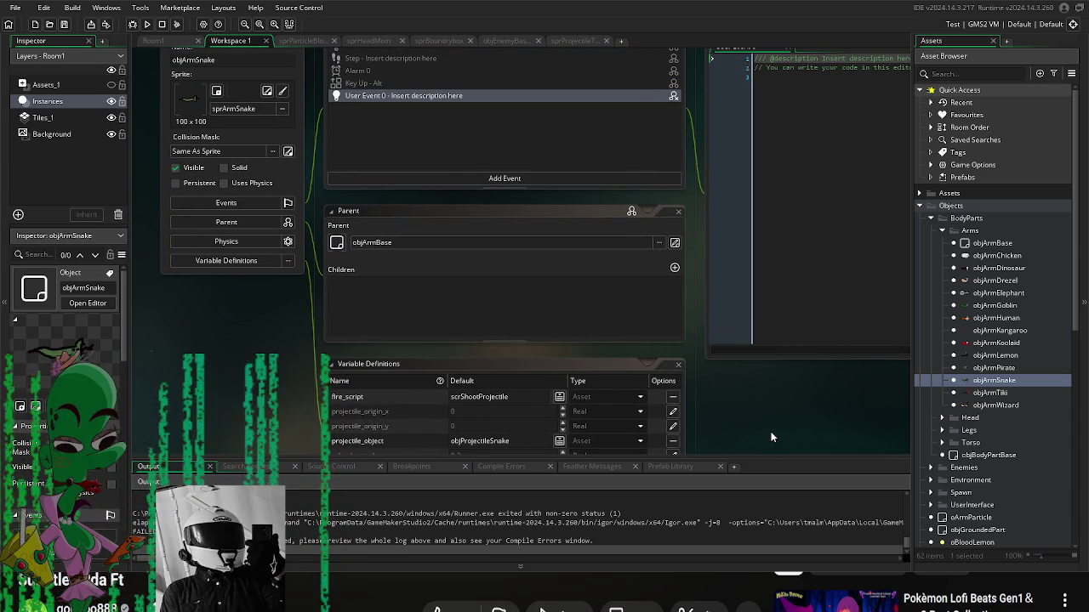
{"action": "scroll", "coordinate": [697, 425], "scroll_direction": "down", "scroll_amount": 2}
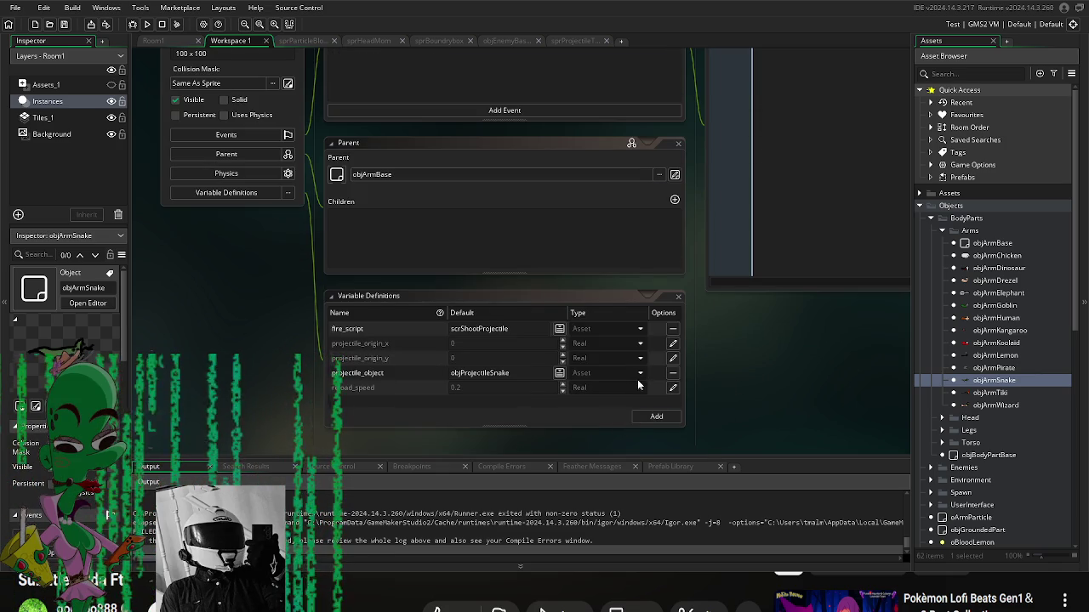
{"action": "scroll", "coordinate": [646, 383], "scroll_direction": "up", "scroll_amount": 4}
{"action": "scroll", "coordinate": [720, 395], "scroll_direction": "down", "scroll_amount": 5}
Step: Set objArmSnake's reload_speed default to 0.3 and run the game
{"action": "left_click", "coordinate": [673, 355]}
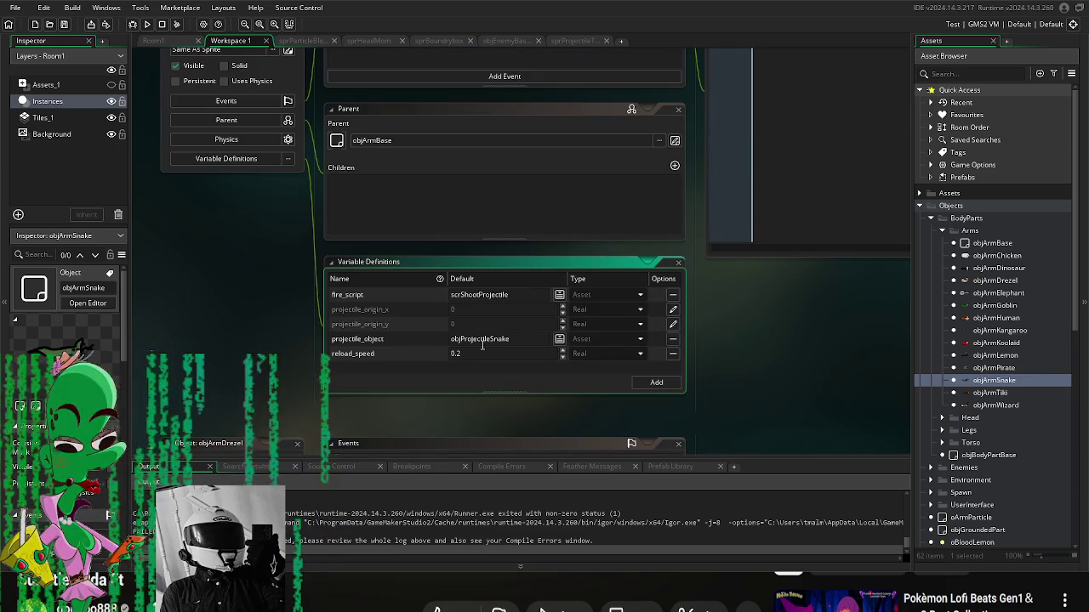
{"action": "left_click", "coordinate": [466, 355]}
{"action": "type", "text": "0.3"}
{"action": "key", "text": "Return"}
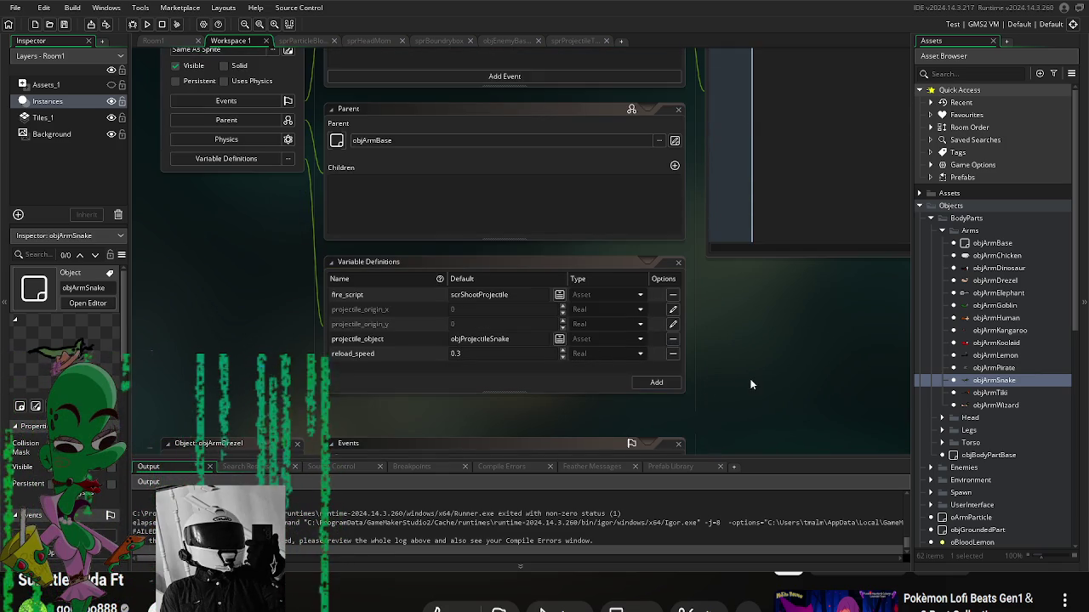
{"action": "left_click", "coordinate": [145, 24]}
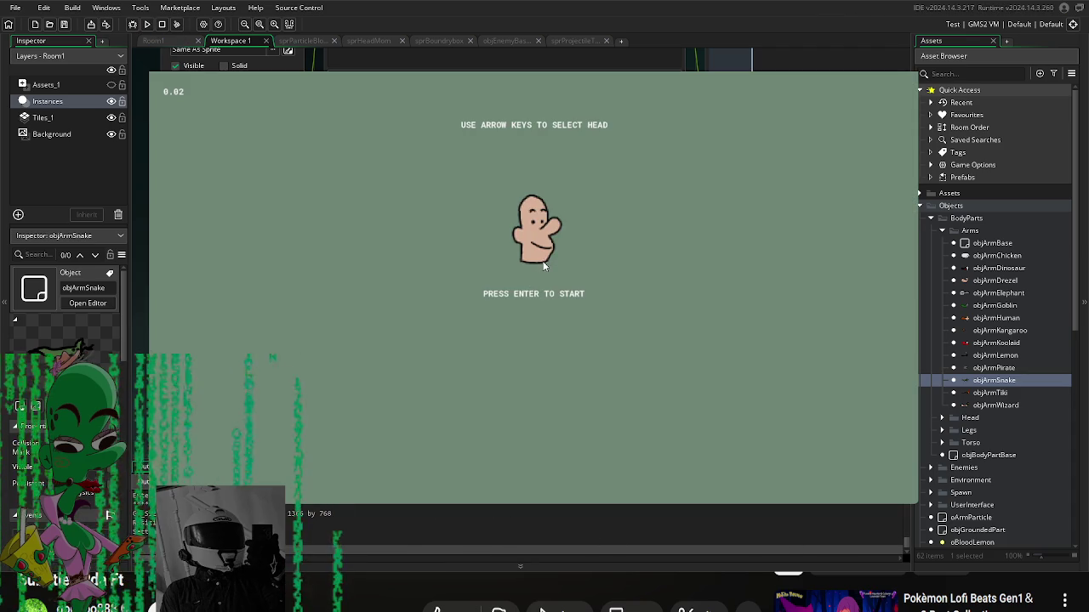
Step: Start with the frog head and kill the approaching lemon enemies
{"action": "key", "text": "Right"}
{"action": "key", "text": "Return"}
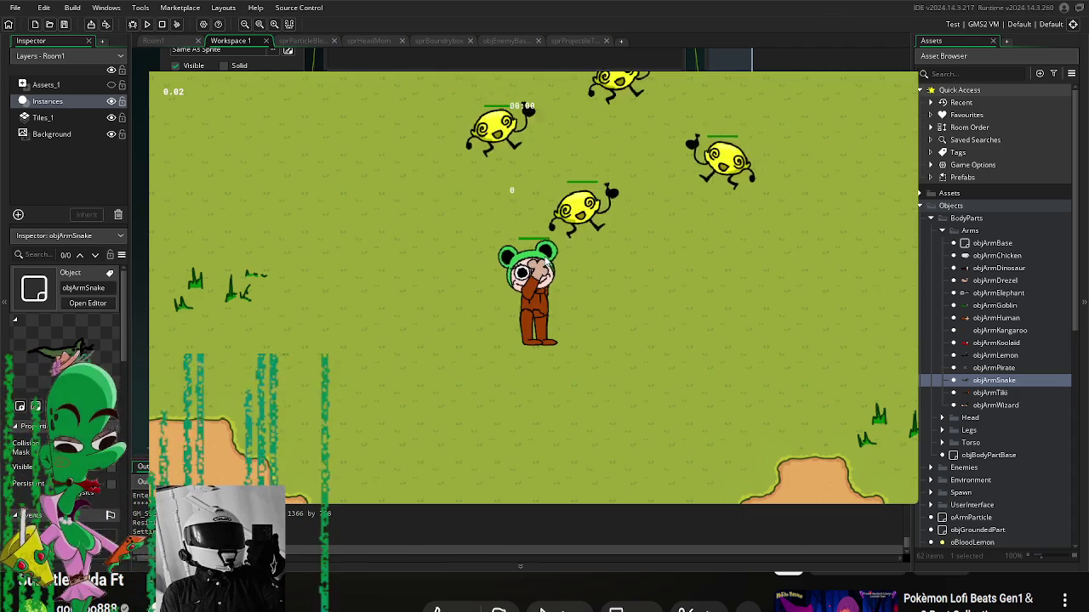
{"action": "key", "text": "w"}
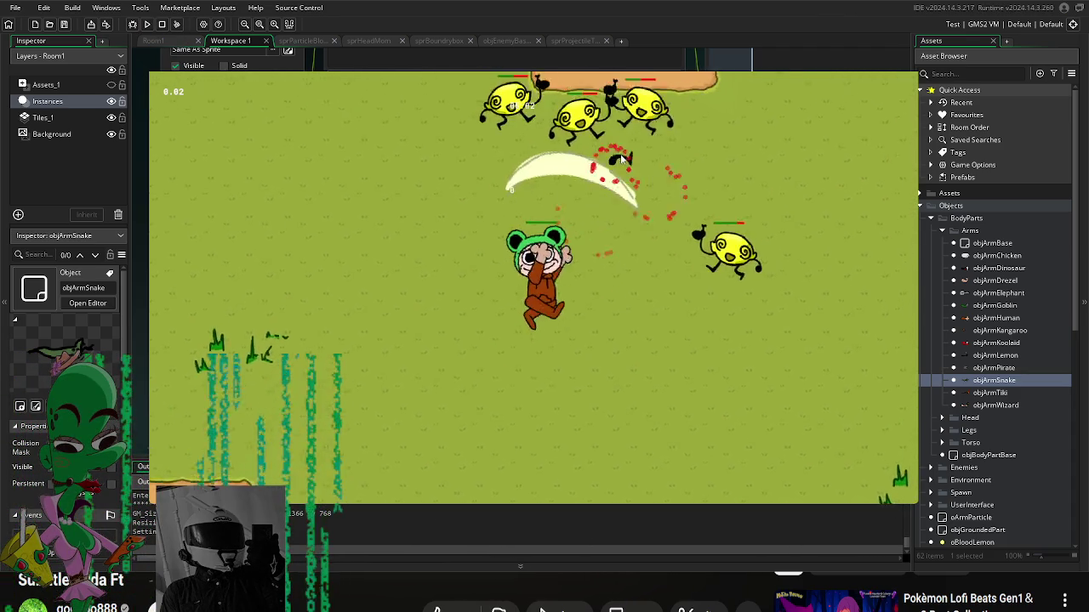
{"action": "left_click", "coordinate": [520, 182]}
{"action": "key", "text": "d"}
{"action": "left_click", "coordinate": [520, 182]}
{"action": "left_click", "coordinate": [522, 222]}
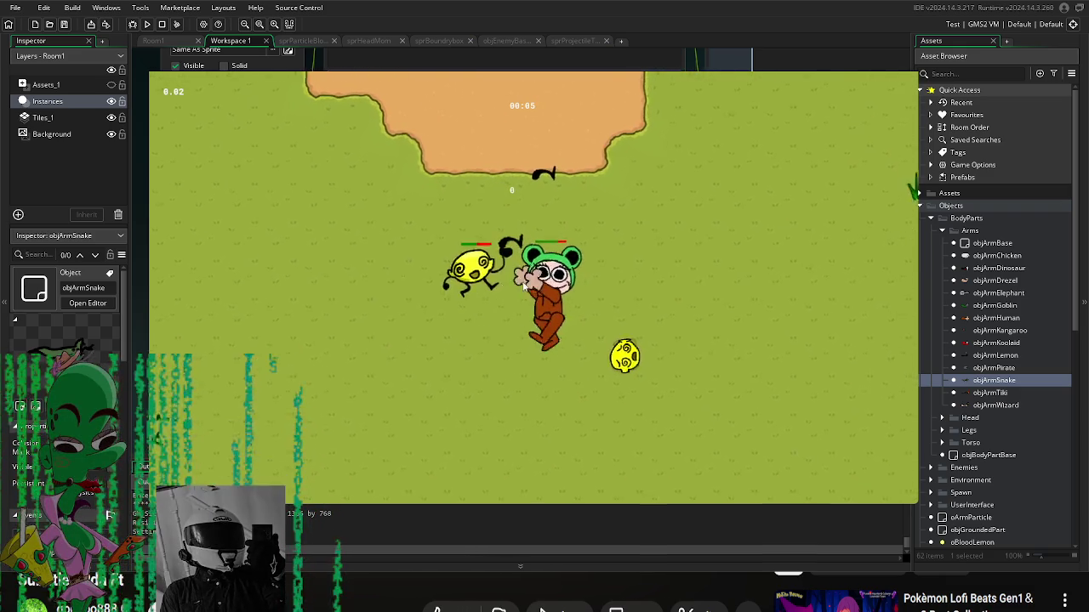
{"action": "left_click", "coordinate": [474, 275]}
{"action": "key", "text": "w"}
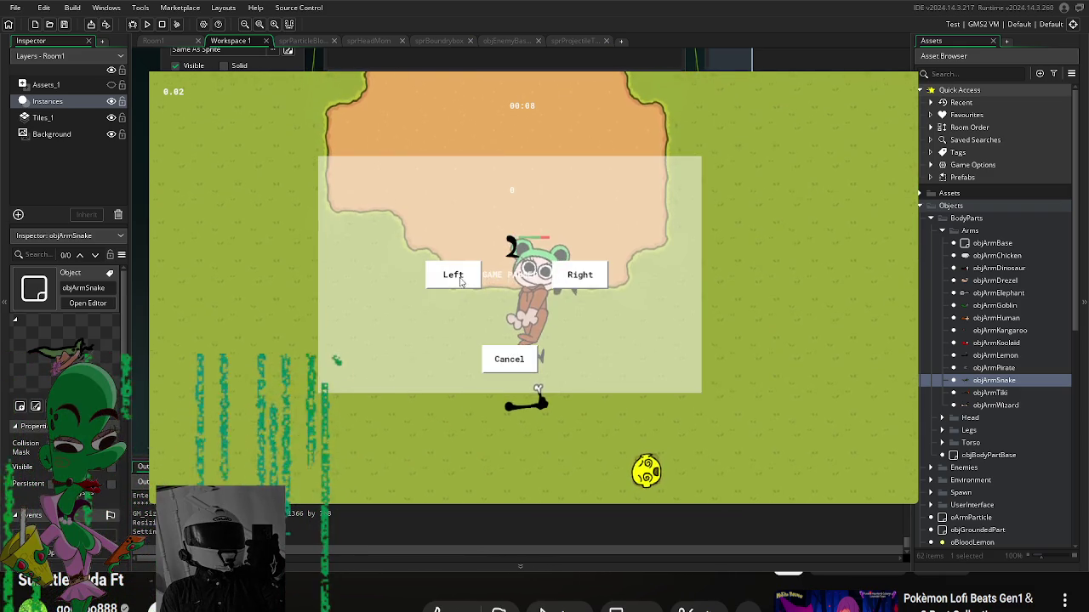
Step: Take a picked-up arm on the left, decline the next swap, and explore the forest
{"action": "left_click", "coordinate": [575, 275]}
{"action": "key", "text": "a"}
{"action": "key", "text": "s"}
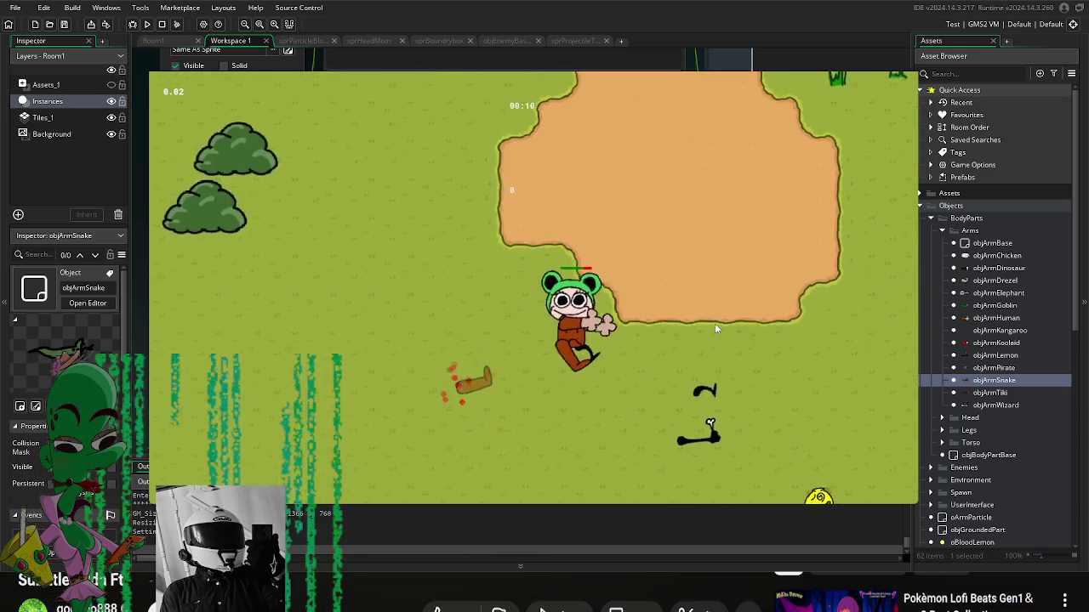
{"action": "key", "text": "d"}
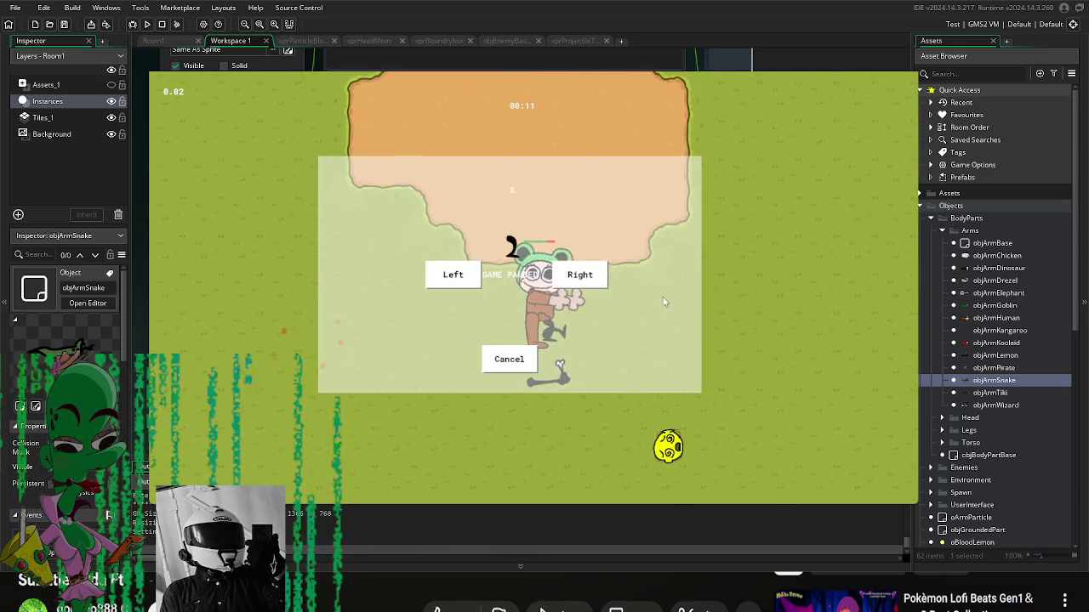
{"action": "left_click", "coordinate": [509, 359]}
{"action": "key", "text": "d"}
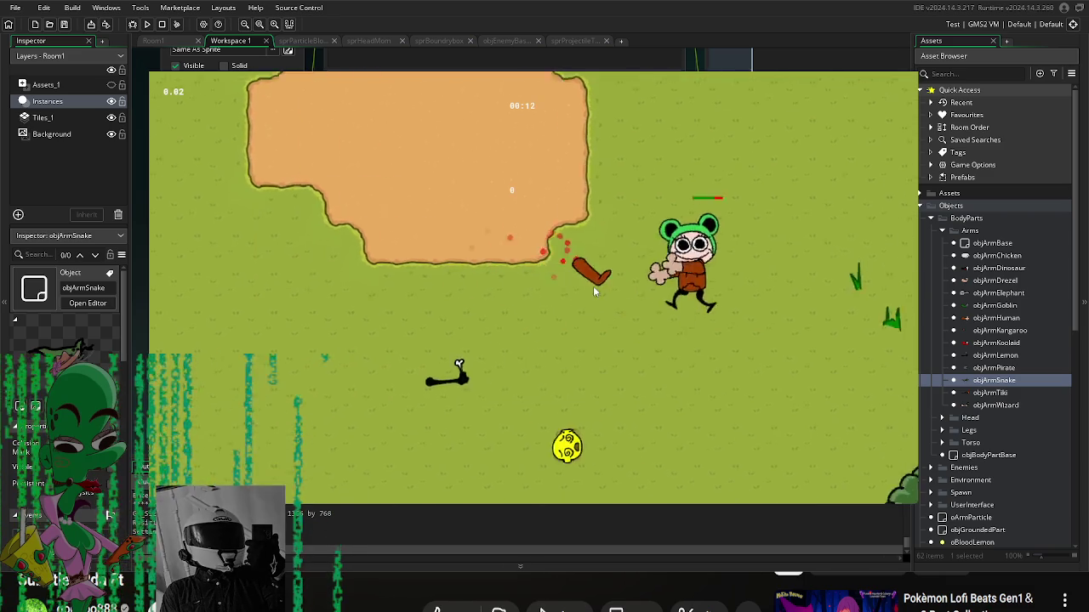
{"action": "key", "text": "w"}
{"action": "key", "text": "s"}
{"action": "key", "text": "d"}
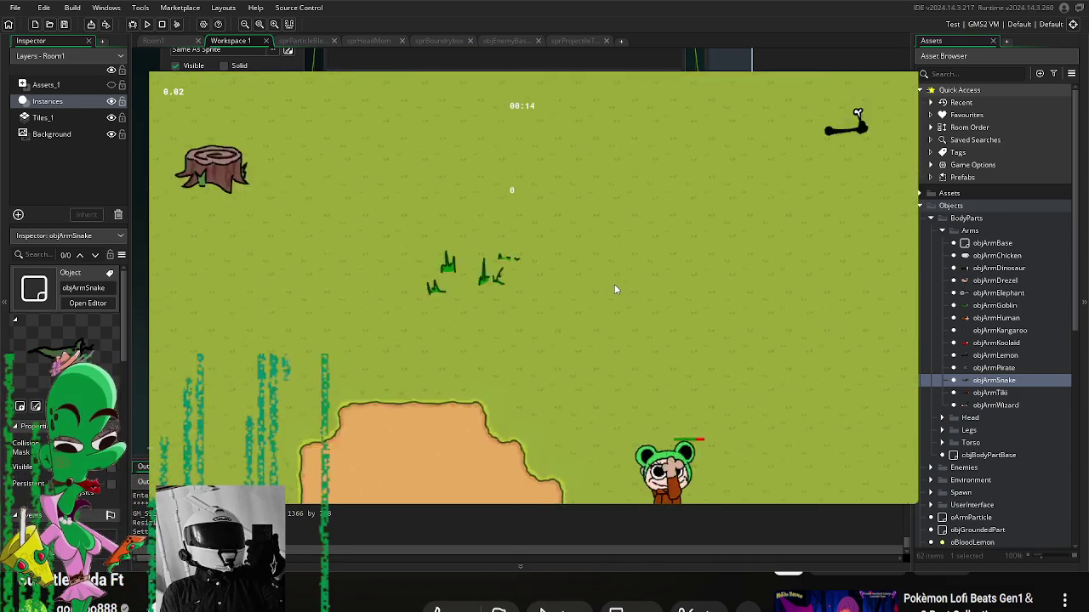
{"action": "key", "text": "w"}
{"action": "key", "text": "d"}
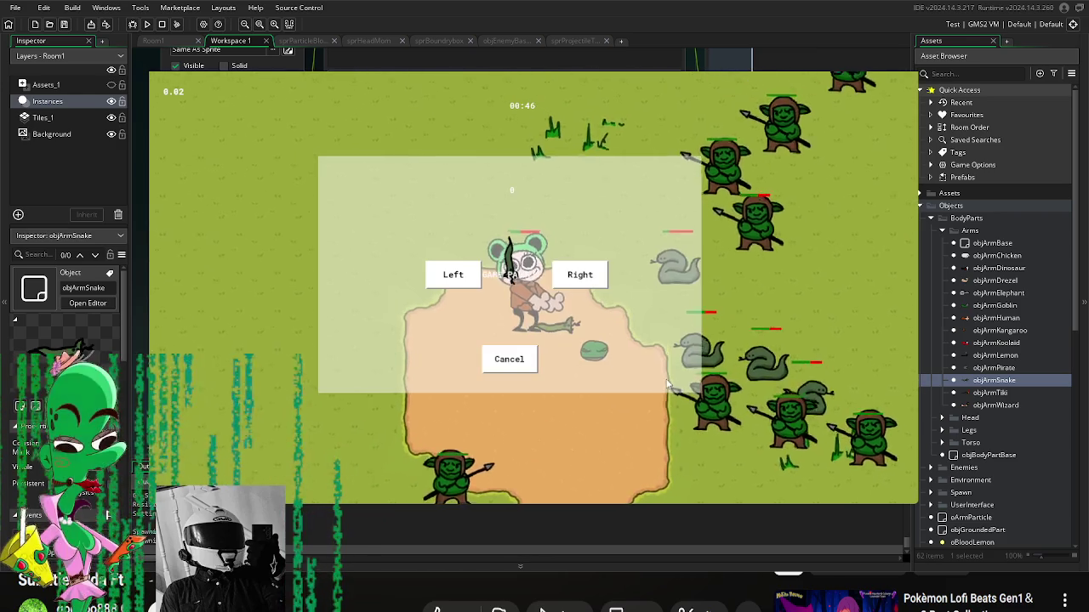
Step: Accept new arms on the swap prompts while fighting goblins and snakes, then pause with Escape
{"action": "left_click", "coordinate": [468, 276]}
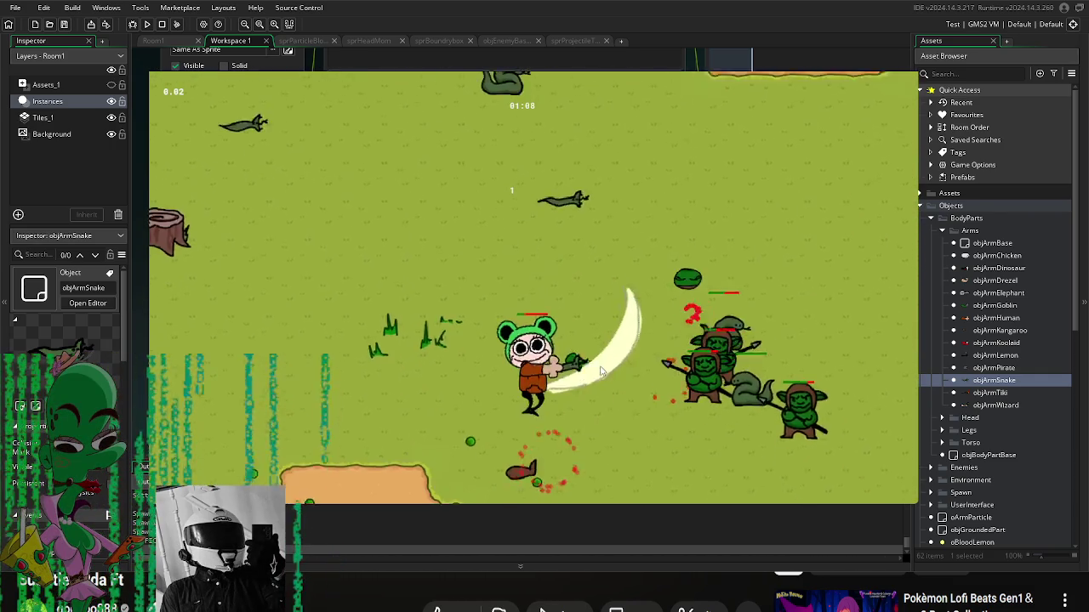
{"action": "left_click", "coordinate": [580, 276]}
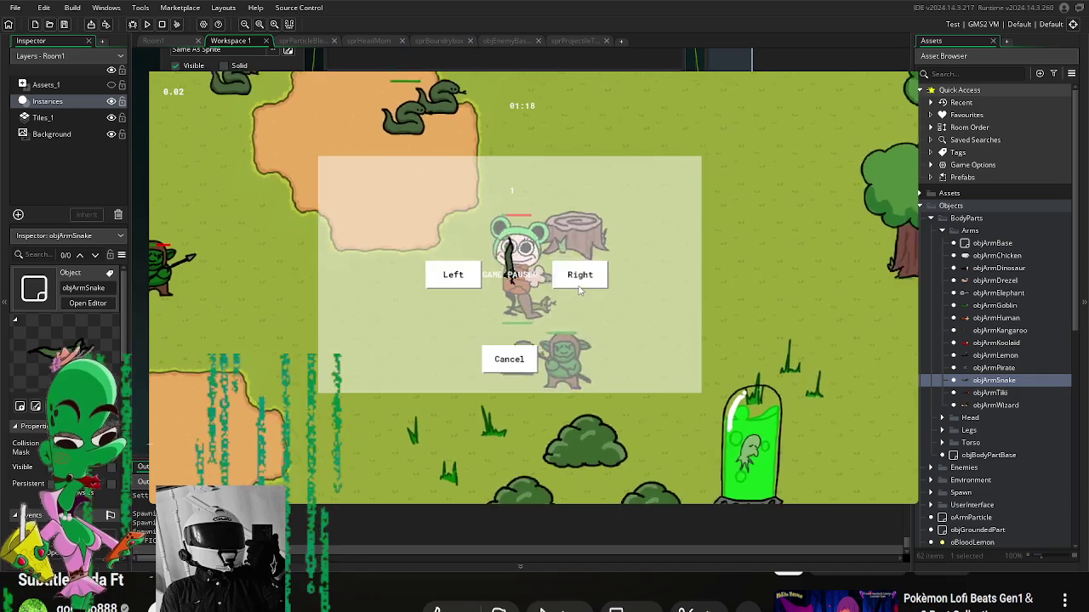
{"action": "left_click", "coordinate": [579, 273]}
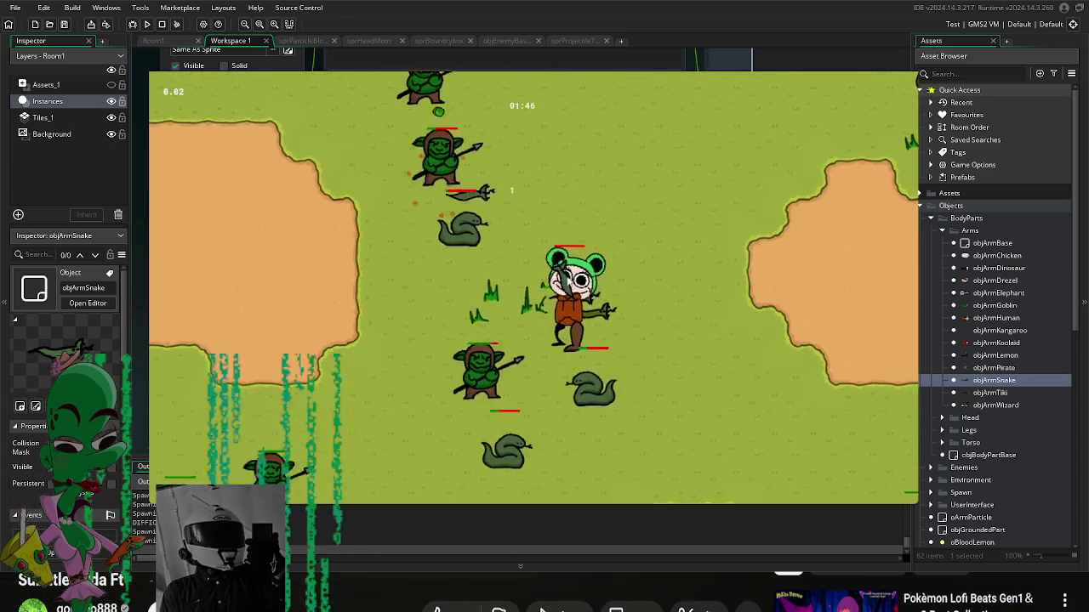
{"action": "key", "text": "Escape"}
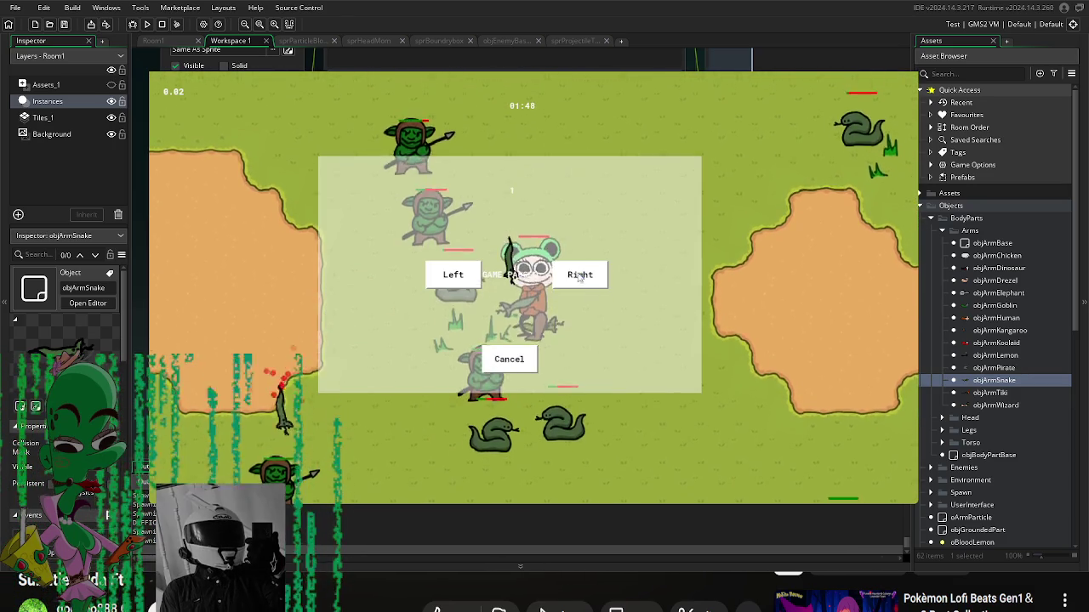
Step: Resume the game from the pause screen with Escape
{"action": "key", "text": "Escape"}
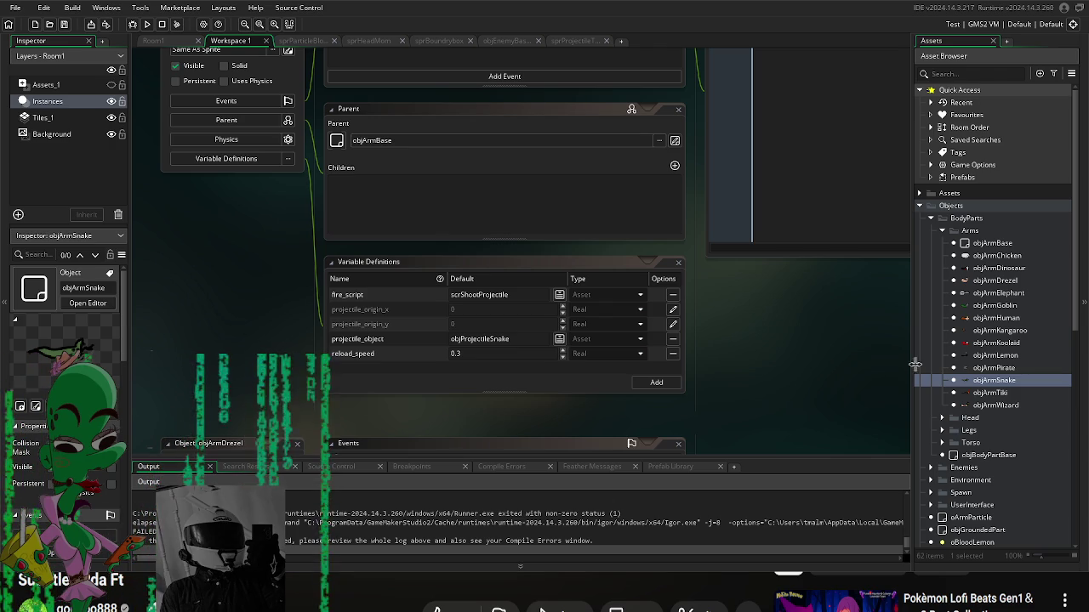
Step: Collapse Objects, expand Rooms, open RoomMenu and Sandbox, then return to RoomMenu
{"action": "scroll", "coordinate": [974, 397], "scroll_direction": "down", "scroll_amount": 3}
{"action": "scroll", "coordinate": [979, 303], "scroll_direction": "up", "scroll_amount": 3}
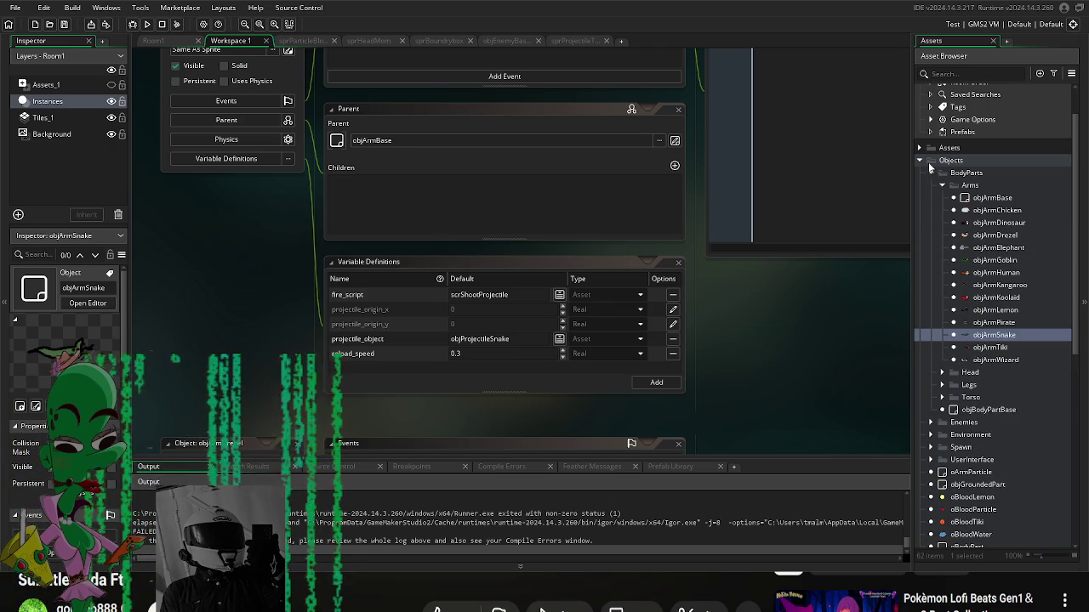
{"action": "left_click", "coordinate": [919, 205]}
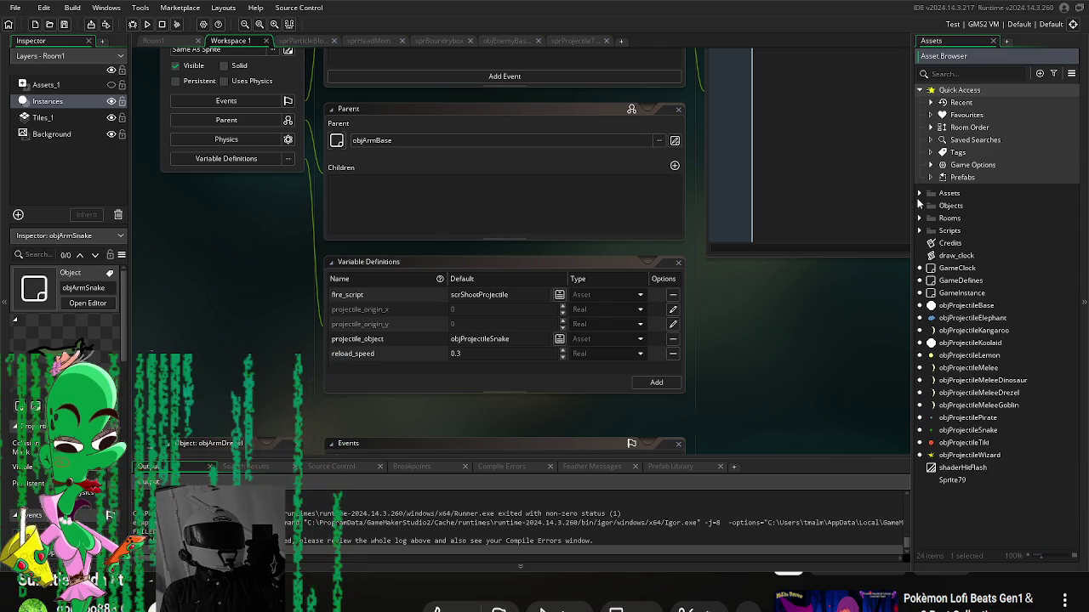
{"action": "left_click", "coordinate": [920, 218]}
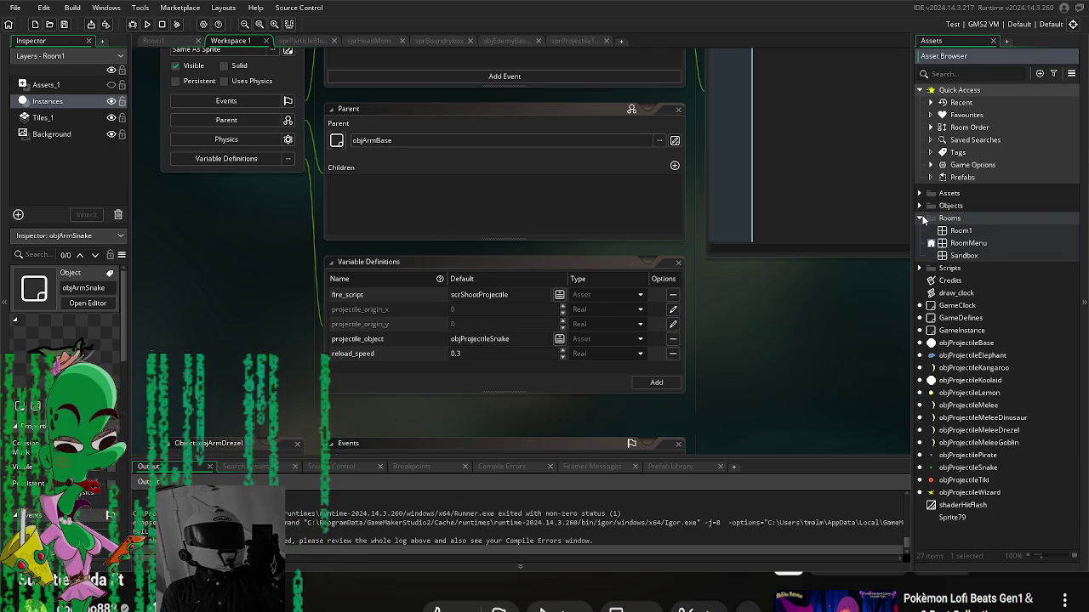
{"action": "double_click", "coordinate": [978, 244]}
{"action": "scroll", "coordinate": [677, 281], "scroll_direction": "down", "scroll_amount": 2}
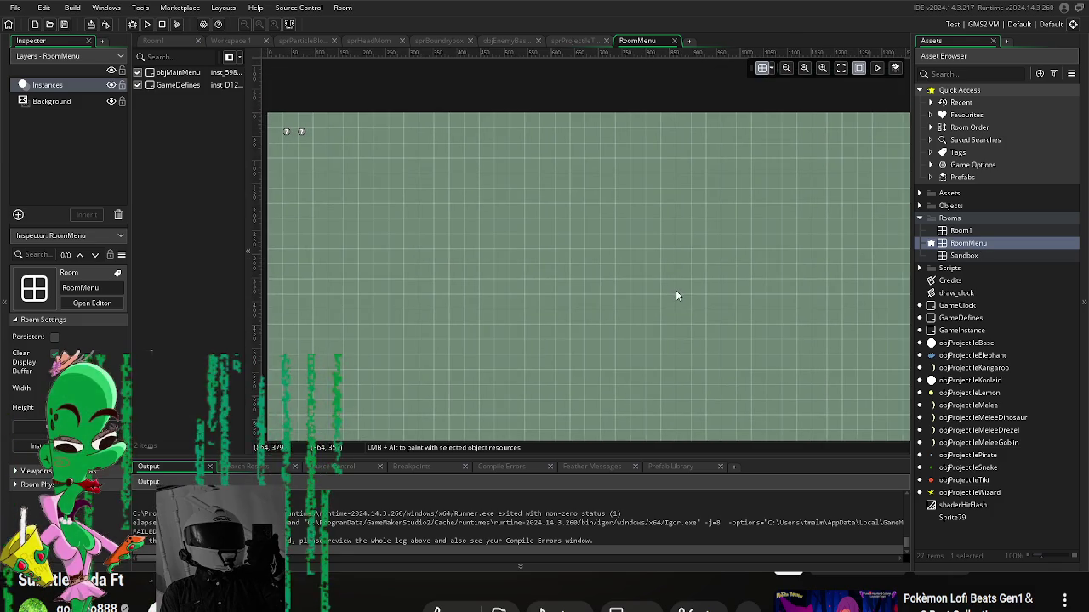
{"action": "scroll", "coordinate": [681, 304], "scroll_direction": "down", "scroll_amount": 2}
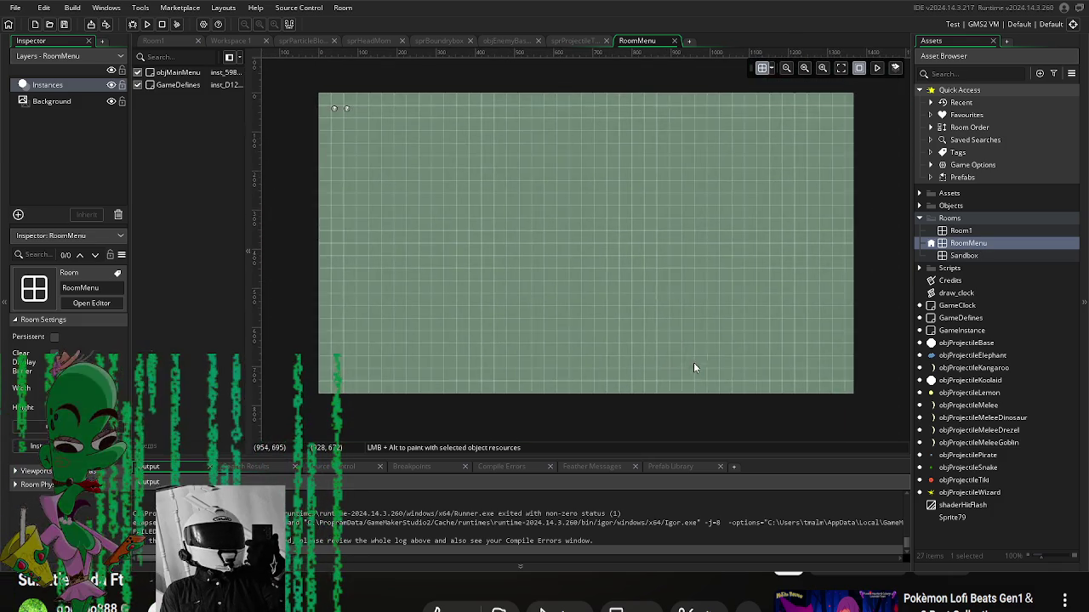
{"action": "scroll", "coordinate": [692, 357], "scroll_direction": "down", "scroll_amount": 1}
{"action": "scroll", "coordinate": [693, 357], "scroll_direction": "up", "scroll_amount": 1}
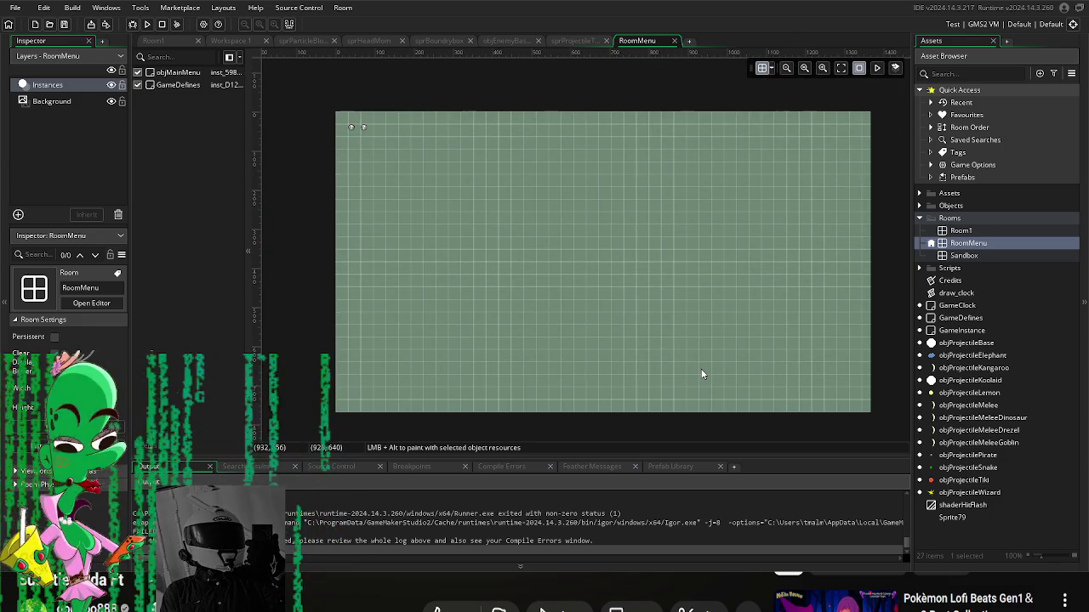
{"action": "double_click", "coordinate": [963, 256]}
{"action": "double_click", "coordinate": [962, 245]}
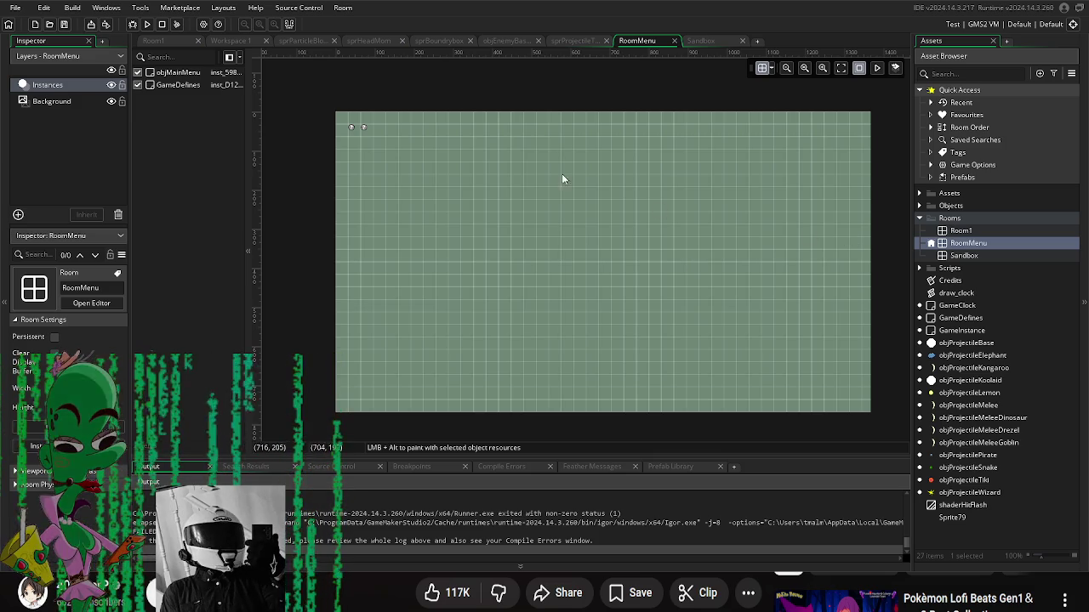
Step: Inspect the GameDefines and objMainMenu instances in RoomMenu, then open objMainMenu from Objects > UserInterface
{"action": "double_click", "coordinate": [364, 128]}
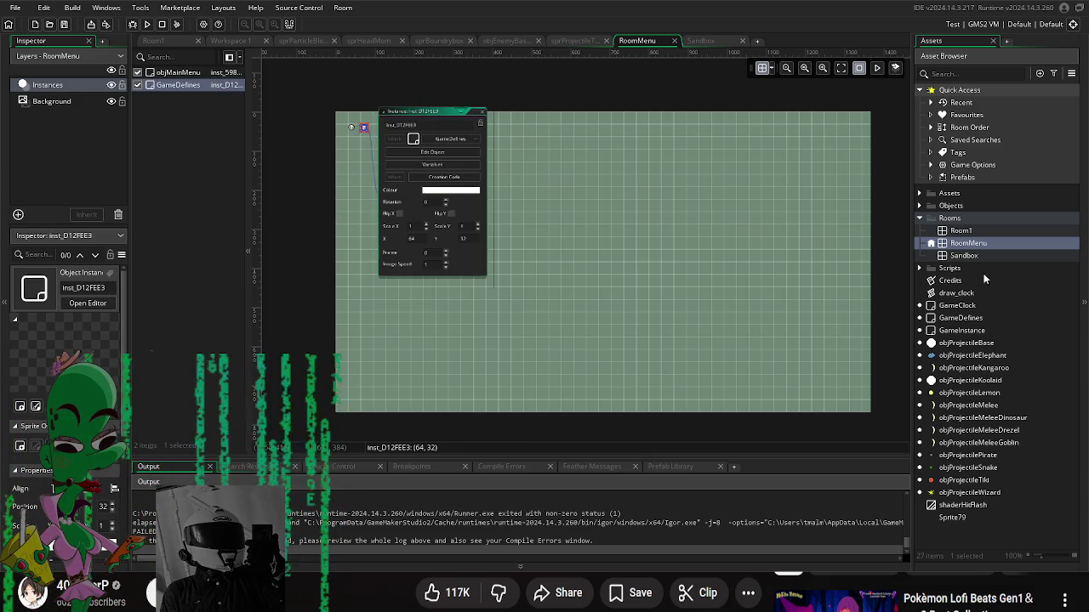
{"action": "scroll", "coordinate": [527, 158], "scroll_direction": "up", "scroll_amount": 3}
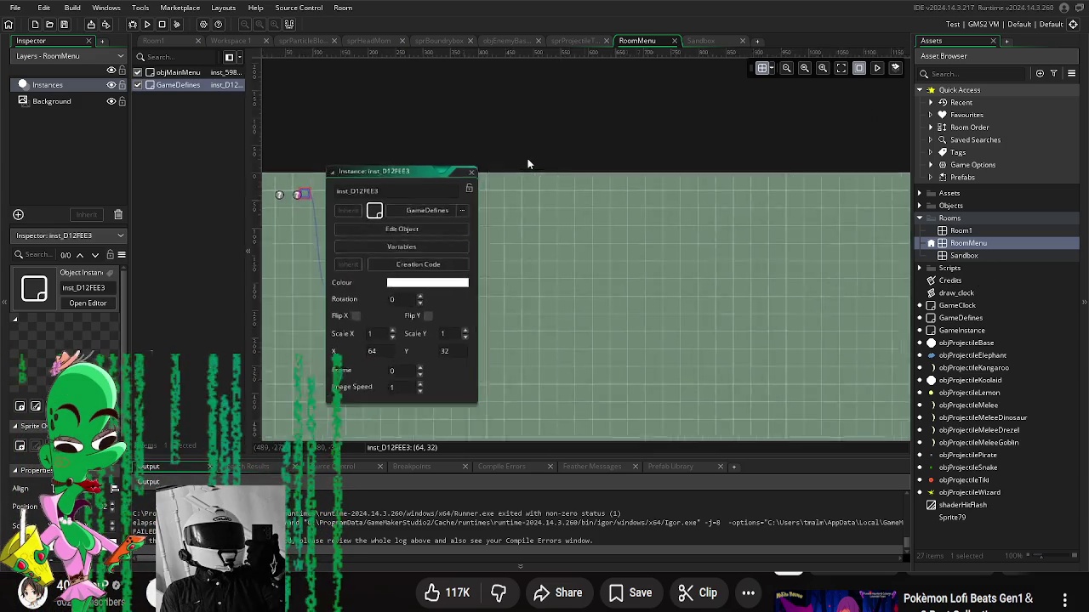
{"action": "double_click", "coordinate": [457, 204]}
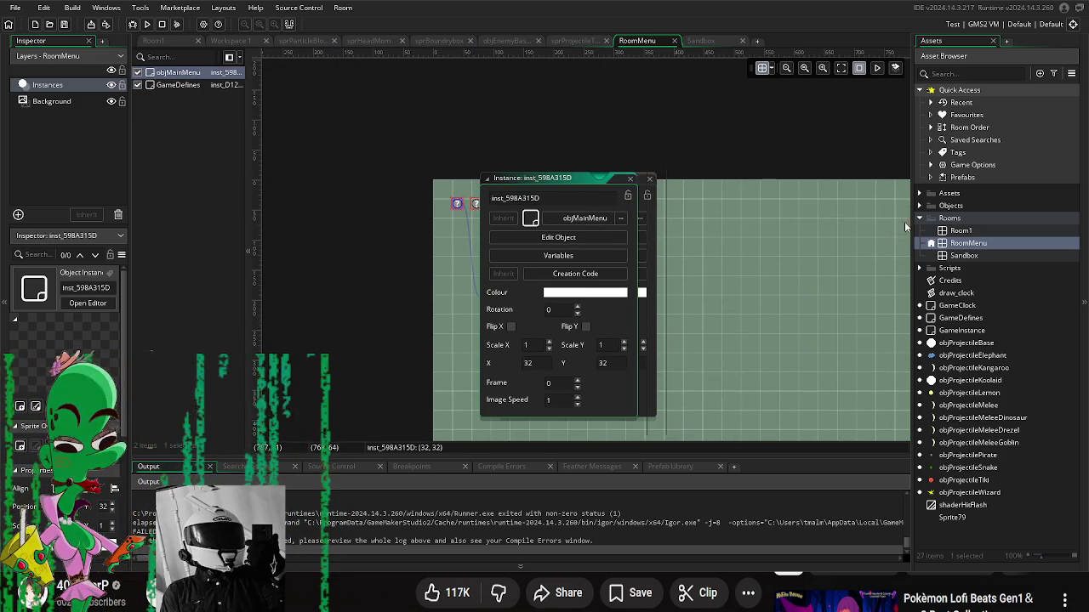
{"action": "left_click", "coordinate": [920, 206]}
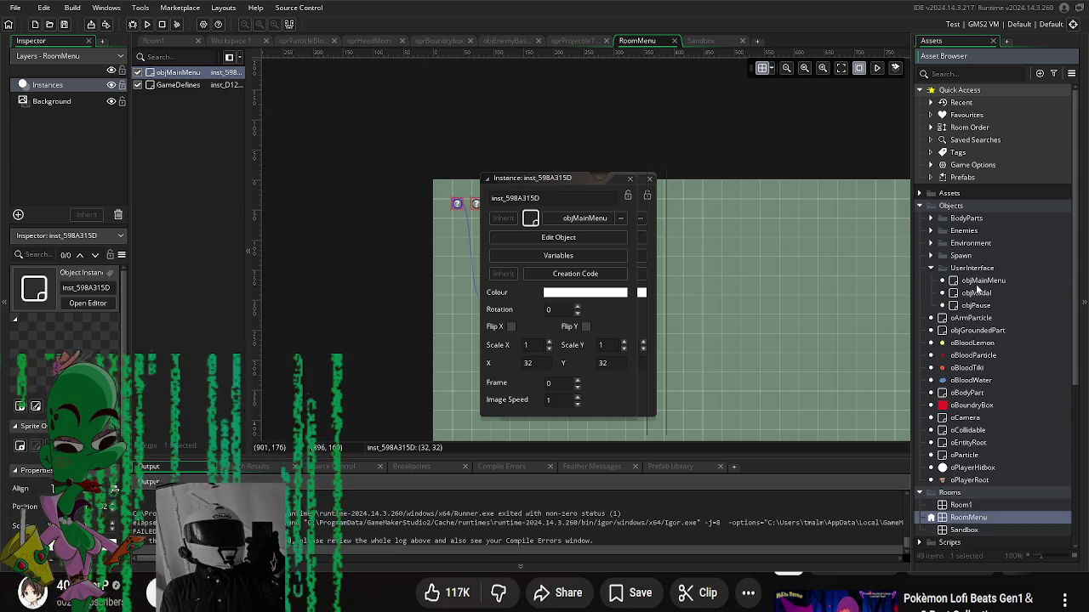
{"action": "double_click", "coordinate": [978, 281]}
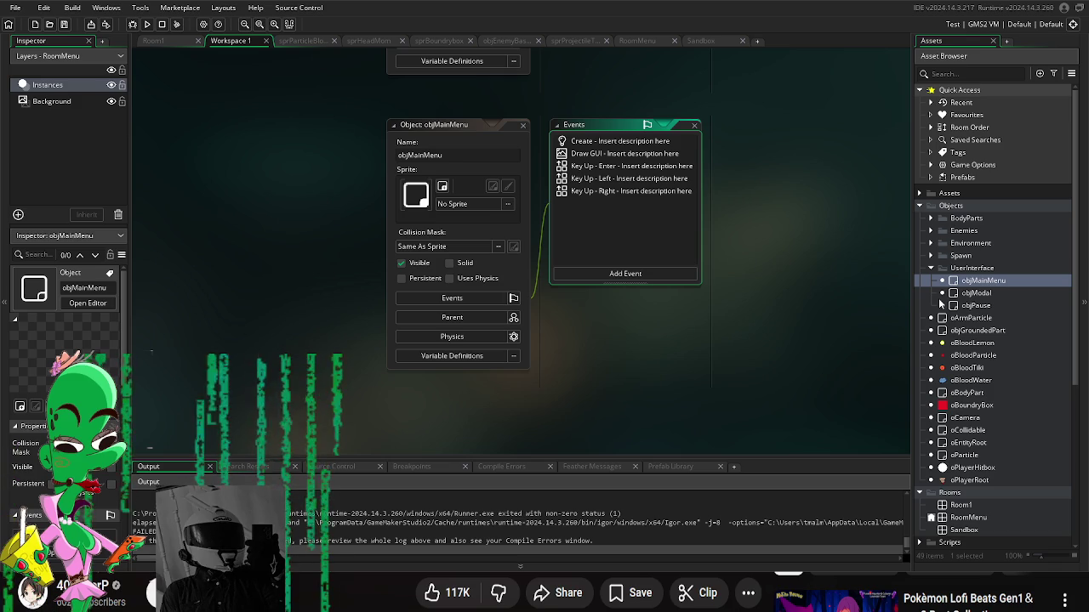
Step: View objMainMenu's Create, Draw GUI and Key Up - Enter code, then select Key Up - Left
{"action": "left_click", "coordinate": [599, 144]}
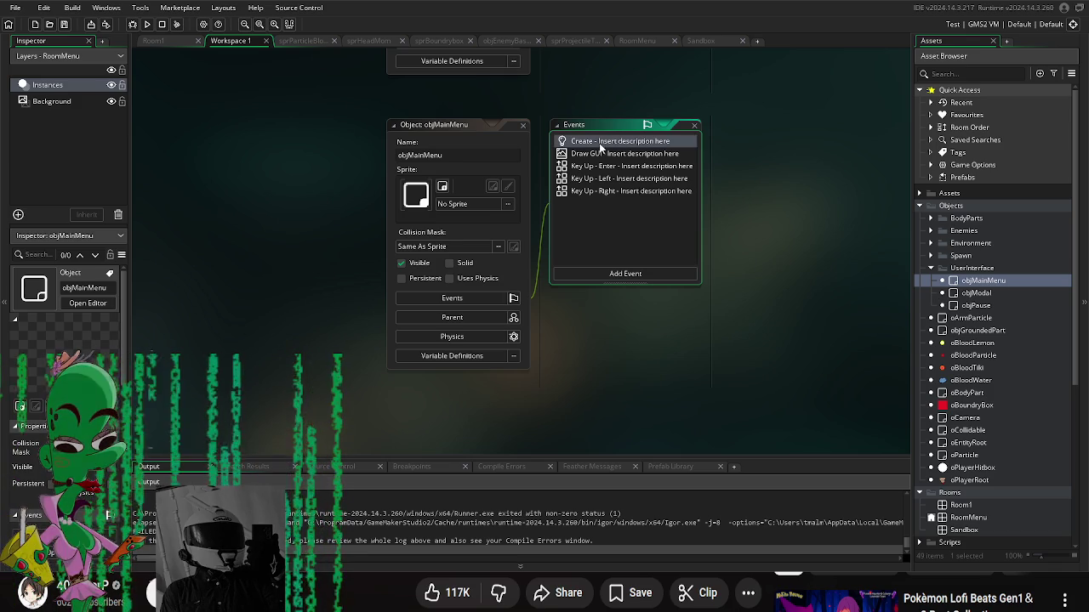
{"action": "left_click", "coordinate": [514, 176]}
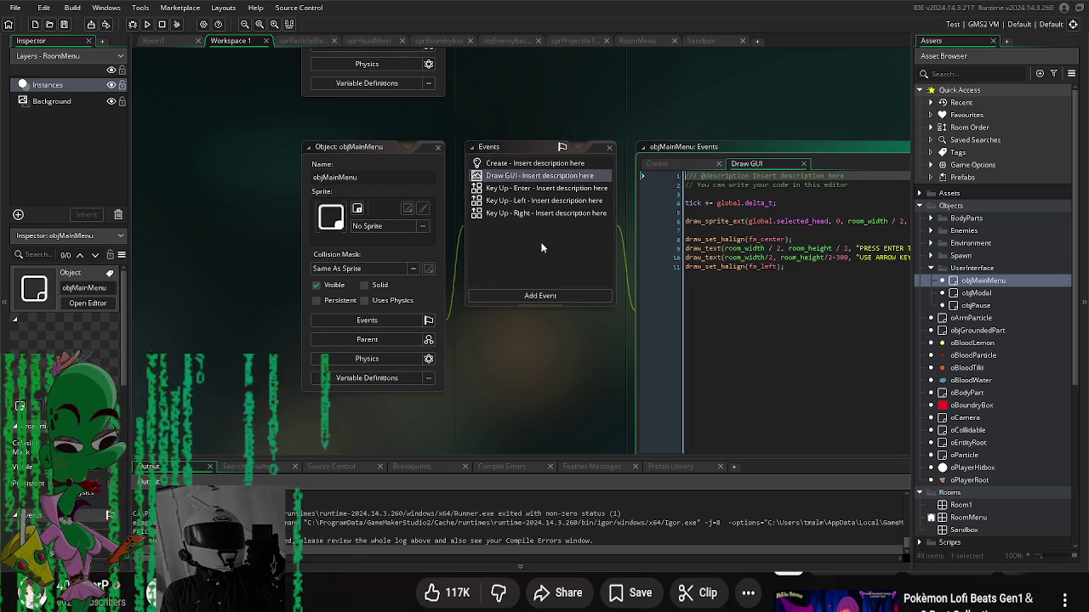
{"action": "left_click", "coordinate": [552, 189]}
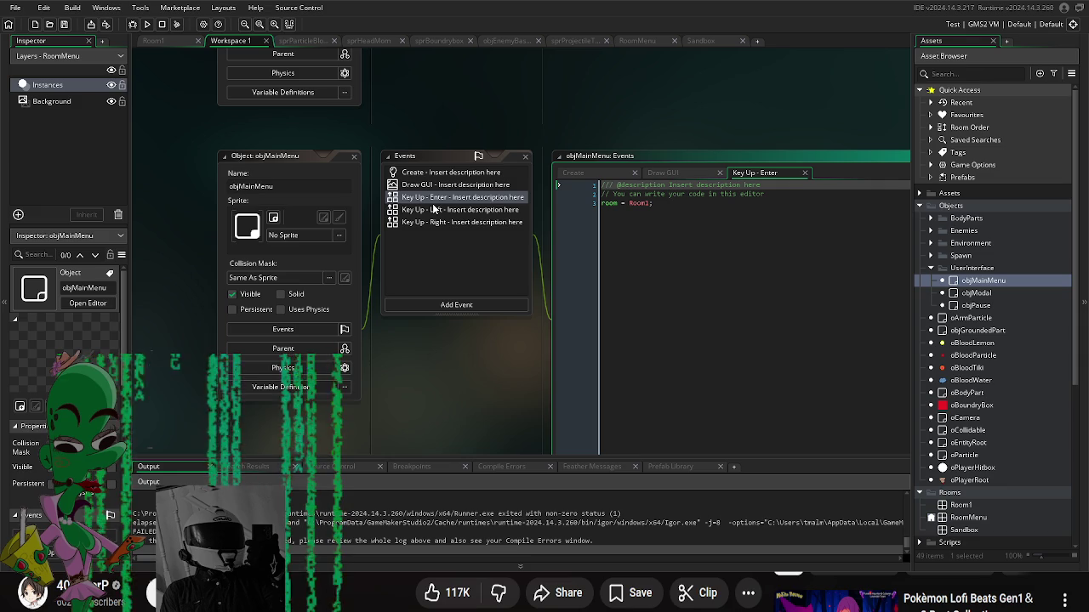
{"action": "left_click", "coordinate": [435, 209]}
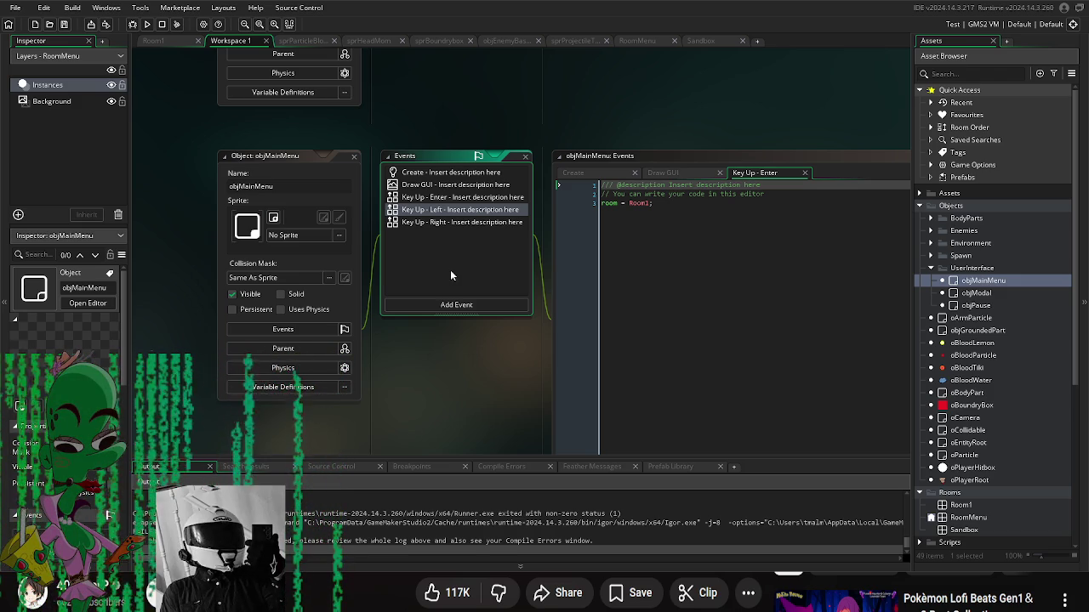
{"action": "scroll", "coordinate": [1018, 327], "scroll_direction": "down", "scroll_amount": 4}
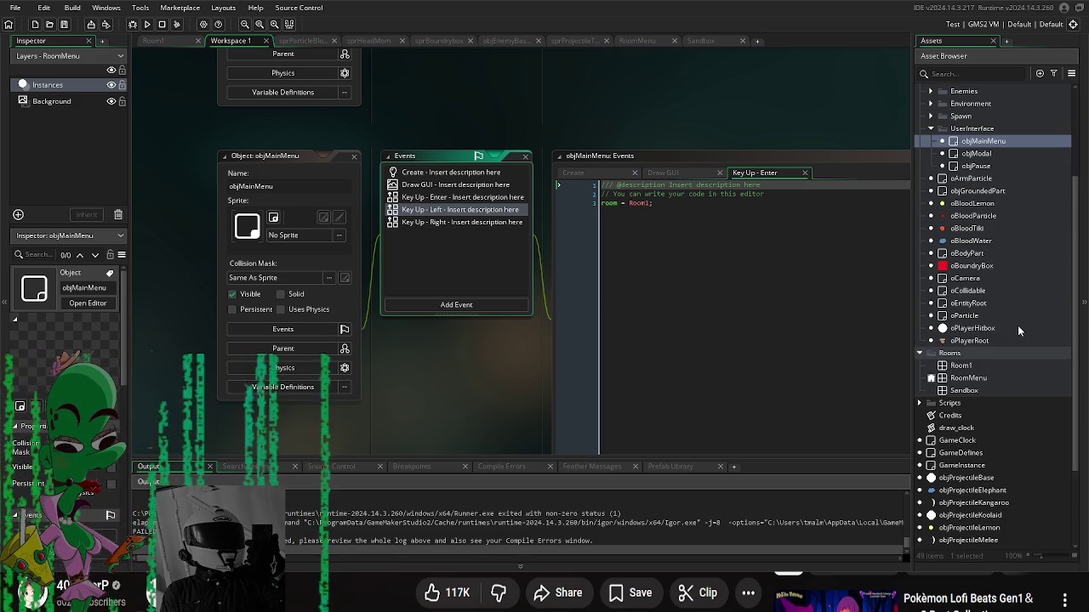